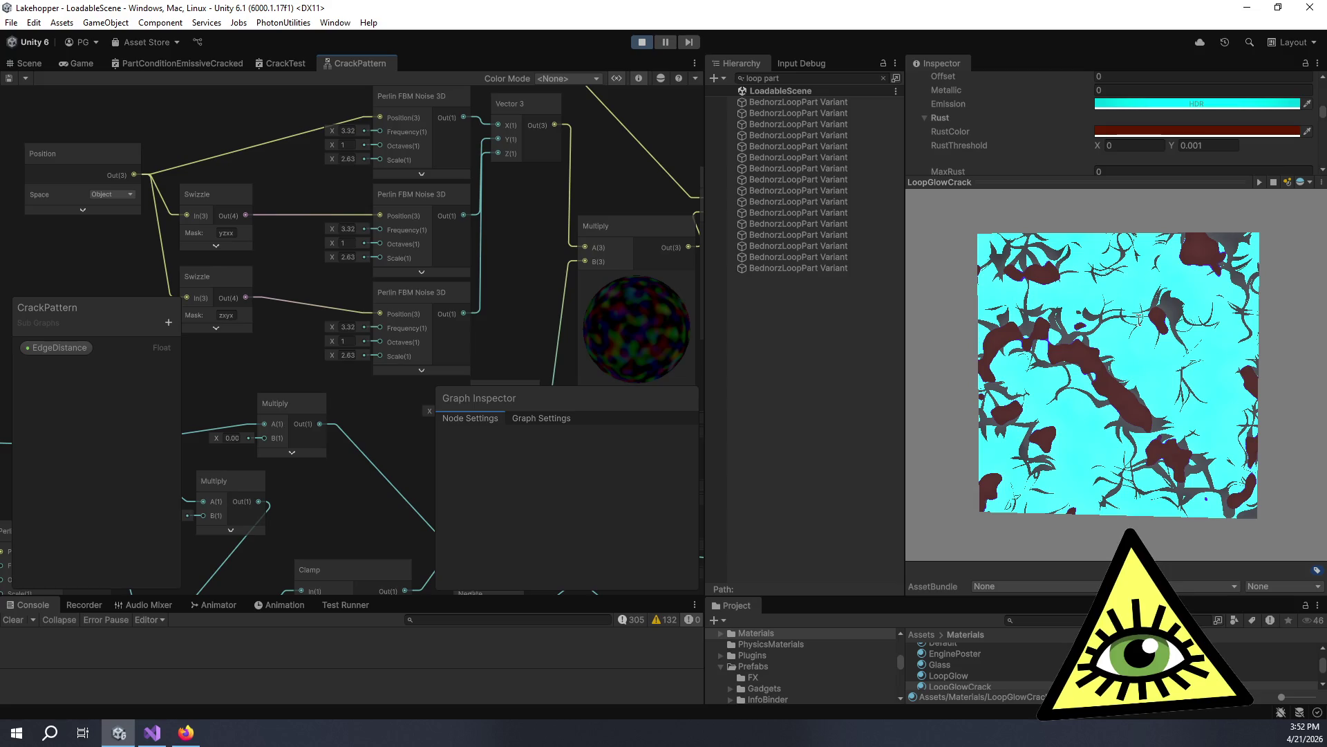
Add a Vector 3 node via the node search and place it above the Position node.
mouse_move(346, 325)
mouse_down()
mouse_move(505, 307)
mouse_move(361, 289)
mouse_move(407, 280)
mouse_up()
key(space)
text(f)
key(BackSpace)
text(vecto)
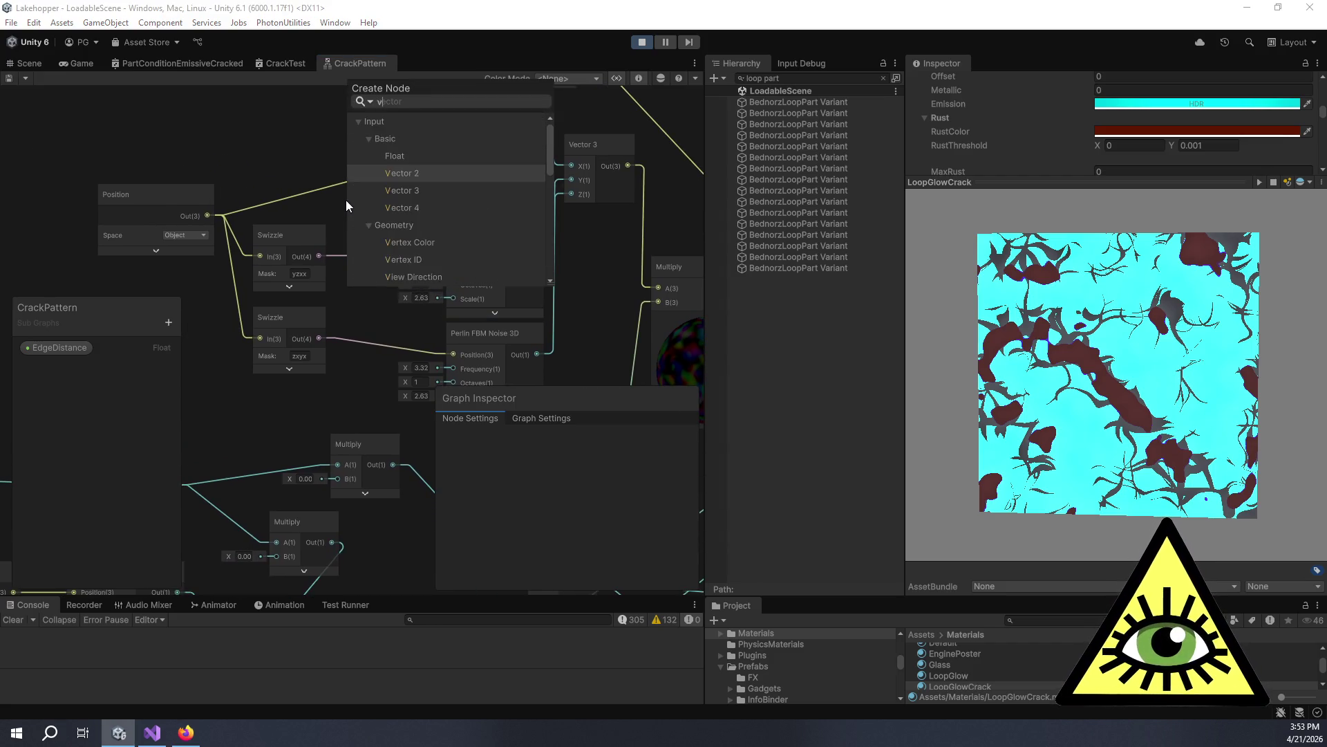
text(r 3)
key(Return)
mouse_move(366, 227)
mouse_down()
mouse_move(184, 148)
mouse_move(176, 199)
mouse_move(250, 99)
mouse_move(260, 151)
mouse_move(240, 145)
mouse_up()
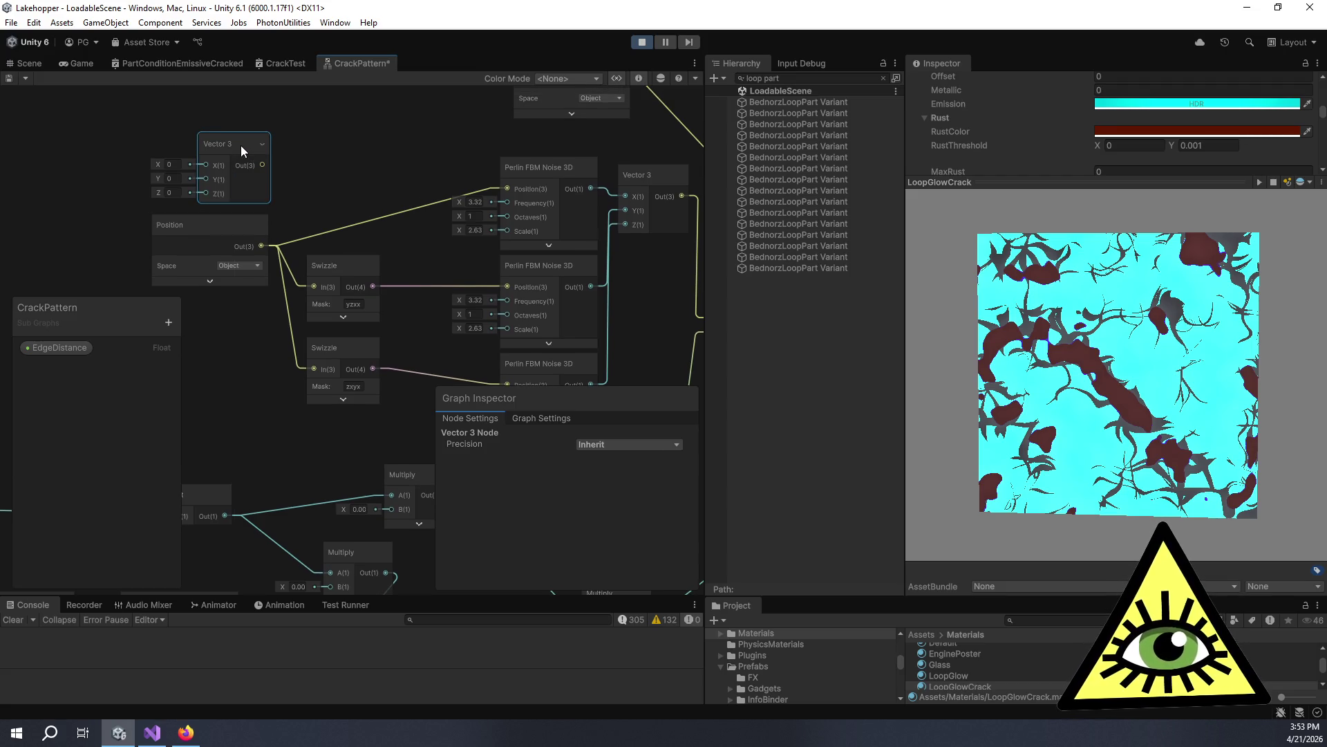
Delete the Vector 3 node and add a Float node in its place.
key(Delete)
key(space)
text(float)
key(Return)
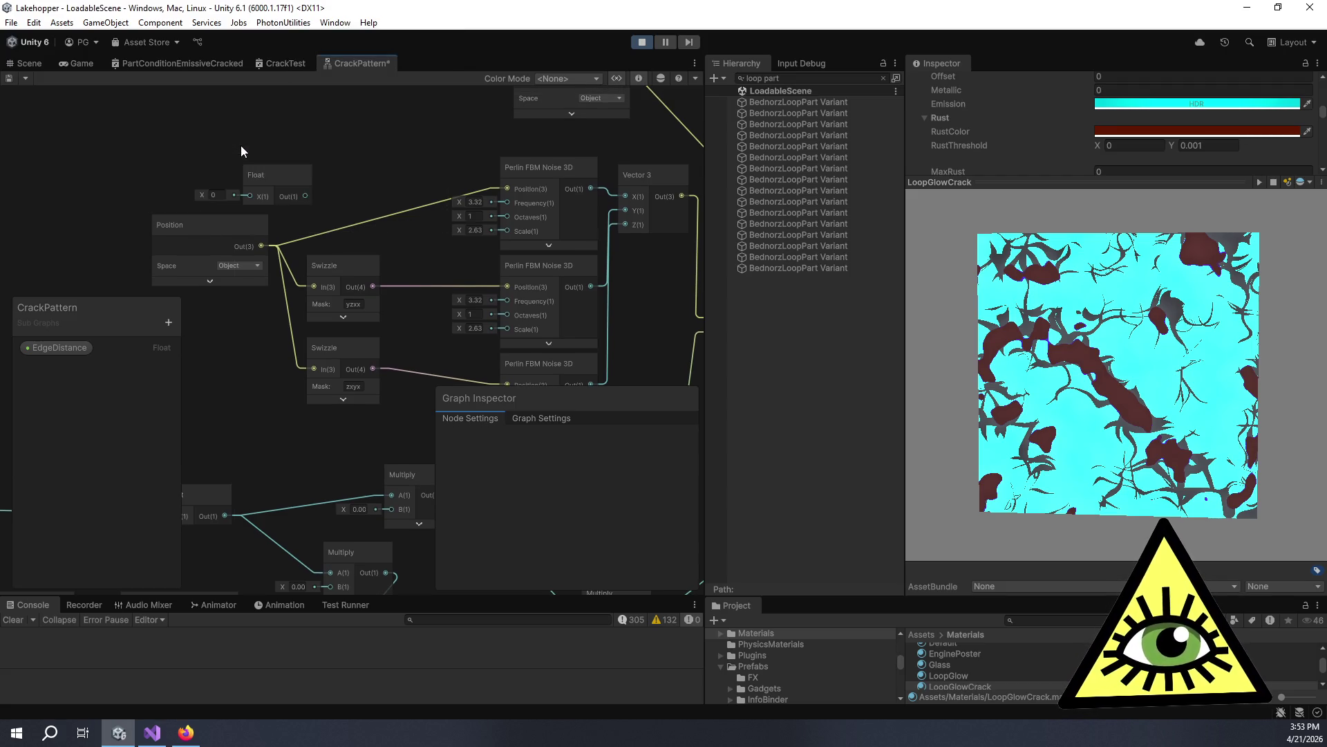
click(242, 156)
key(a)
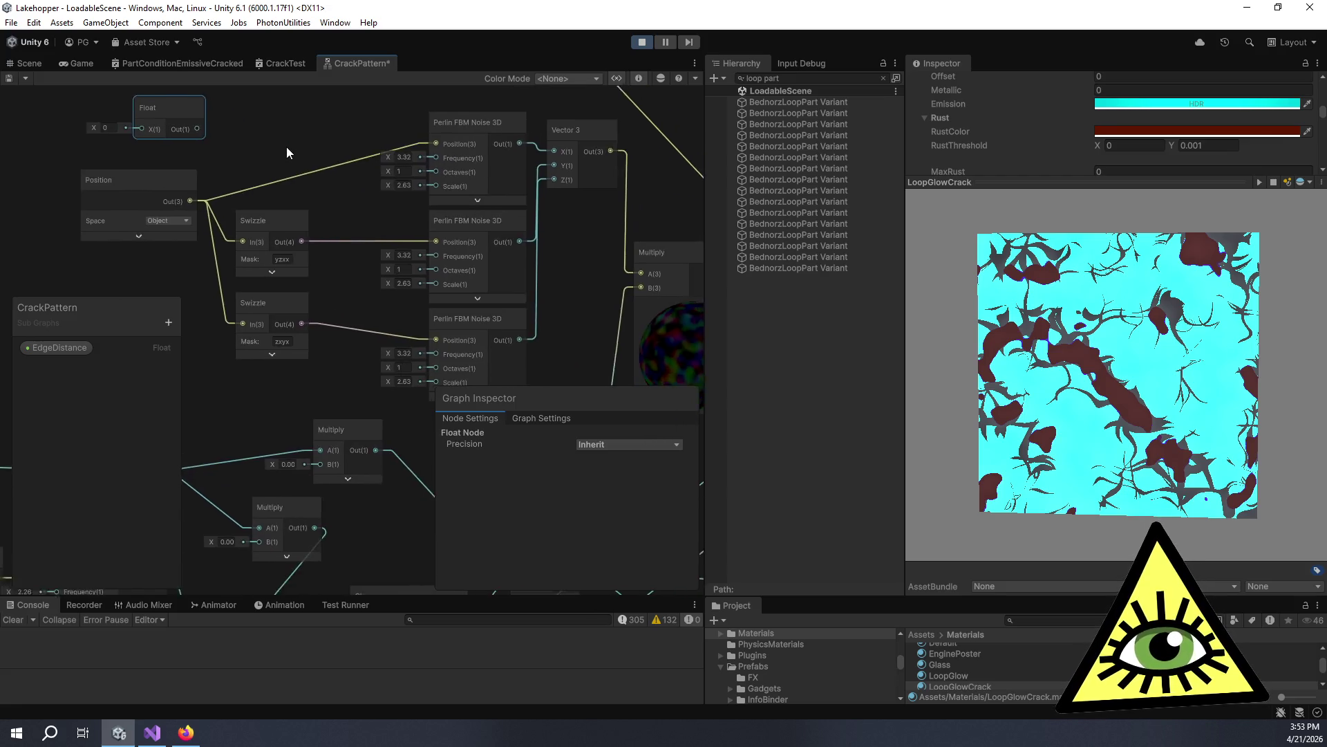
Wire the Float into all three Perlin FBM Noise 3D Frequency inputs and set it to 10.
drag(198, 128, 437, 166)
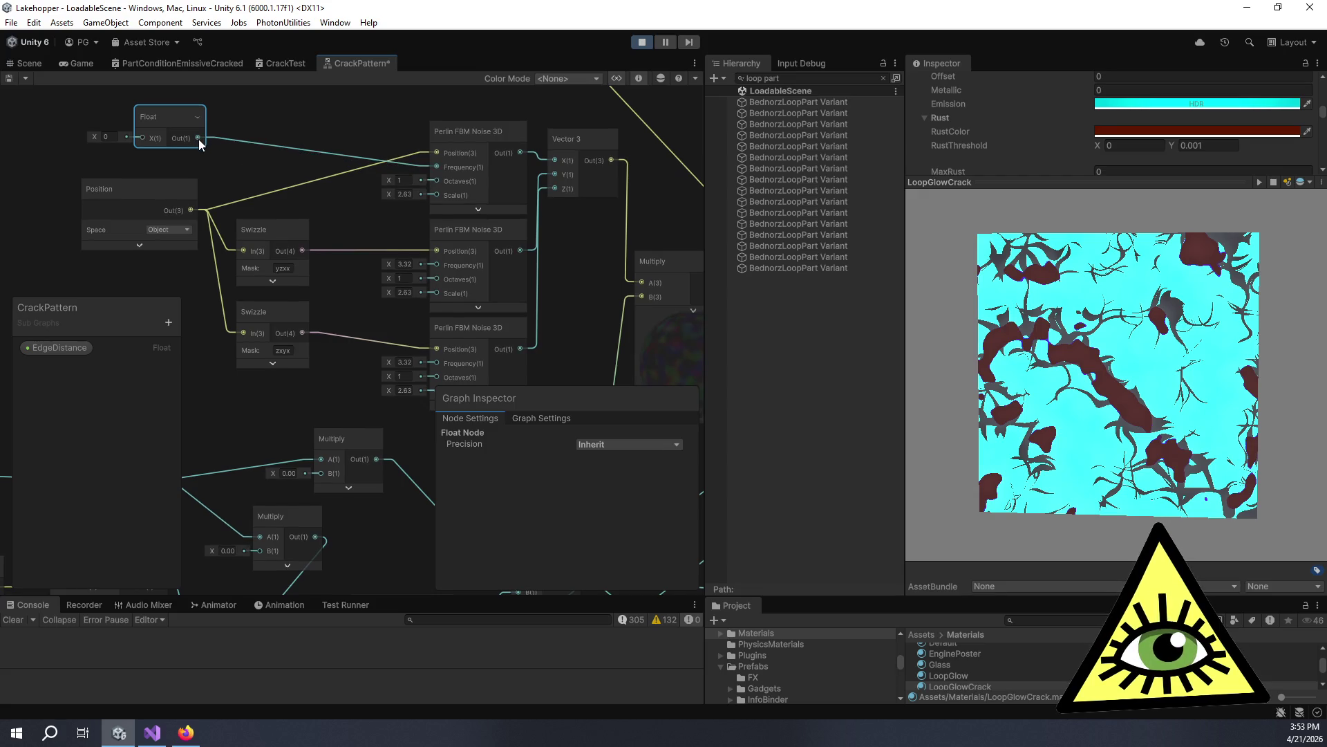
mouse_move(199, 139)
mouse_down()
mouse_move(384, 256)
mouse_move(436, 265)
mouse_up()
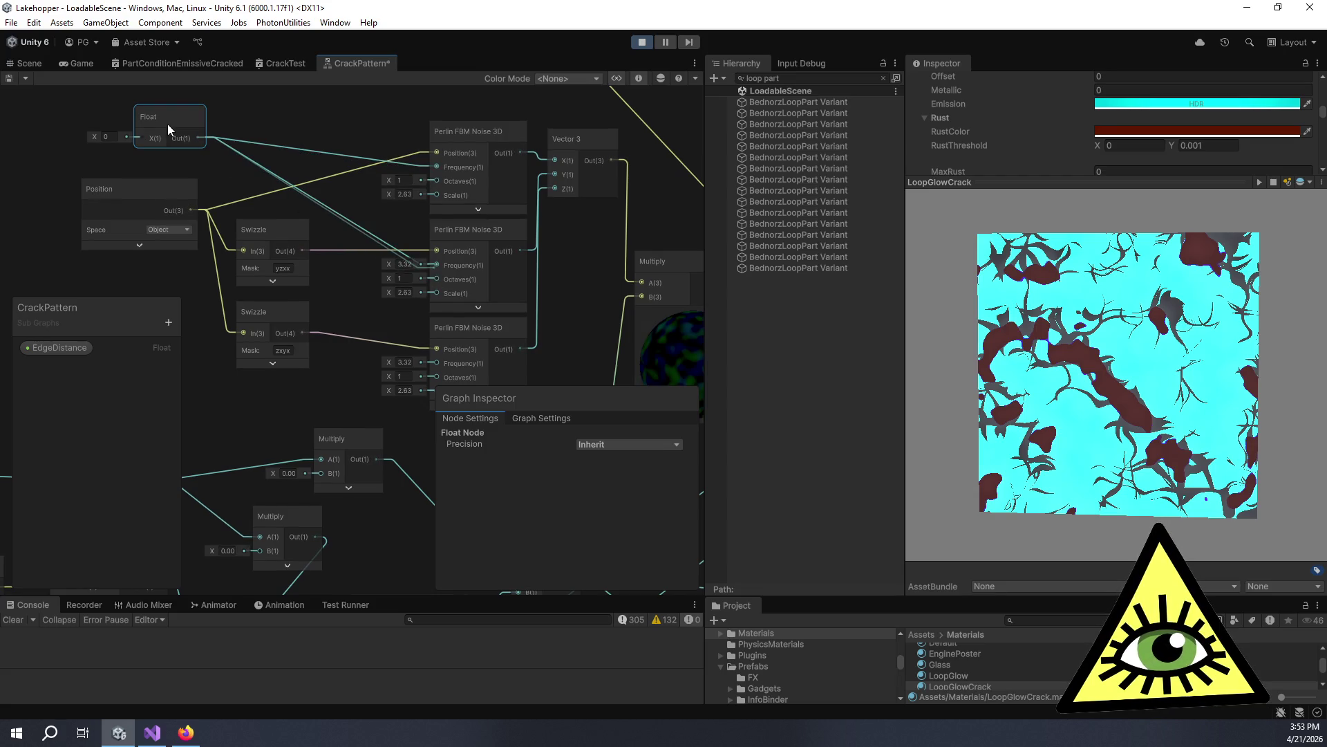
mouse_move(197, 139)
mouse_down()
mouse_move(439, 340)
mouse_move(429, 361)
mouse_move(408, 339)
mouse_up()
click(199, 137)
mouse_move(199, 138)
mouse_down()
mouse_move(362, 331)
mouse_move(433, 375)
mouse_up()
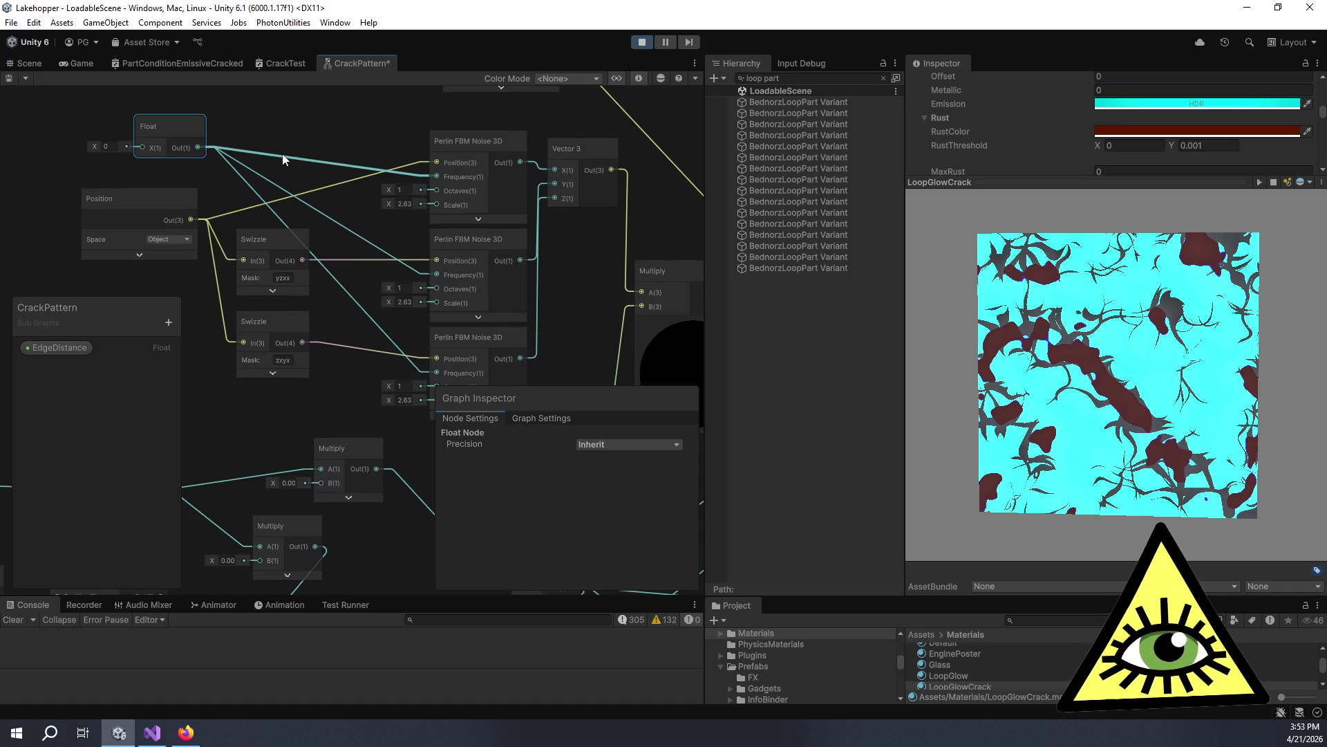
click(114, 145)
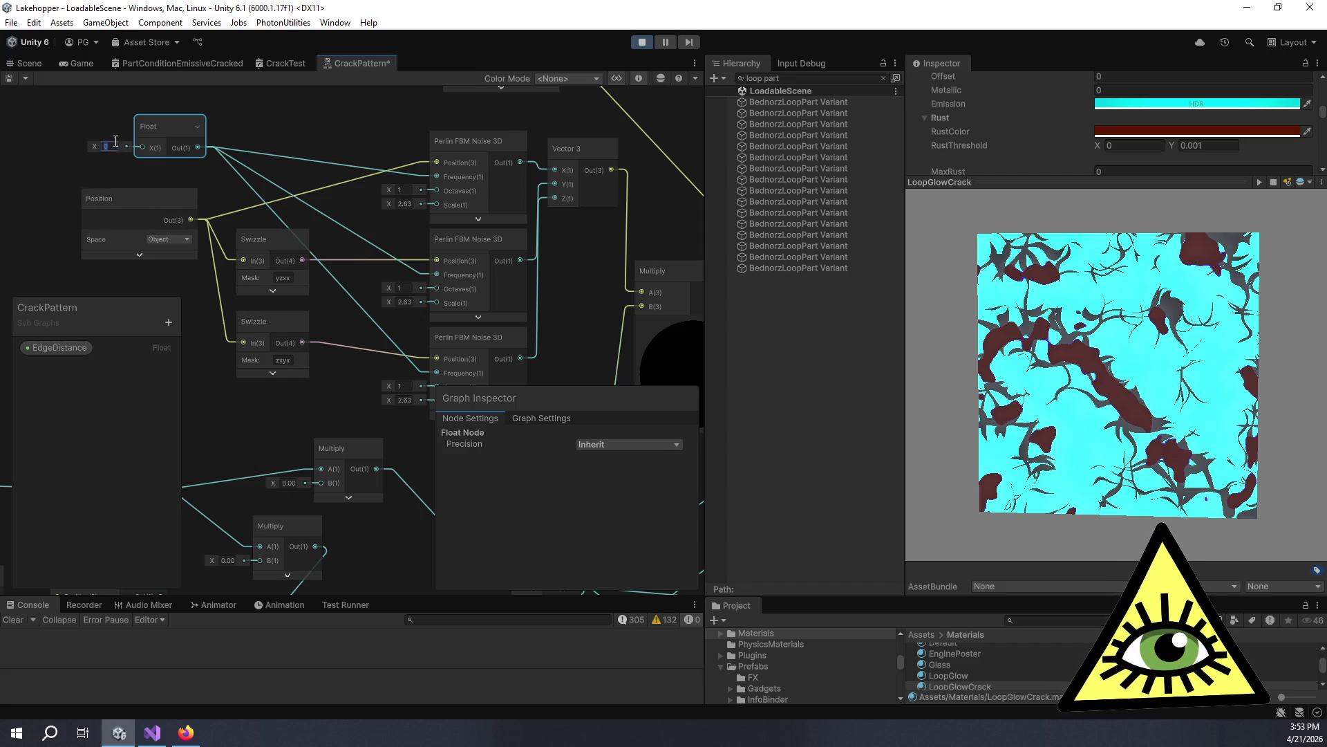
text(10)
key(Return)
mouse_move(146, 157)
mouse_down()
mouse_move(232, 180)
mouse_move(259, 131)
mouse_move(246, 181)
mouse_up()
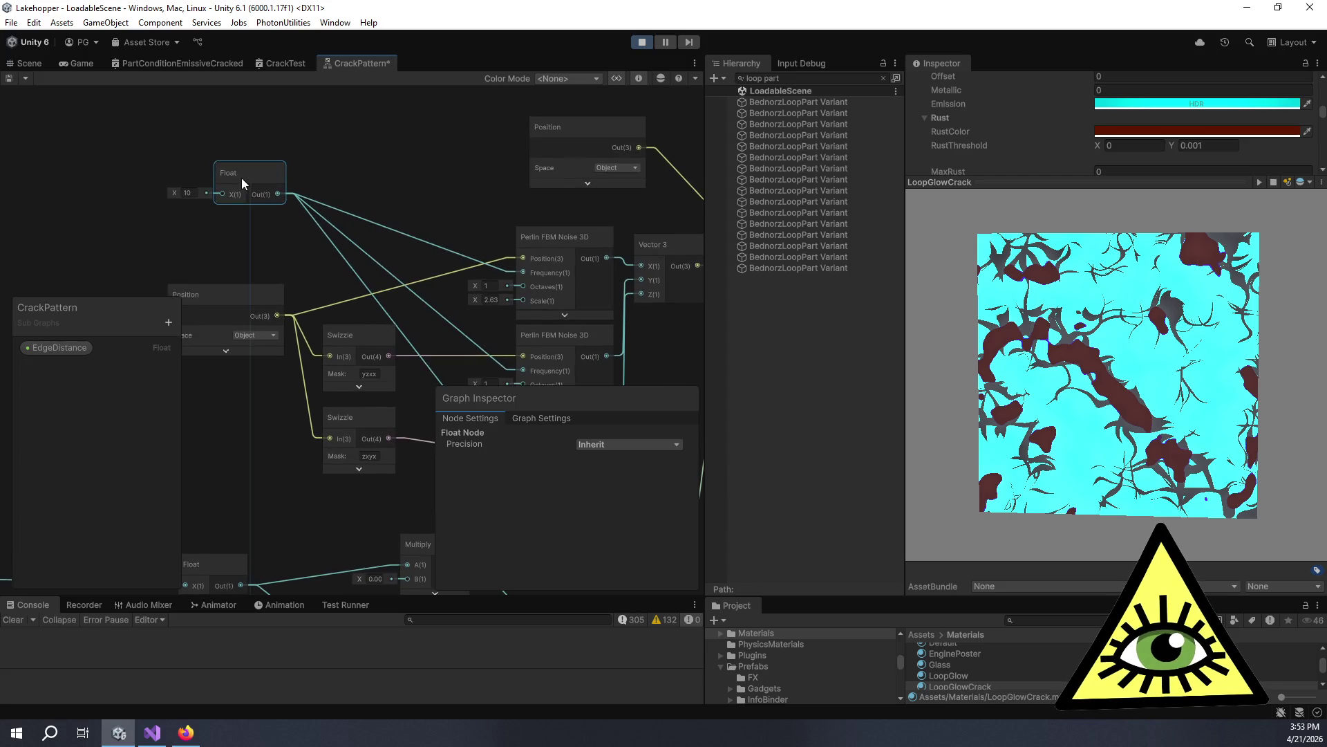
drag(338, 258, 351, 234)
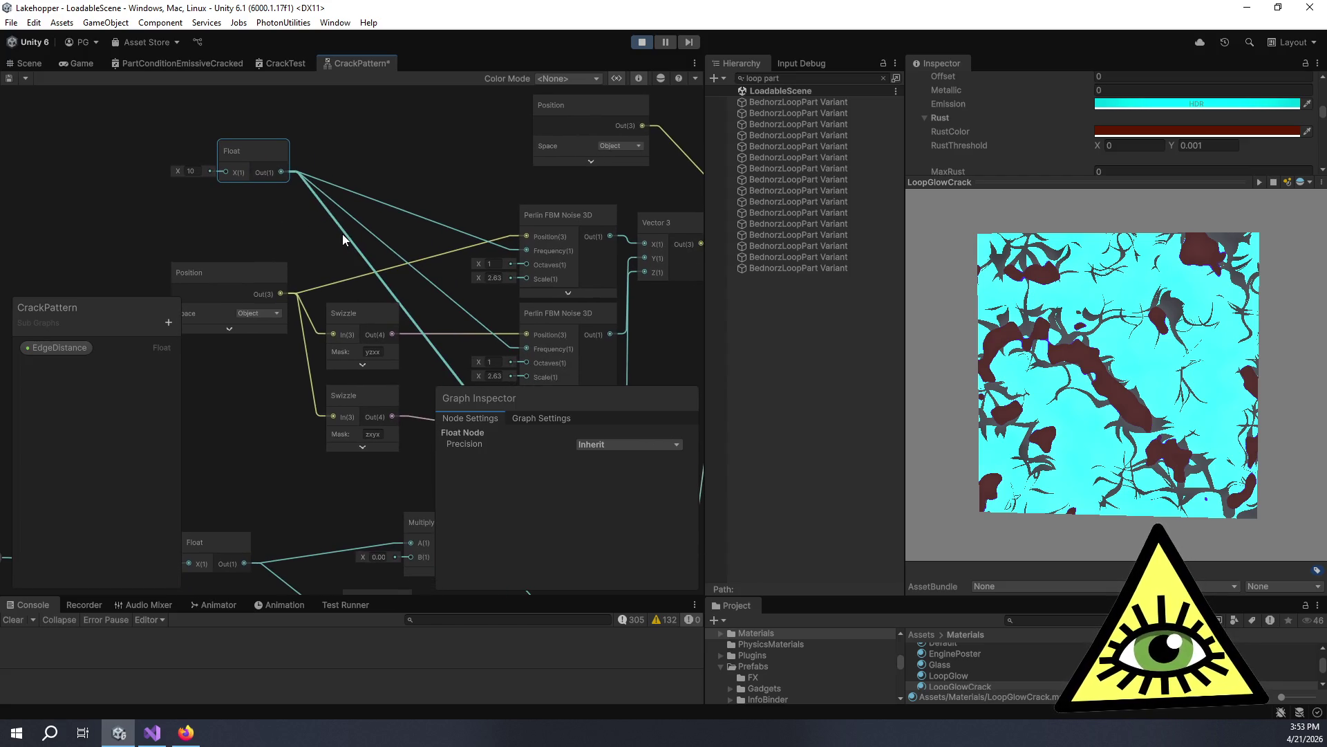
Duplicate the Float, wire the copy into all three Perlins' Octaves and set it to 2.
key(ctrl+d)
drag(316, 225, 251, 193)
drag(326, 225, 227, 185)
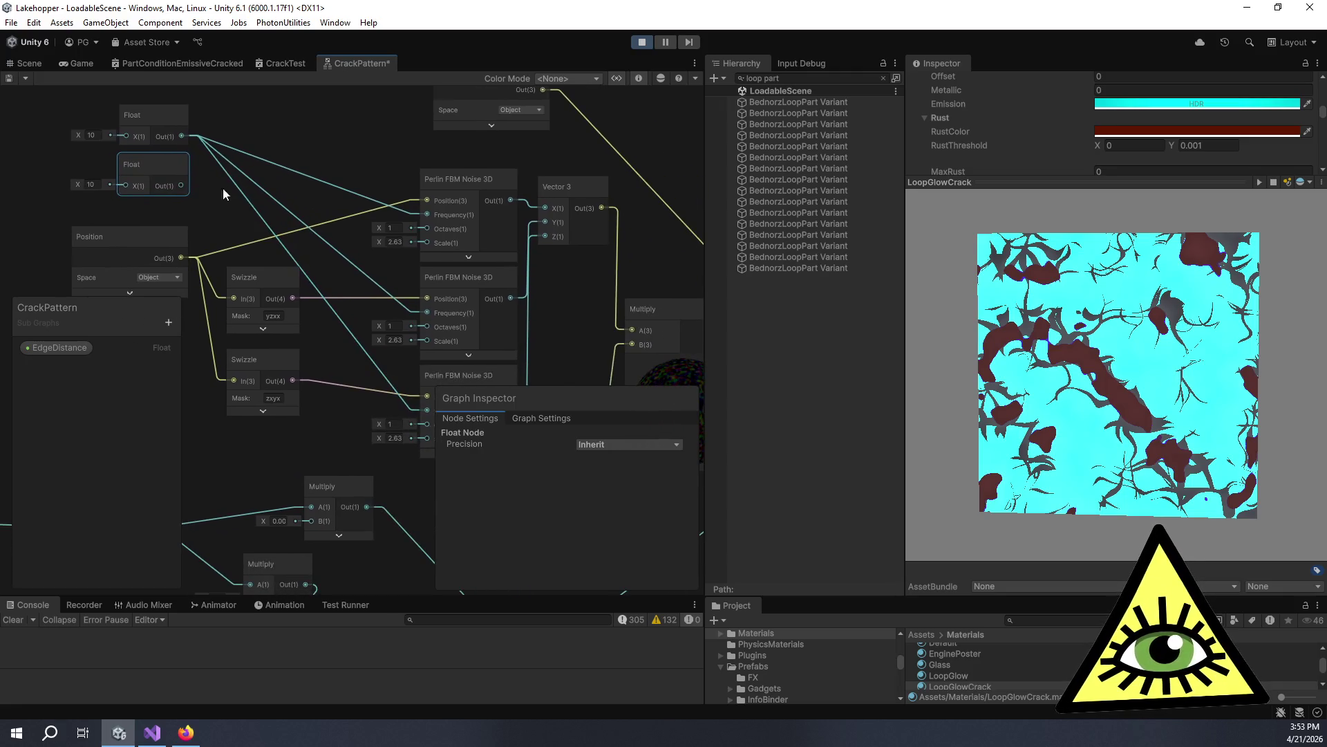
mouse_move(429, 242)
mouse_down()
mouse_move(185, 188)
mouse_move(463, 333)
mouse_move(429, 327)
mouse_up()
drag(234, 272, 168, 199)
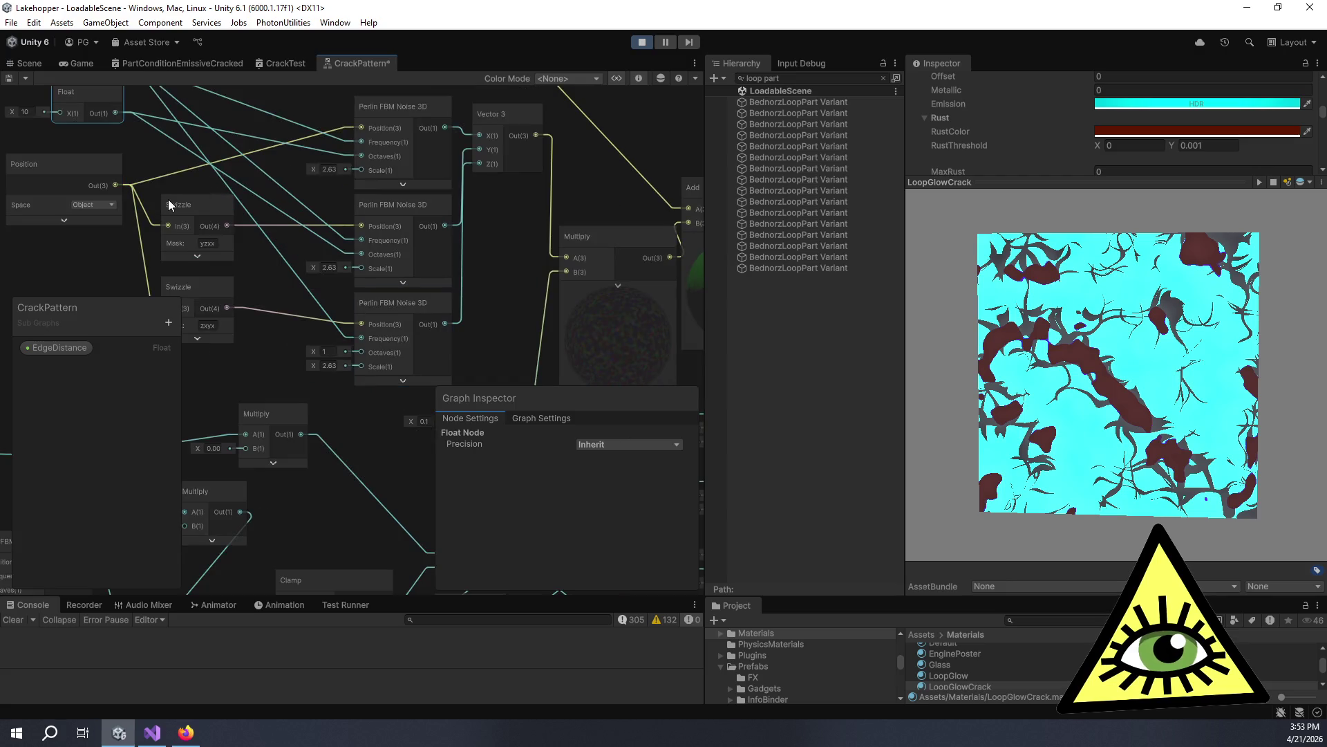
mouse_move(116, 113)
mouse_down()
mouse_move(370, 369)
mouse_move(361, 353)
mouse_up()
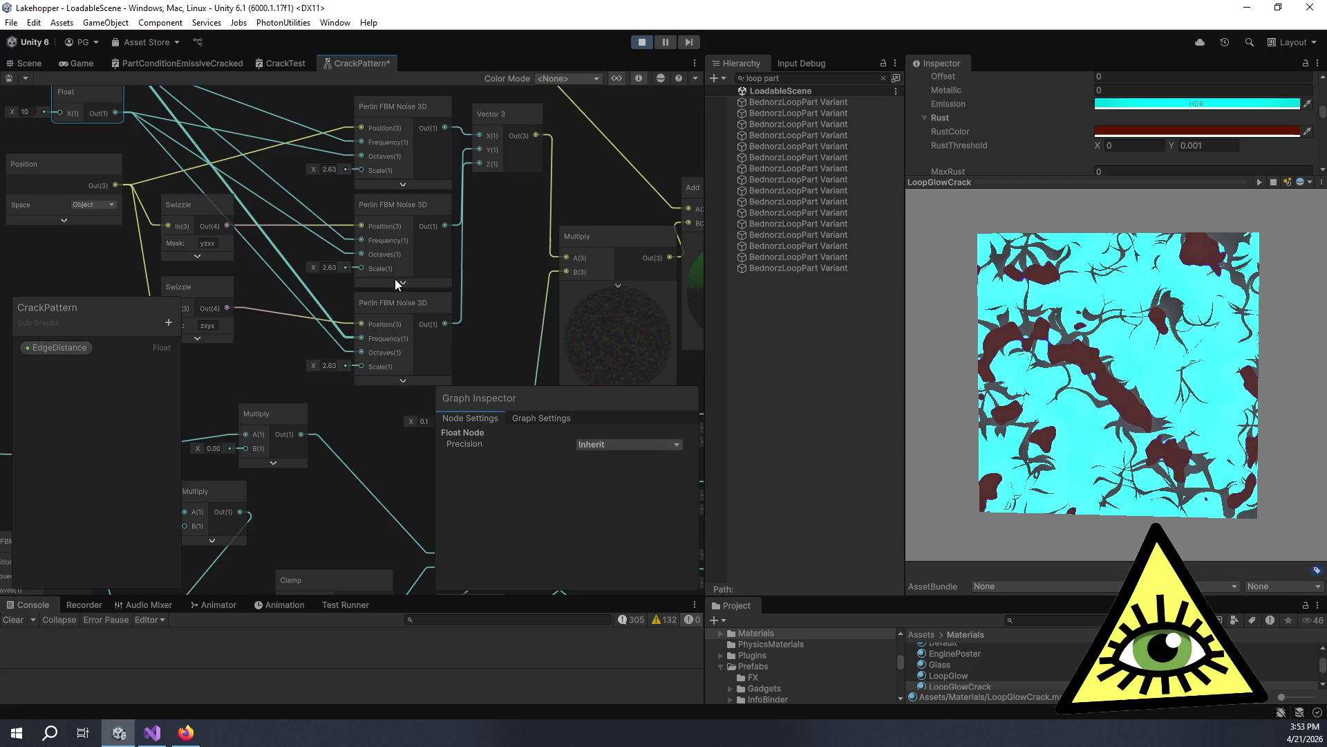
drag(250, 174, 394, 274)
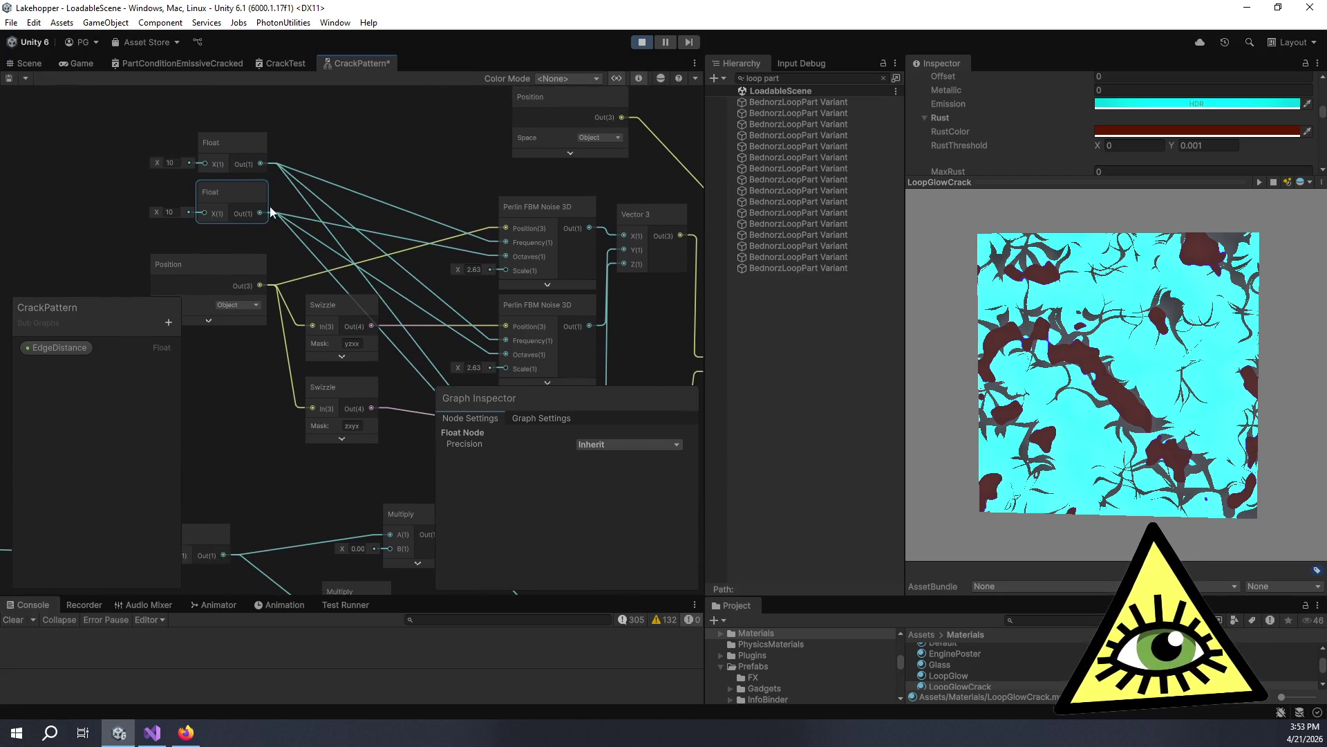
click(180, 209)
text(2)
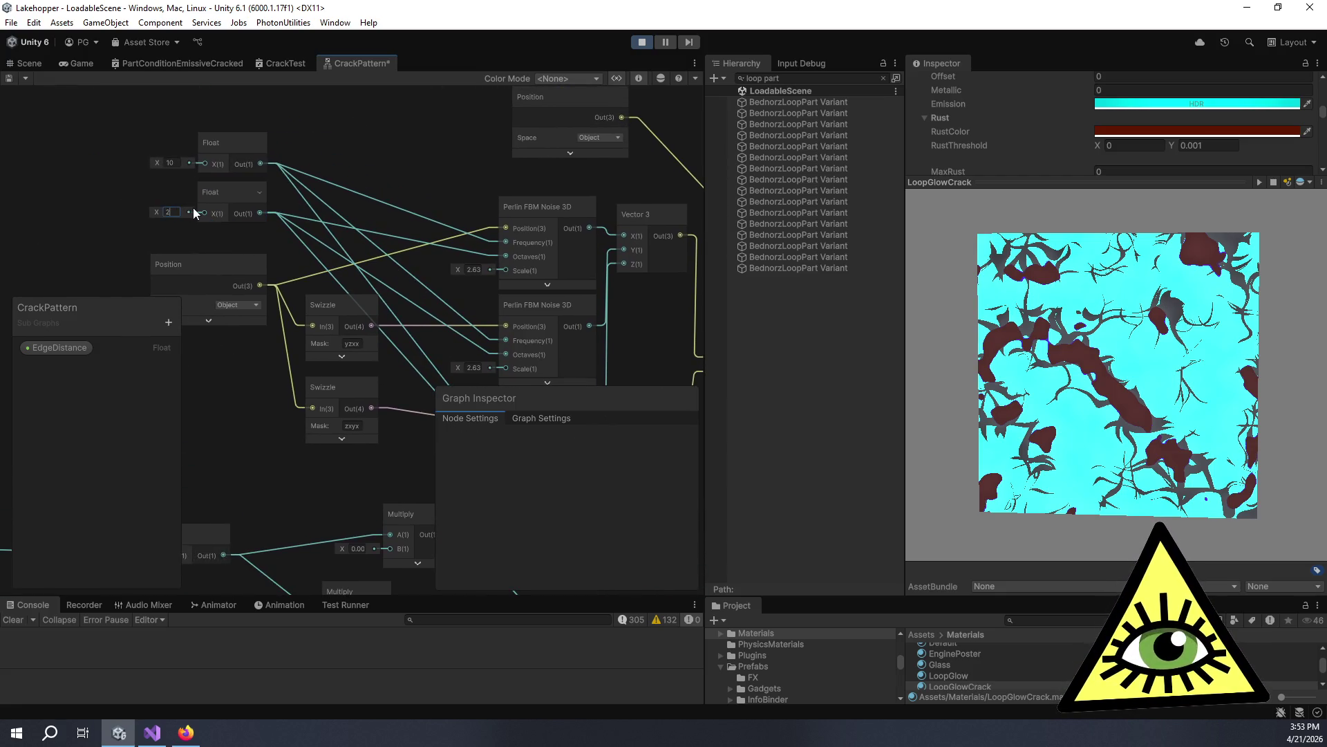
scroll(276, 197, down, 3)
drag(275, 181, 281, 123)
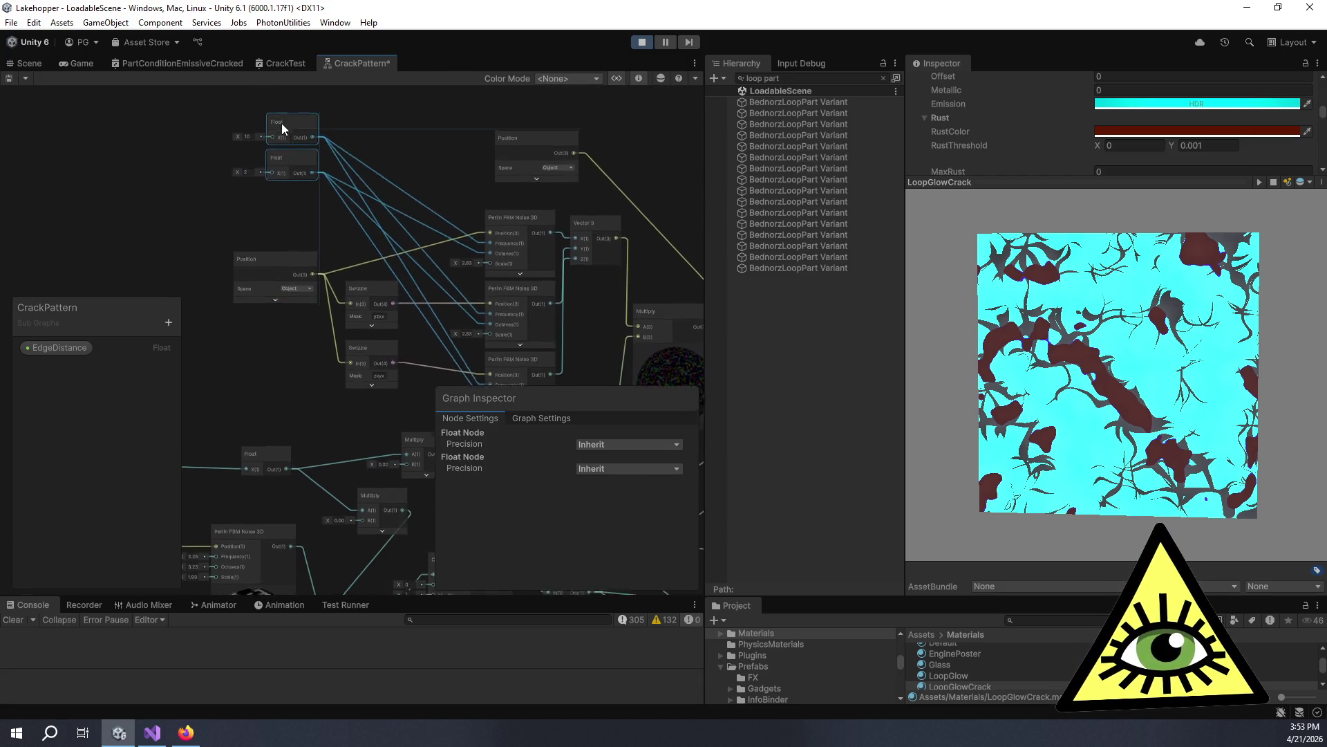
click(272, 182)
drag(269, 177, 265, 163)
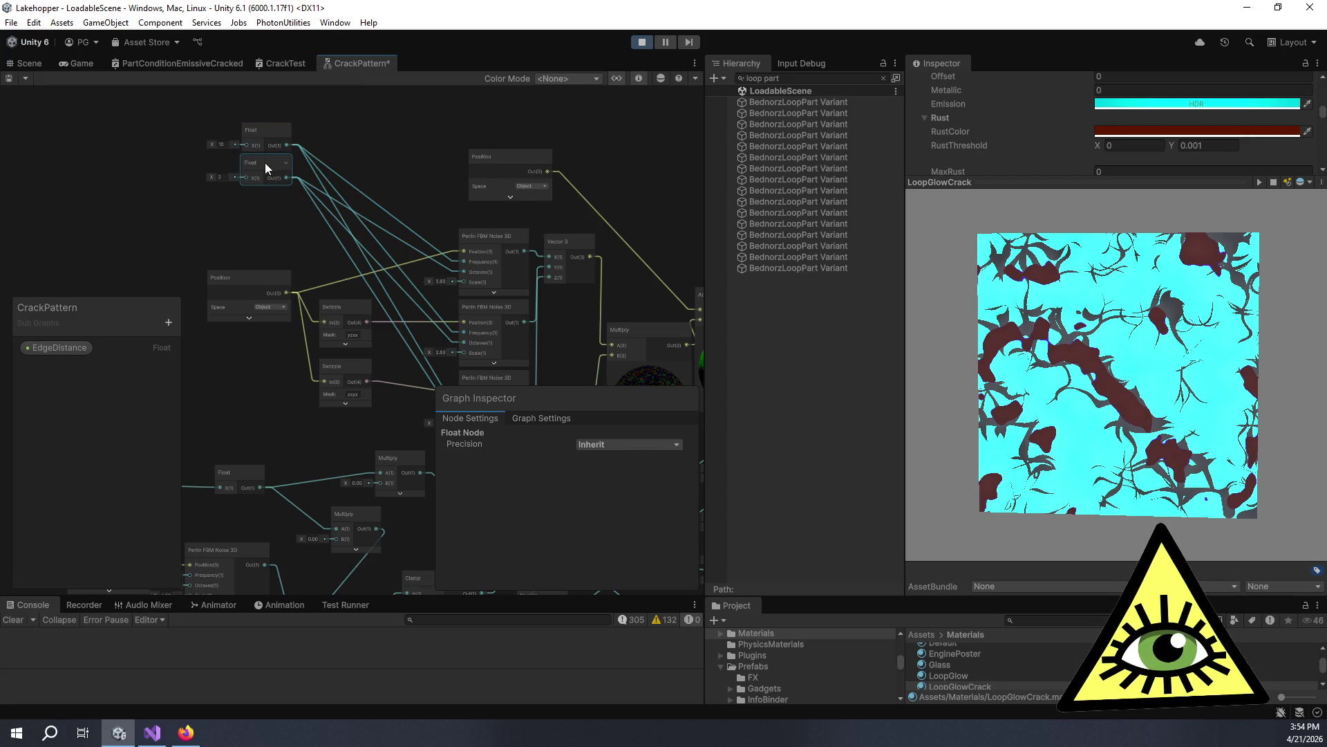
Duplicate that Float again and wire the new copy into all three Perlins' Scale inputs.
key(ctrl+d)
drag(358, 231, 309, 179)
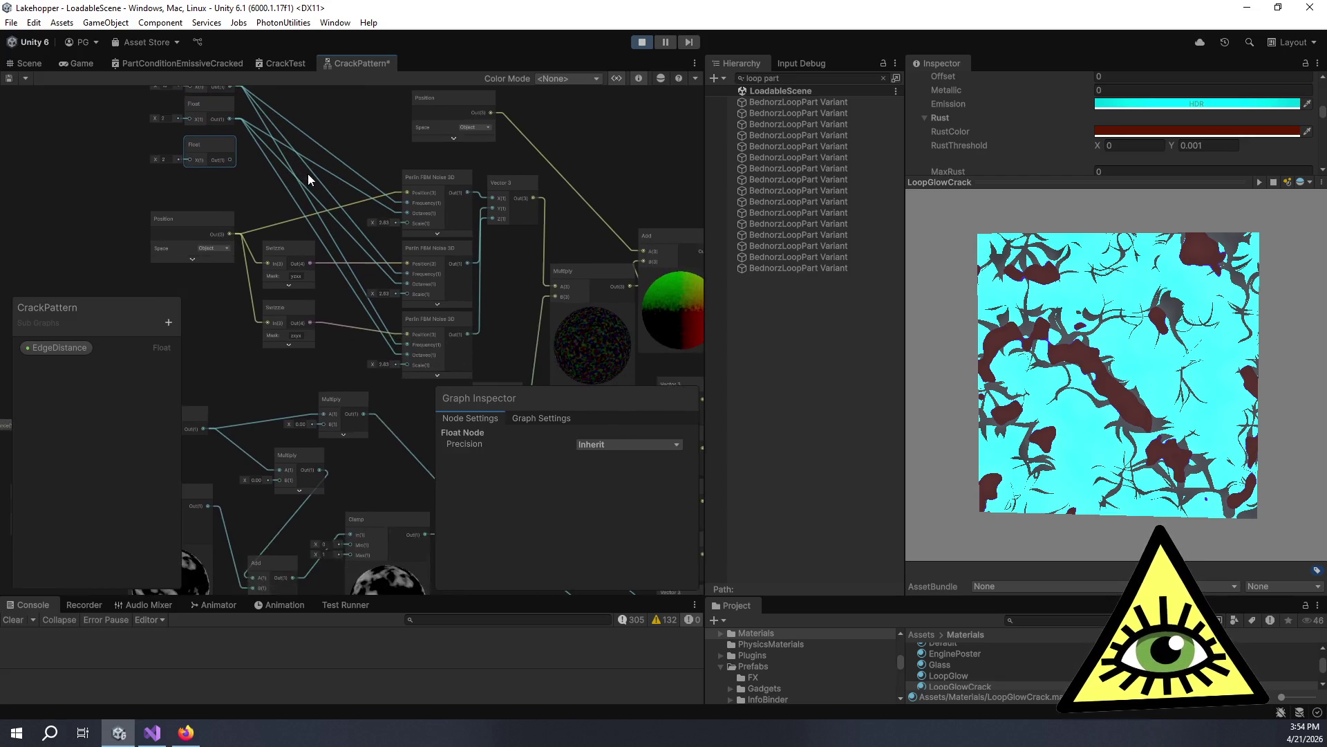
scroll(308, 179, up, 2)
drag(222, 155, 424, 232)
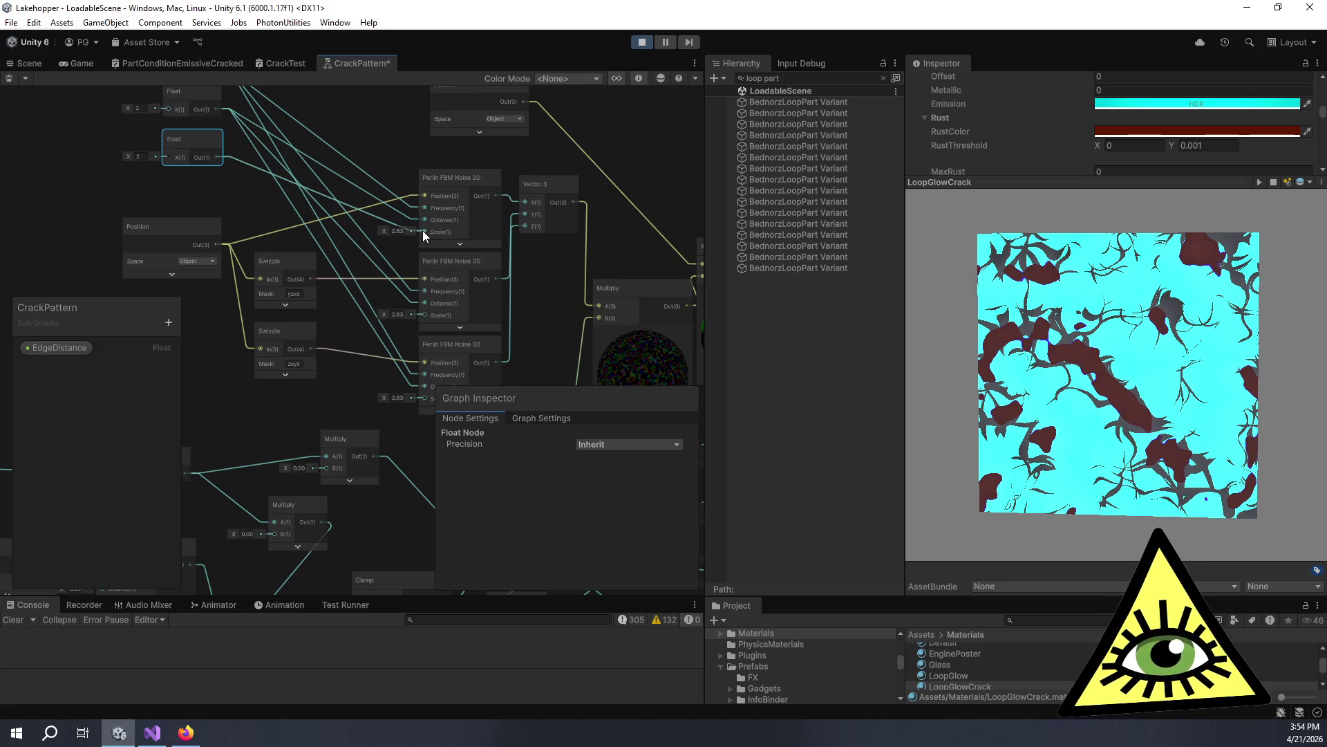
mouse_move(217, 156)
mouse_down()
mouse_move(433, 309)
mouse_move(423, 321)
mouse_move(256, 185)
mouse_up()
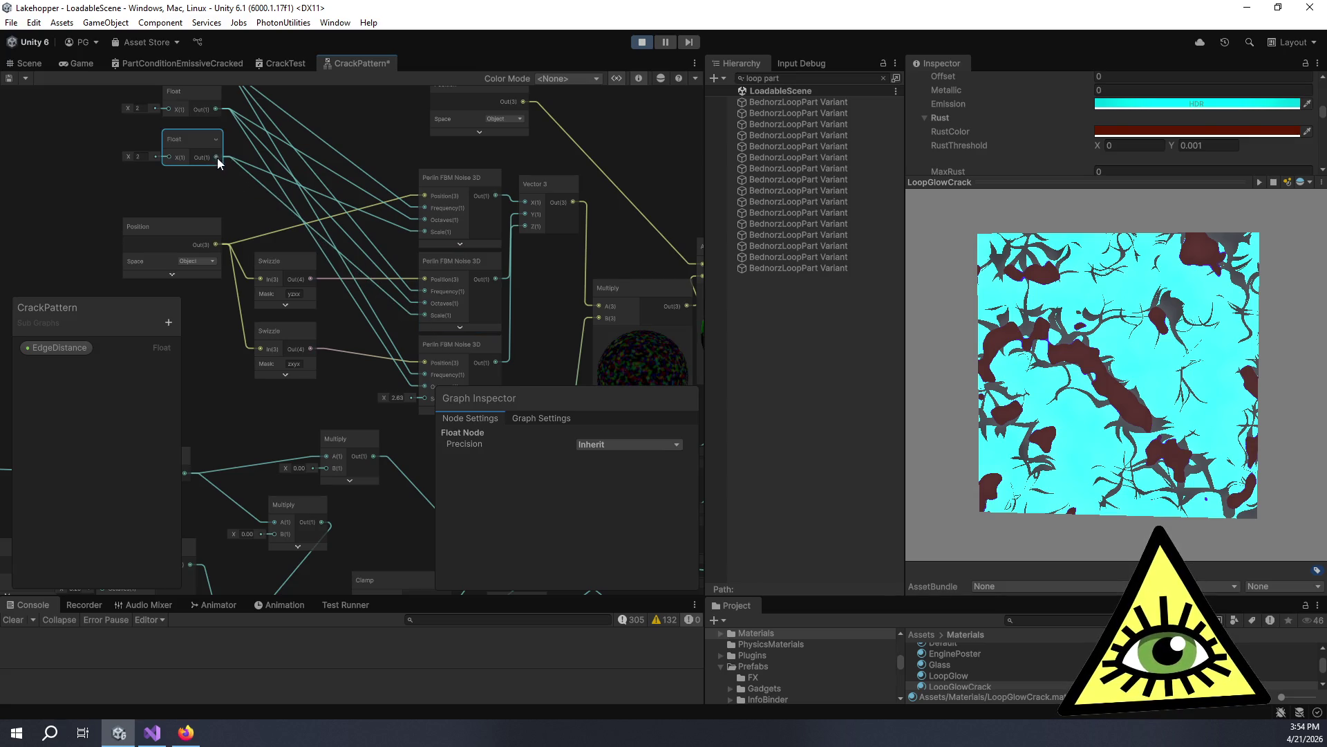
drag(217, 158, 422, 397)
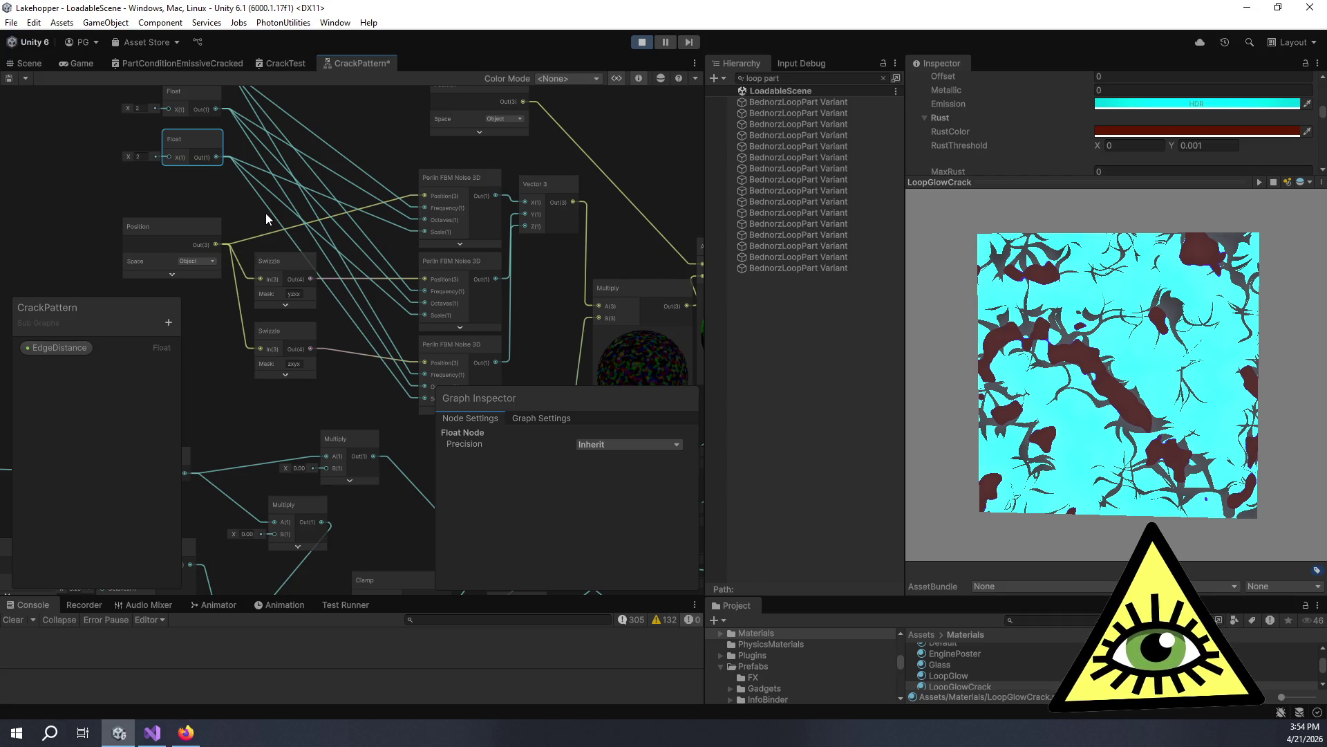
scroll(412, 240, down, 2)
Enter 8 as the third Float node's value.
scroll(528, 222, up, 2)
scroll(547, 243, down, 3)
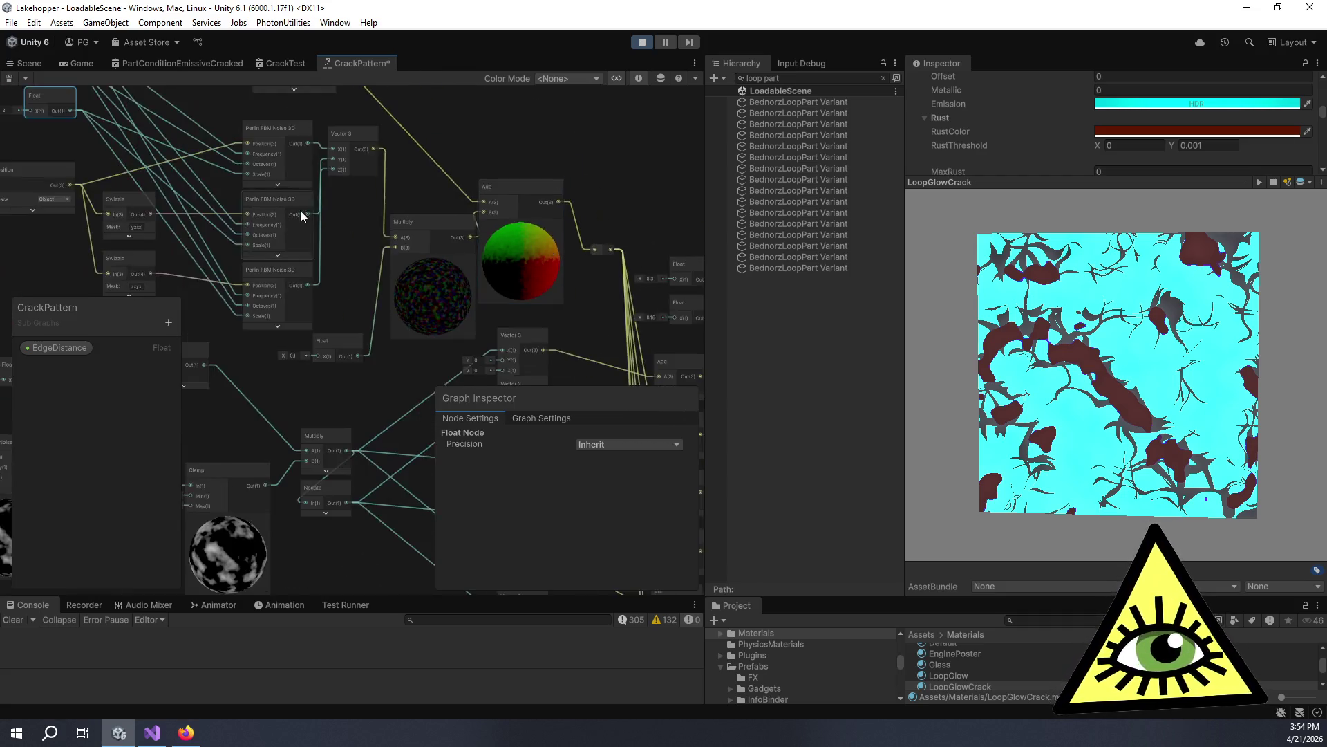
scroll(538, 226, down, 2)
scroll(487, 178, up, 3)
scroll(343, 351, up, 1)
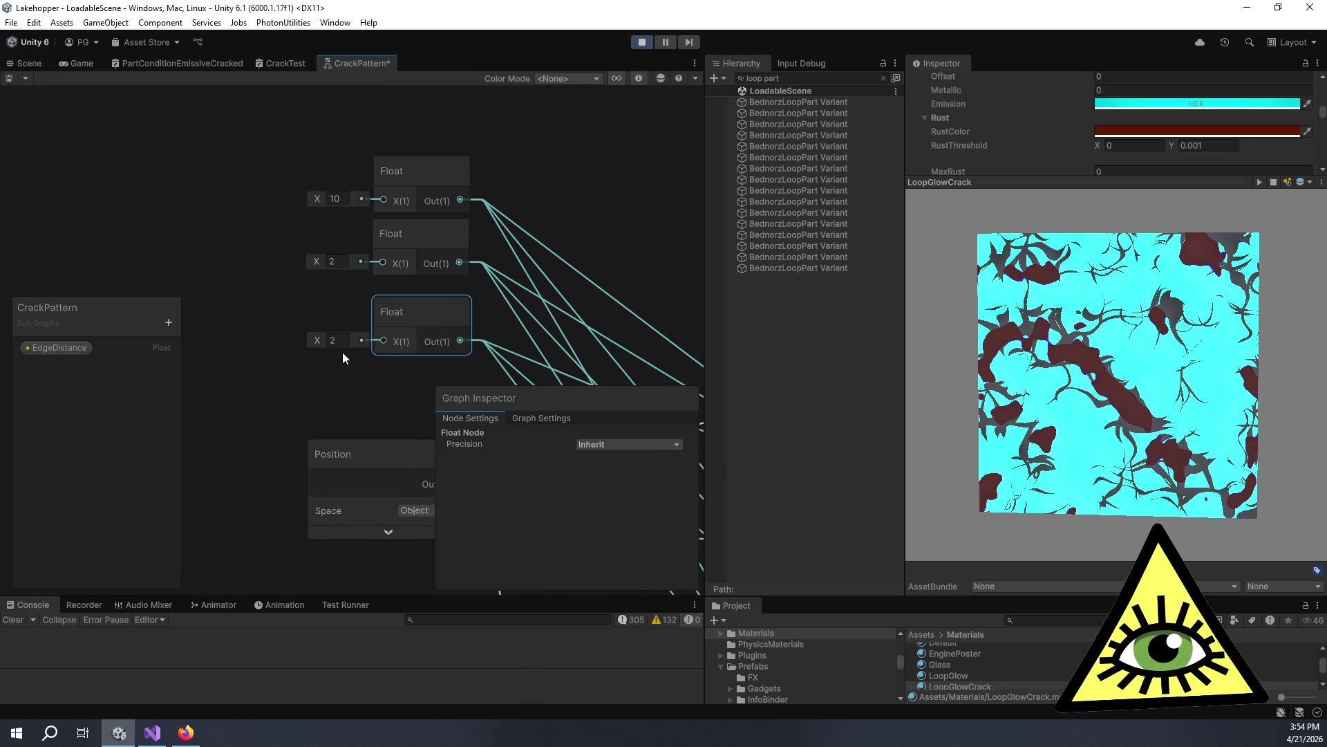
click(339, 347)
scroll(442, 335, down, 5)
scroll(508, 276, up, 3)
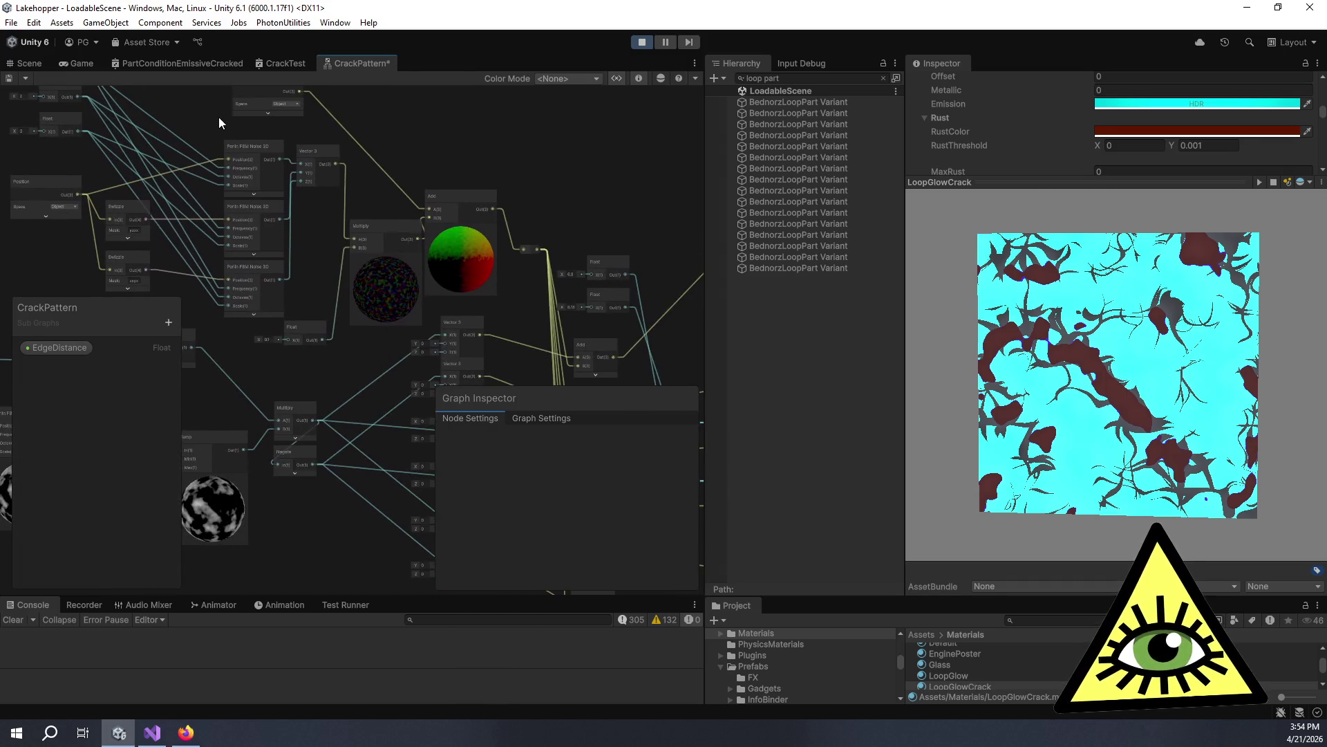
drag(321, 188, 472, 268)
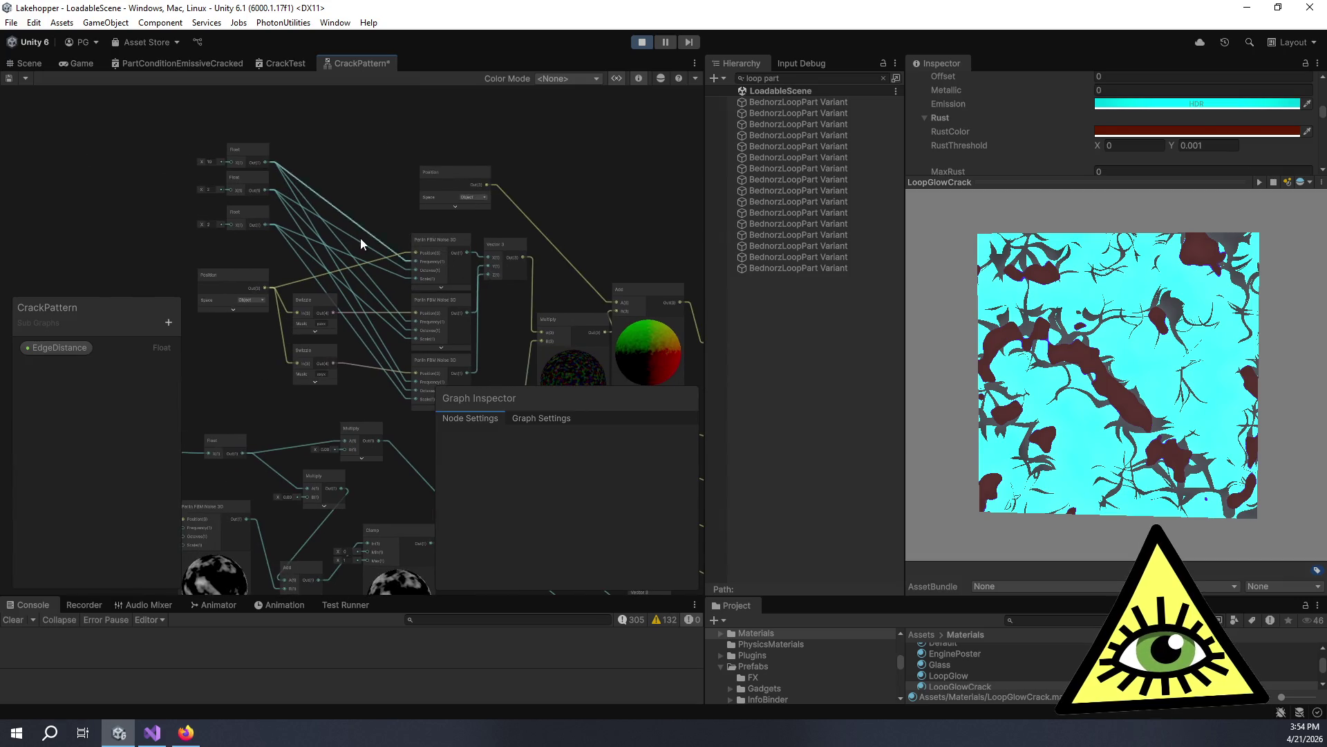
click(211, 224)
text(8)
drag(170, 149, 264, 197)
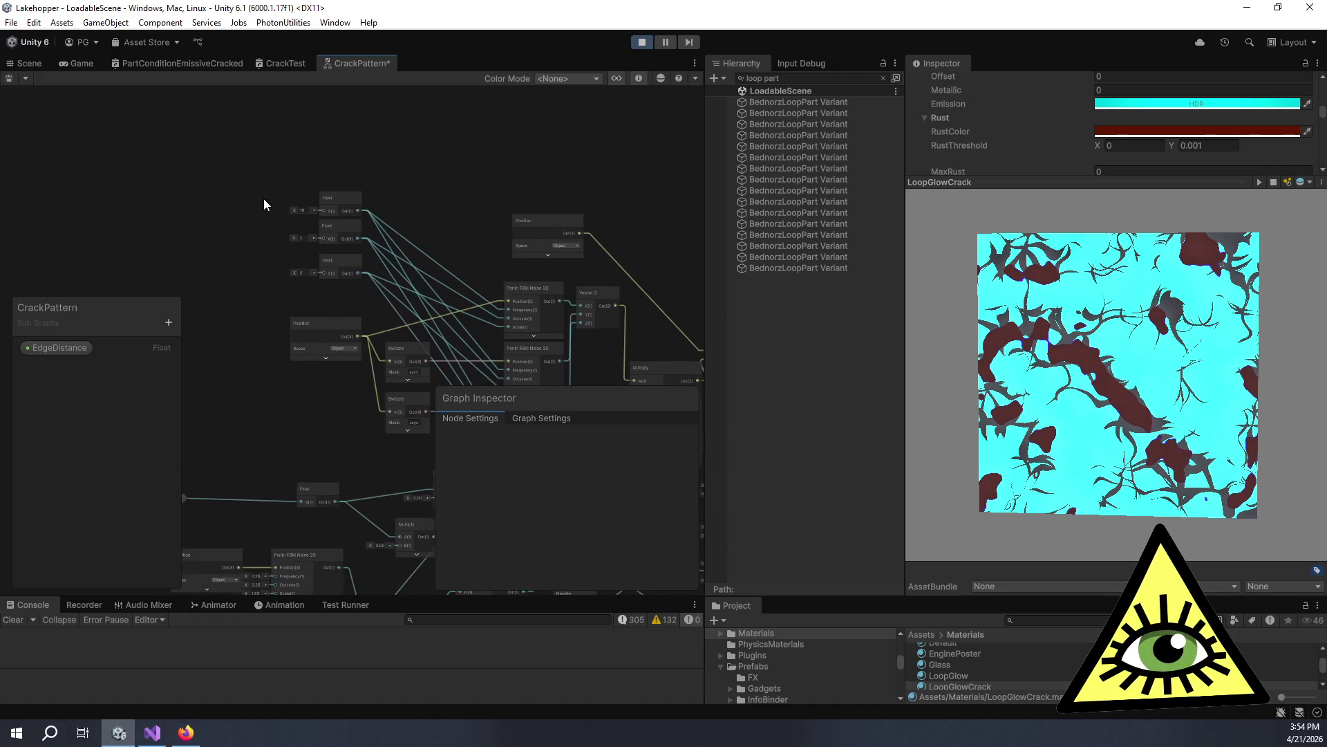
scroll(263, 198, up, 3)
mouse_move(557, 338)
mouse_down()
mouse_move(343, 169)
mouse_move(391, 226)
mouse_move(429, 243)
mouse_up()
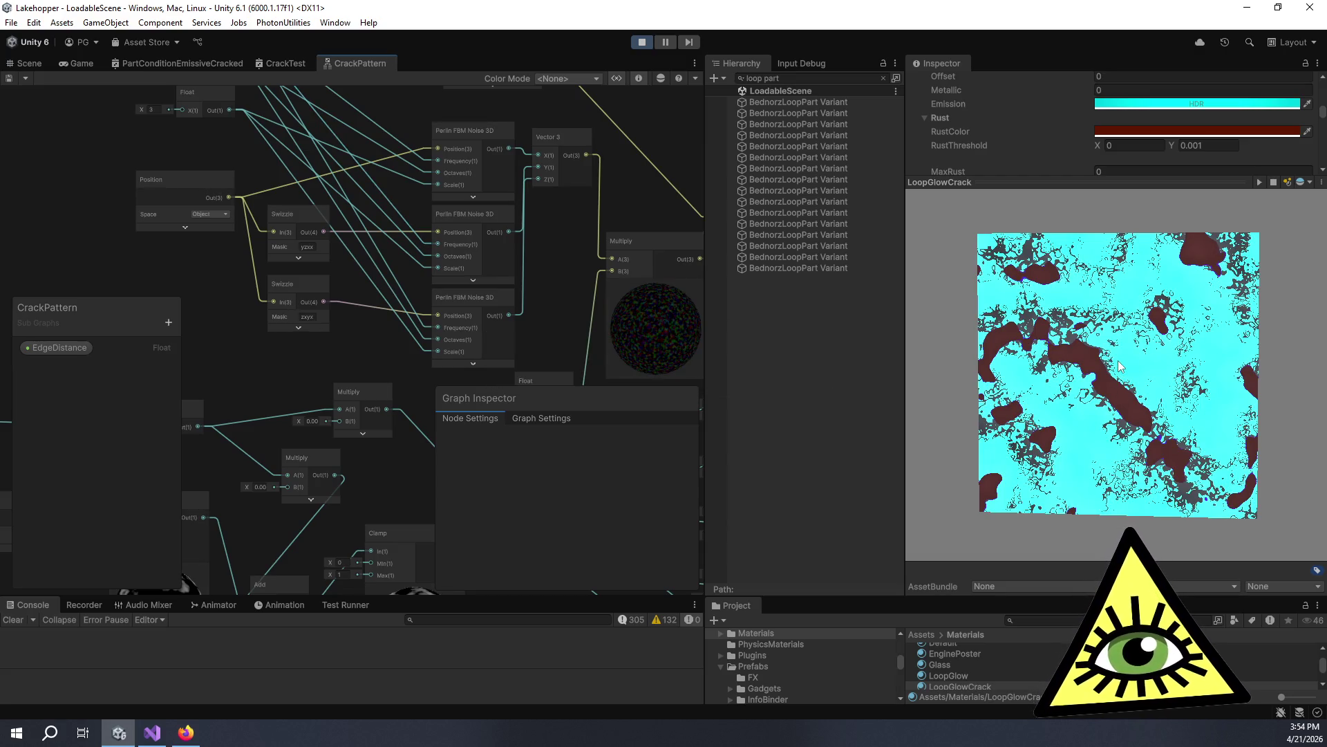
drag(1077, 484, 1082, 458)
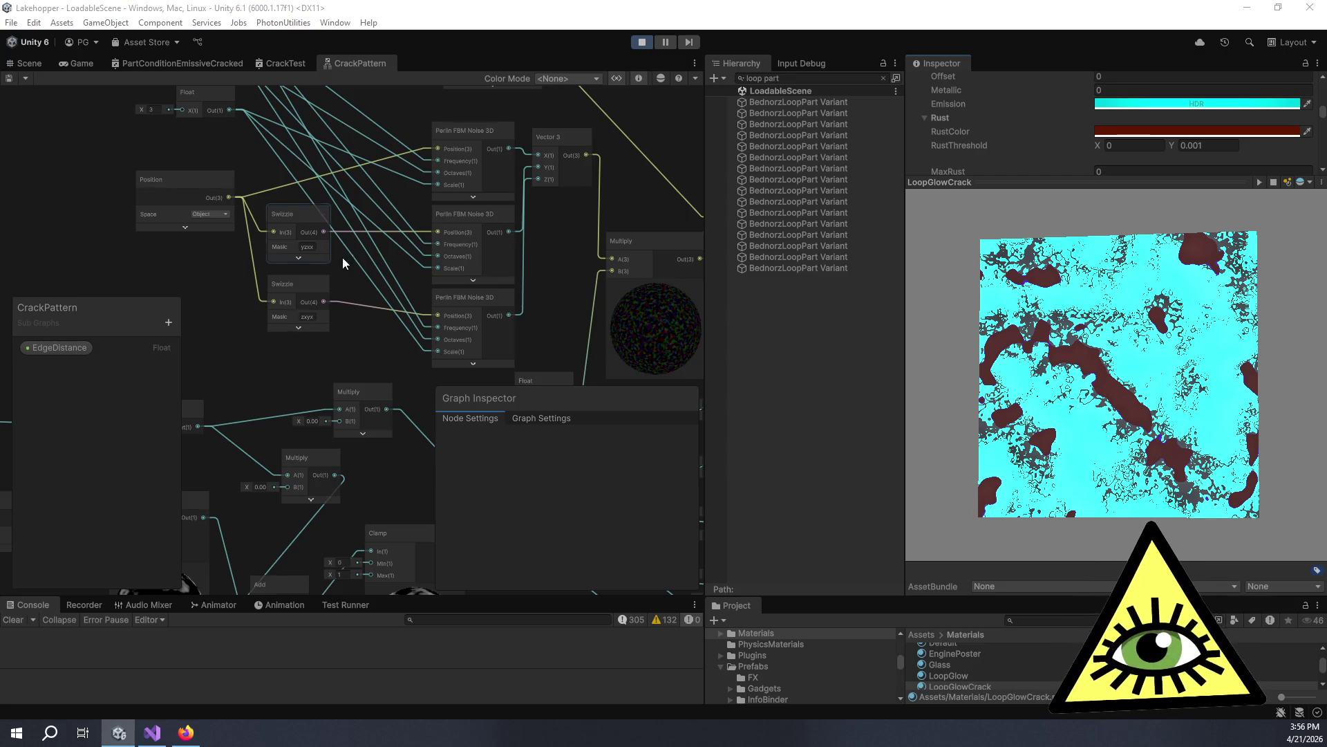
mouse_move(1014, 368)
mouse_down()
mouse_move(1118, 461)
mouse_move(1077, 446)
mouse_up()
Rotate the material preview to face forward and select the Multiply node showing the noise.
mouse_move(583, 280)
mouse_down()
mouse_move(509, 280)
mouse_move(571, 311)
mouse_up()
scroll(571, 307, up, 5)
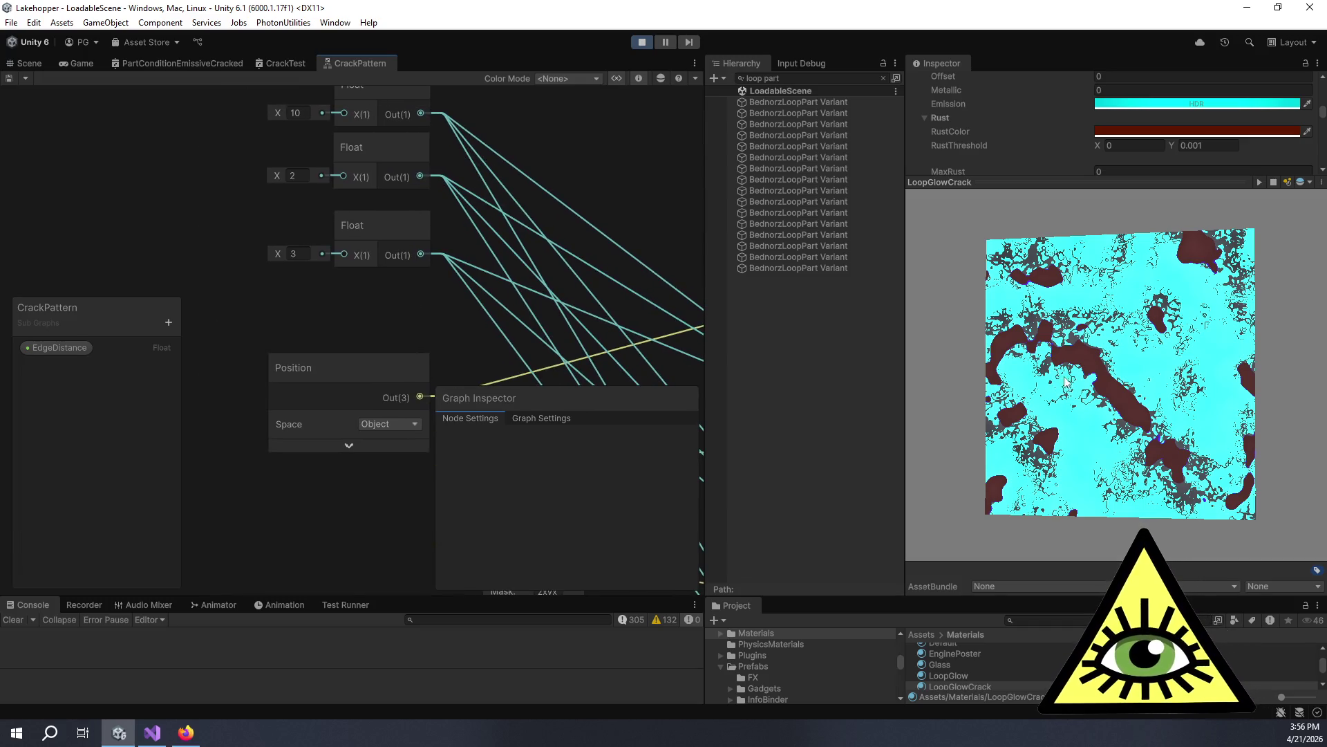
drag(1079, 421, 1111, 438)
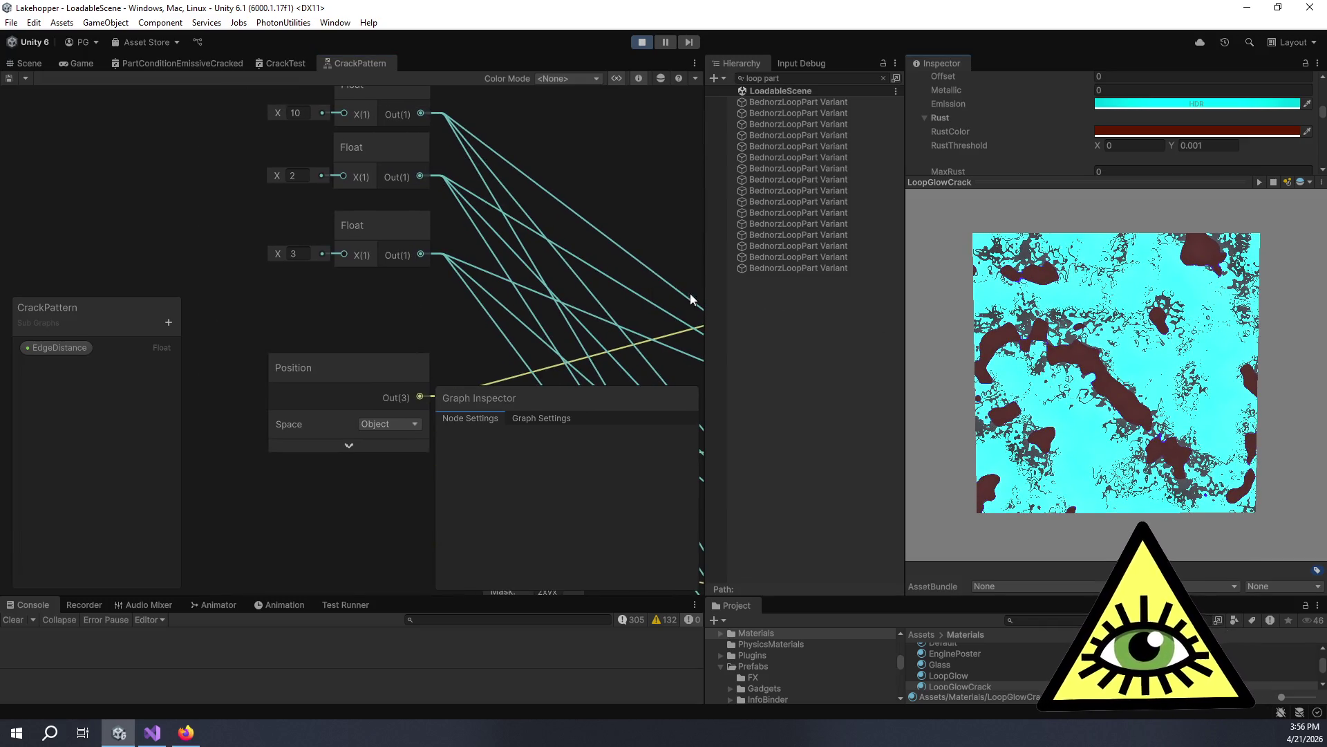
scroll(549, 280, down, 3)
scroll(197, 155, up, 3)
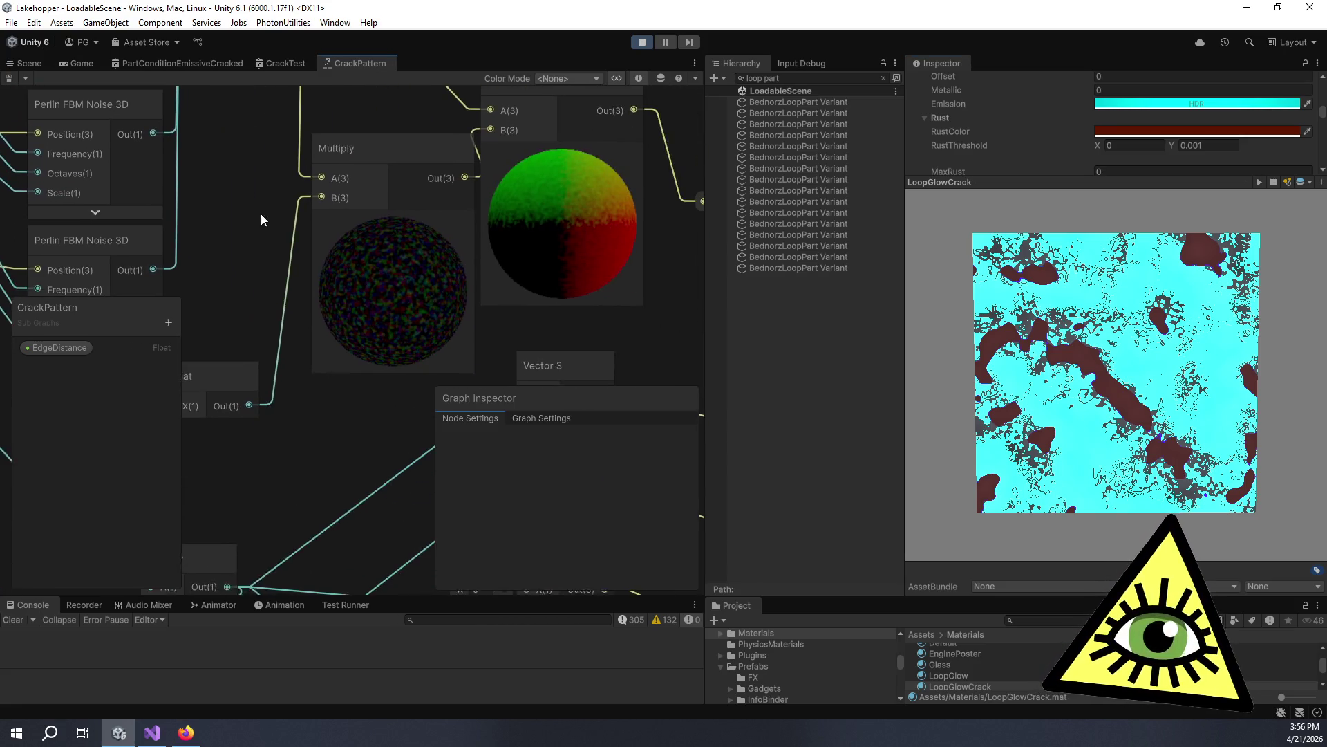
scroll(542, 256, up, 3)
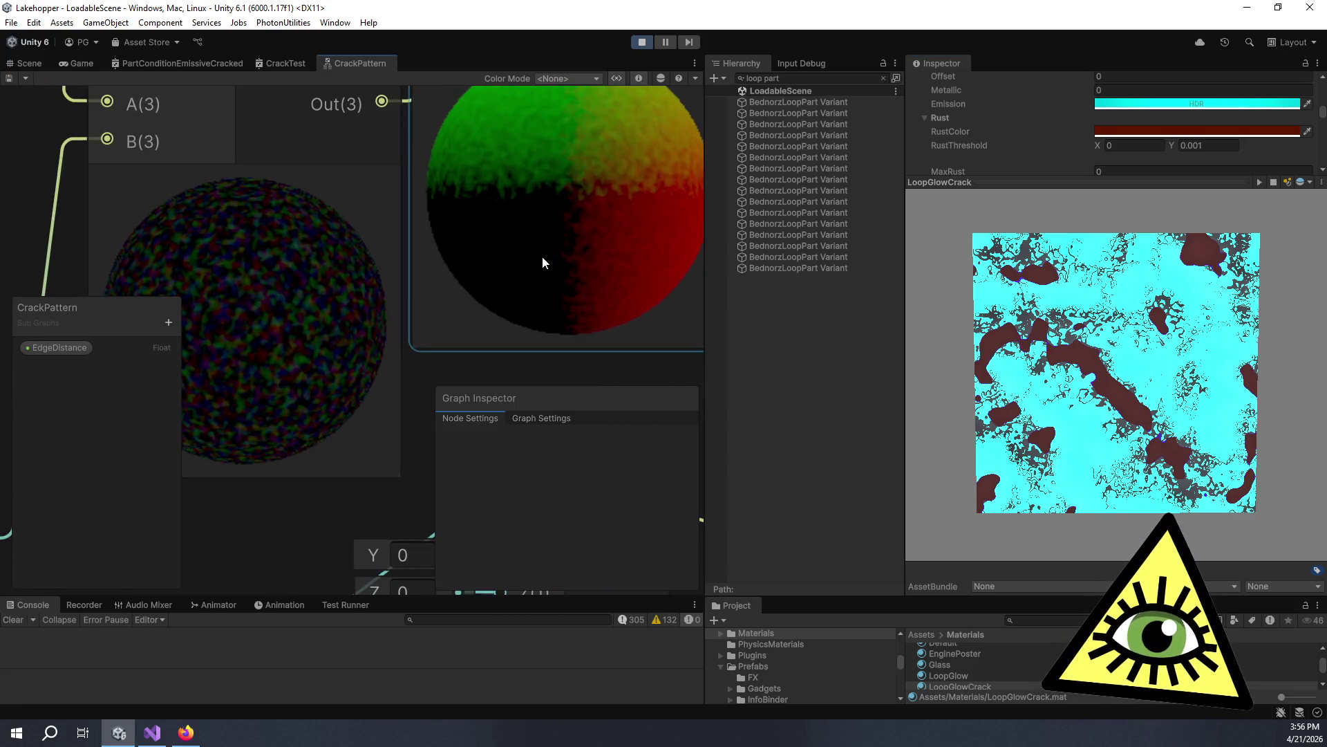
click(293, 178)
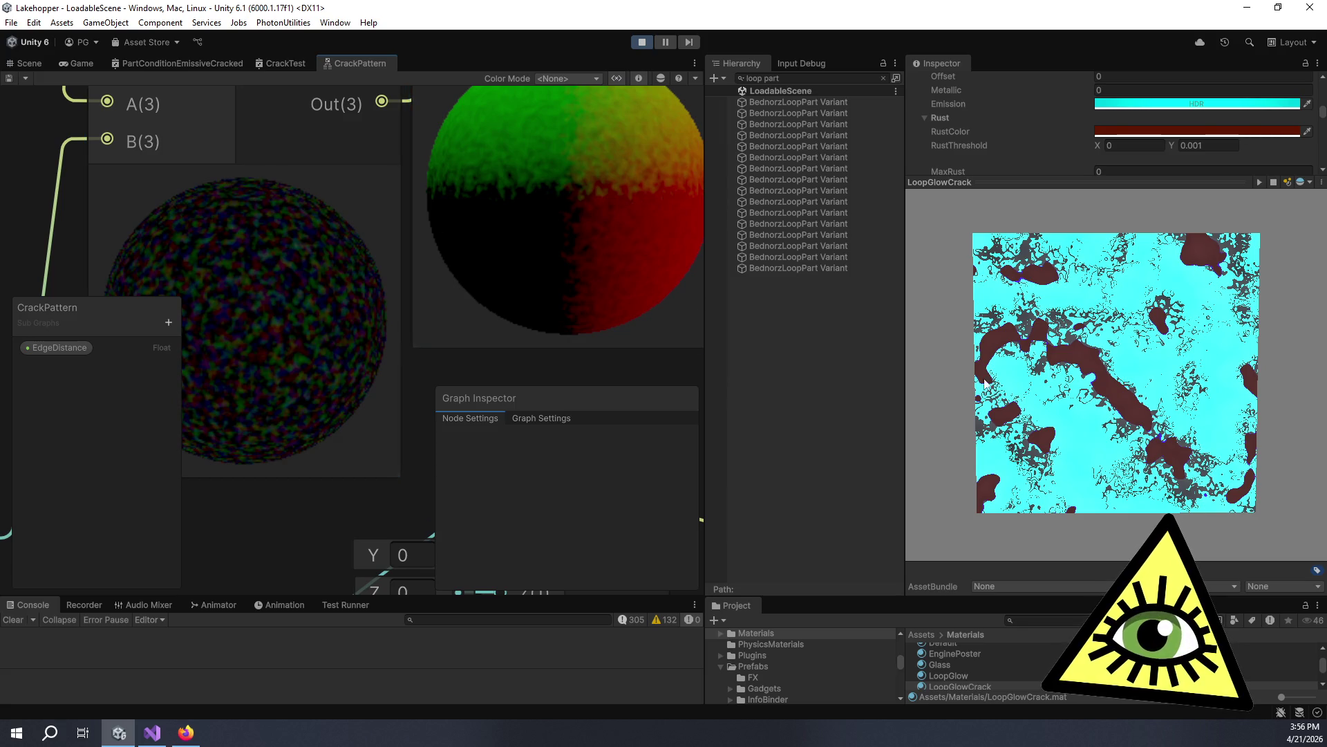
Replace the third Float node's value of 3 with 1.
scroll(310, 268, down, 3)
scroll(215, 246, down, 3)
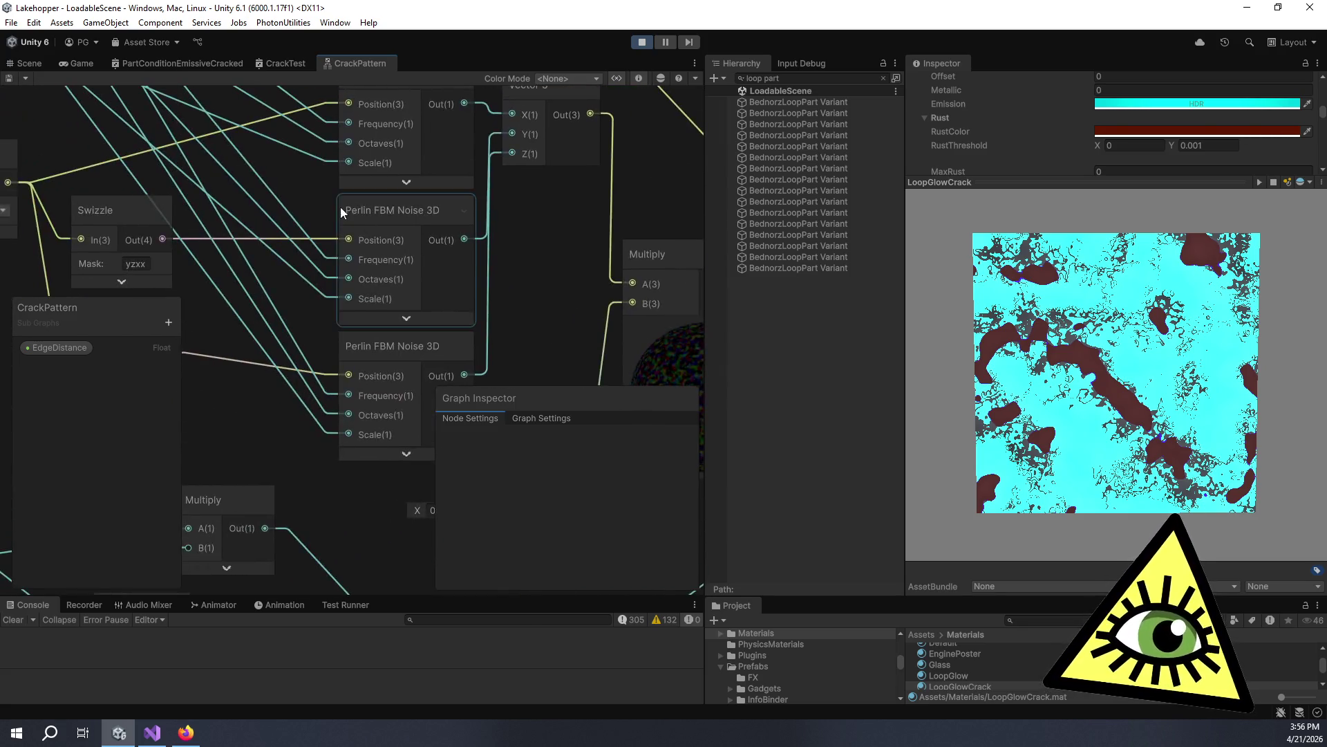
scroll(340, 206, up, 3)
click(339, 262)
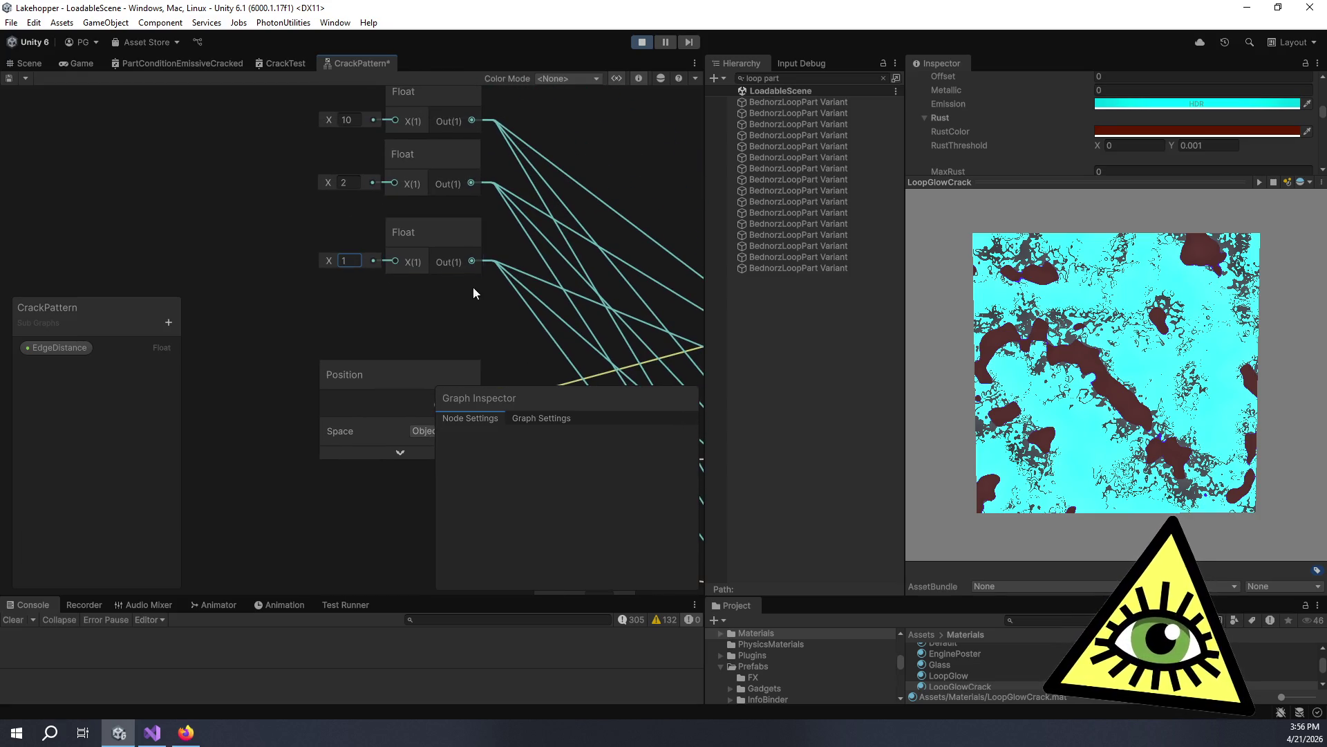
scroll(470, 286, down, 3)
scroll(336, 264, up, 4)
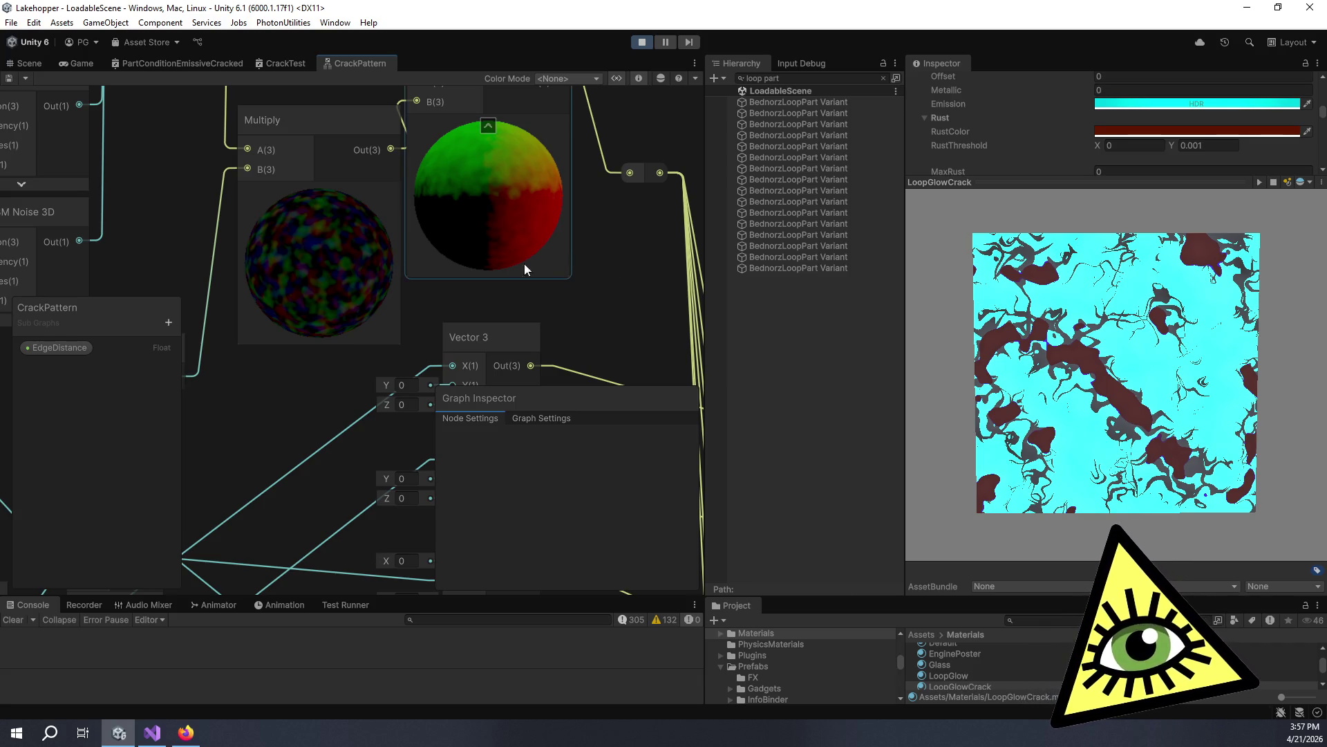
Move the Position node left and draw both Swizzle nodes in close to it.
scroll(453, 281, down, 2)
scroll(673, 309, down, 1)
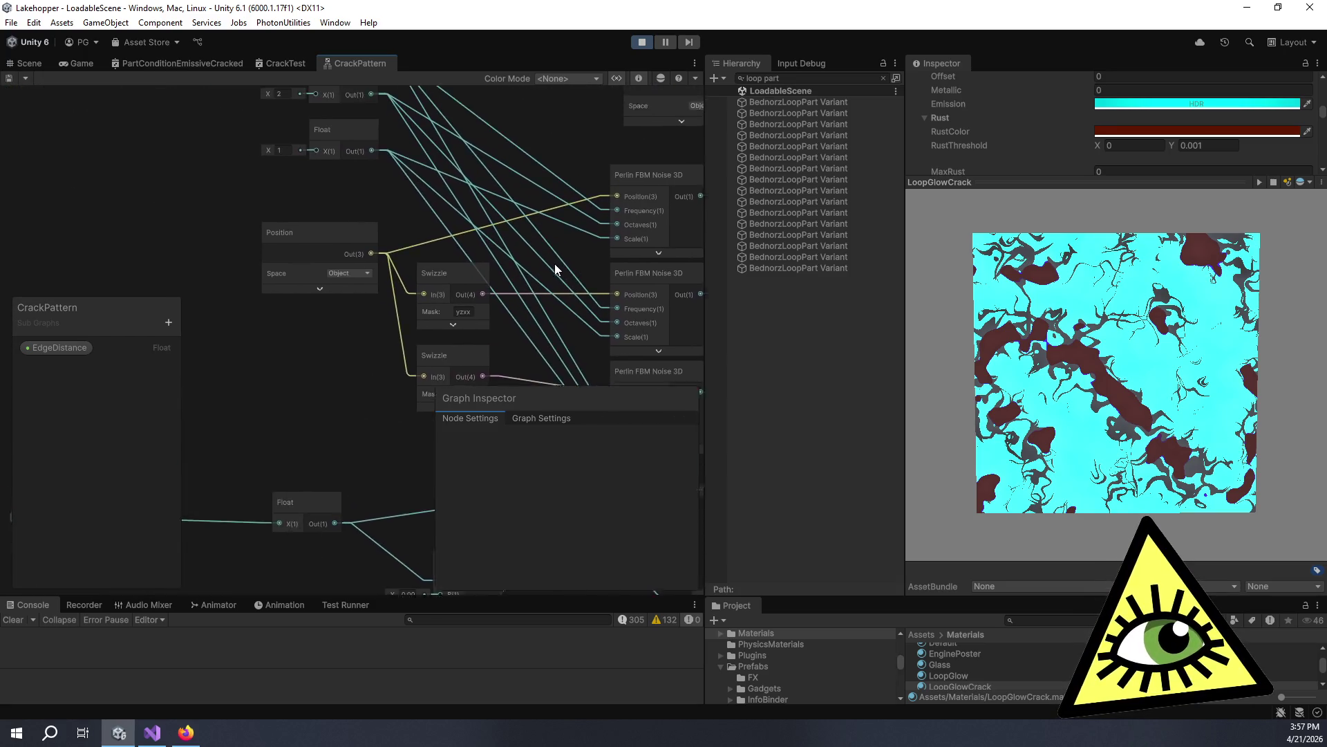
drag(373, 240, 232, 242)
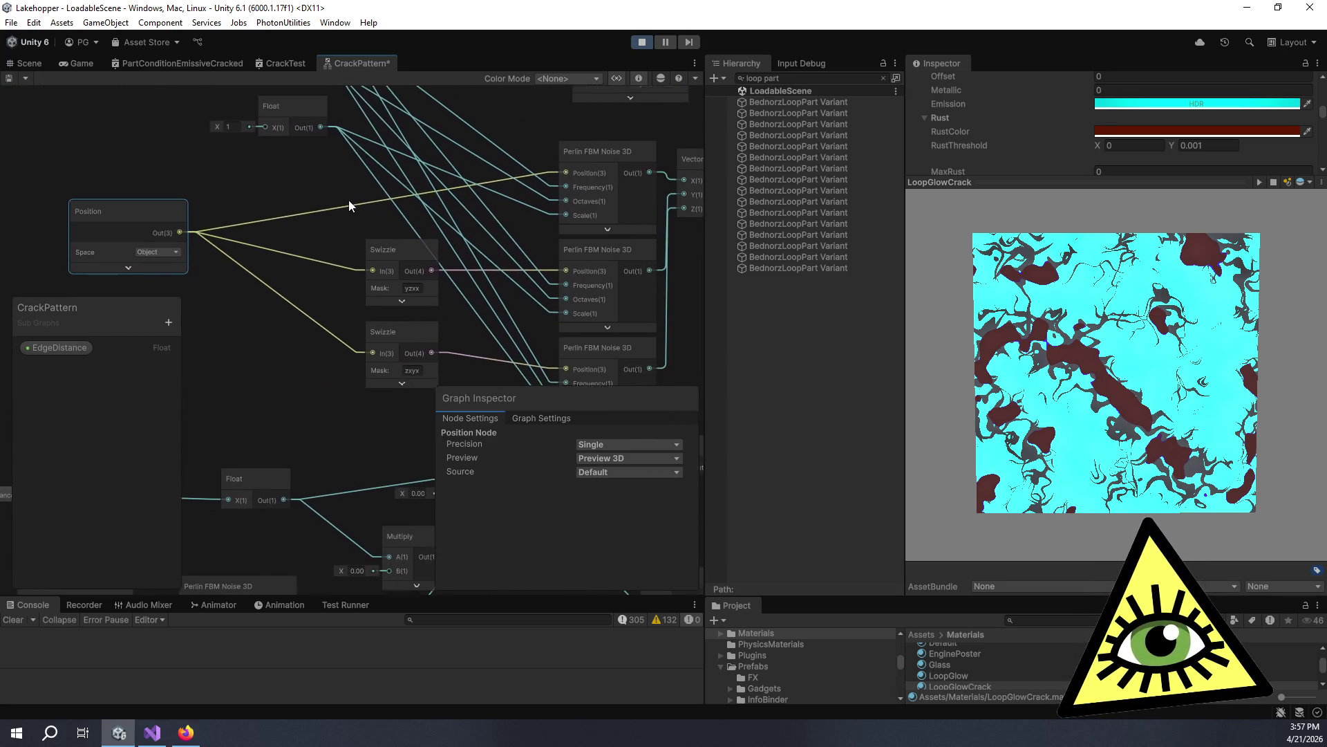
mouse_move(378, 261)
mouse_down()
mouse_move(289, 233)
mouse_move(307, 234)
mouse_up()
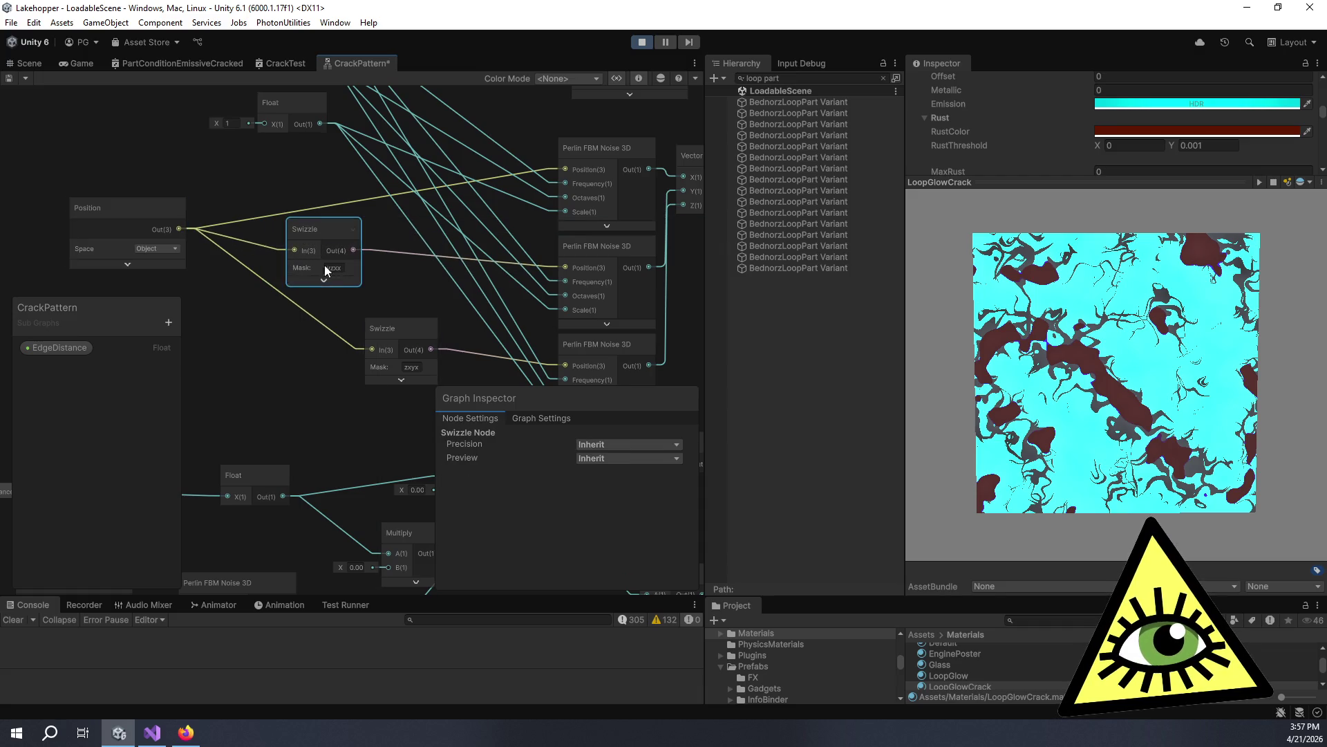
drag(397, 334, 311, 318)
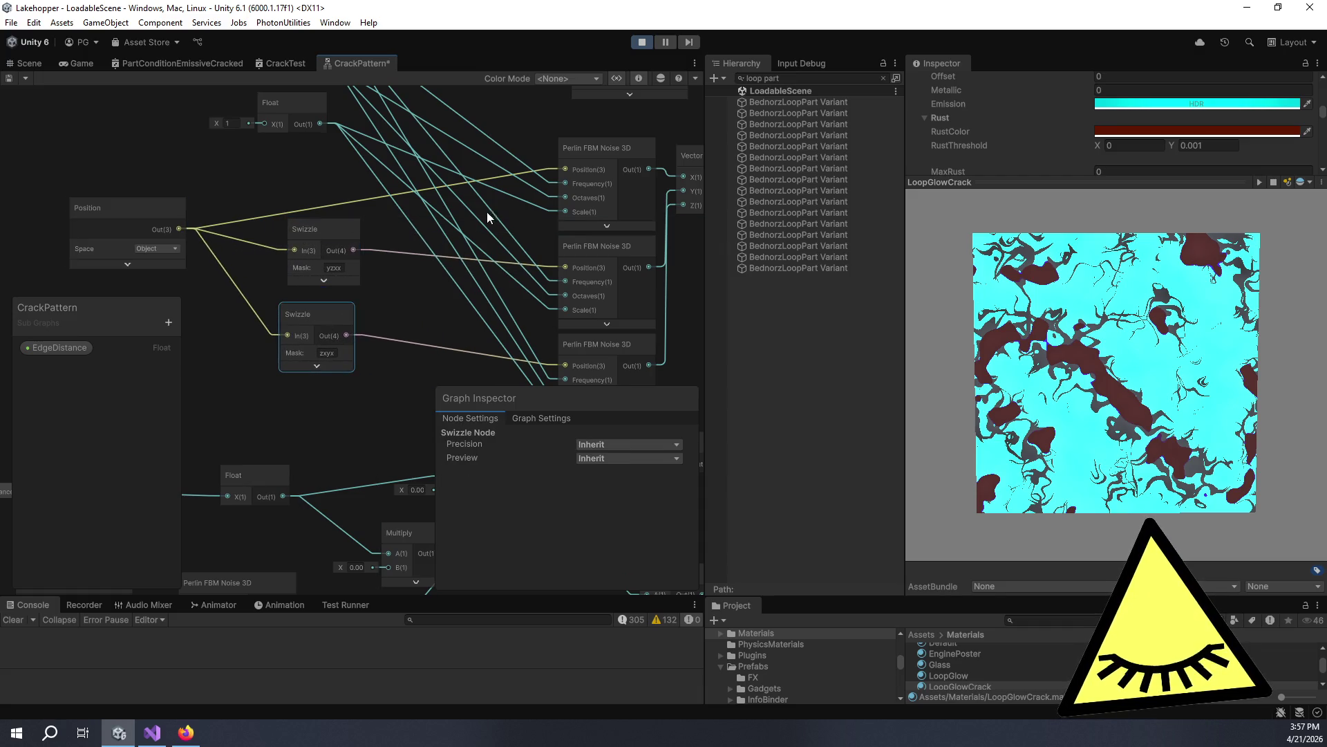
Shift the three Perlin FBM Noise nodes and Vector 3 left, then nudge Vector 3 right.
scroll(495, 156, down, 3)
scroll(420, 198, down, 2)
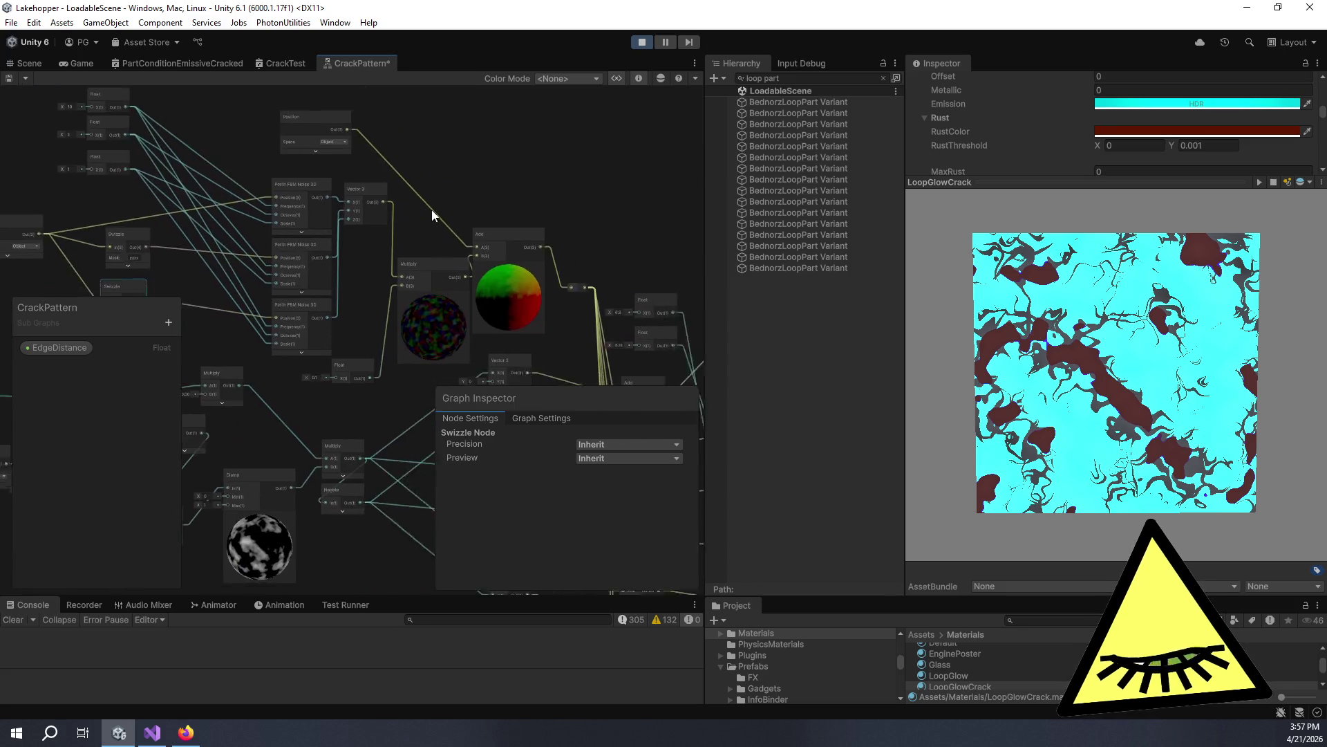
drag(436, 210, 352, 162)
mouse_move(570, 230)
mouse_down()
mouse_move(501, 170)
mouse_move(426, 254)
mouse_up()
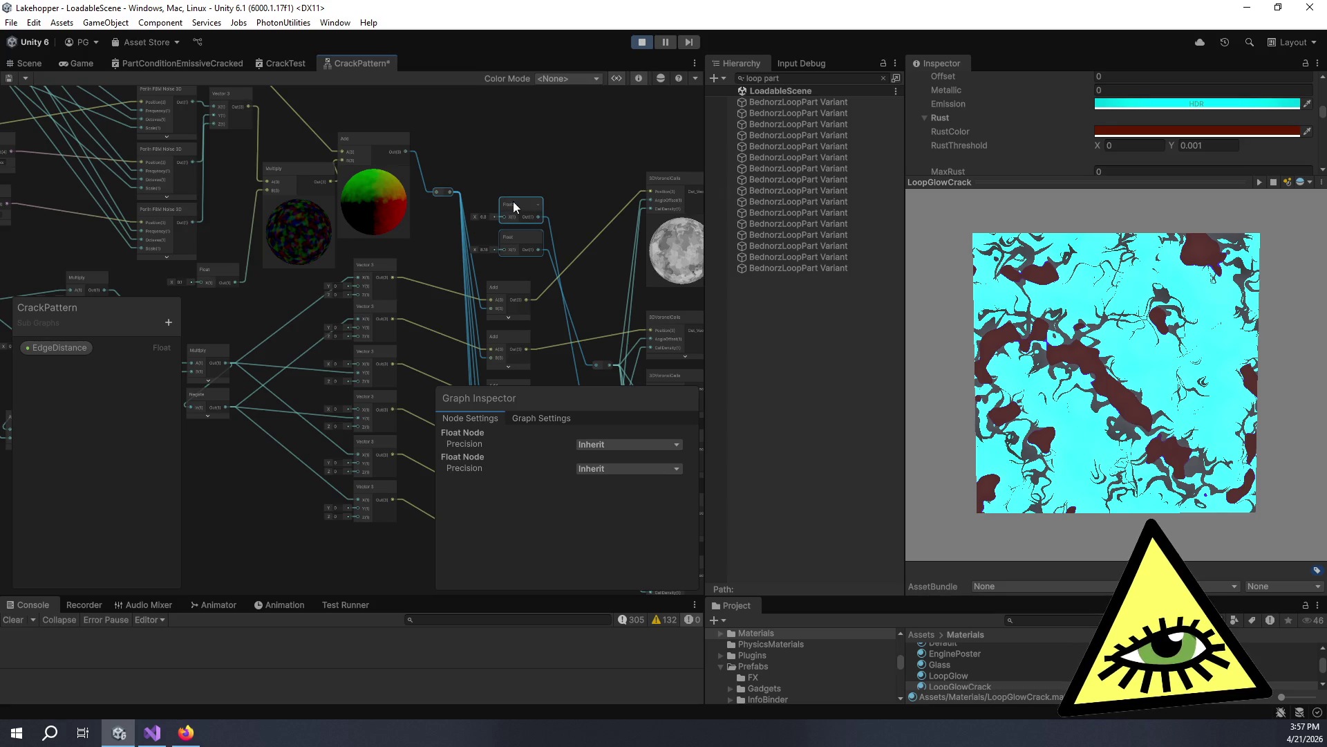
drag(493, 152, 597, 206)
mouse_move(387, 149)
mouse_down()
mouse_move(459, 170)
mouse_move(421, 223)
mouse_move(386, 324)
mouse_up()
mouse_move(392, 186)
mouse_down()
mouse_move(310, 183)
mouse_move(420, 188)
mouse_move(421, 175)
mouse_up()
click(400, 237)
click(641, 164)
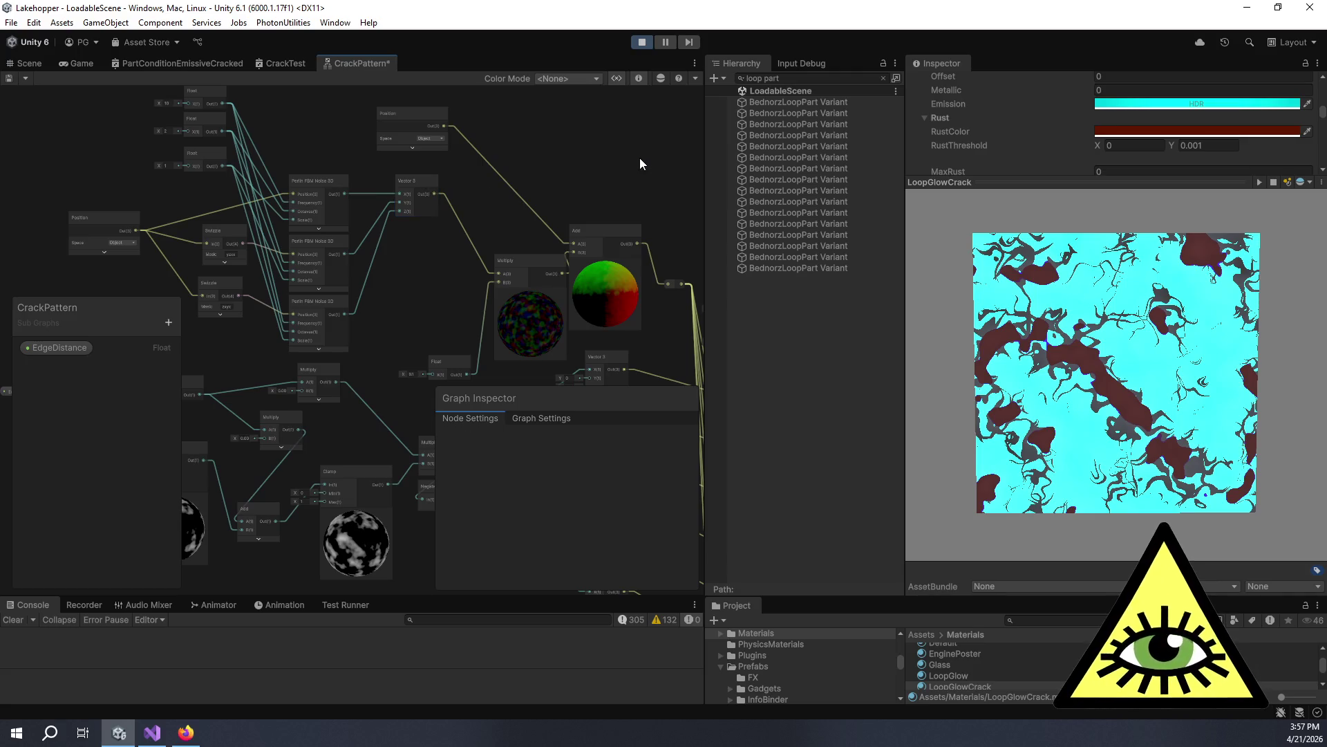
Search the node list for asin, sin and inverse, then choose Arcsine from the asin results.
key(space)
text(asin)
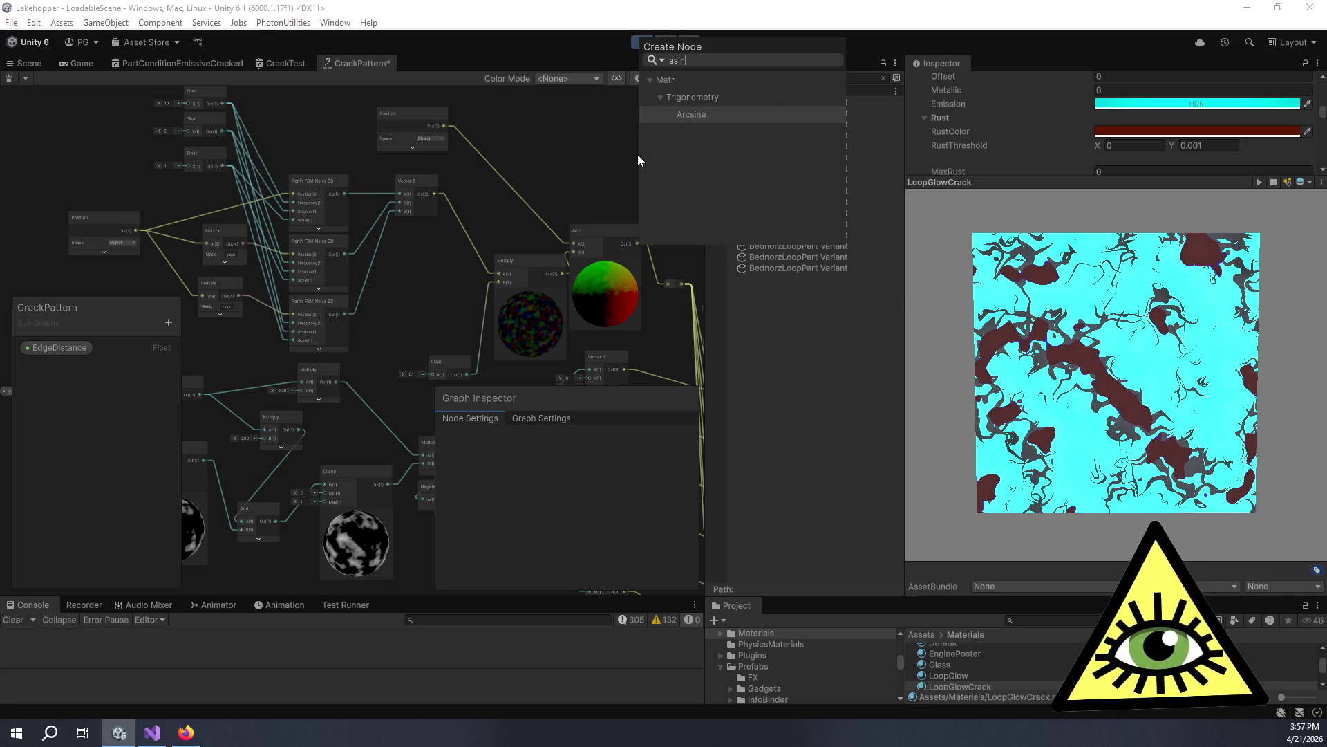
key(BackSpace)
key(BackSpace)
key(BackSpace)
text(s)
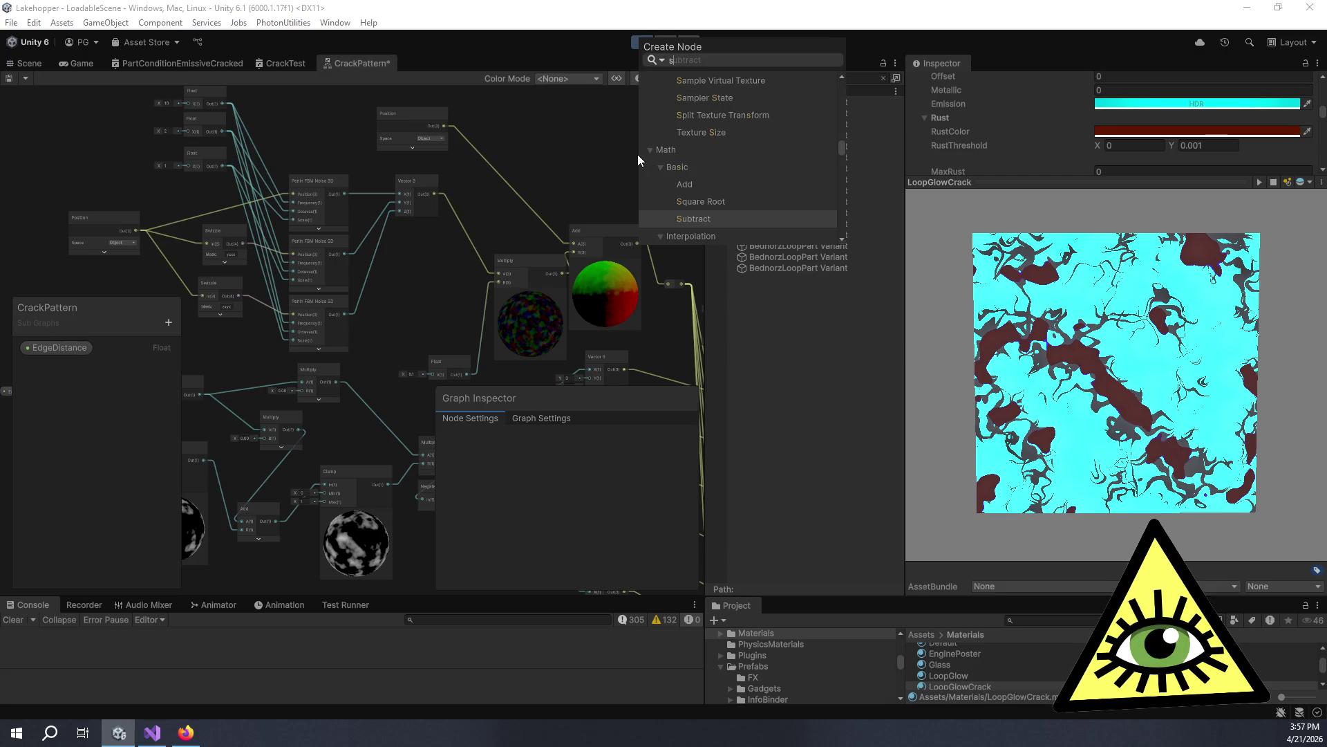
text(in)
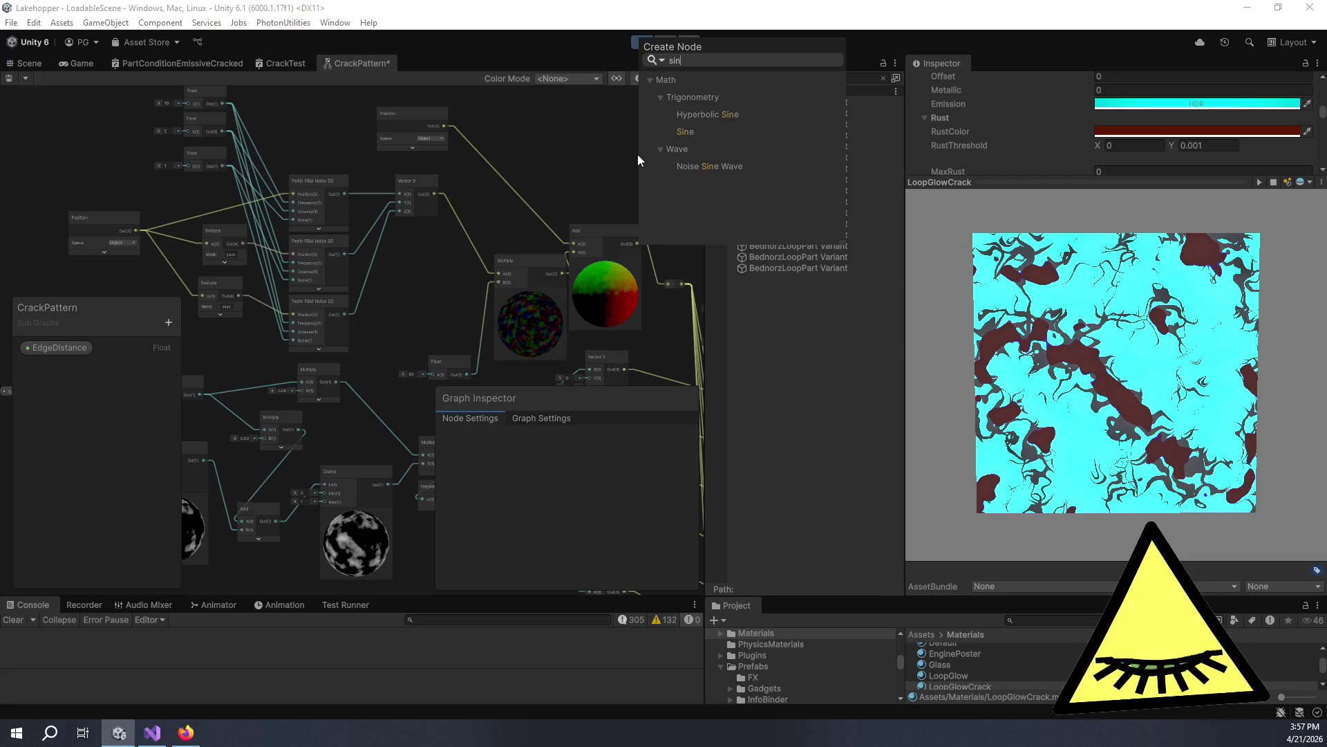
key(BackSpace)
key(BackSpace)
key(BackSpace)
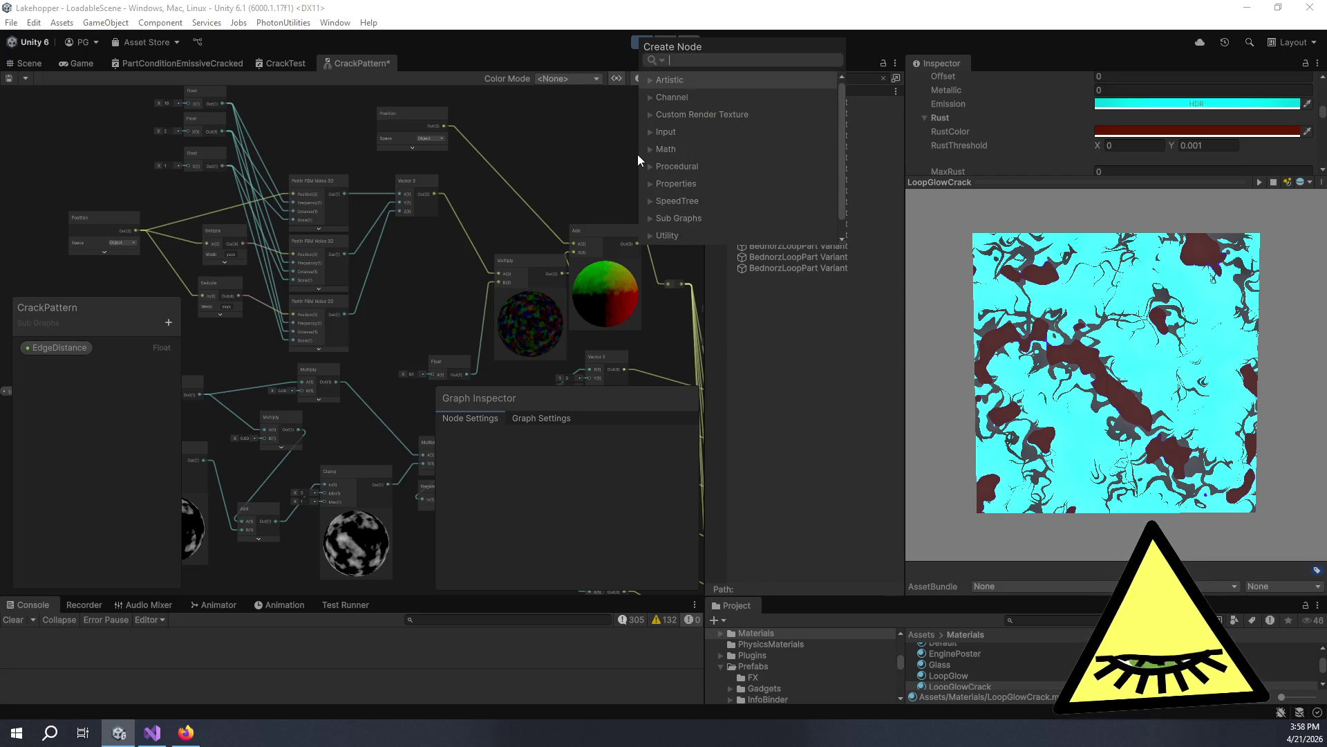
text(inverse)
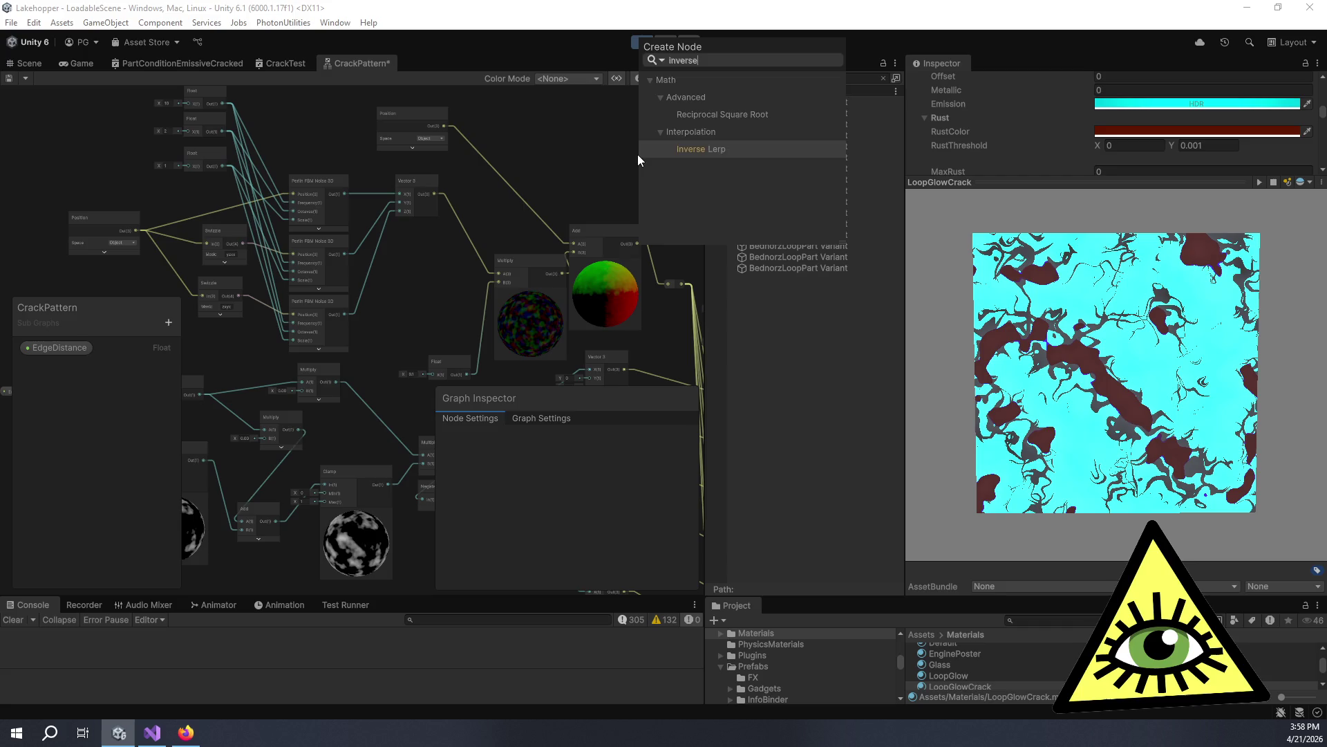
key(BackSpace)
key(BackSpace)
key(BackSpace)
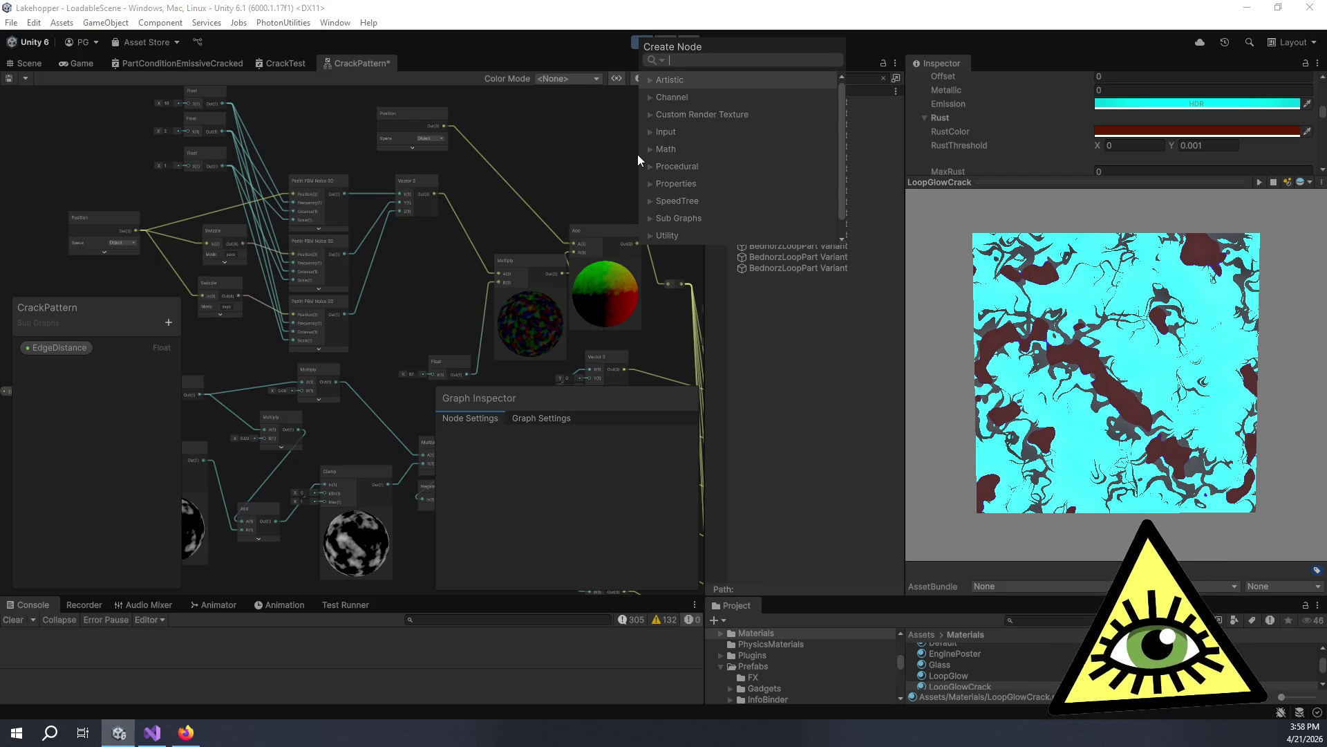
text(asin)
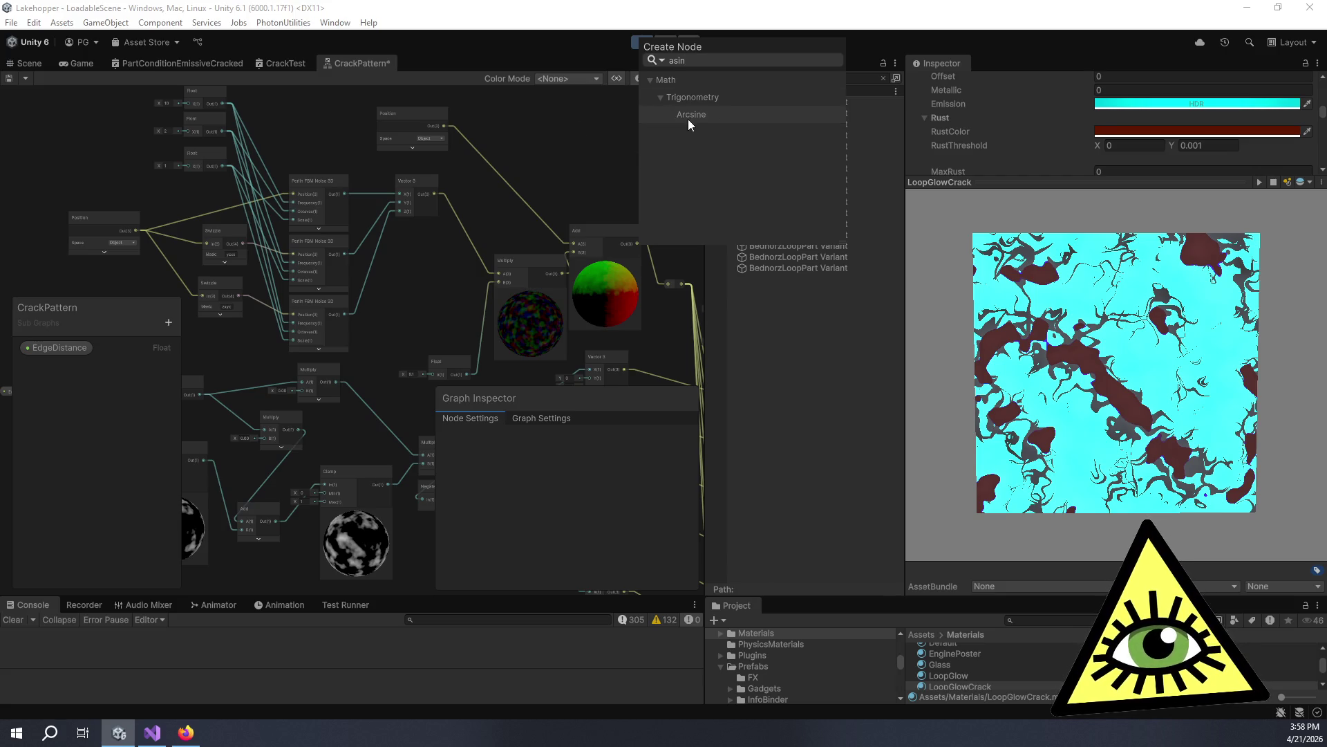
click(692, 112)
Move the Arcsine node left and connect Vector 3 Out(3) to its In(3).
drag(675, 198, 546, 159)
scroll(546, 159, up, 5)
mouse_move(302, 237)
mouse_down()
mouse_move(451, 218)
mouse_move(471, 198)
mouse_up()
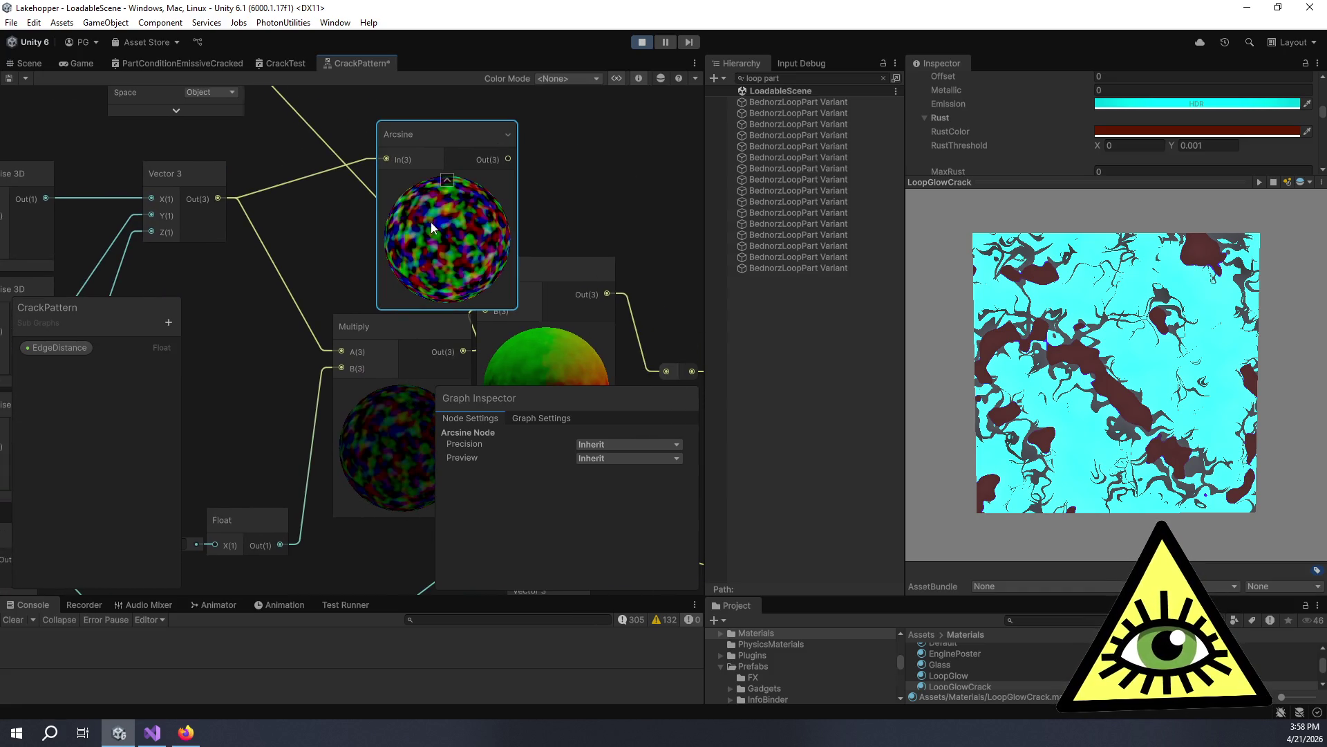
scroll(470, 242, up, 5)
scroll(508, 255, down, 5)
drag(498, 218, 440, 185)
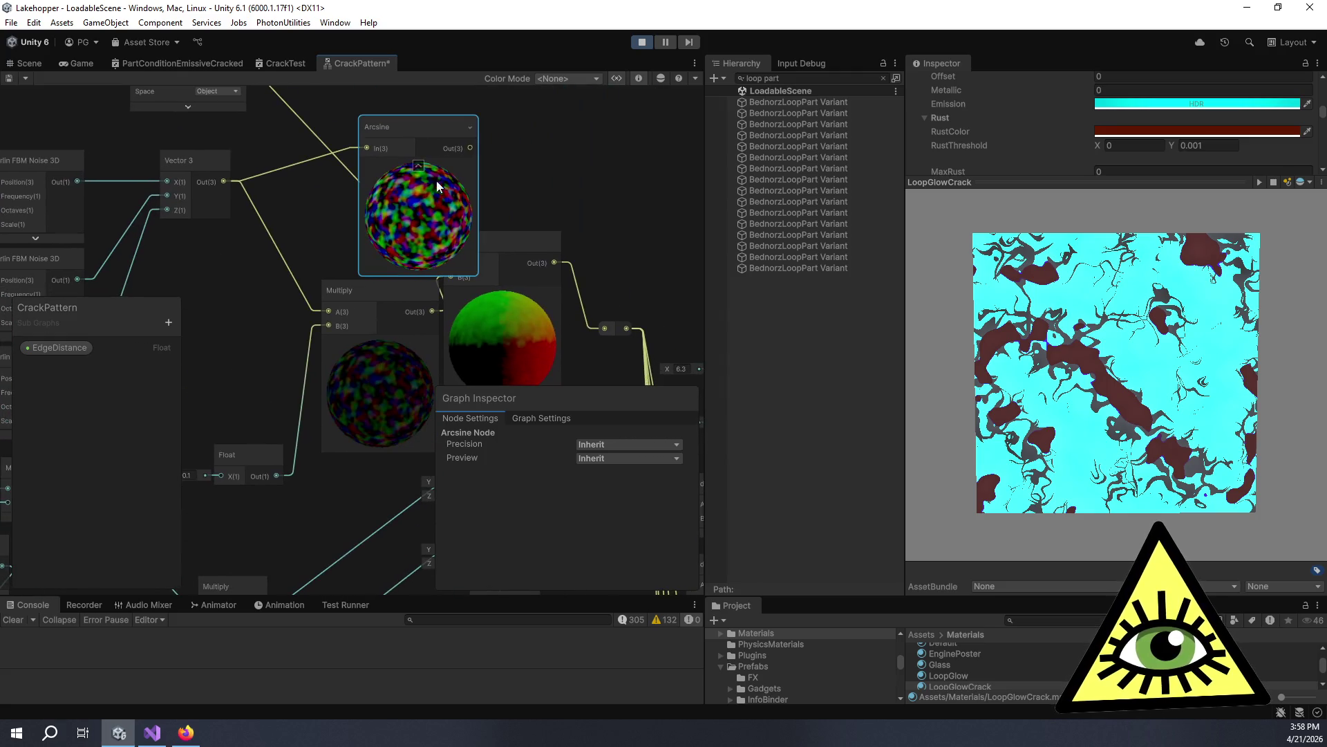
mouse_move(350, 123)
mouse_down()
mouse_move(365, 371)
mouse_move(329, 357)
mouse_up()
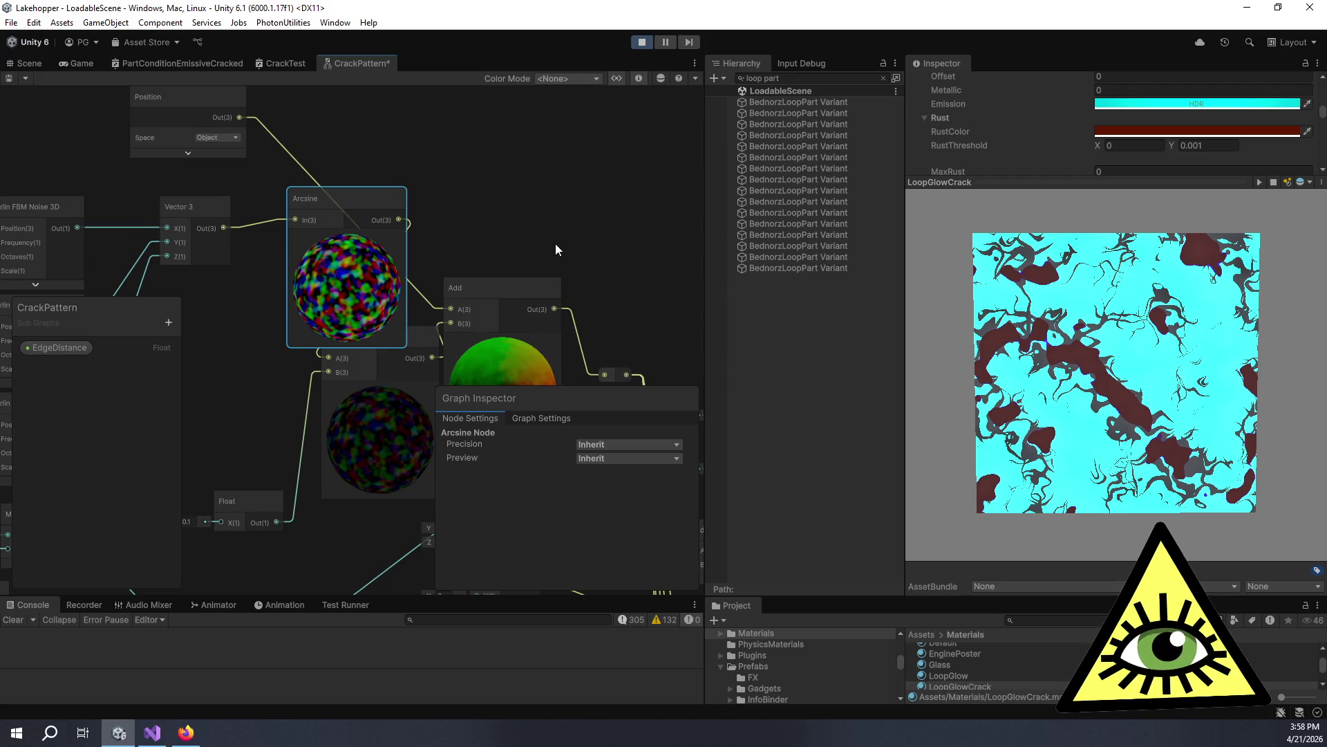
Collapse the Arcsine preview and move the compact node down-left beside the Add node.
scroll(557, 245, up, 6)
scroll(475, 252, up, 2)
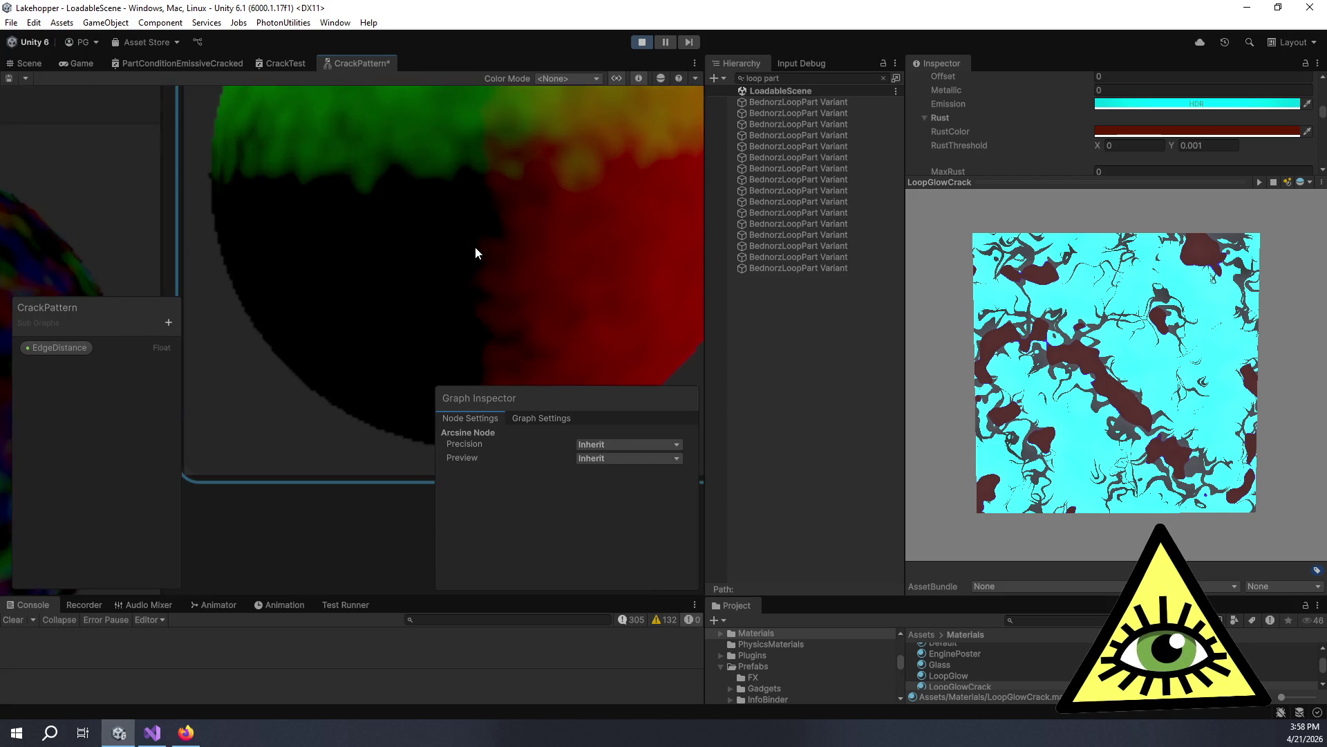
scroll(347, 243, down, 5)
drag(347, 243, 512, 280)
scroll(459, 285, down, 5)
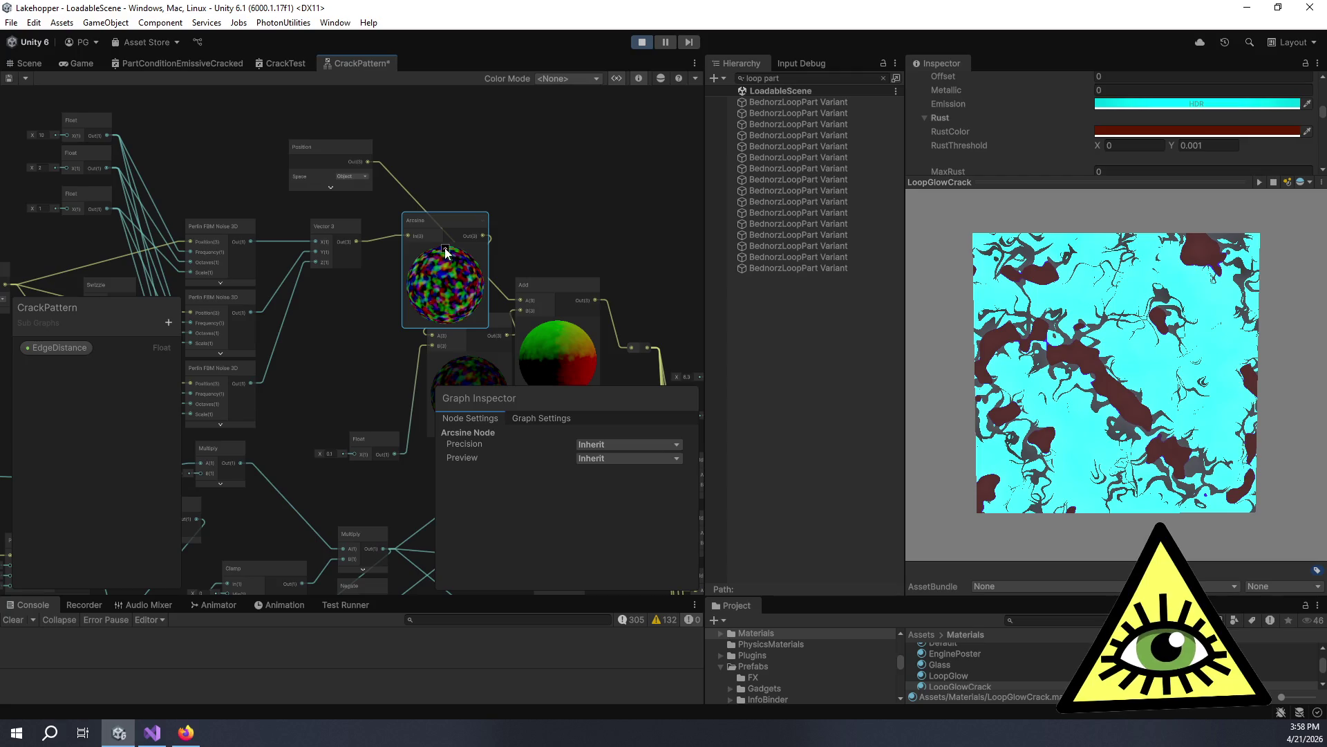
click(446, 247)
mouse_move(435, 229)
mouse_down()
mouse_move(404, 253)
mouse_move(410, 263)
mouse_up()
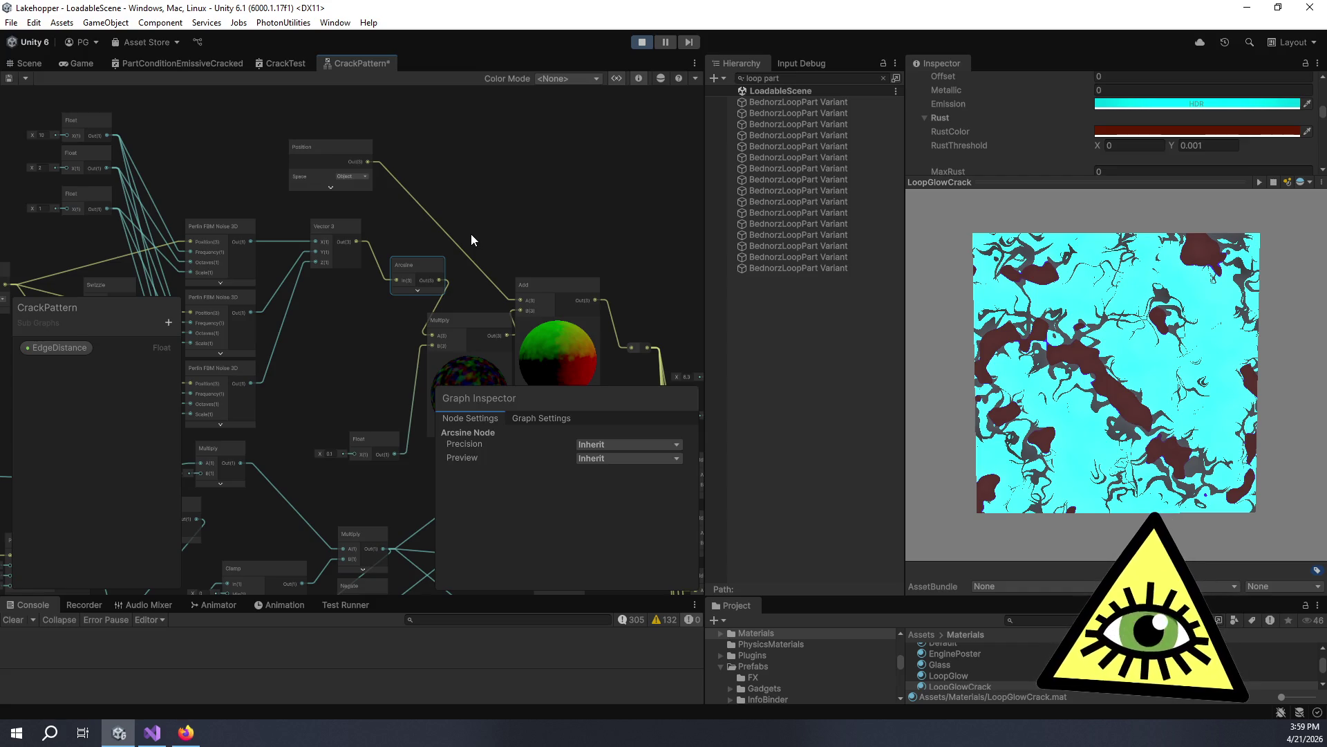
scroll(470, 234, up, 3)
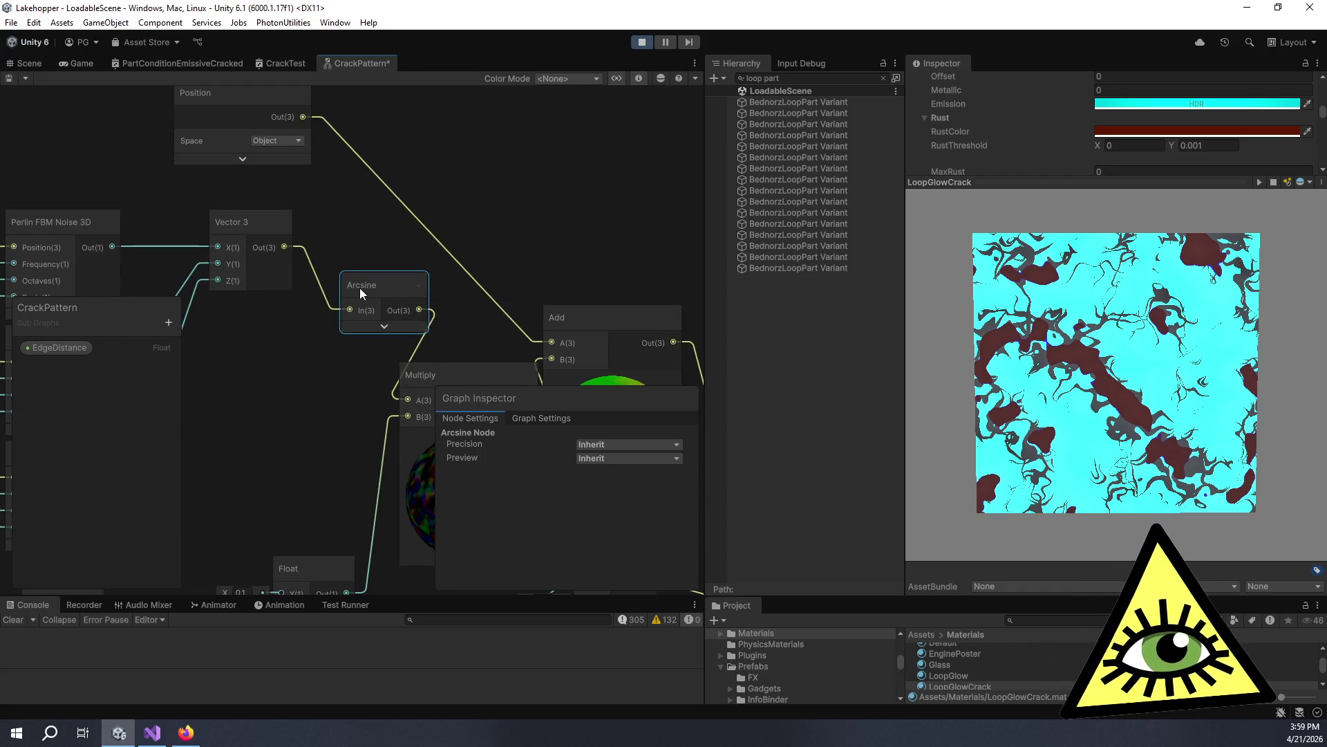
Delete the Arcsine node and add a Multiply fed by Vector 3 Out into A.
key(Delete)
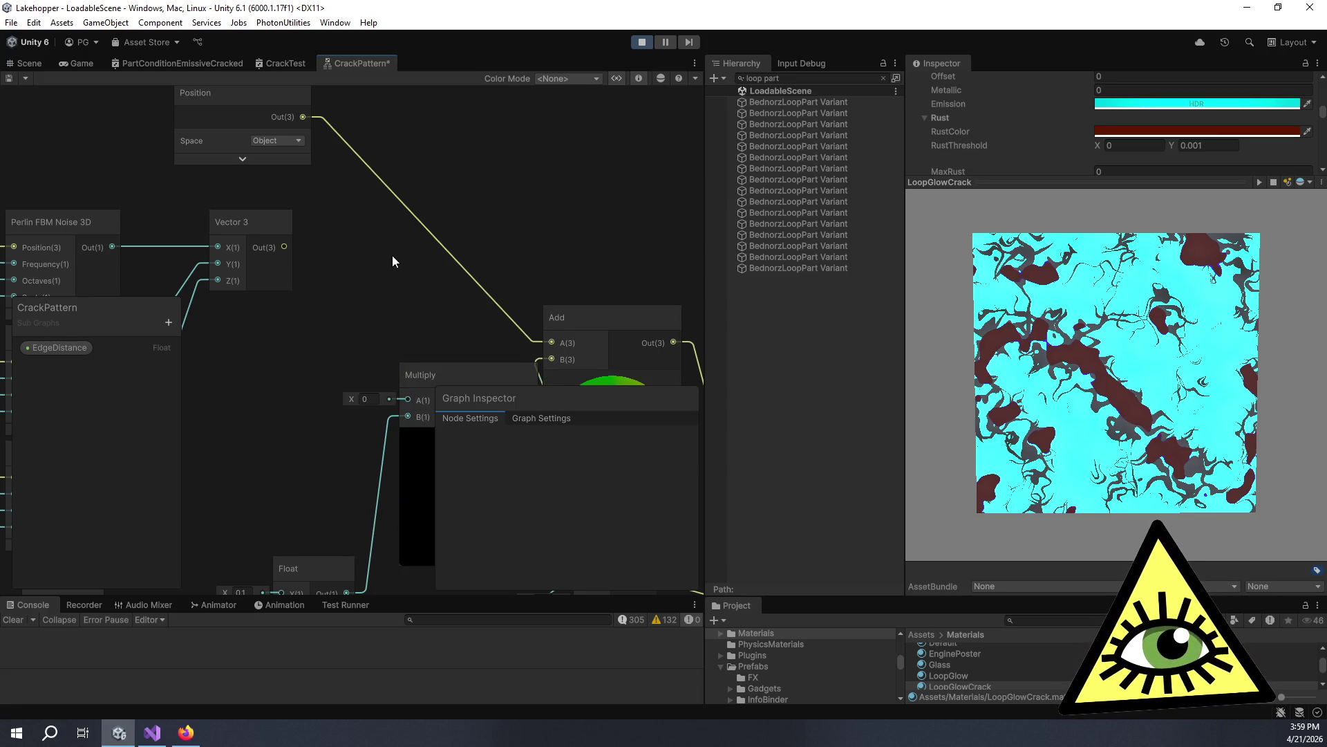
drag(392, 255, 424, 224)
key(space)
text(mult)
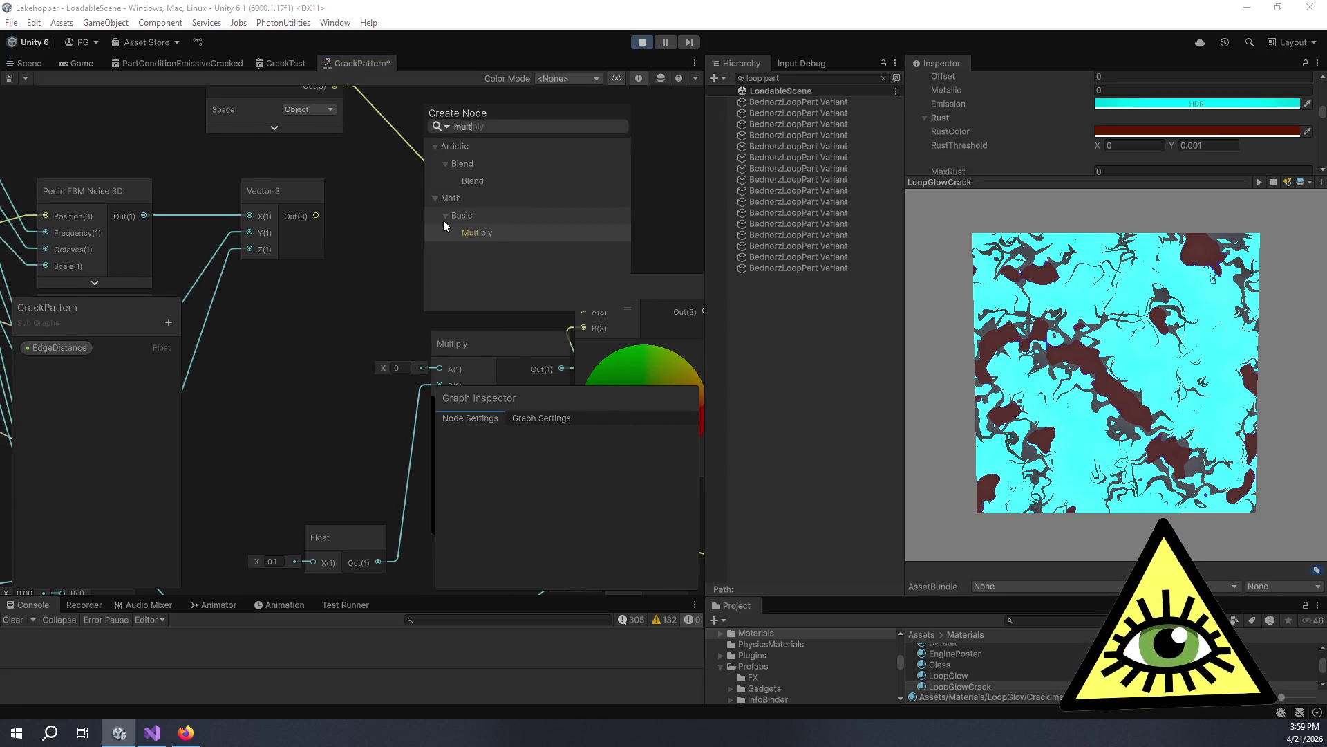
key(Return)
drag(316, 216, 434, 282)
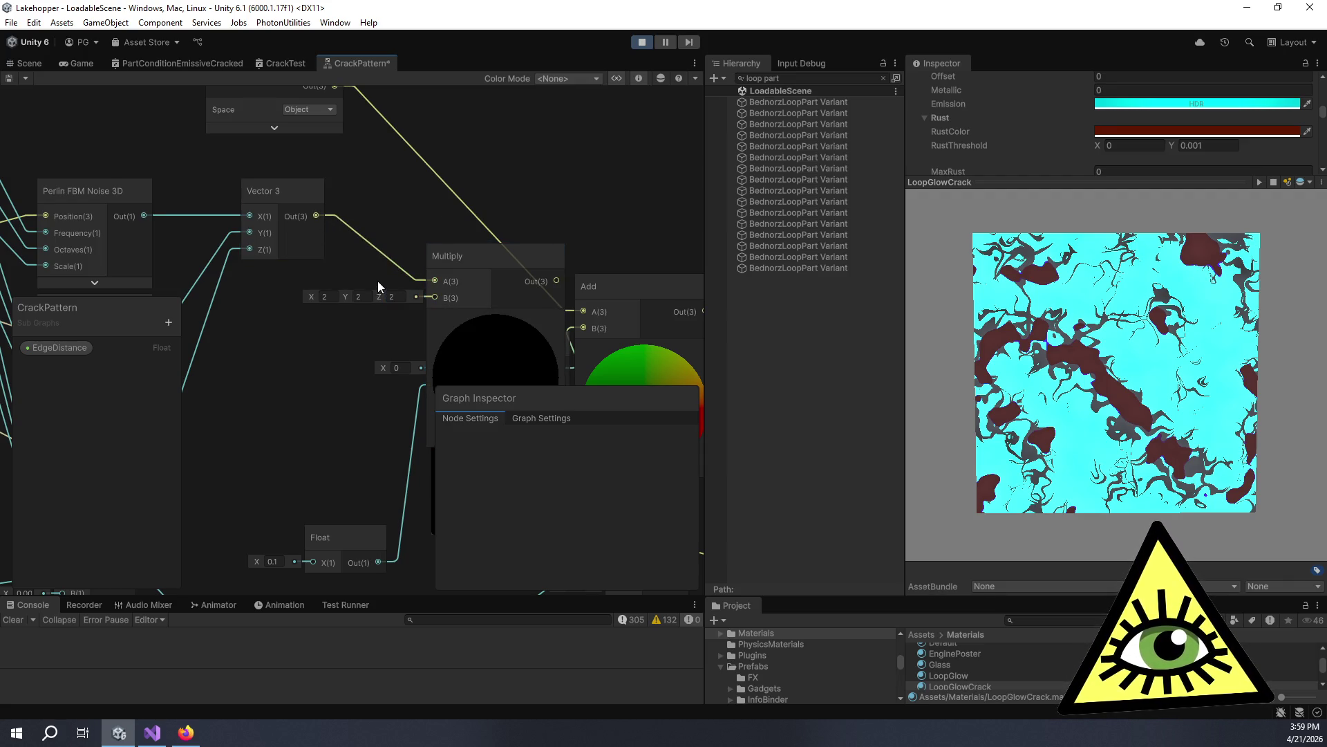
Add a Float of 10 into Multiply's B input and tidy both nodes' positions.
scroll(297, 321, down, 3)
key(space)
text(float)
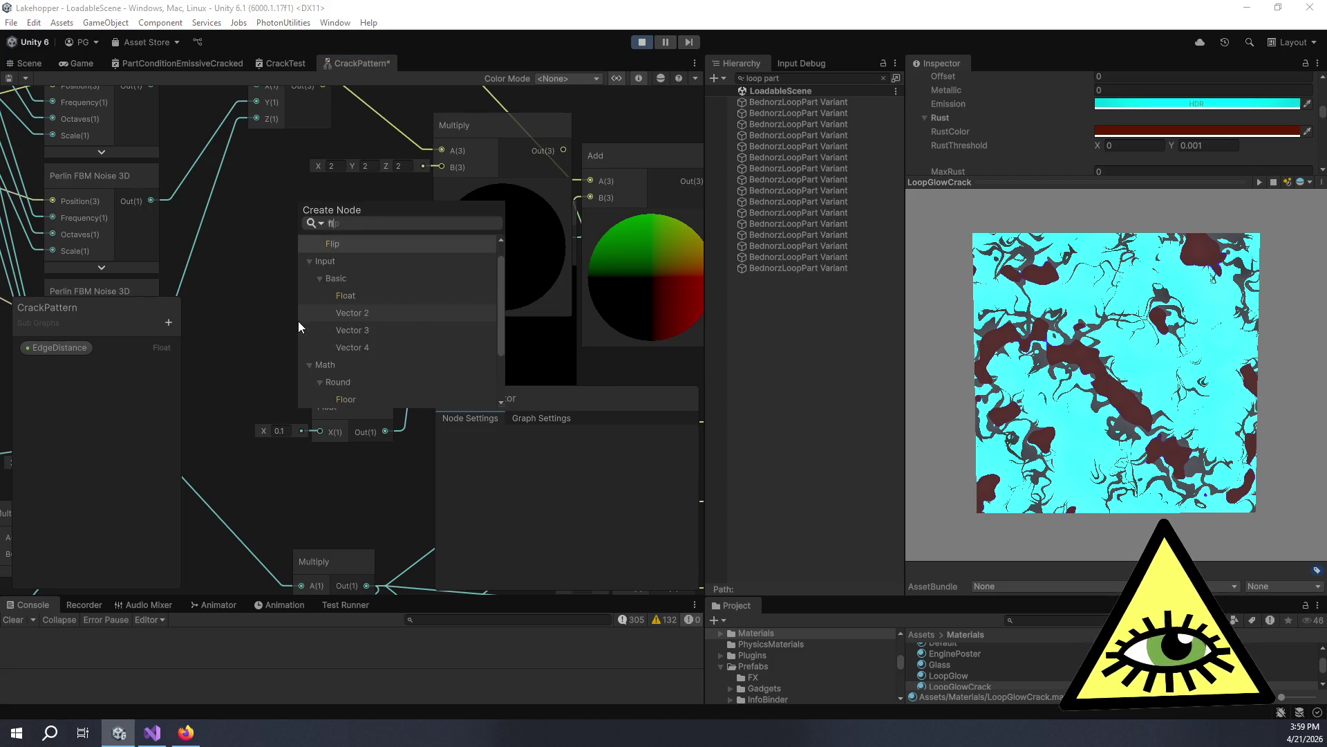
key(Return)
mouse_move(374, 377)
mouse_down()
mouse_move(409, 180)
mouse_move(443, 172)
mouse_up()
drag(344, 349, 319, 277)
click(243, 305)
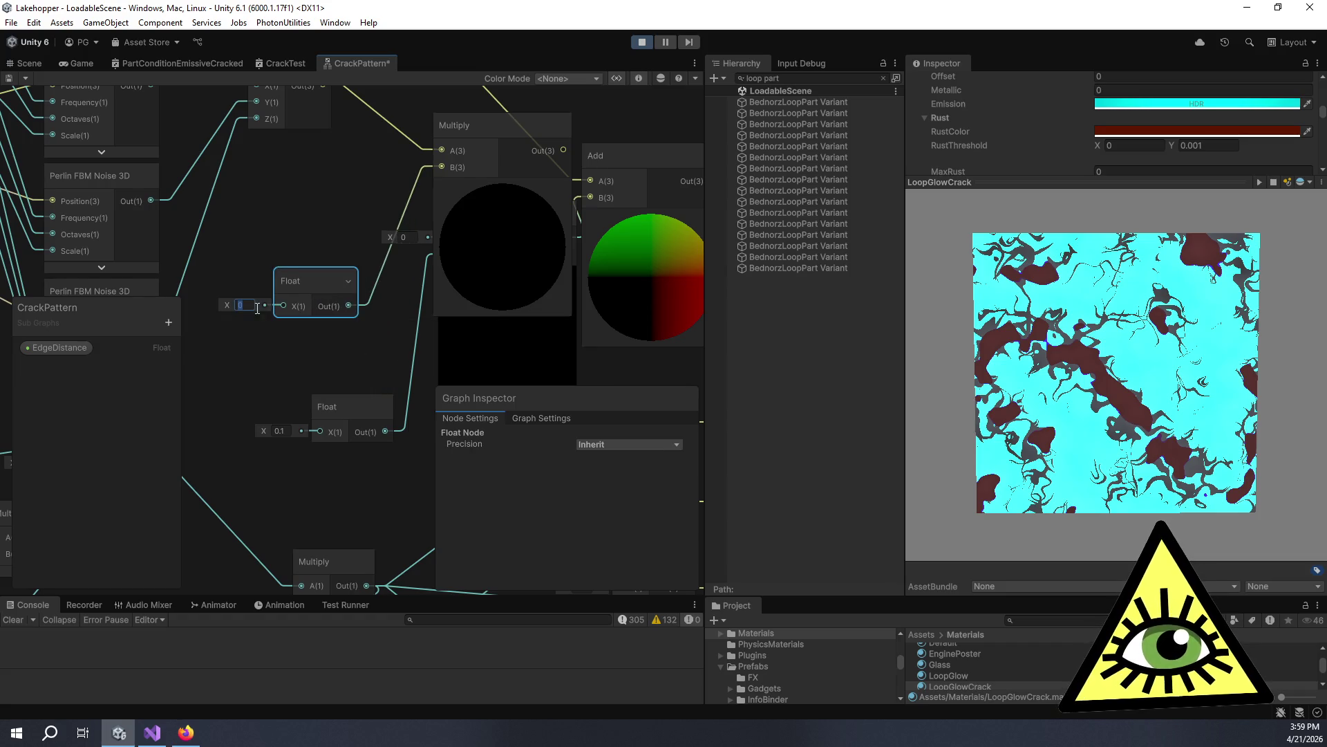
text(10)
scroll(554, 239, up, 3)
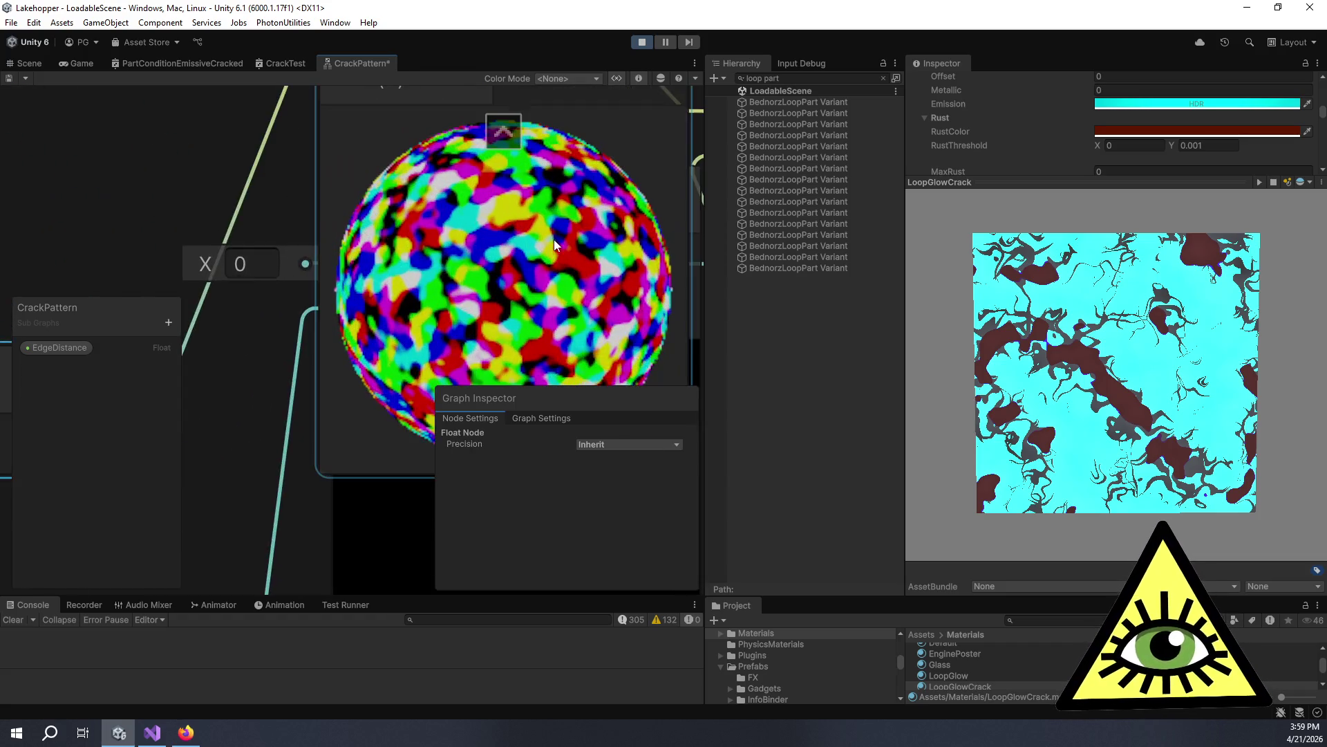
scroll(560, 249, down, 2)
scroll(396, 255, down, 3)
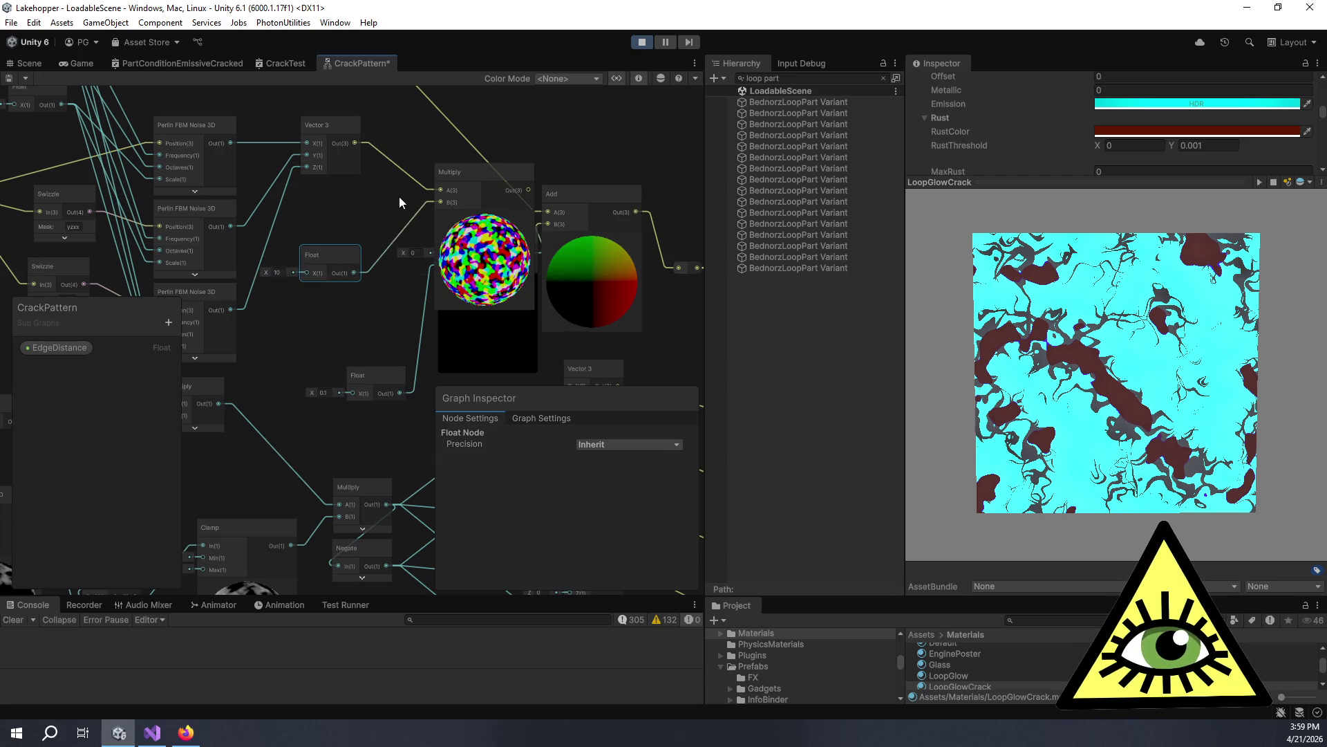
mouse_move(430, 214)
mouse_down()
mouse_move(402, 255)
mouse_move(361, 210)
mouse_up()
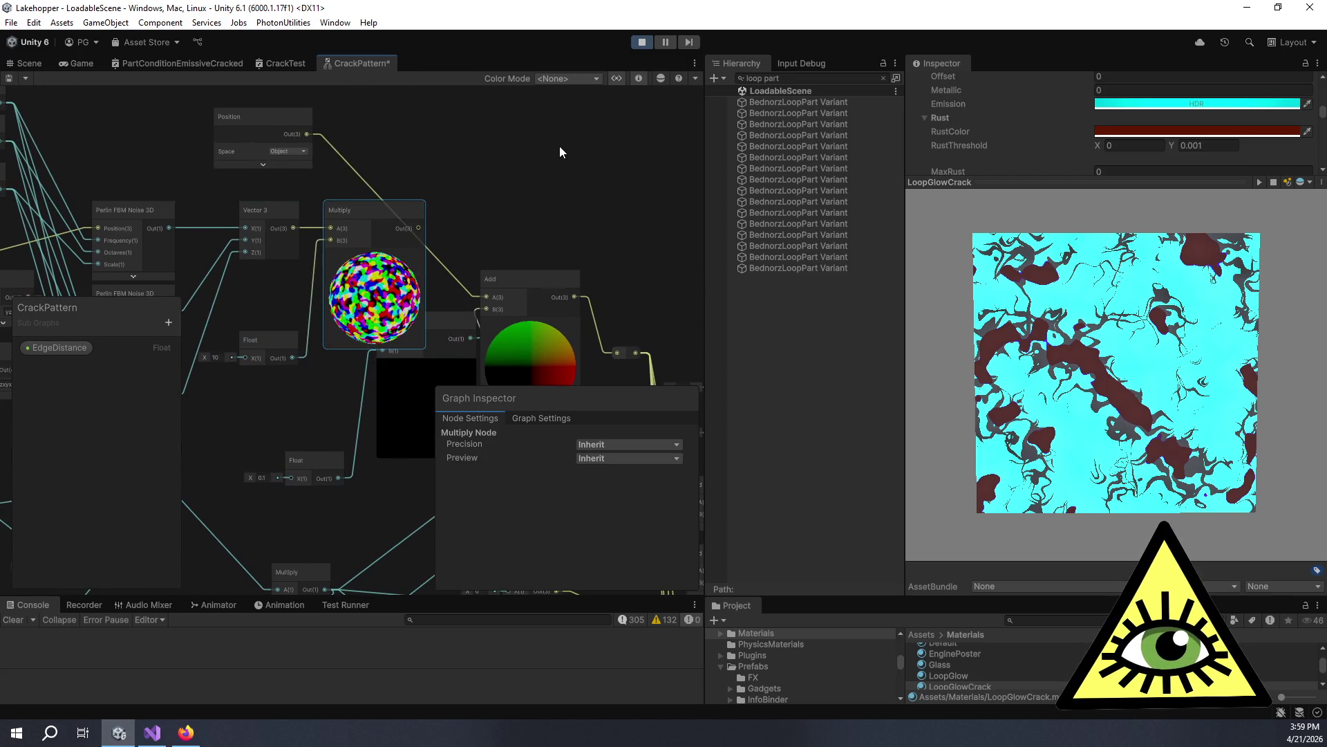
Add a Round node fed by the scaled-noise Multiply output and position it.
key(space)
text(round)
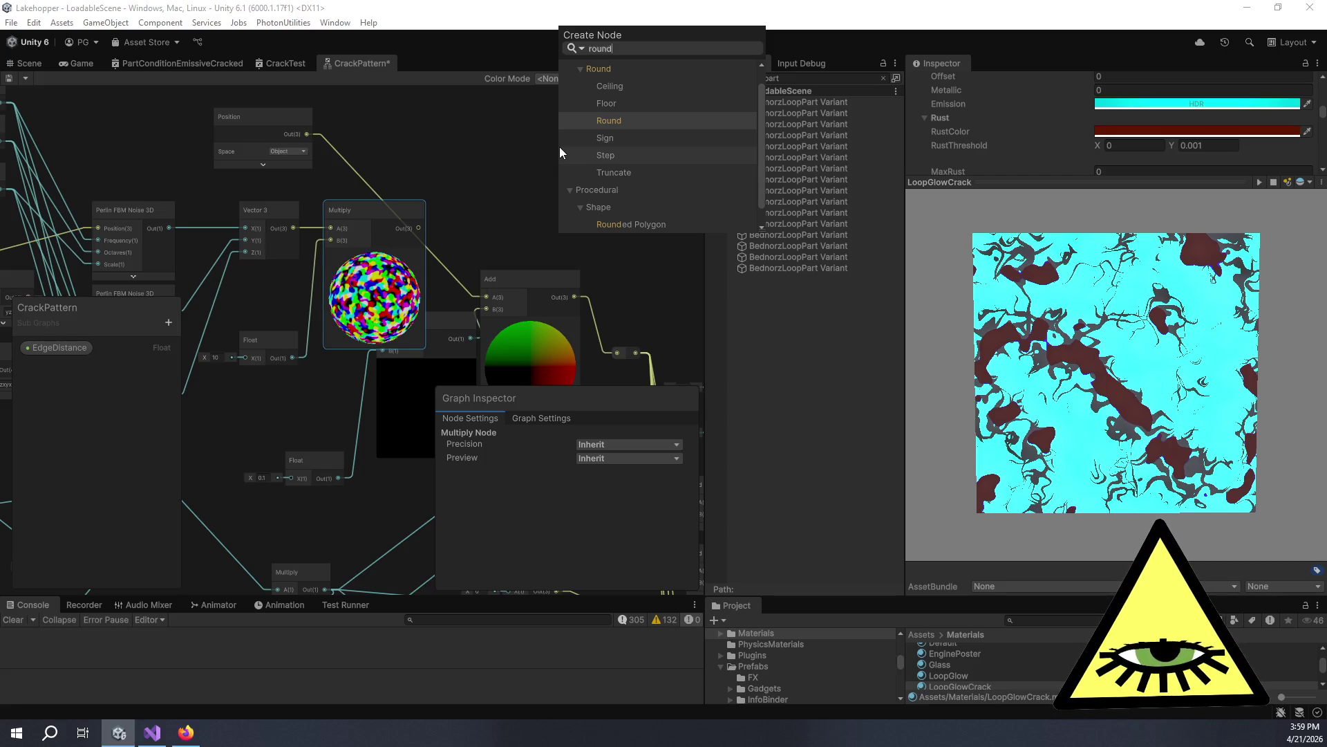
key(Return)
drag(419, 228, 568, 192)
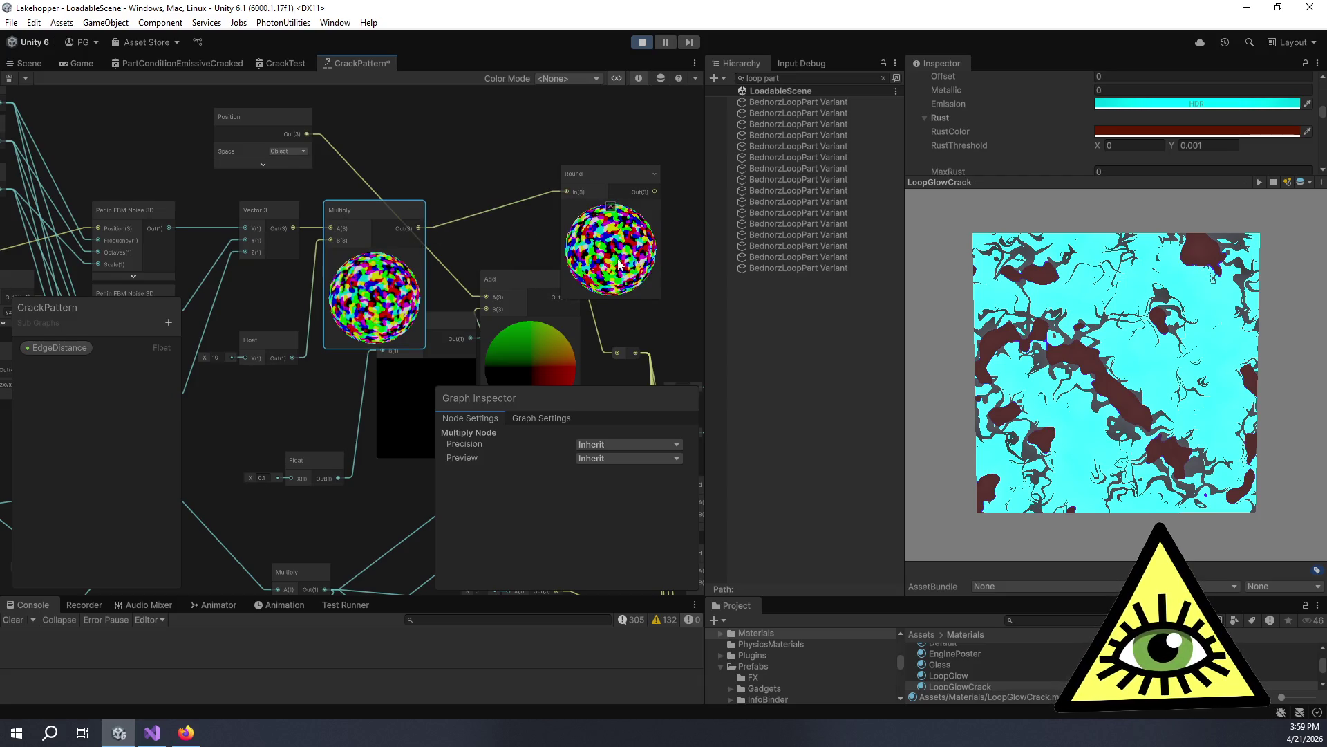
scroll(629, 247, up, 5)
scroll(629, 246, down, 5)
click(607, 186)
drag(612, 152, 451, 168)
scroll(451, 169, down, 3)
scroll(462, 263, up, 3)
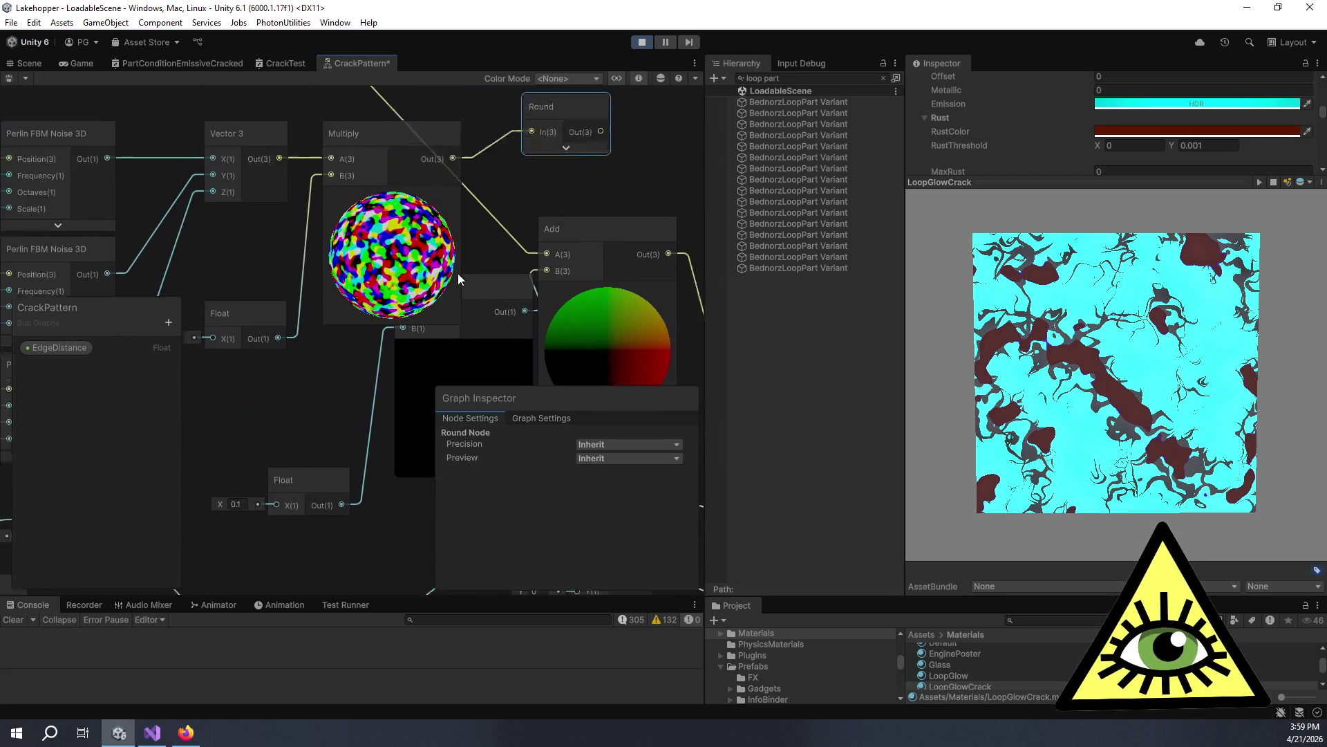
click(378, 226)
Add a Divide node with Round into A and the Float of 10 into B.
key(space)
text(div)
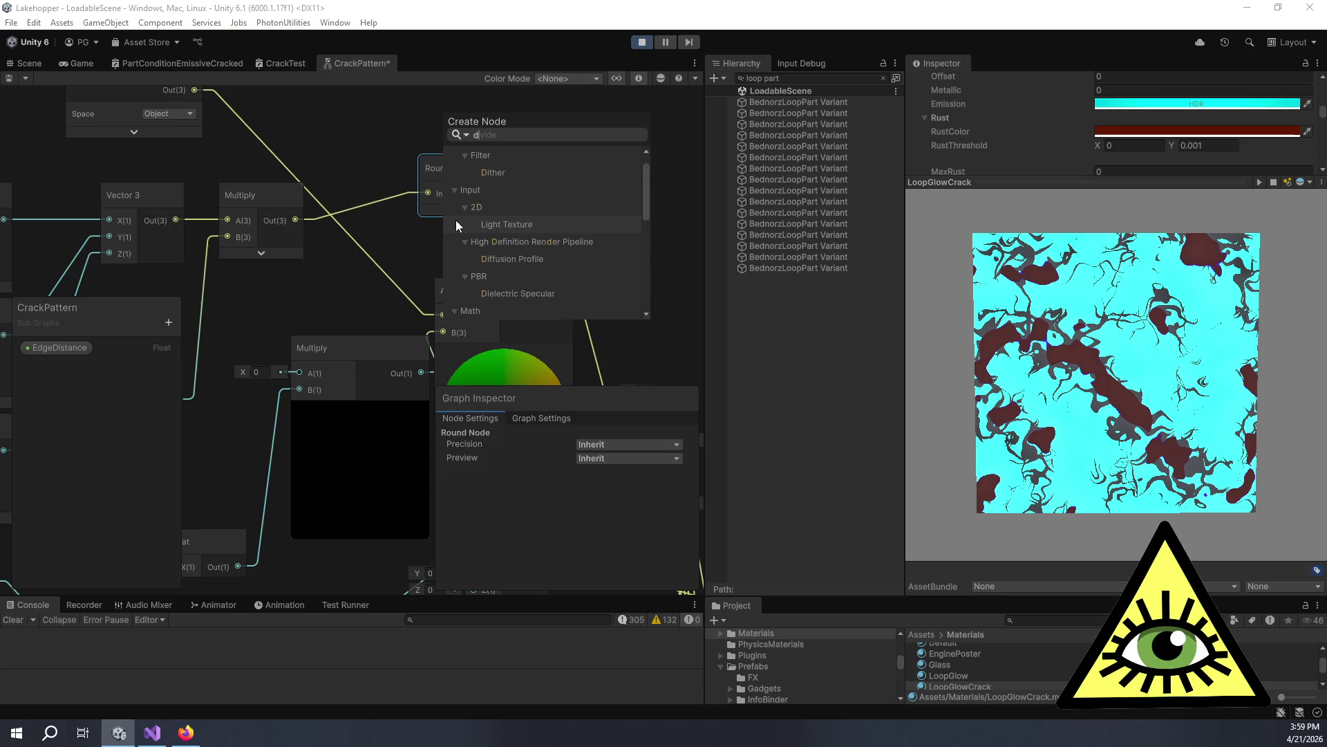
key(Return)
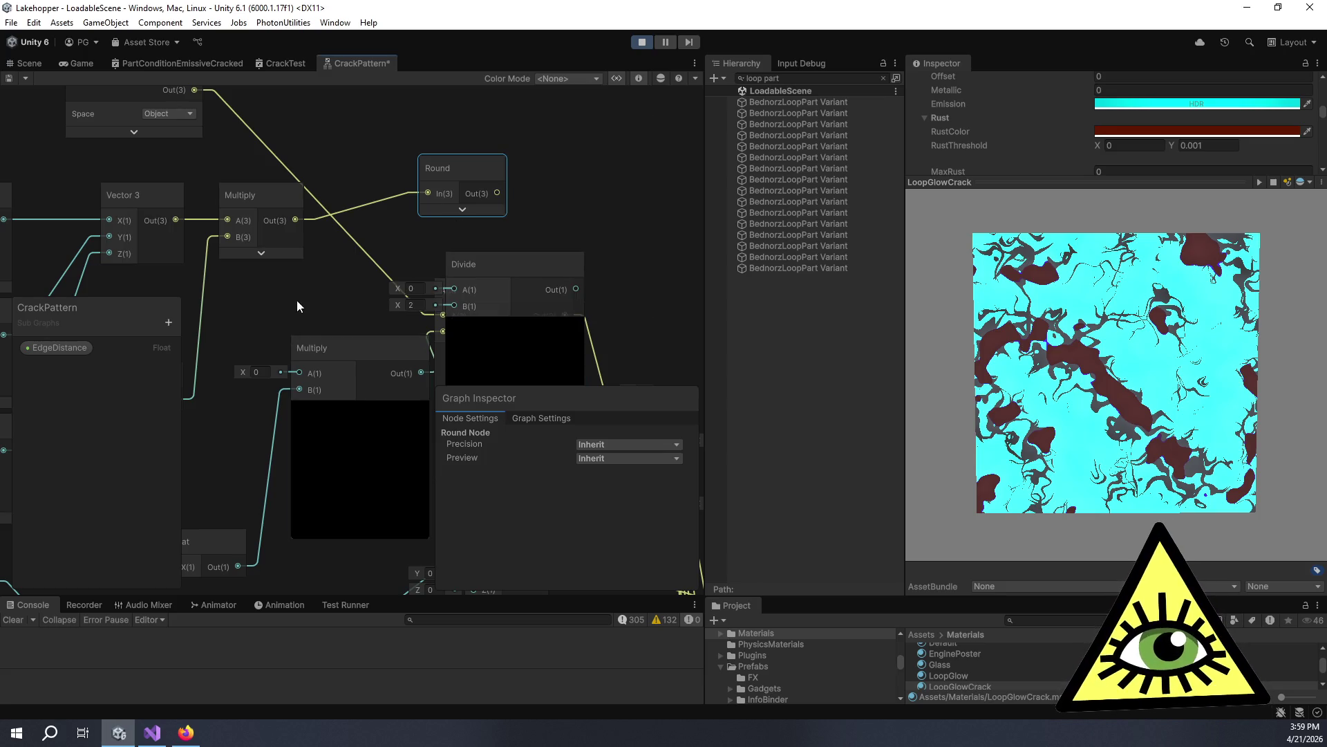
drag(296, 301, 370, 315)
drag(289, 388, 566, 293)
drag(613, 180, 569, 276)
drag(567, 156, 391, 174)
scroll(529, 217, up, 10)
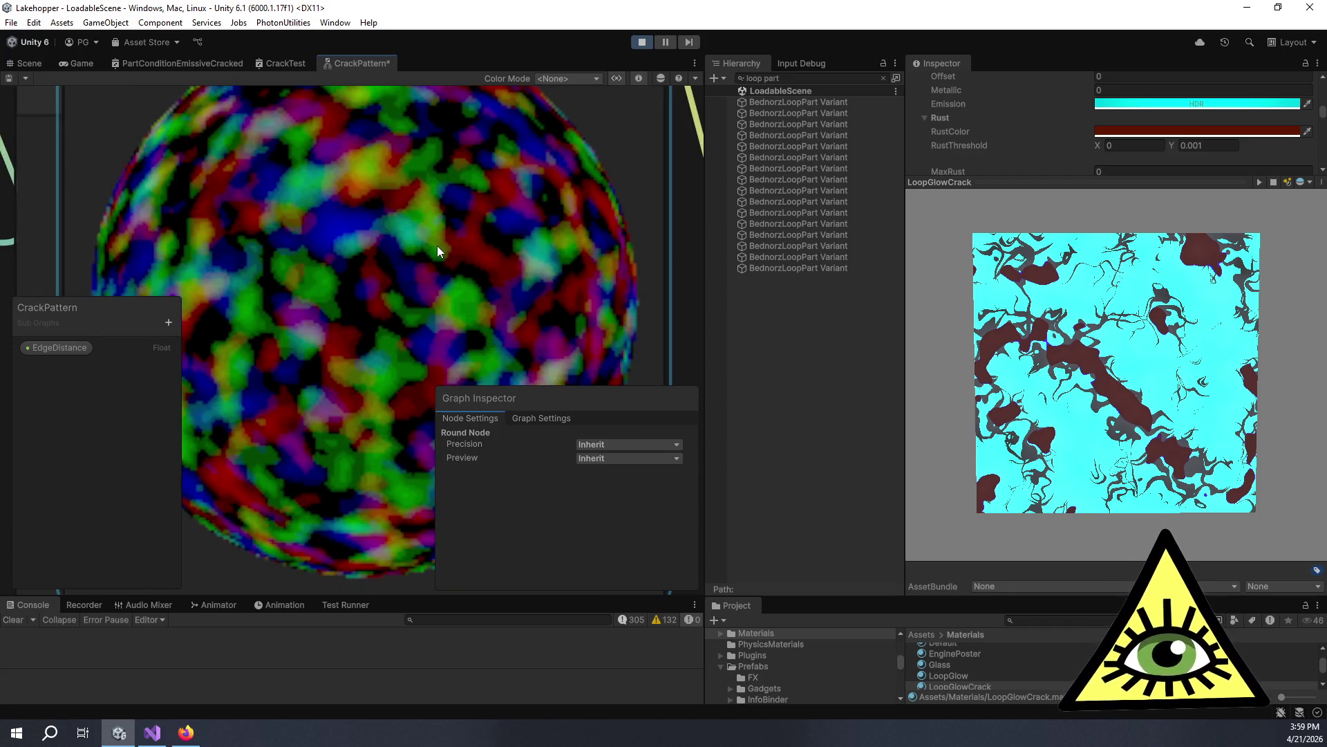
scroll(438, 246, down, 10)
click(527, 167)
mouse_move(526, 172)
mouse_down()
mouse_move(517, 142)
mouse_move(516, 173)
mouse_move(450, 235)
mouse_up()
mouse_move(426, 185)
mouse_down()
mouse_move(629, 180)
mouse_move(406, 280)
mouse_up()
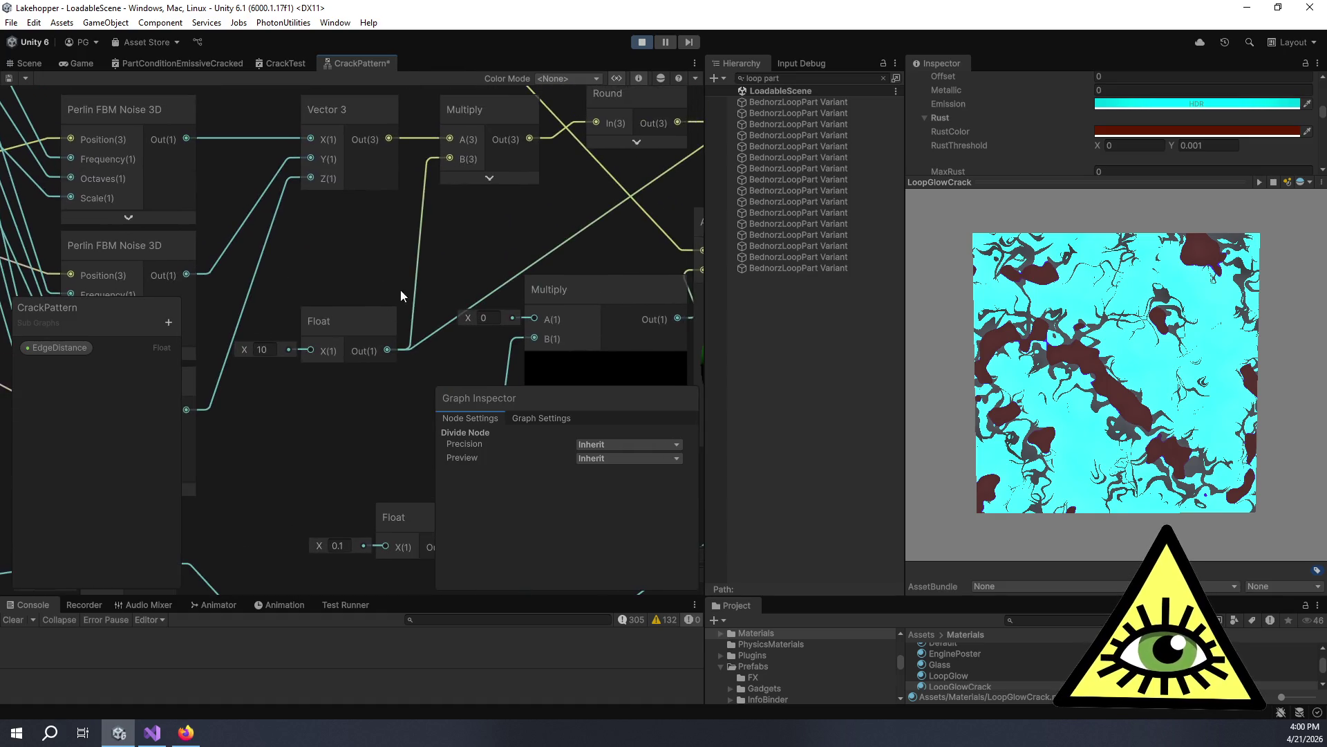
key(f)
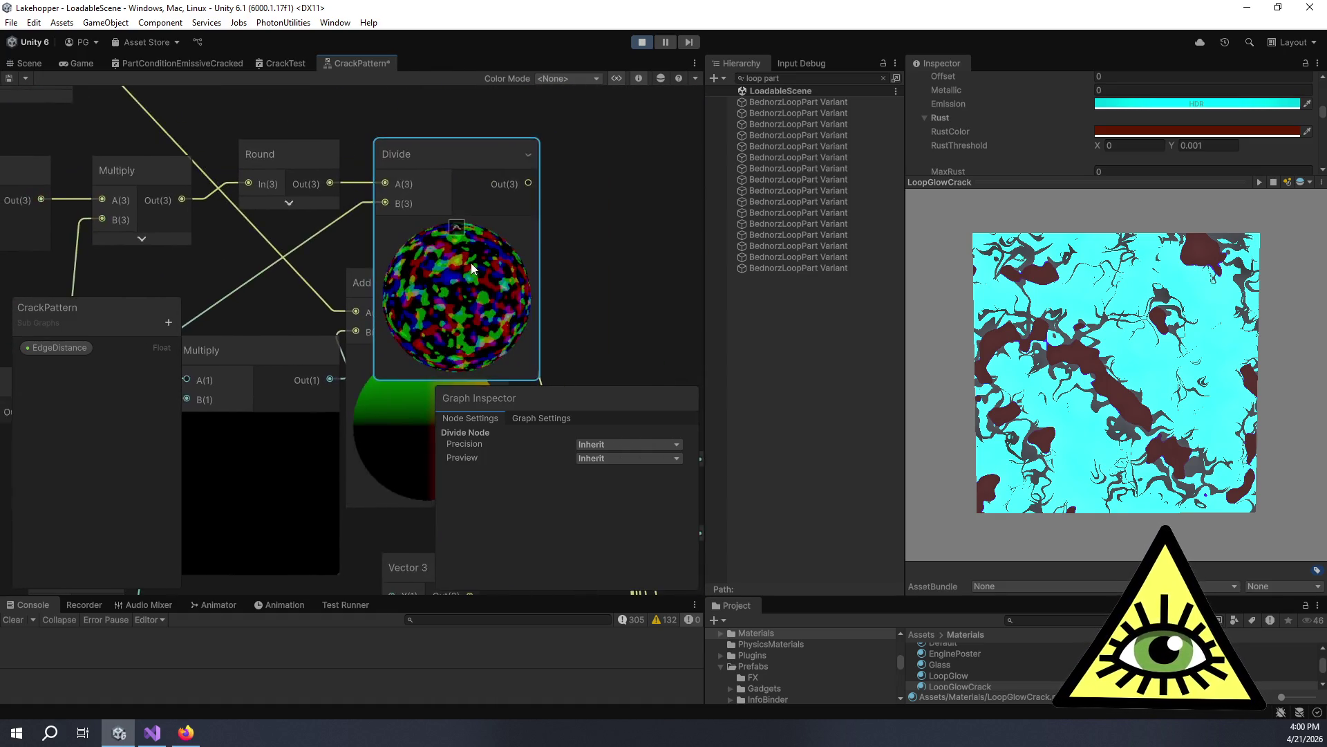
Wire the Divide output into the lower Multiply's A input.
scroll(470, 266, up, 4)
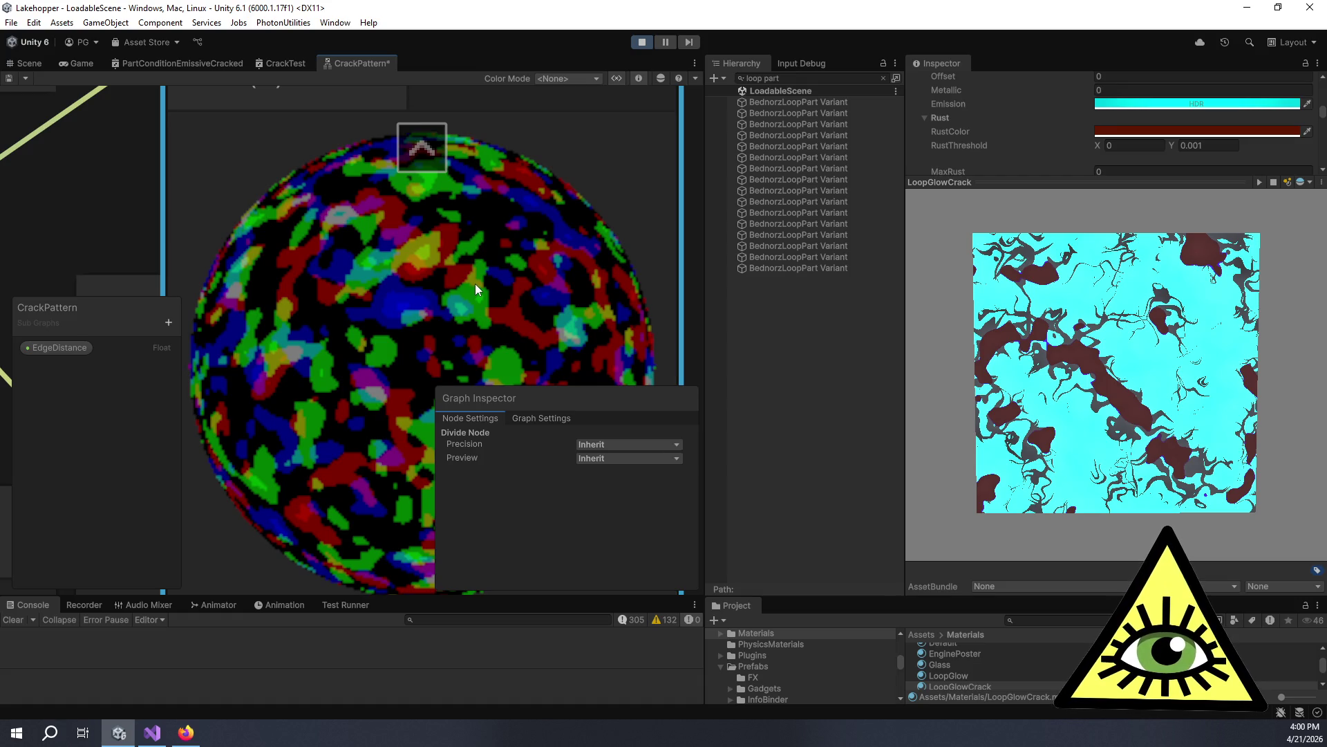
scroll(463, 283, down, 4)
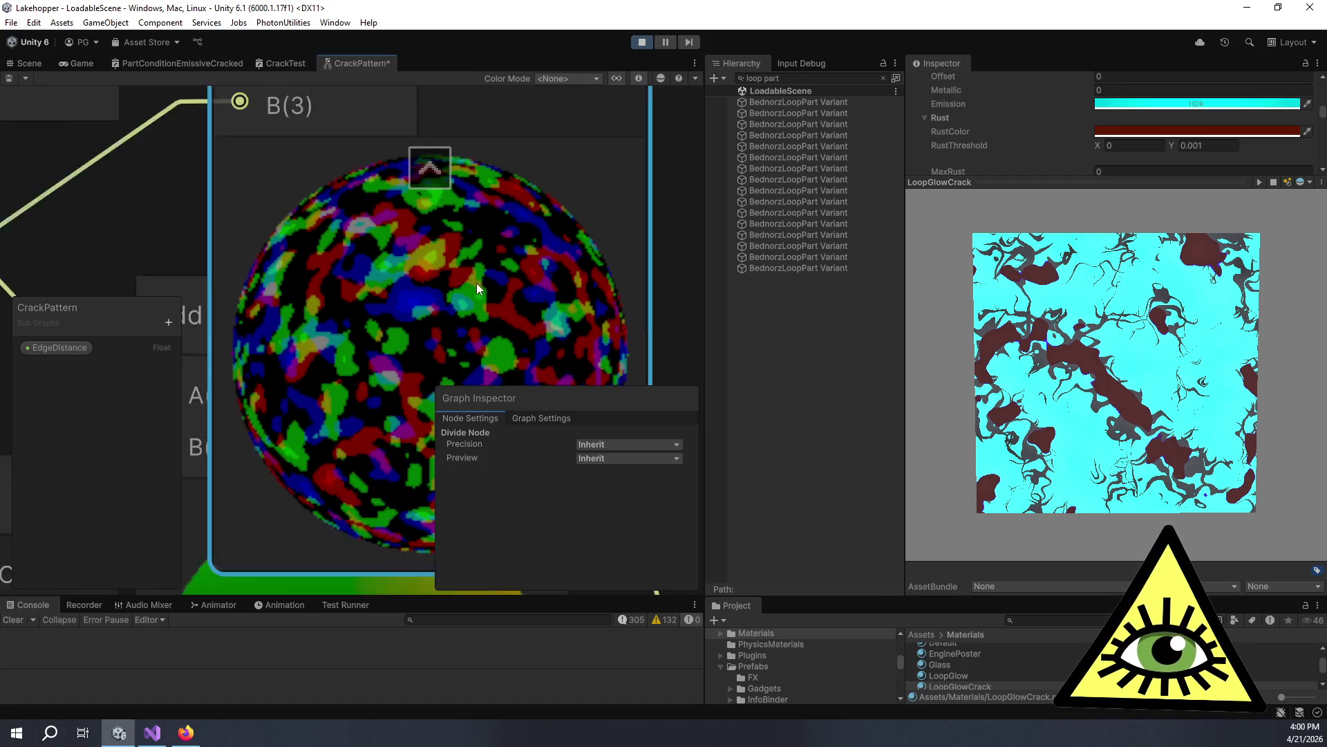
scroll(498, 237, down, 3)
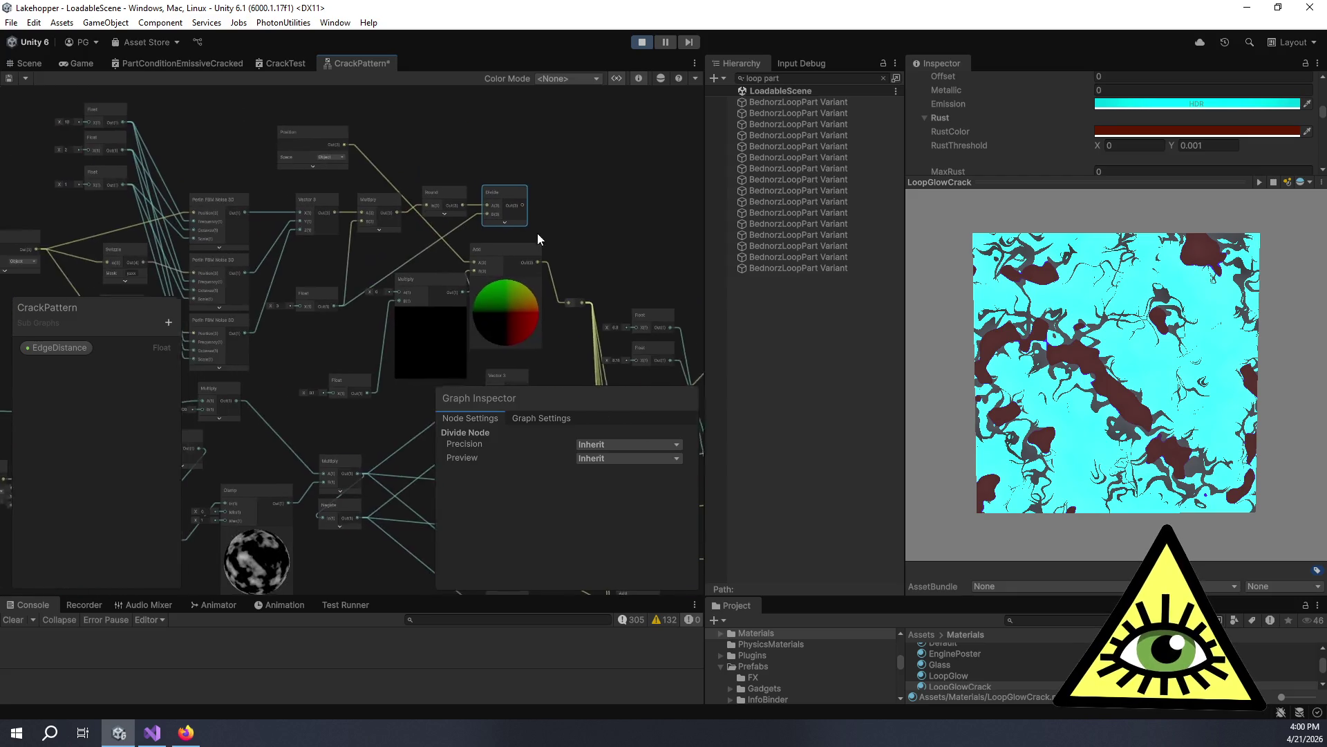
scroll(543, 242, up, 2)
drag(424, 247, 556, 218)
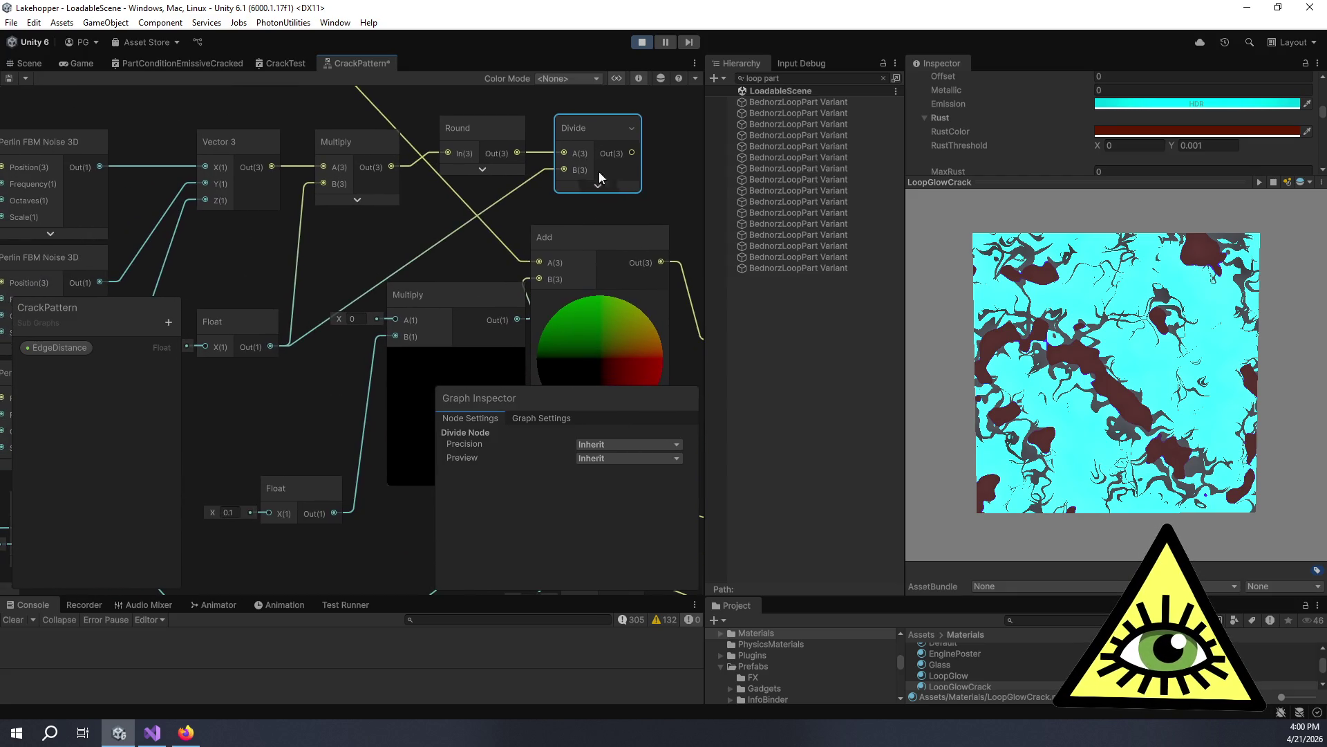
mouse_move(634, 154)
mouse_down()
mouse_move(380, 328)
mouse_move(394, 320)
mouse_up()
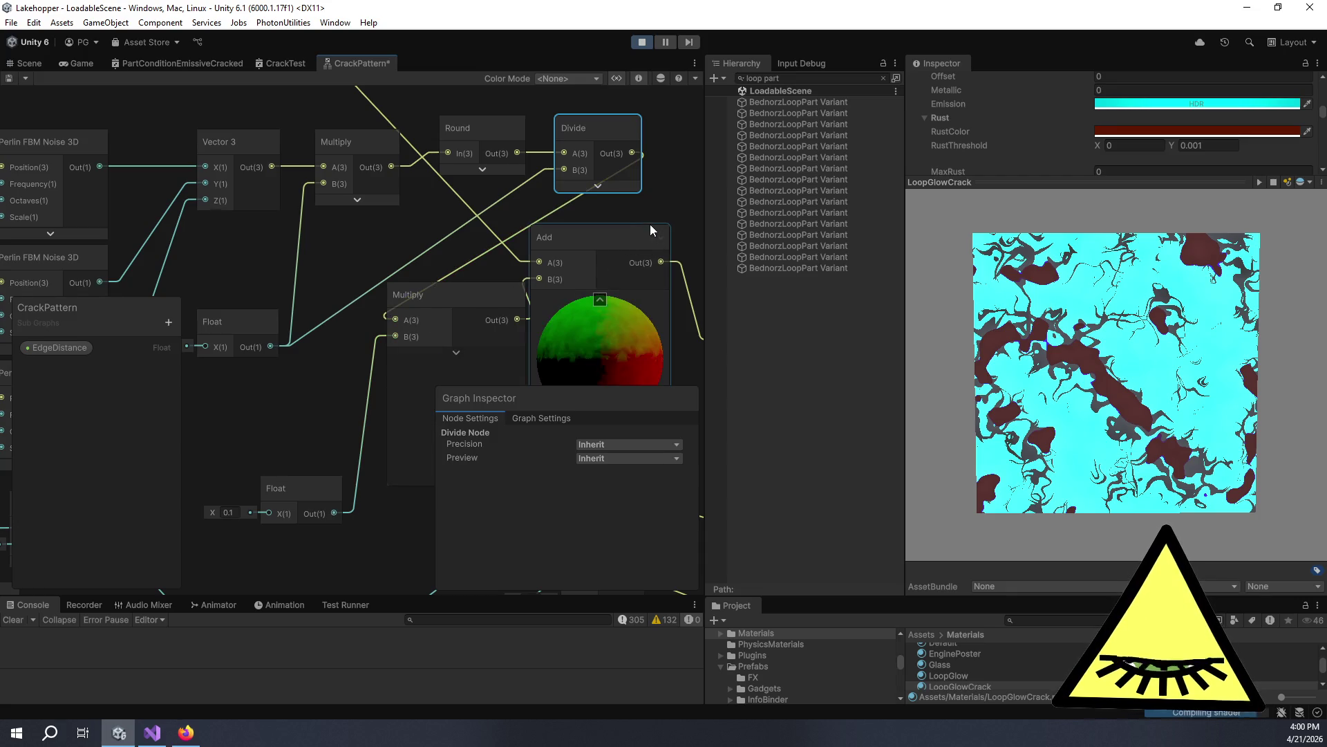
scroll(593, 160, up, 10)
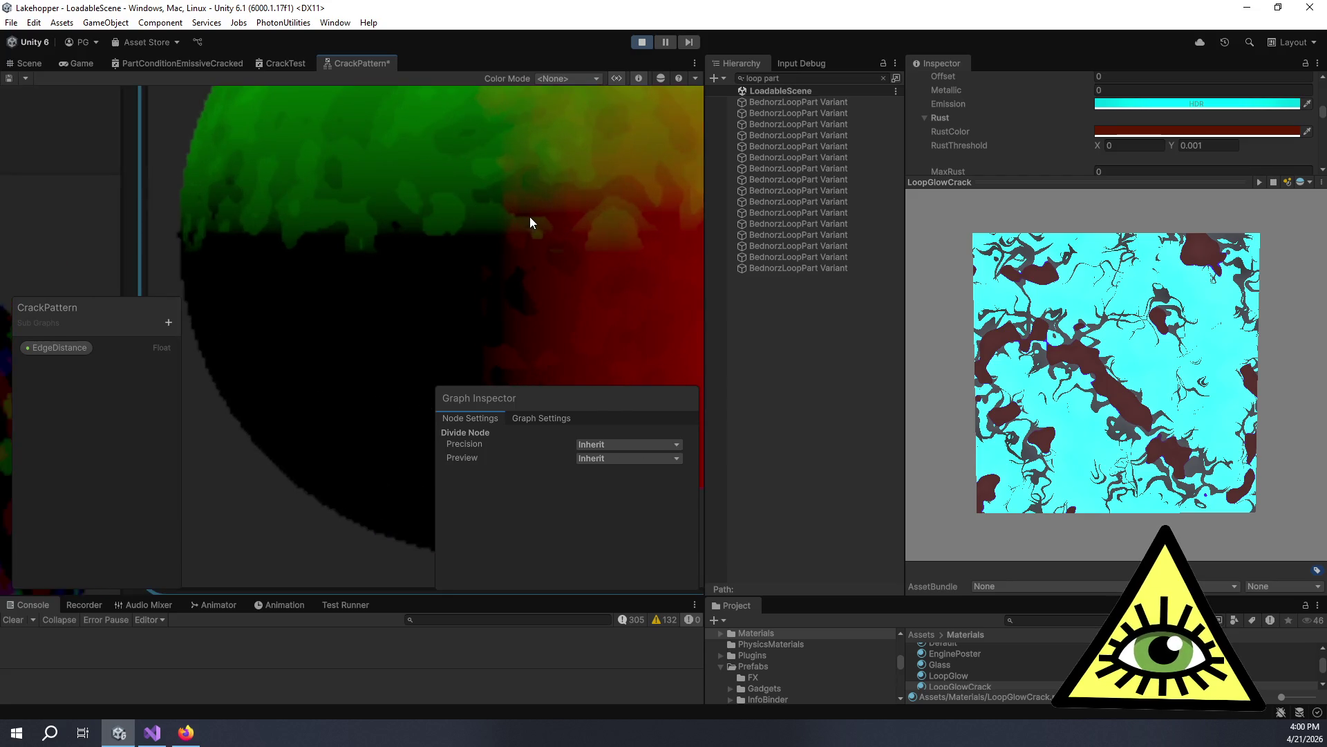
scroll(531, 222, down, 8)
drag(579, 207, 517, 259)
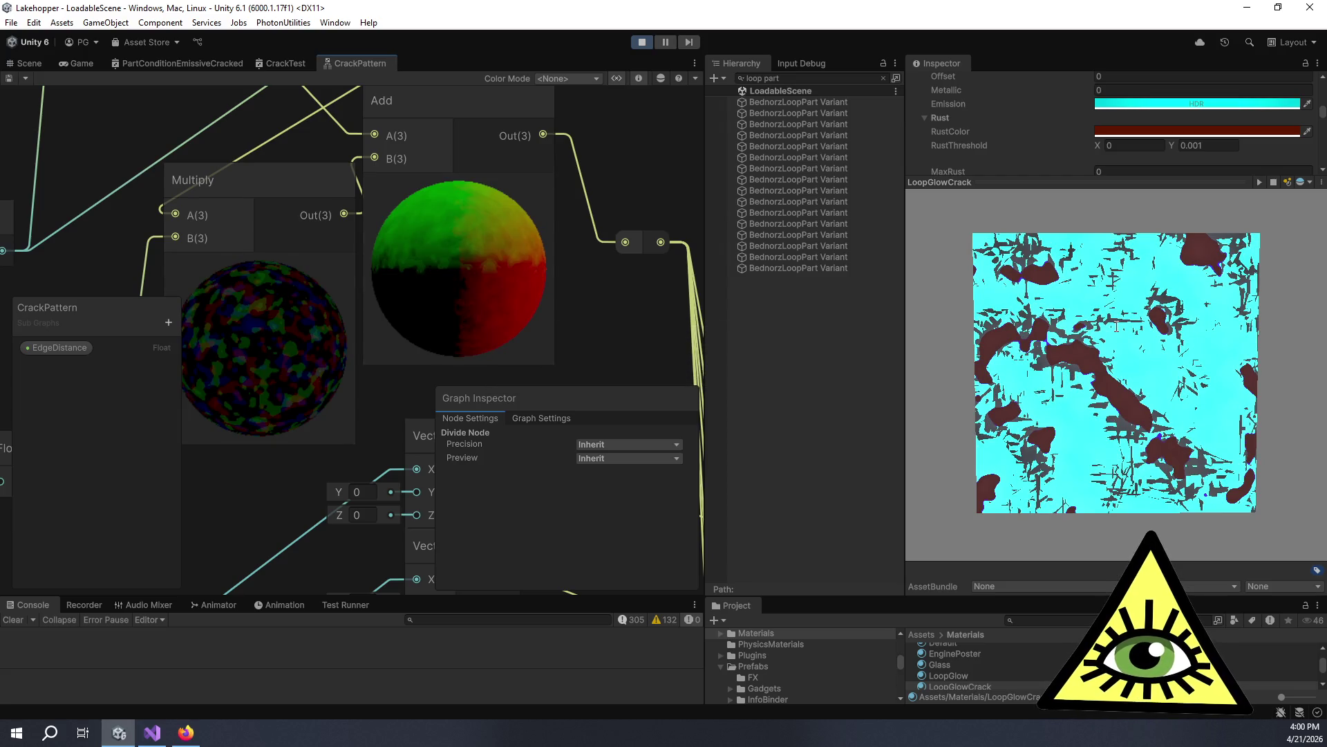
Tilt the material preview and expand the Divide preview to check the quantised noise.
drag(1062, 256, 1069, 306)
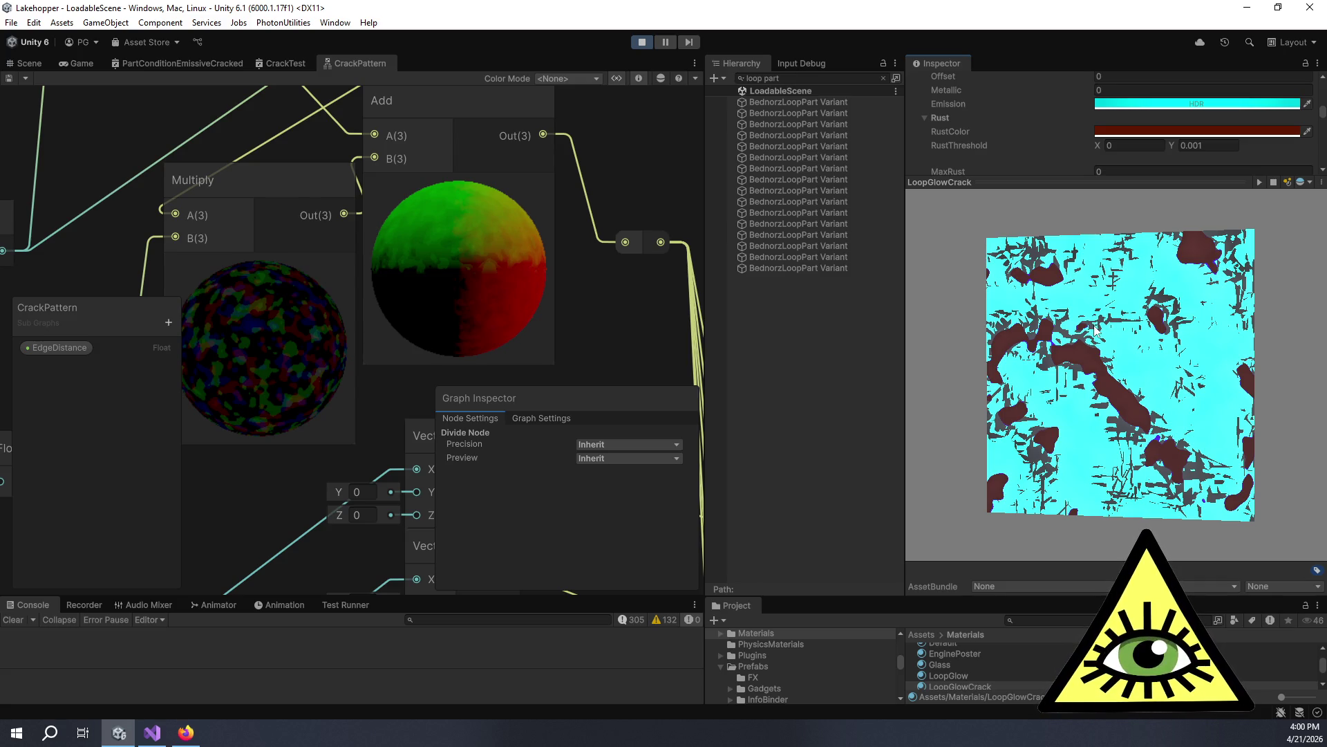
mouse_move(504, 300)
mouse_down()
mouse_move(553, 348)
mouse_move(612, 284)
mouse_up()
scroll(612, 285, up, 5)
scroll(385, 301, down, 3)
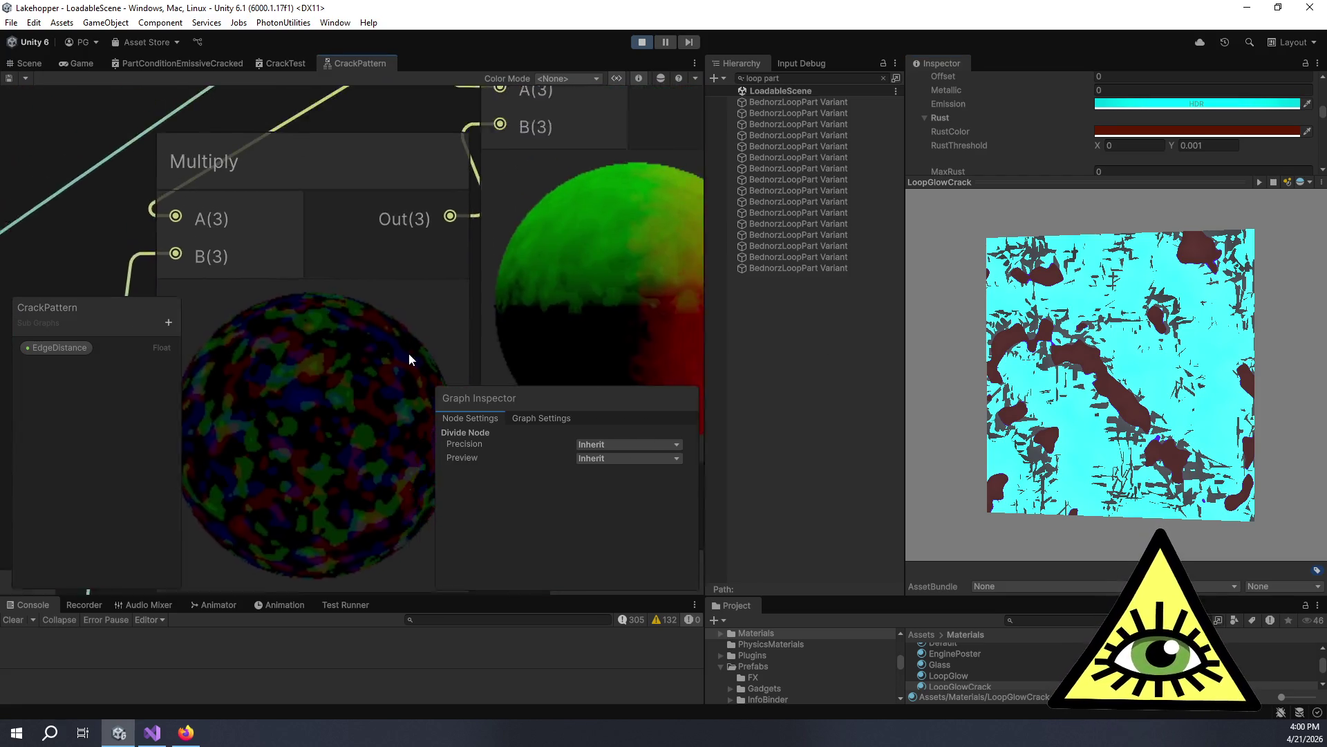
drag(502, 204, 429, 246)
click(437, 256)
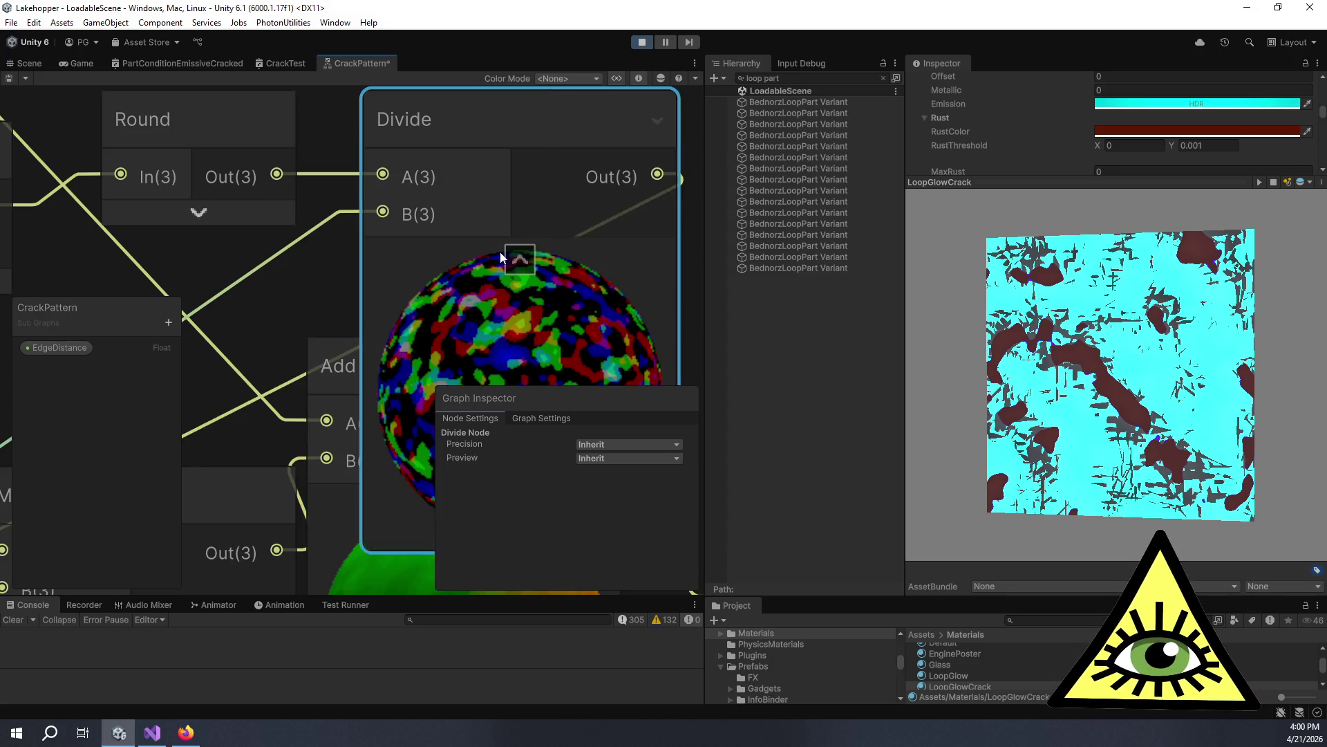
drag(508, 255, 444, 149)
scroll(507, 275, up, 5)
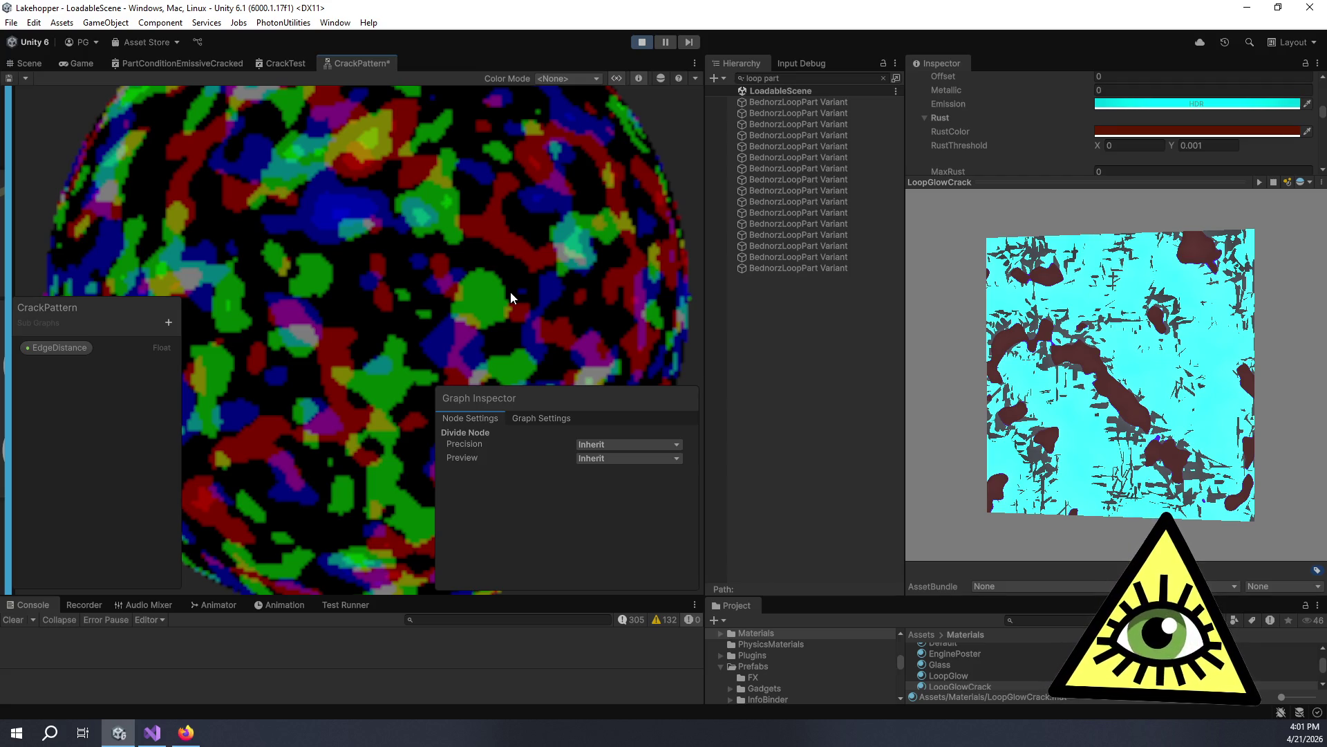
scroll(521, 297, down, 10)
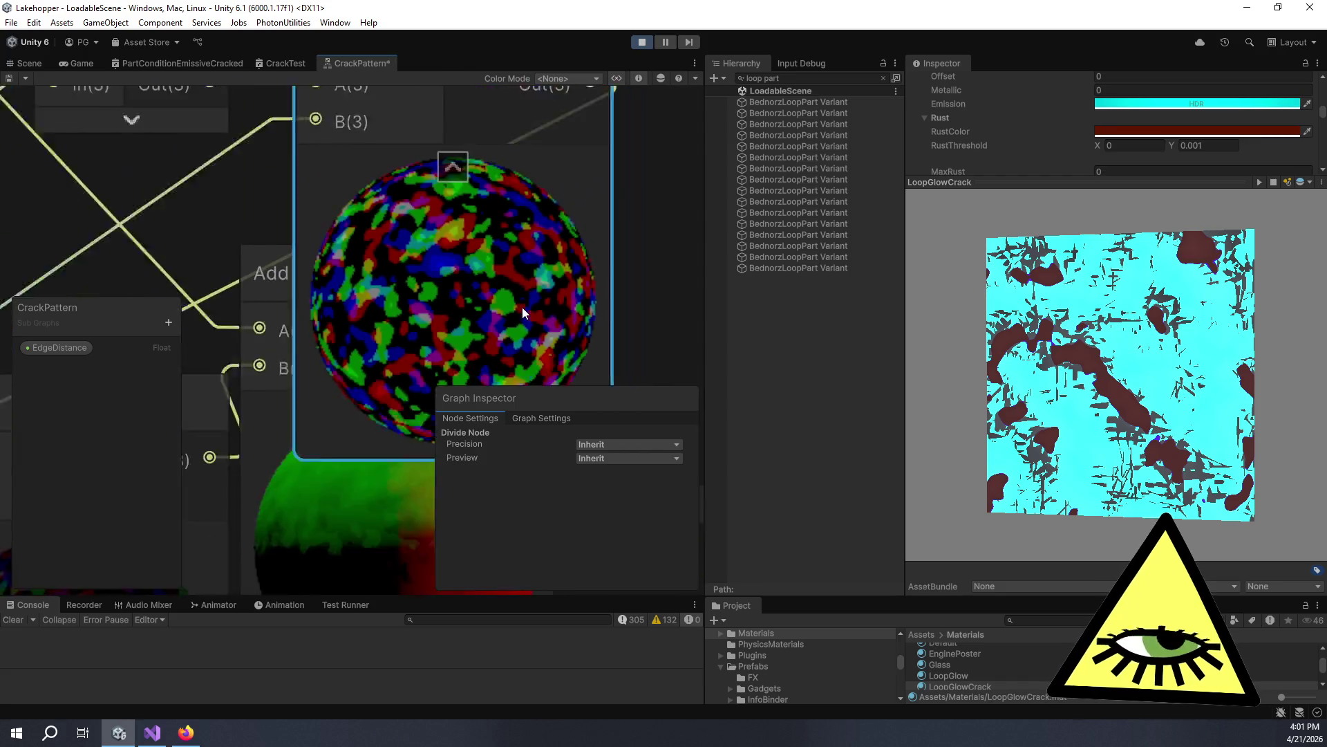
Box-select the three Perlin FBM Noise 3D nodes and delete them, leaving their Floats unconnected.
scroll(442, 313, down, 10)
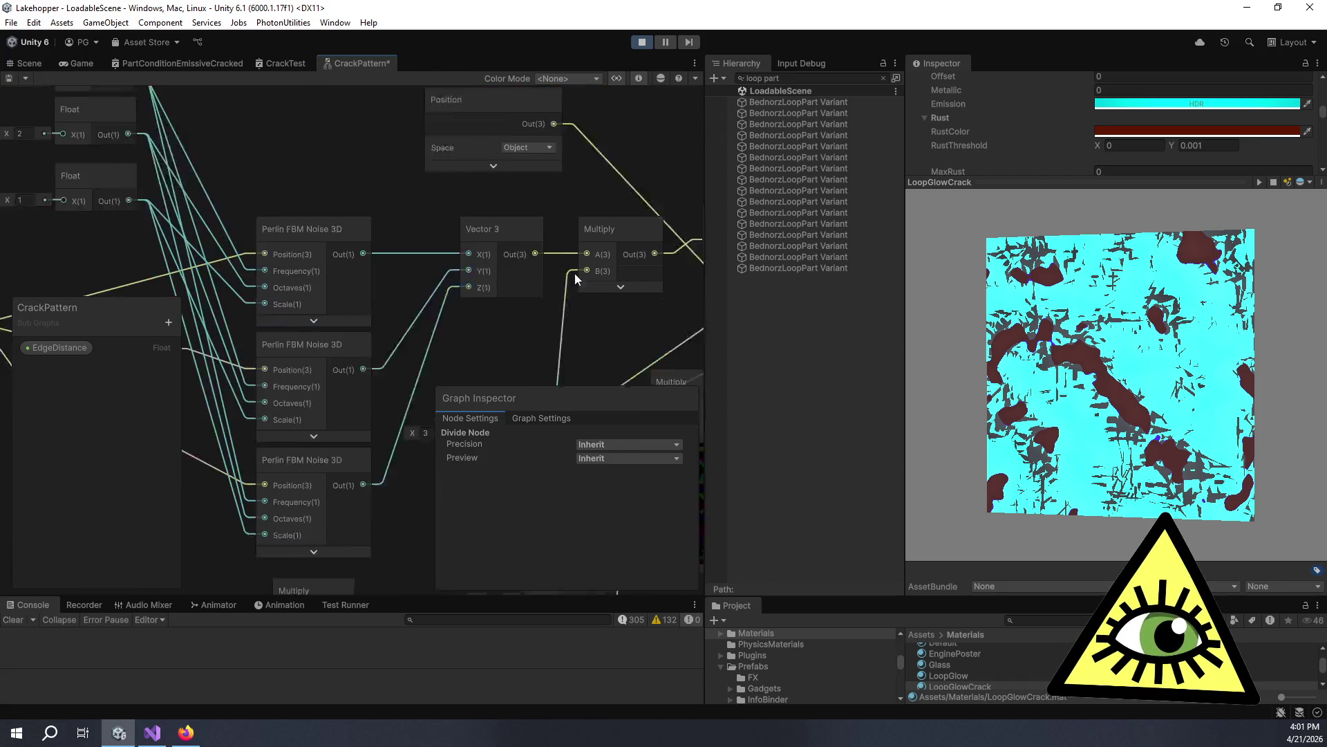
scroll(458, 267, up, 5)
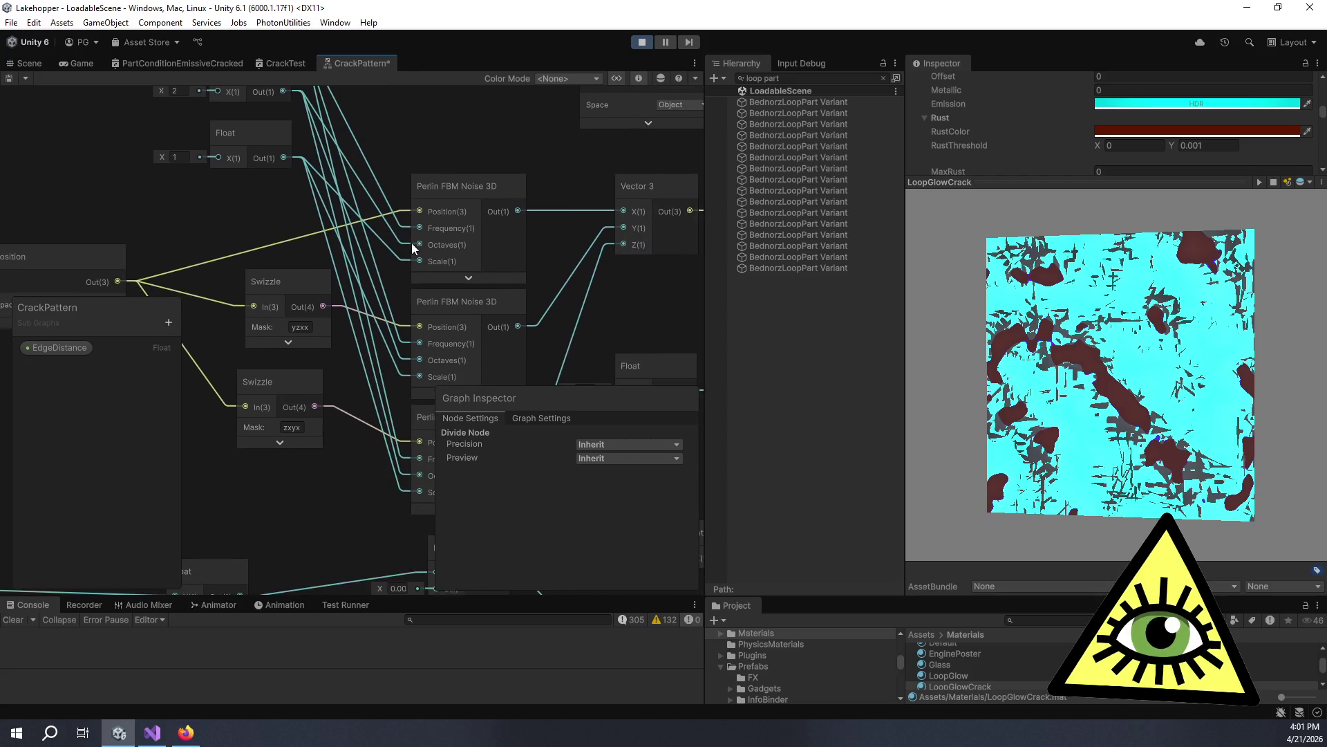
drag(481, 267, 438, 224)
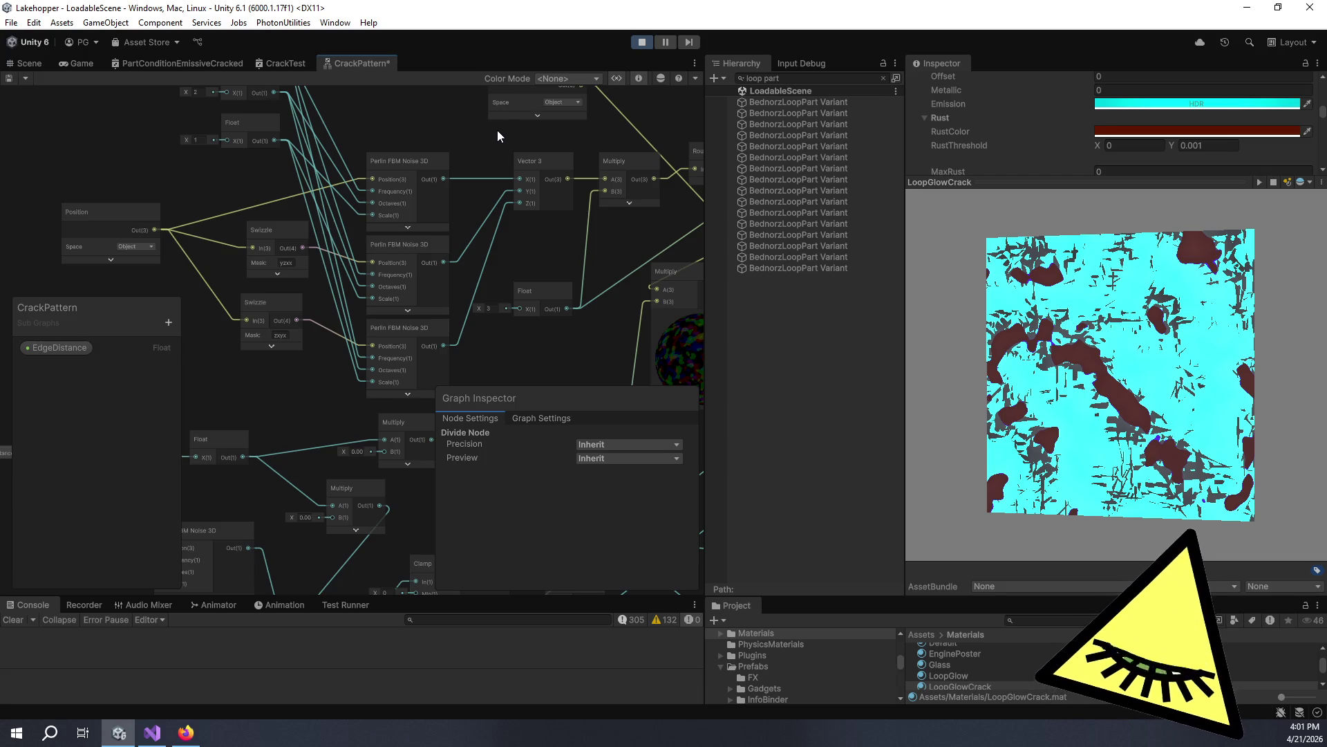
scroll(579, 166, down, 5)
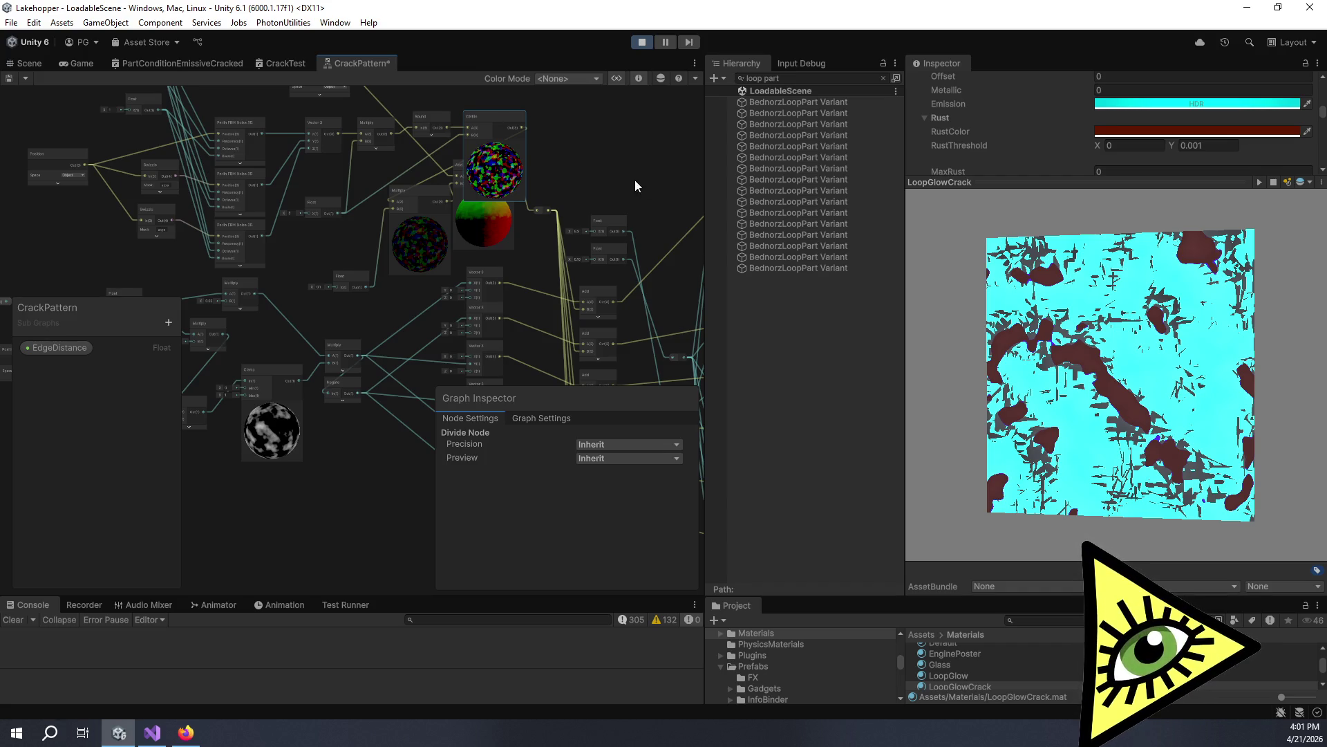
scroll(636, 180, up, 5)
scroll(425, 176, down, 6)
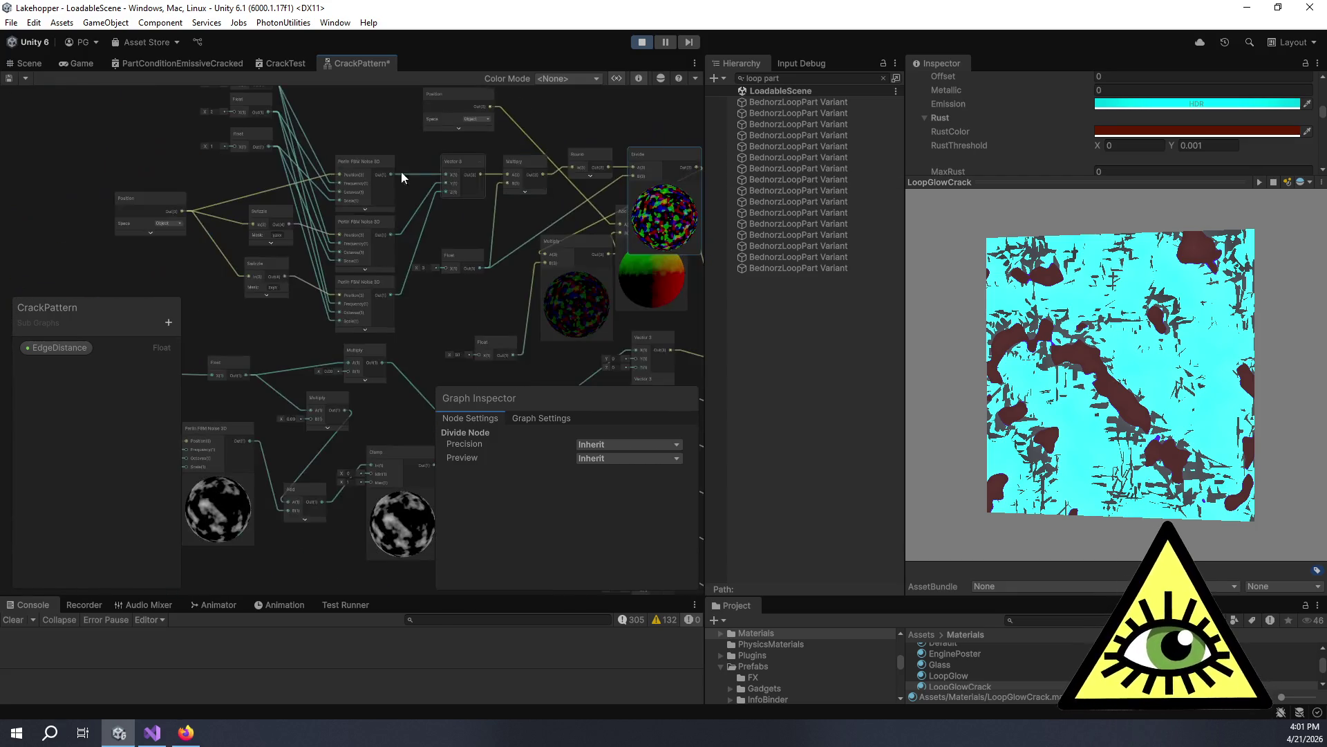
drag(446, 144, 445, 324)
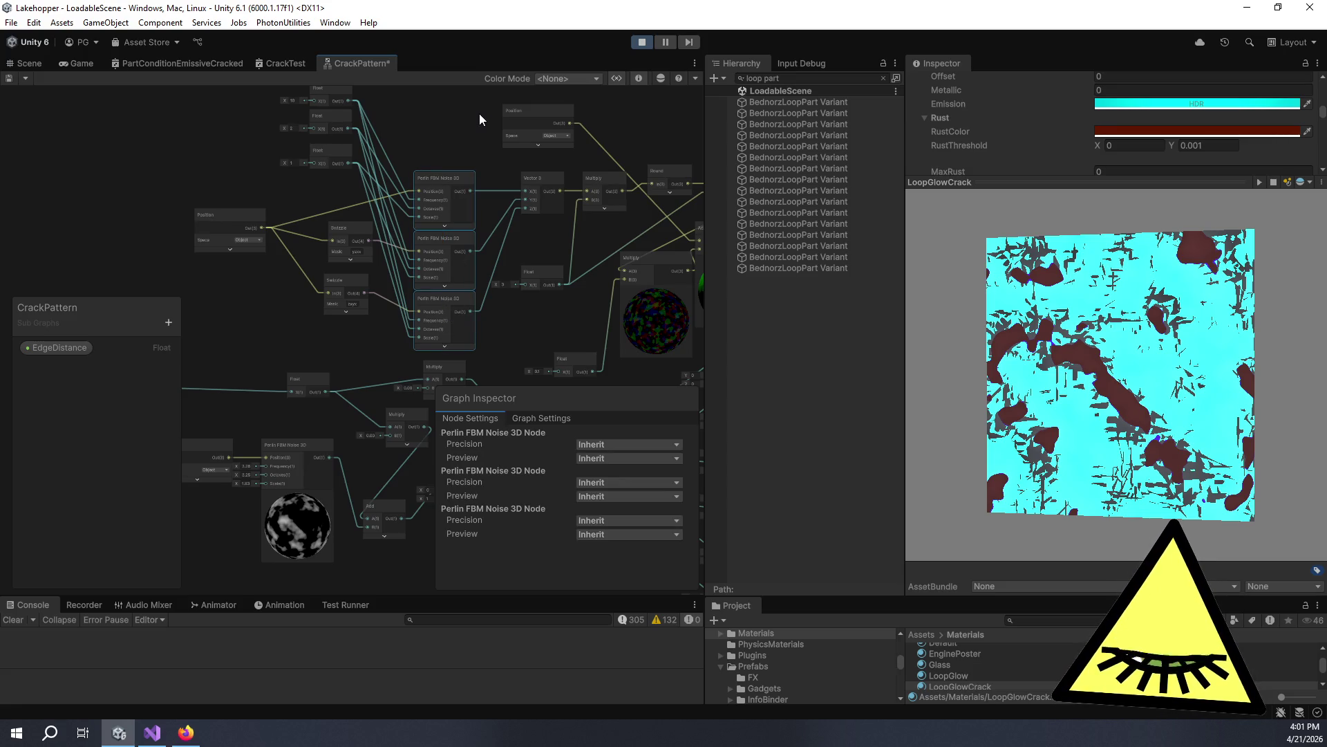
key(Delete)
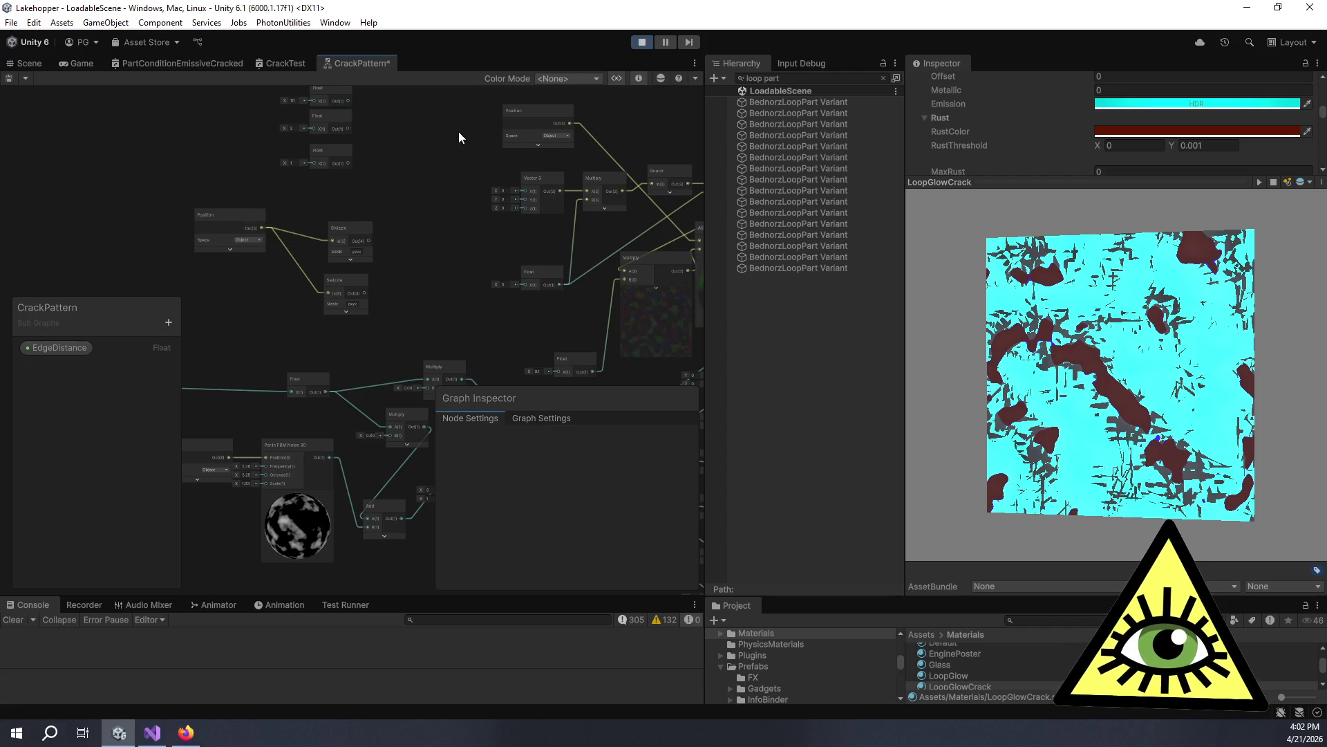
Add a 3DVoronoiCells node from the Sub Graphs category of the node search.
right_click(450, 184)
click(426, 180)
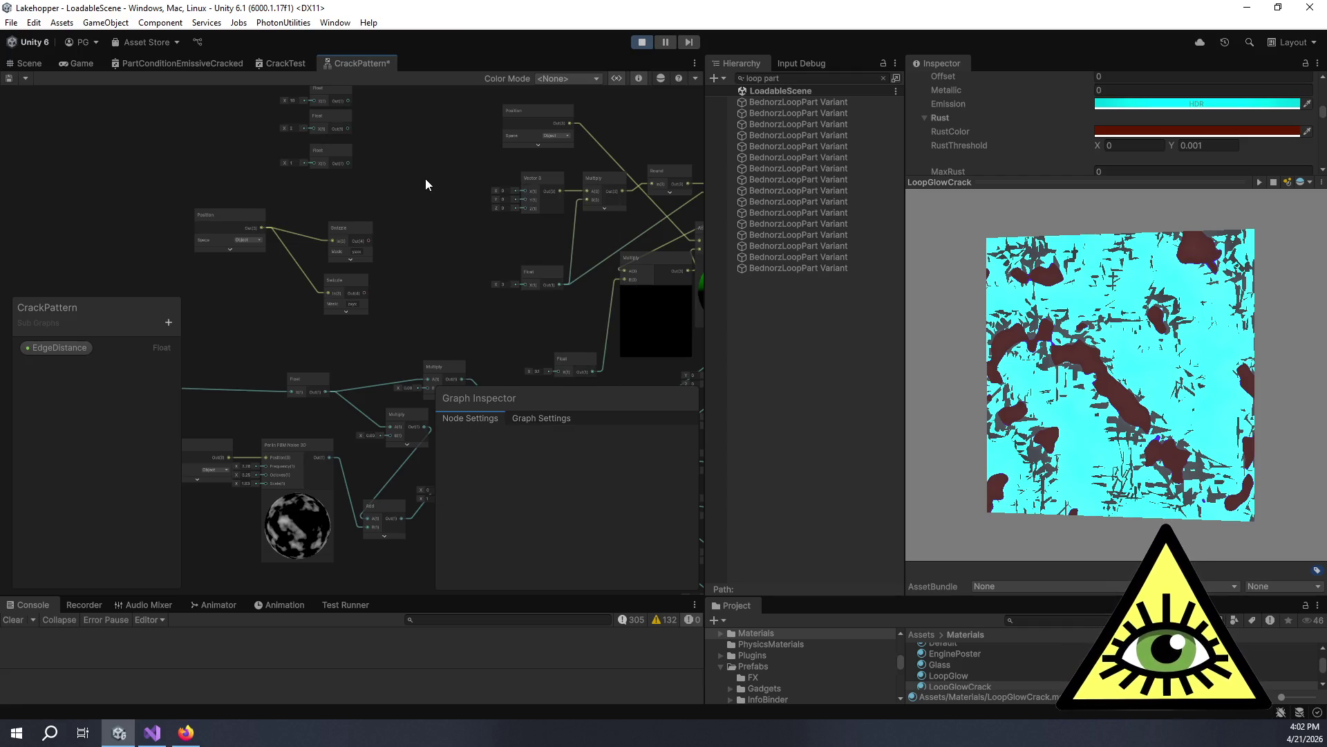
key(space)
text(v)
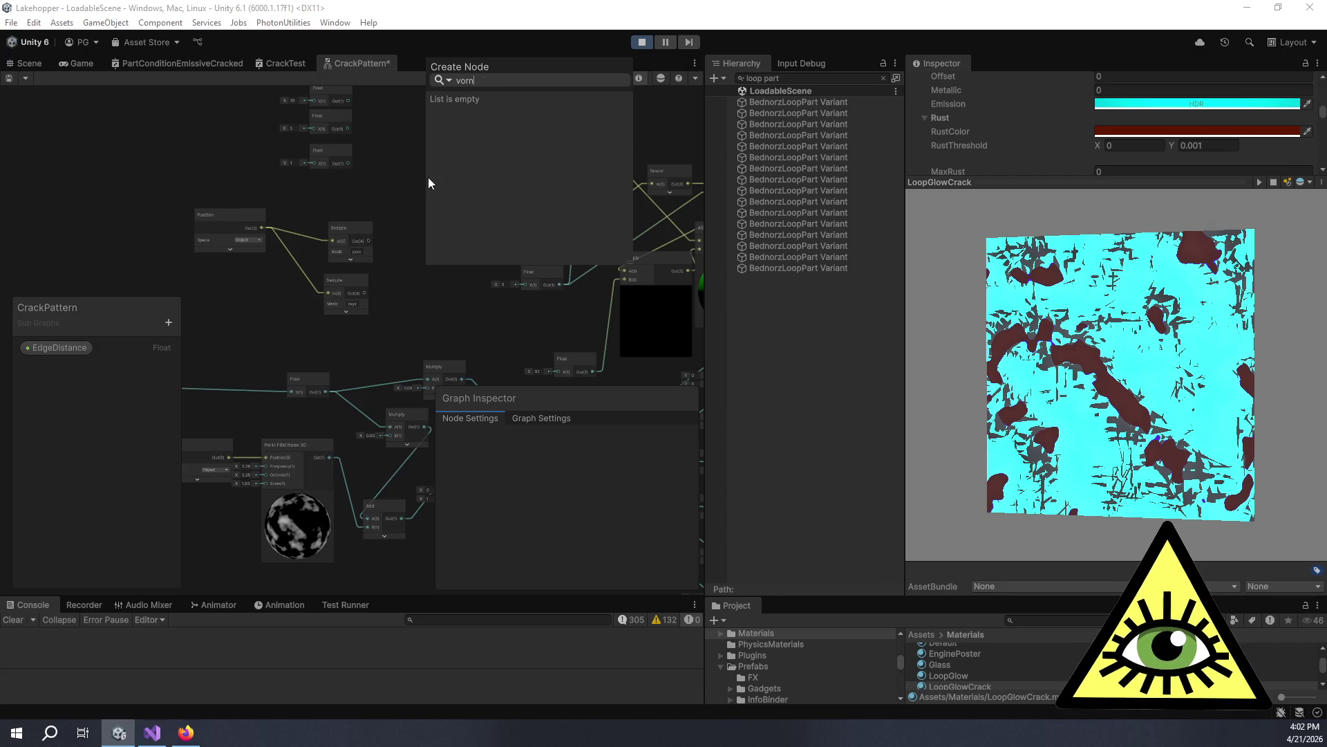
key(BackSpace)
text(vec)
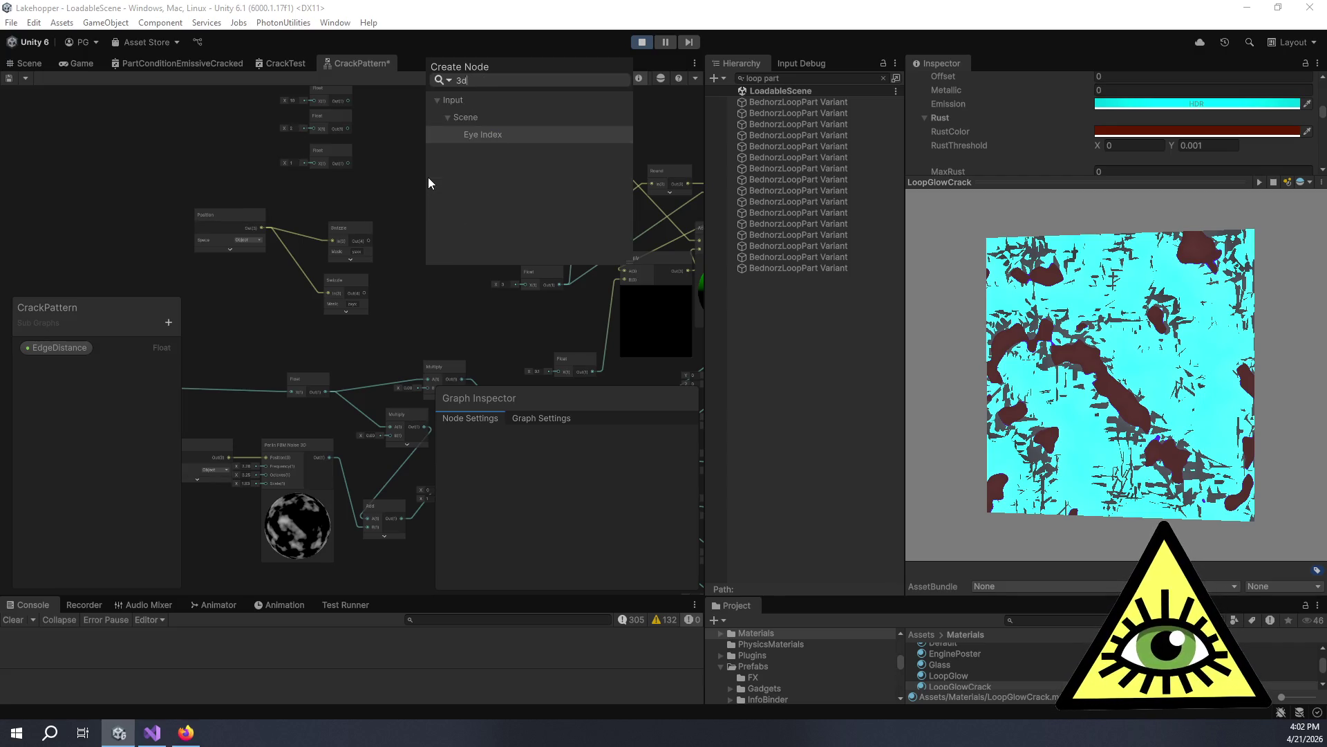
key(BackSpace)
key(BackSpace)
key(BackSpace)
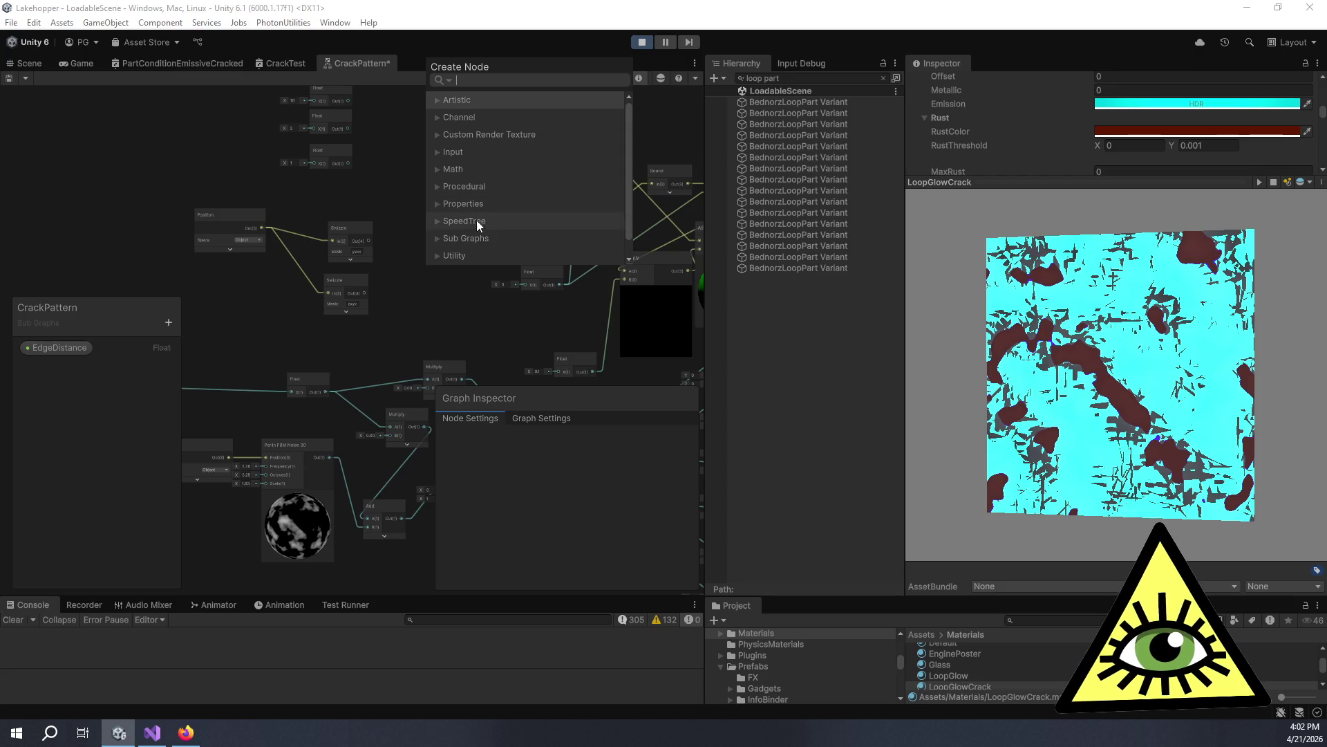
click(437, 242)
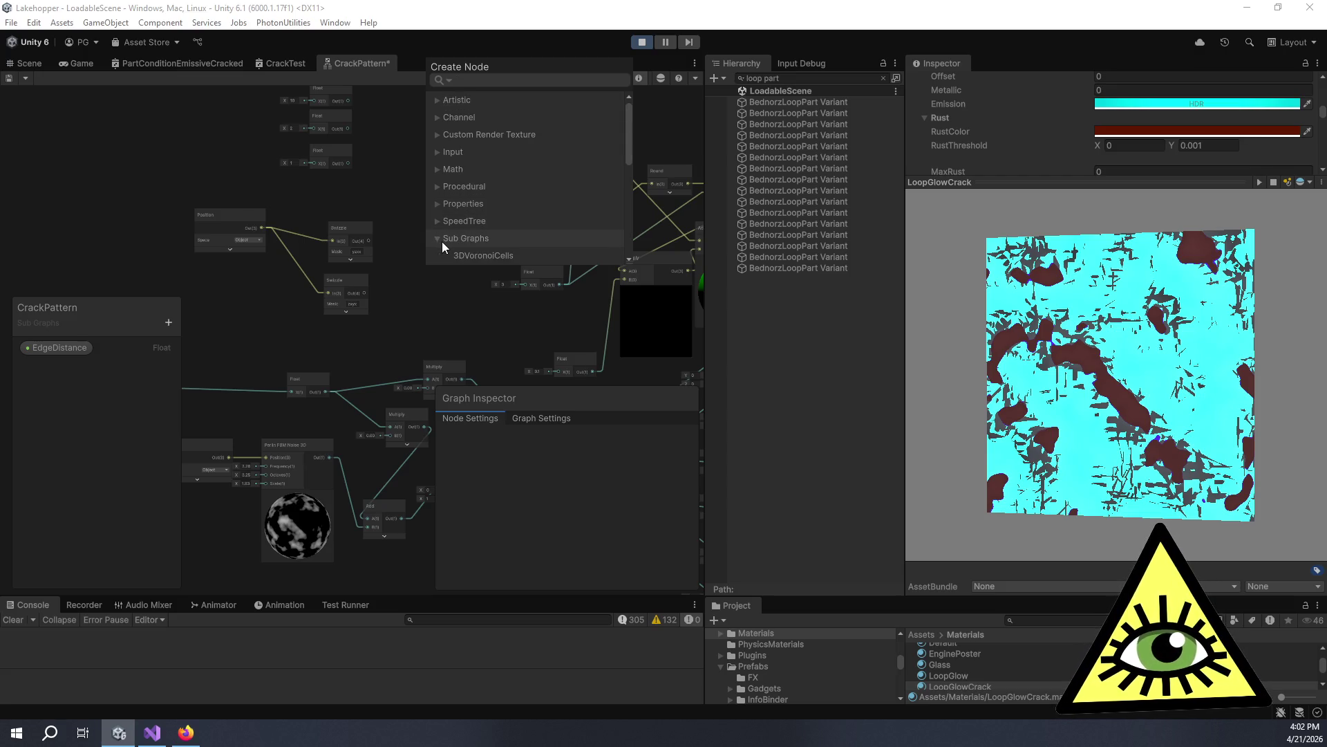
scroll(492, 253, down, 2)
double_click(511, 182)
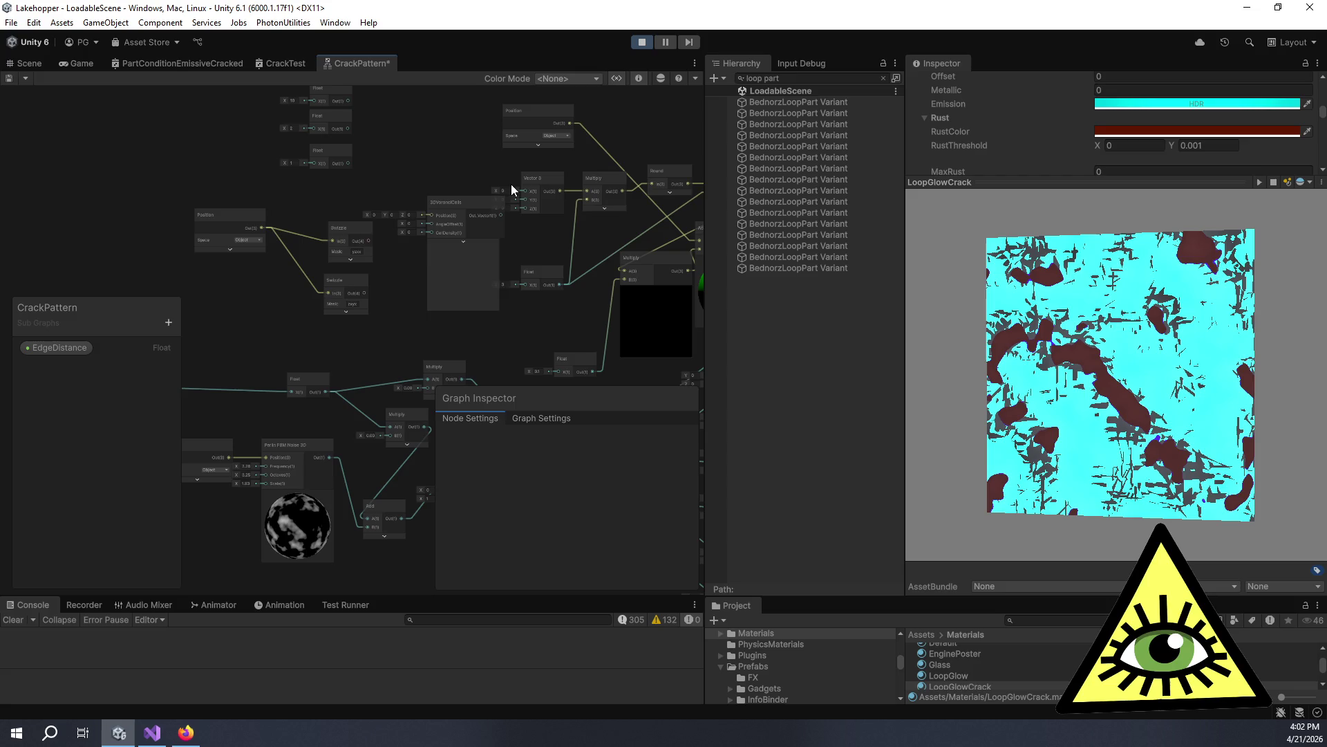
click(464, 197)
scroll(437, 144, up, 3)
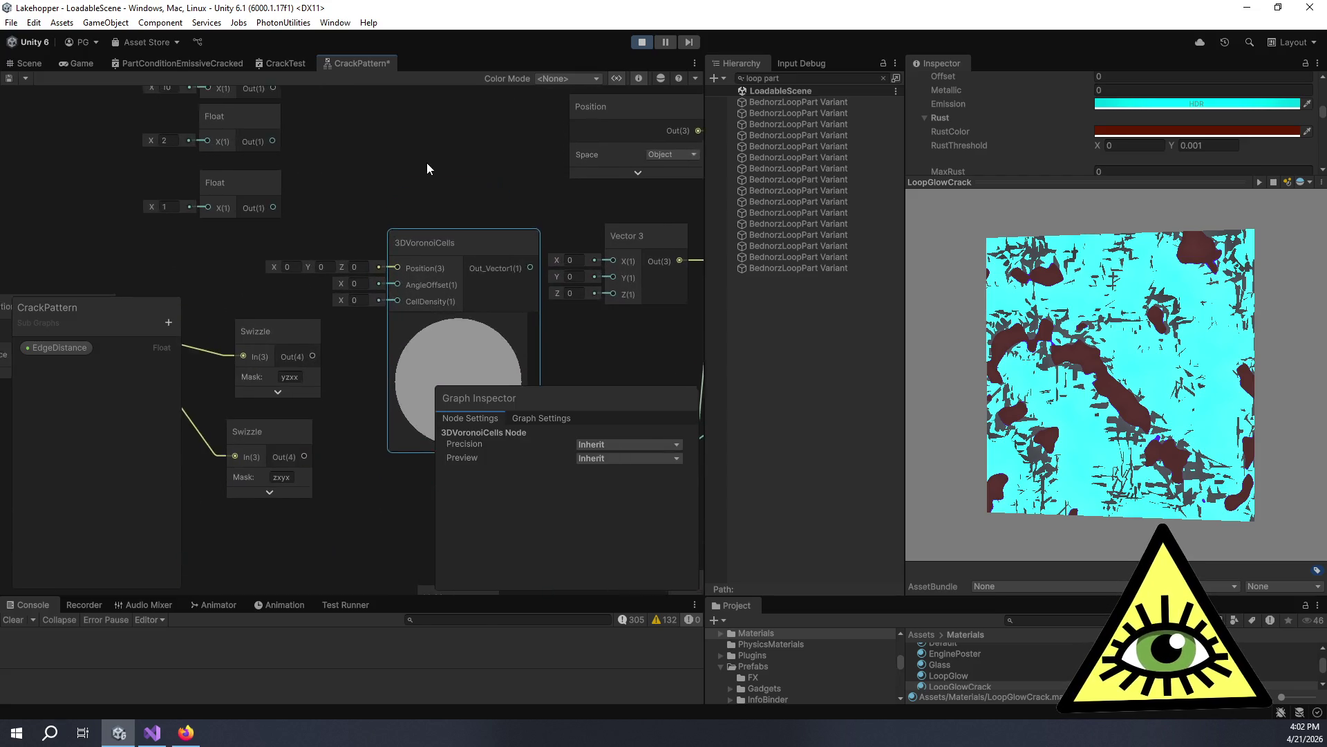
Feed the Float values into 3DVoronoiCells AngleOffset and CellDensity, then duplicate the node.
drag(305, 151, 391, 293)
mouse_move(302, 189)
mouse_down()
mouse_move(317, 231)
mouse_move(391, 306)
mouse_up()
drag(349, 355, 321, 309)
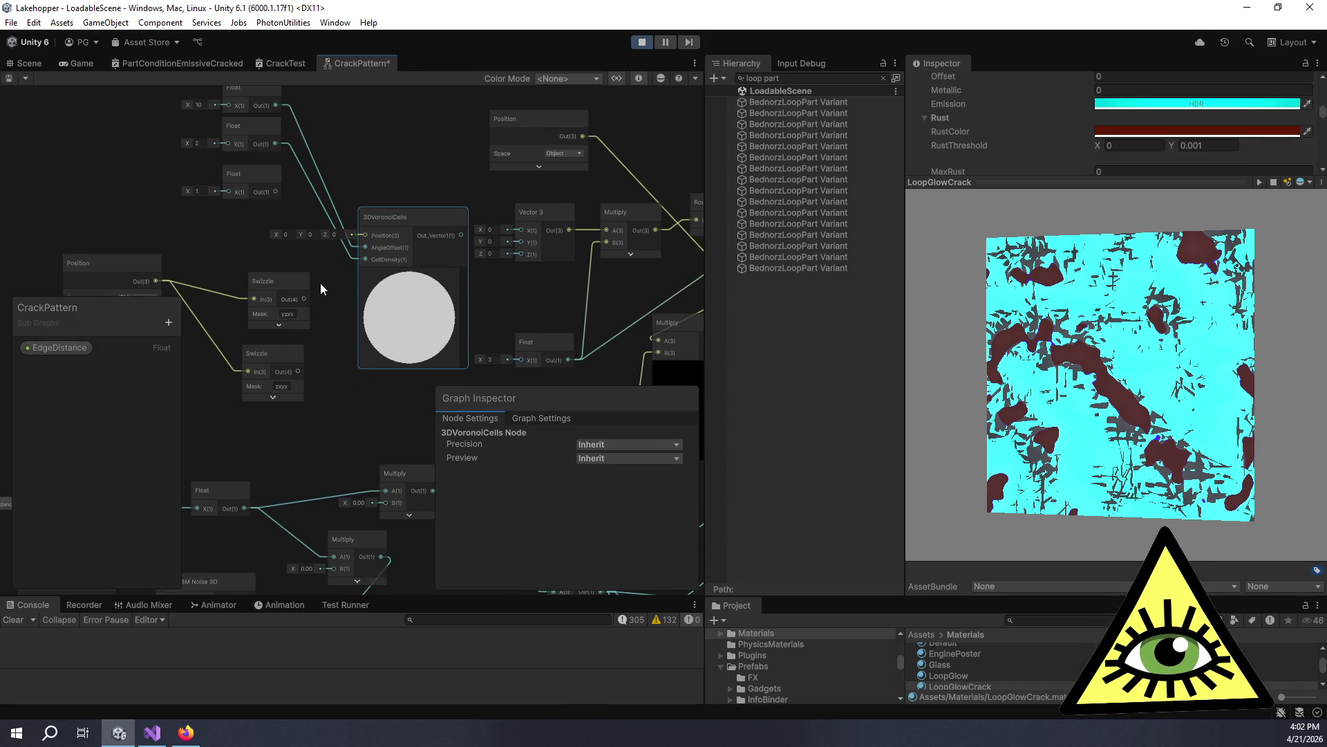
mouse_move(408, 217)
mouse_down()
mouse_move(391, 135)
mouse_move(413, 150)
mouse_move(392, 188)
mouse_move(394, 261)
mouse_move(347, 278)
mouse_move(415, 297)
mouse_move(385, 357)
mouse_up()
click(413, 208)
key(ctrl+d)
key(ctrl+d)
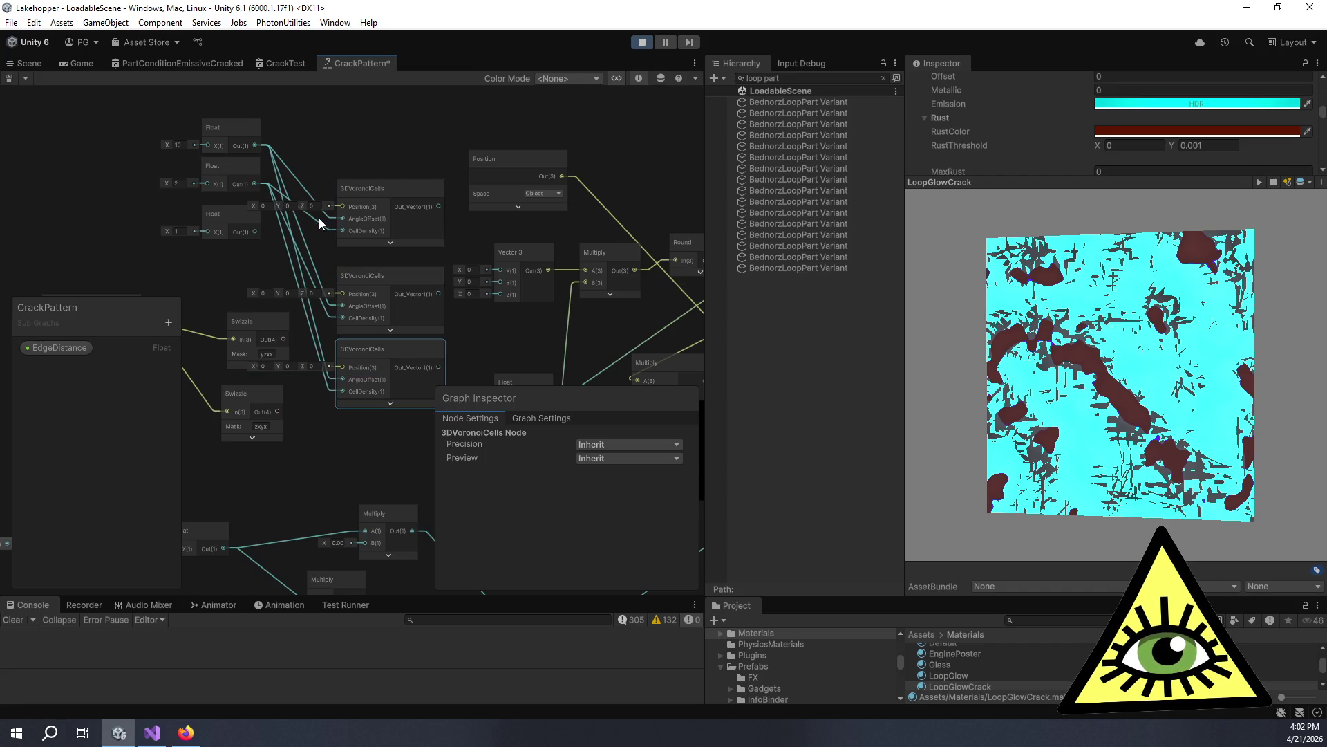
Connect the upper and lower Swizzle outputs to the copied Voronoi nodes' Position inputs.
mouse_move(261, 273)
mouse_down()
mouse_move(414, 199)
mouse_move(371, 237)
mouse_move(371, 219)
mouse_move(451, 168)
mouse_up()
drag(394, 297, 453, 253)
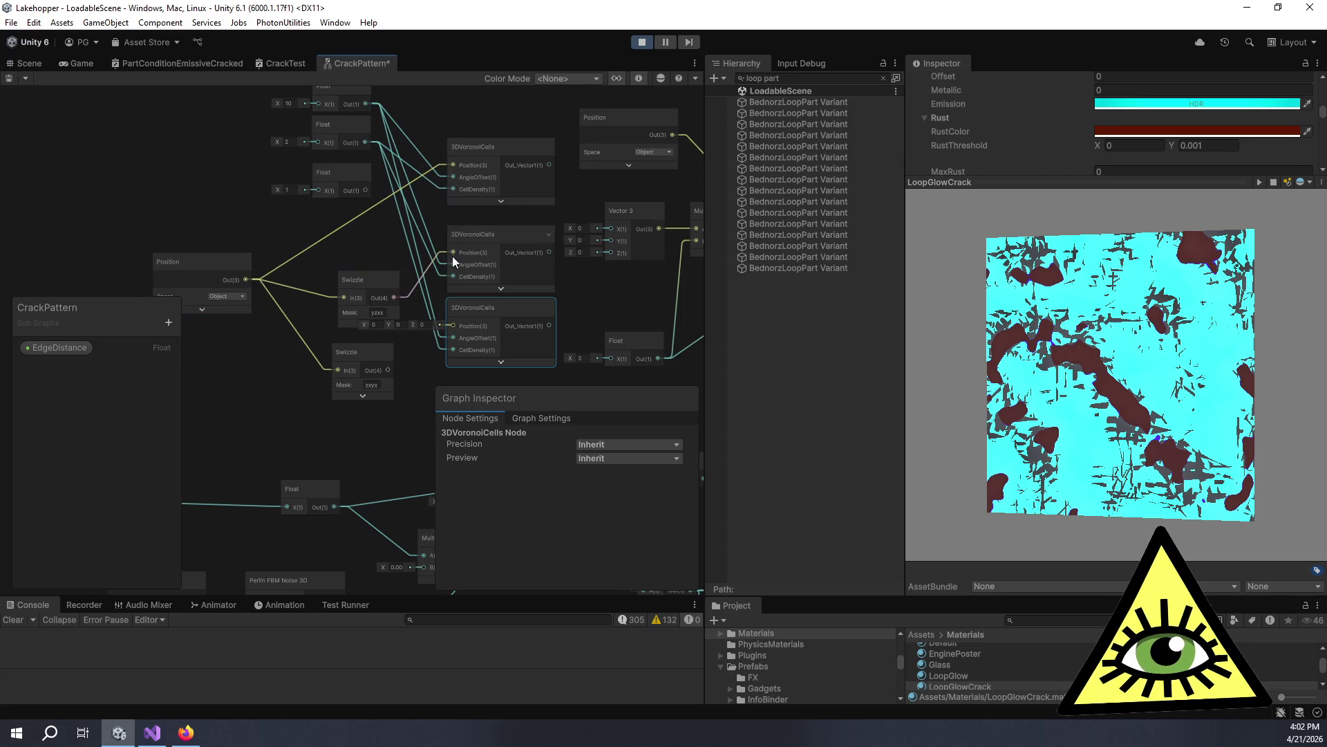
drag(389, 369, 446, 326)
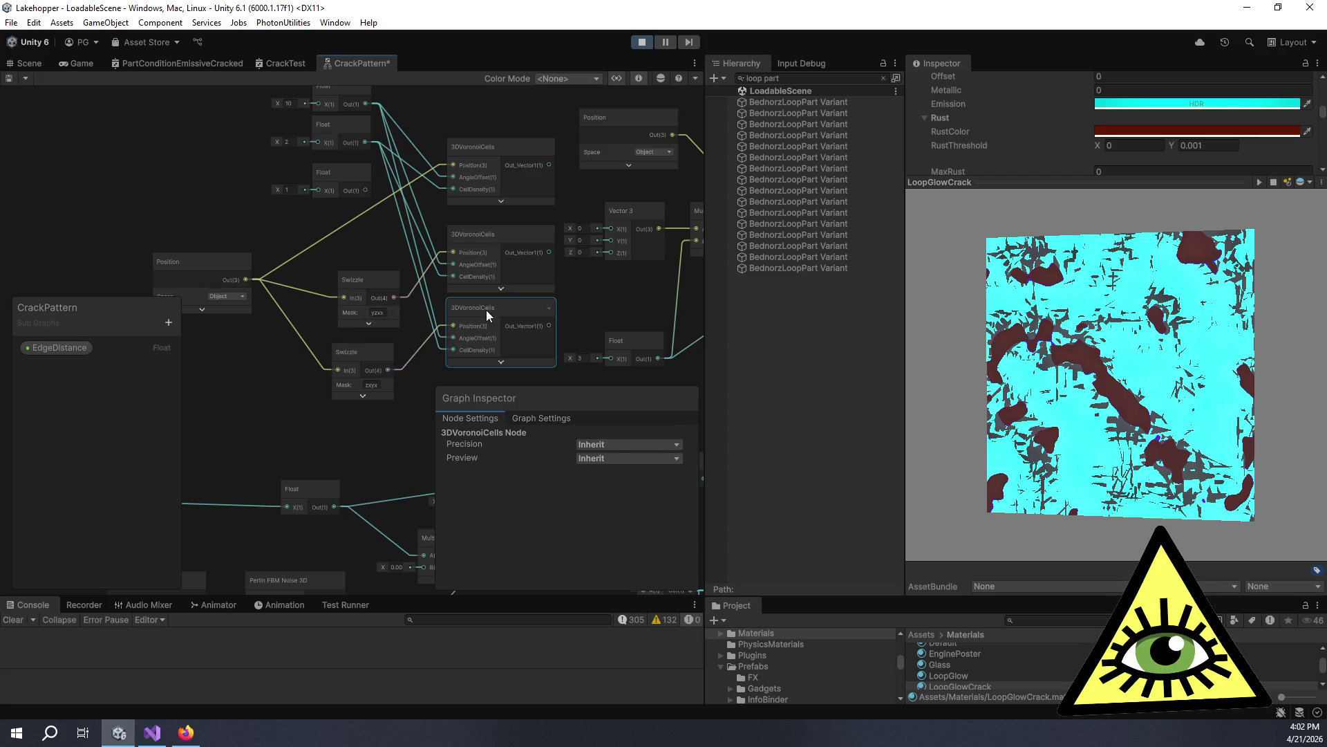
double_click(487, 309)
Duplicate the Add, Add and Divide nodes inside the 3DVoronoiCells sub-graph.
scroll(345, 235, up, 5)
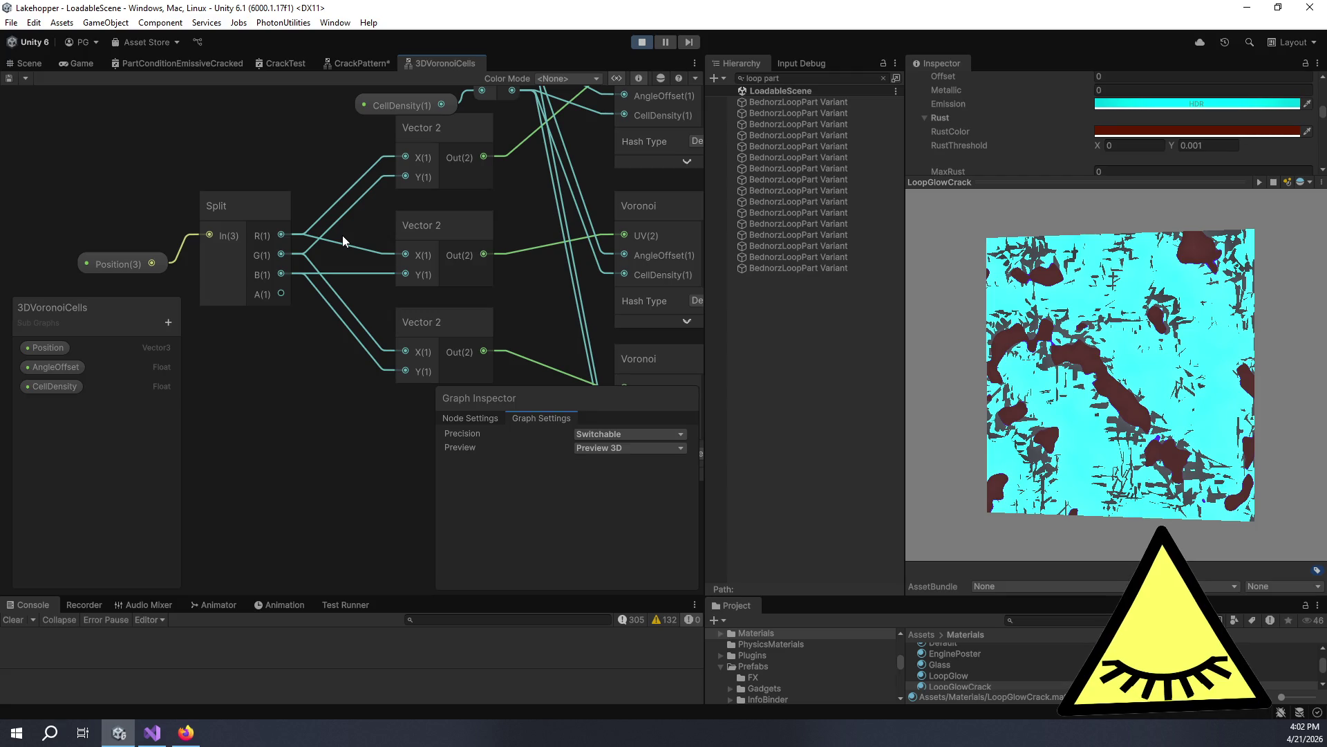
scroll(346, 235, down, 3)
mouse_move(366, 229)
mouse_down()
mouse_move(417, 260)
mouse_move(309, 268)
mouse_up()
mouse_move(415, 263)
mouse_down()
mouse_move(474, 264)
mouse_move(458, 244)
mouse_up()
mouse_move(625, 258)
mouse_down()
mouse_move(515, 254)
mouse_move(539, 267)
mouse_move(475, 211)
mouse_up()
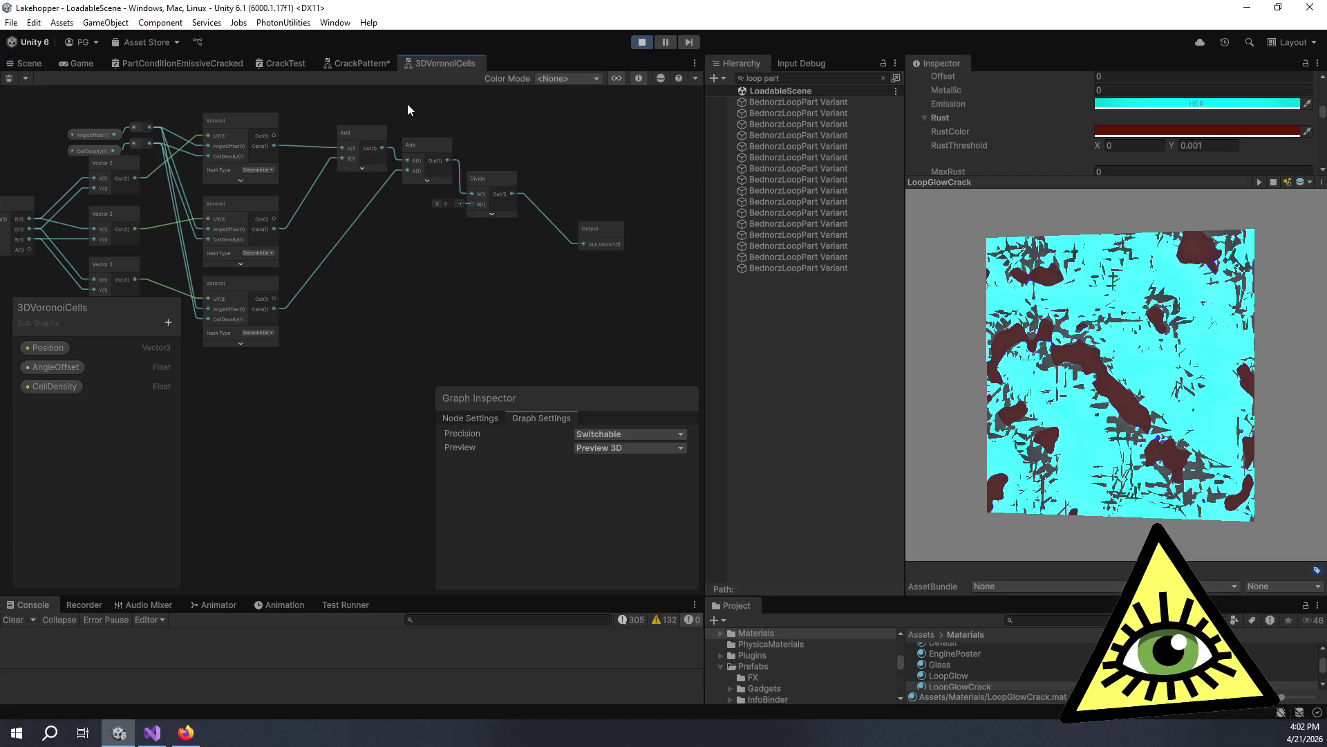
mouse_move(408, 151)
mouse_down()
mouse_move(502, 225)
mouse_move(508, 247)
mouse_move(522, 235)
mouse_move(365, 237)
mouse_up()
key(ctrl+d)
drag(501, 235, 445, 254)
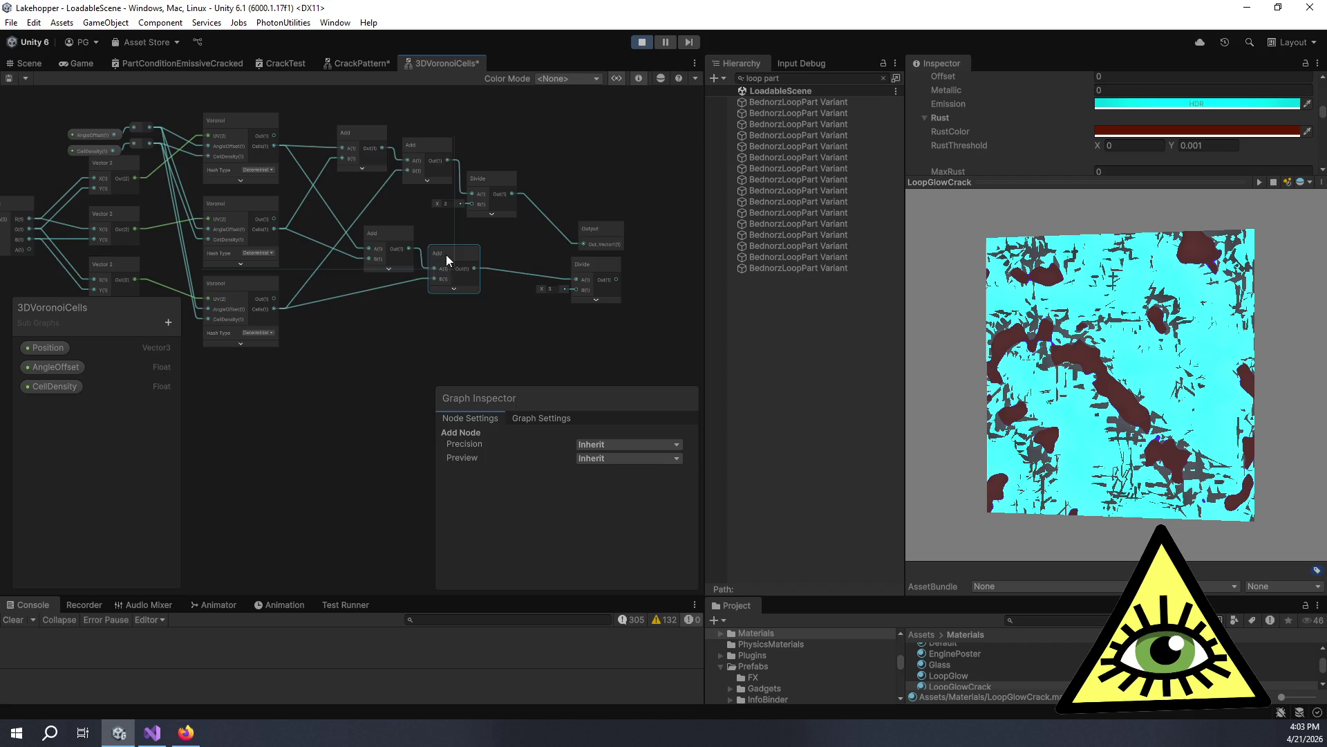
drag(596, 268, 538, 279)
Wire the three Voronoi Out values into the copied Adds and chain the Add results.
scroll(347, 295, up, 3)
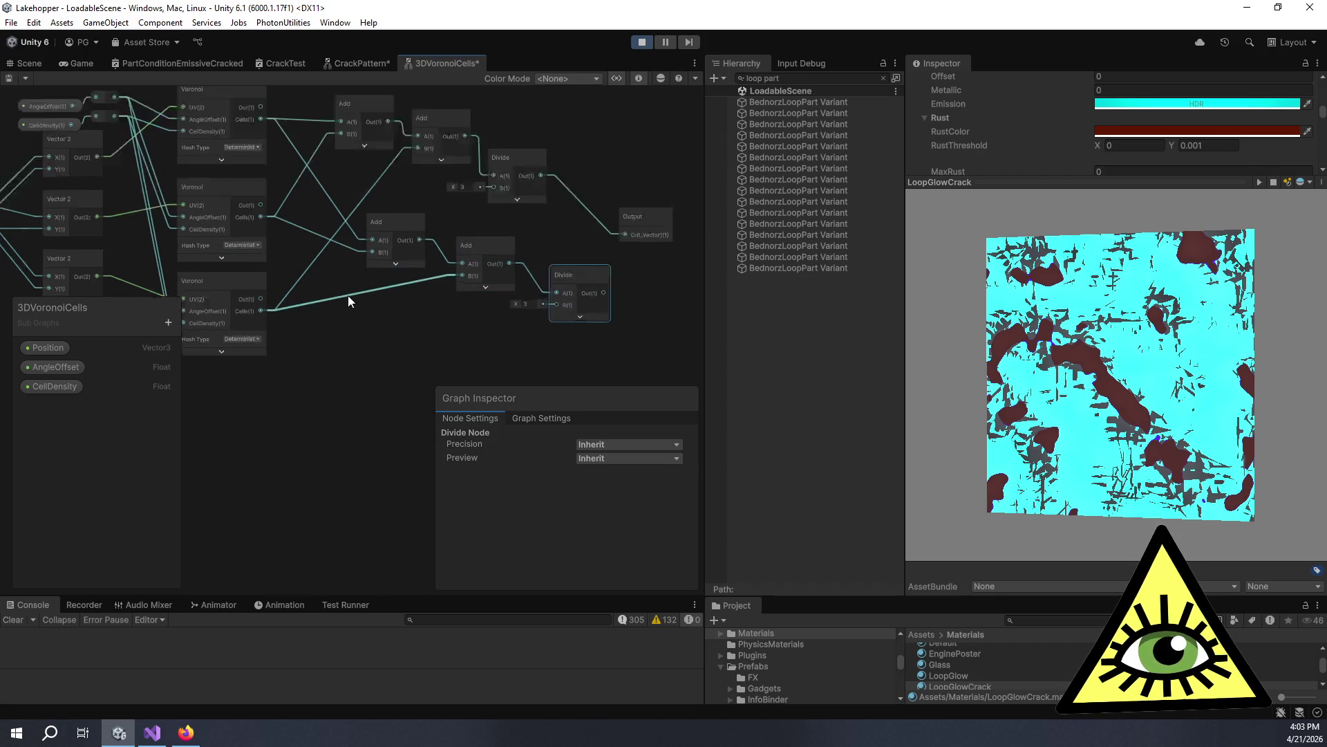
drag(317, 300, 305, 347)
scroll(371, 334, down, 2)
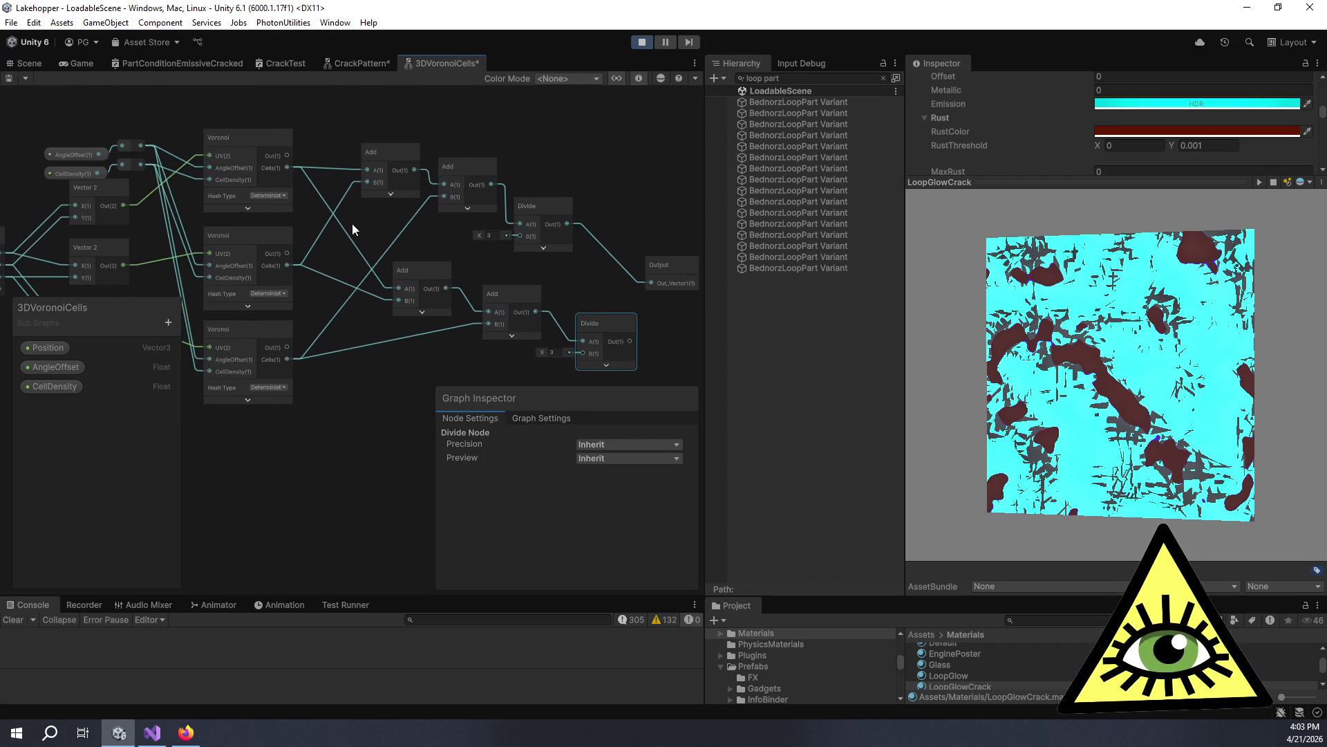
drag(288, 156, 400, 288)
drag(287, 253, 399, 300)
mouse_move(287, 348)
mouse_down()
mouse_move(488, 312)
mouse_move(442, 311)
mouse_up()
drag(397, 253, 437, 277)
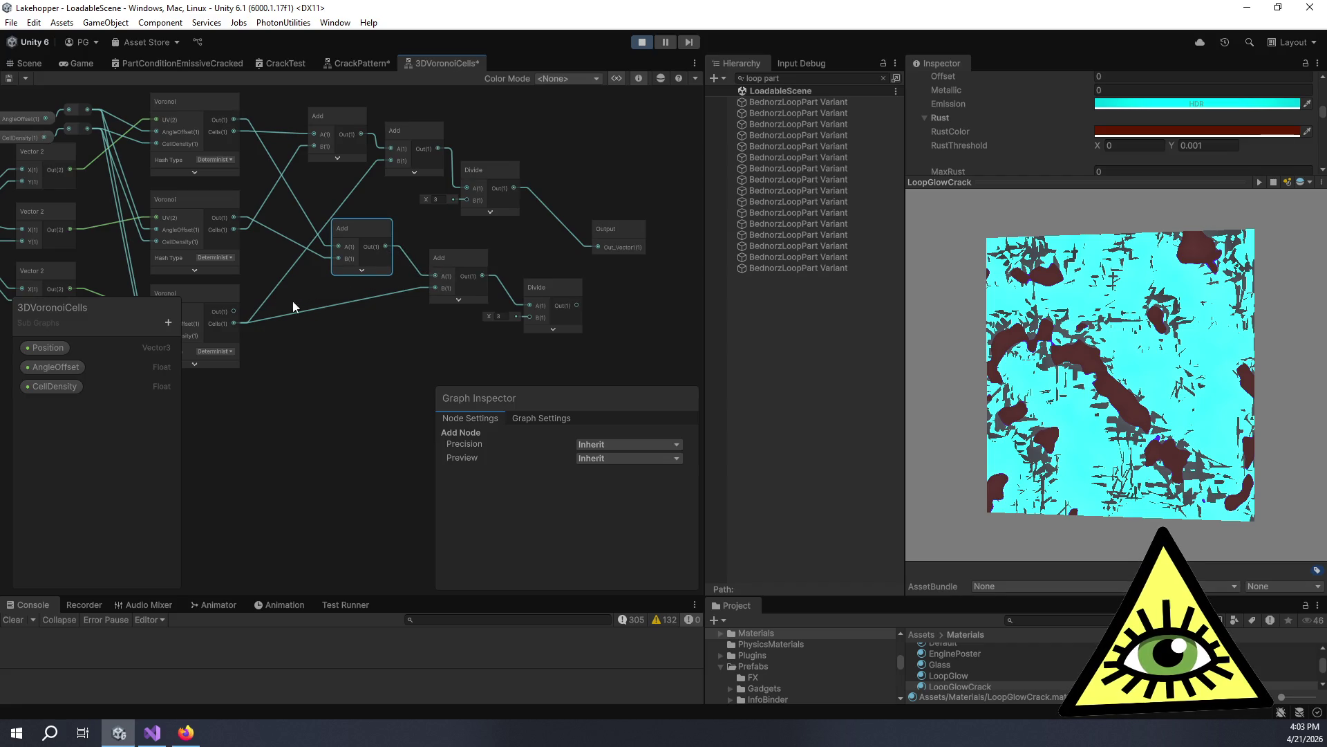
drag(234, 311, 433, 287)
mouse_move(271, 118)
mouse_down()
mouse_move(473, 258)
mouse_move(428, 257)
mouse_up()
click(466, 267)
key(space)
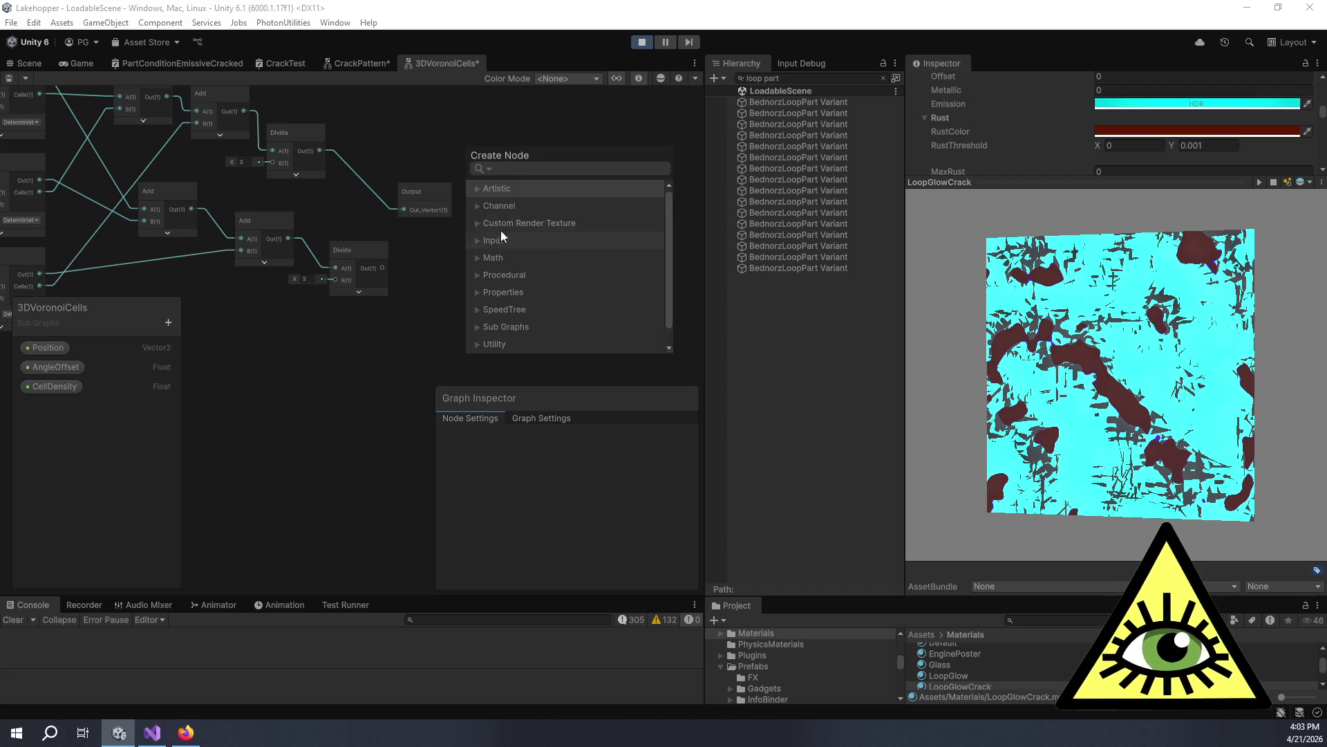
Rename the sub-graph's first output to Cells and add a second output.
click(612, 505)
click(416, 188)
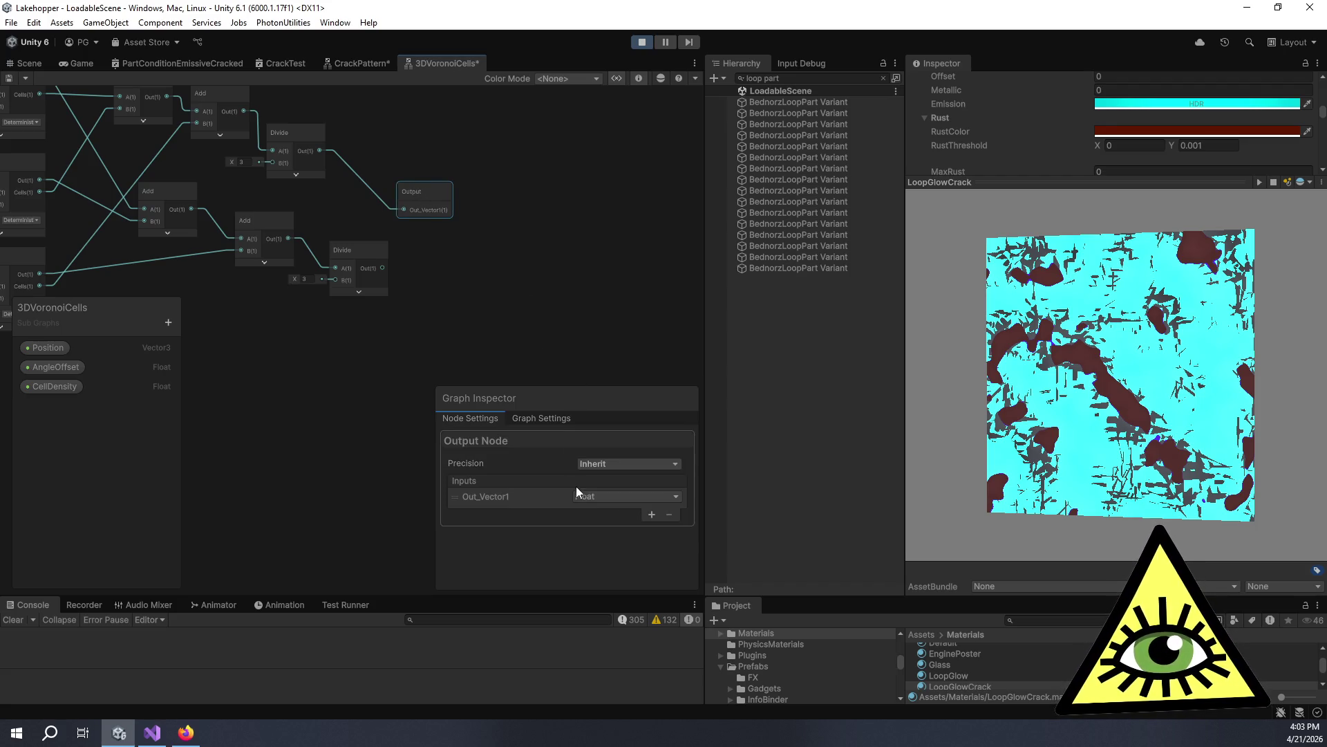
click(533, 494)
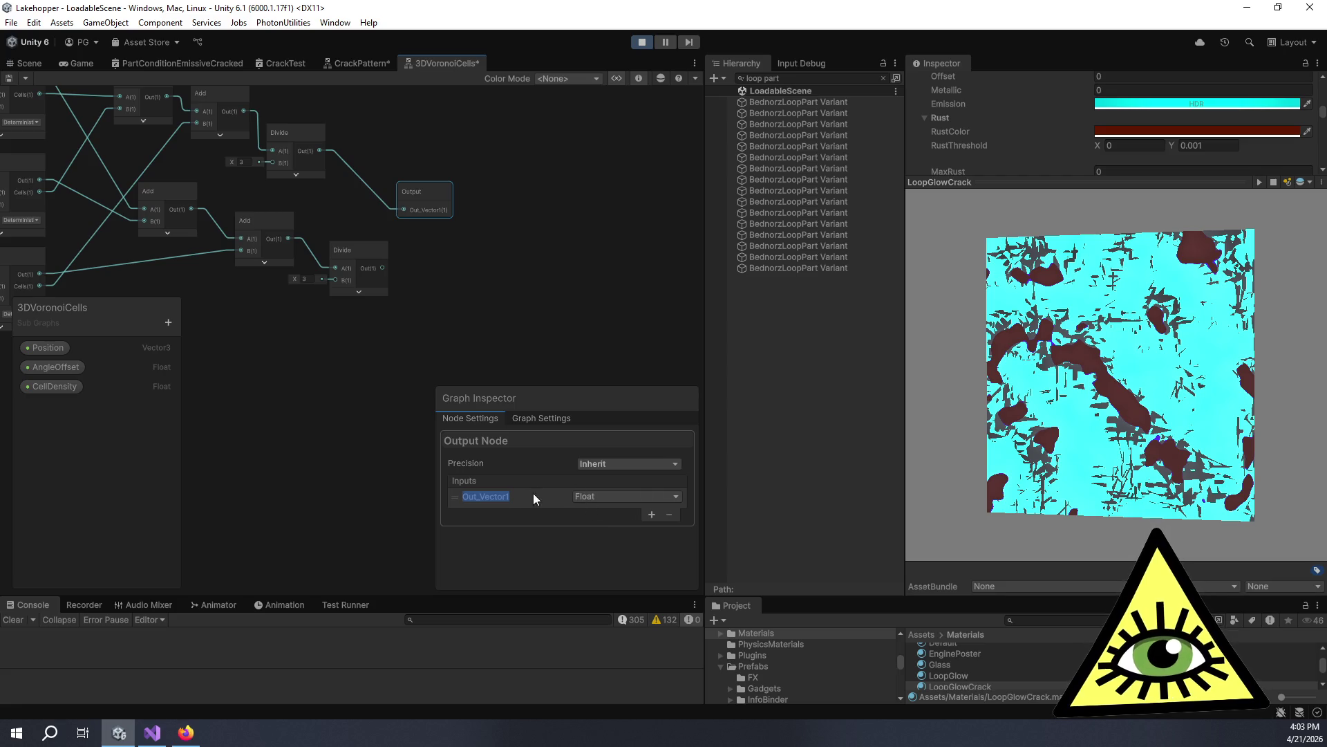
text(Cells)
key(Return)
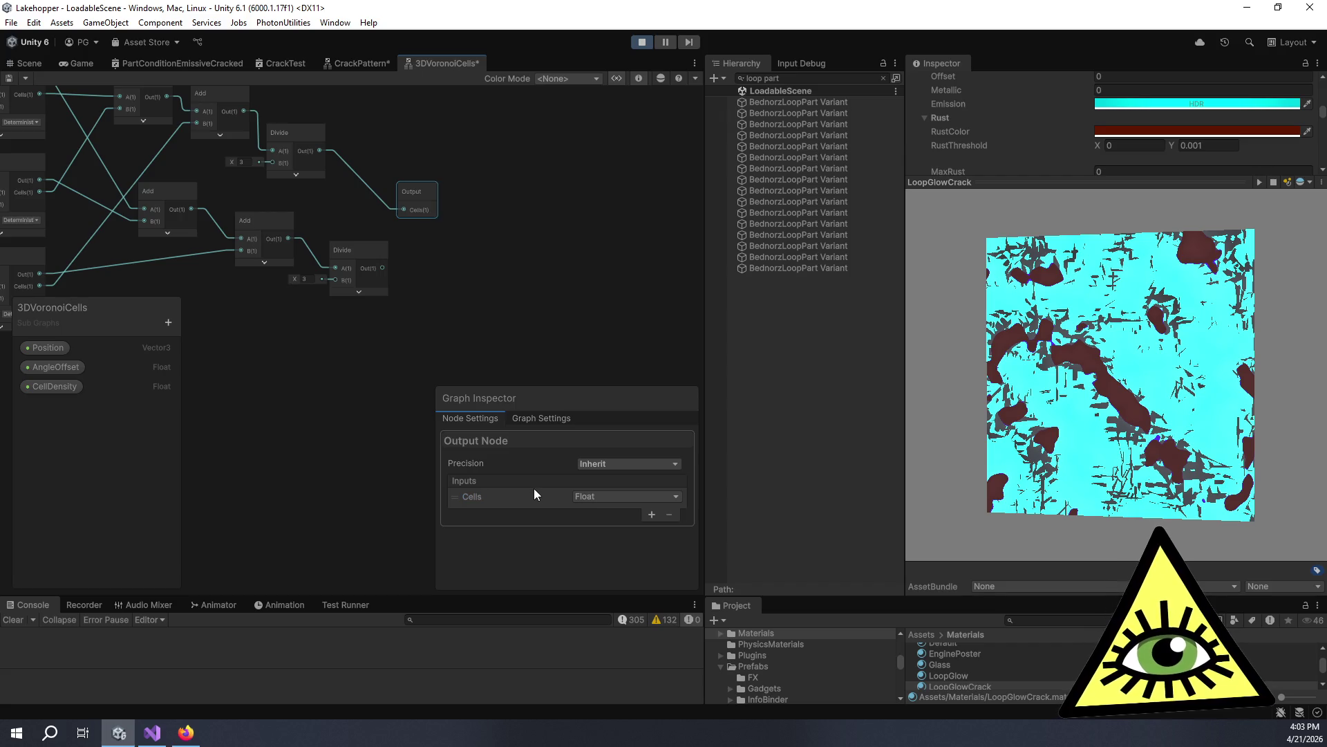
click(651, 515)
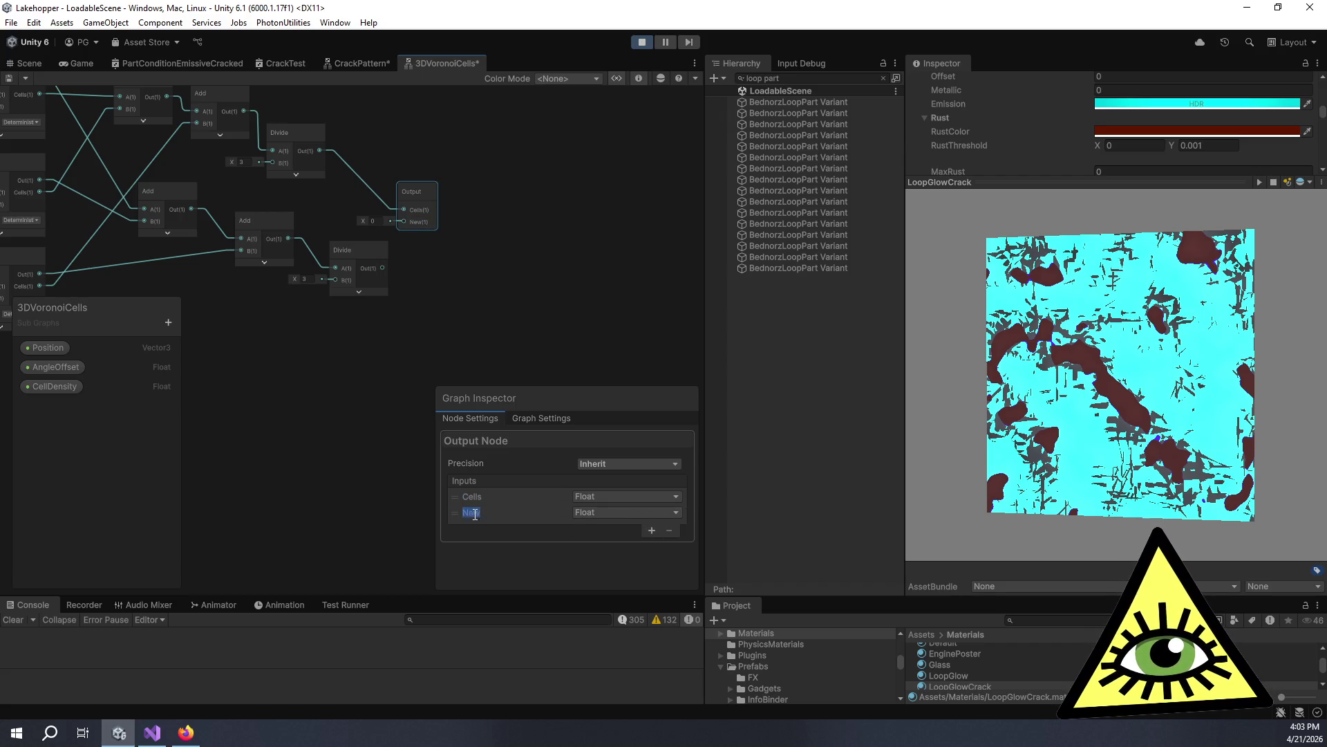
Name the second output Value and connect the new Divide result to it.
drag(272, 350, 504, 343)
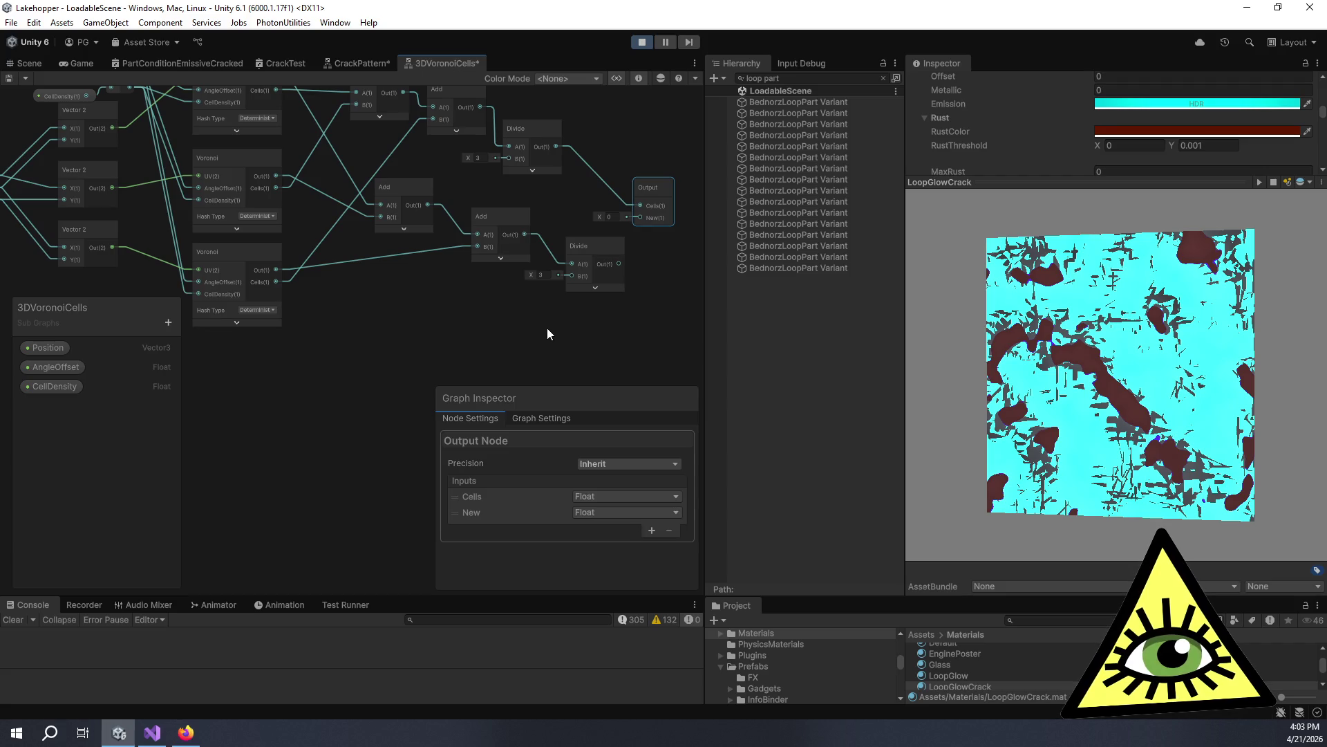
drag(573, 327, 365, 295)
click(479, 503)
double_click(481, 512)
text(Out)
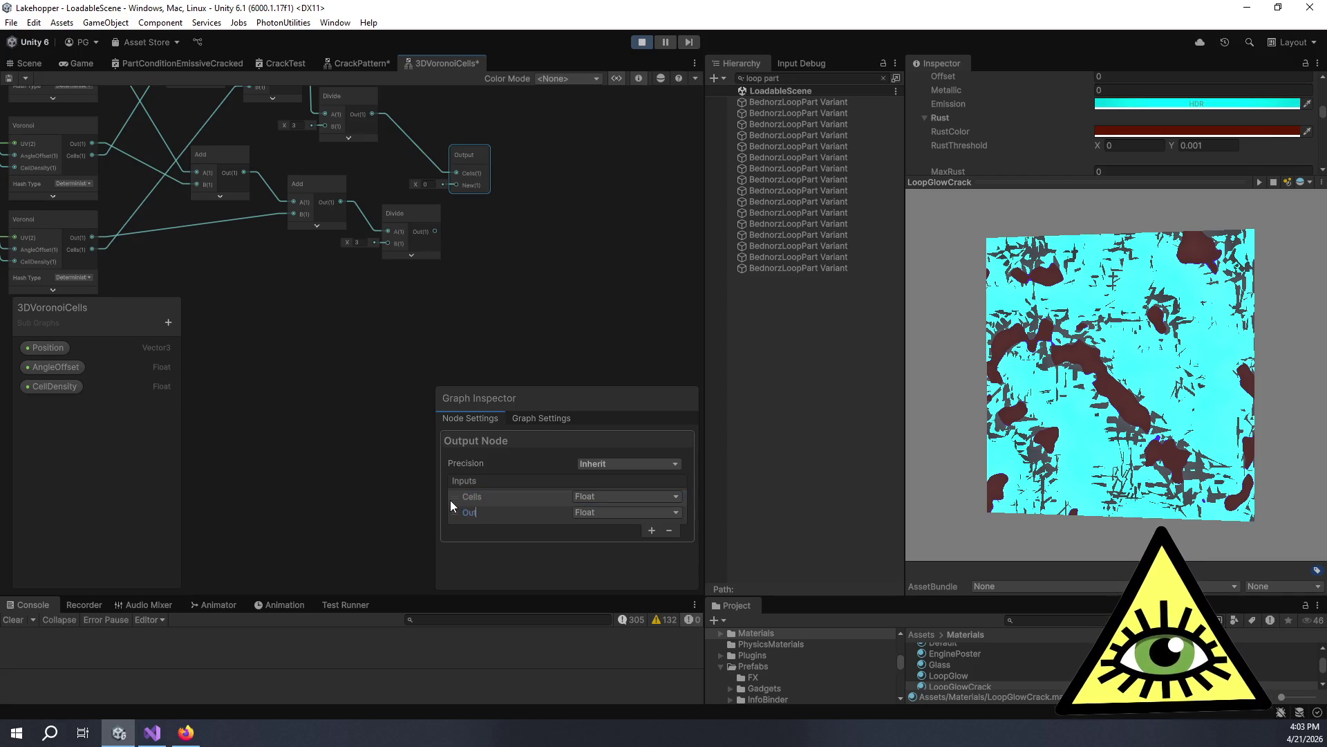
key(BackSpace)
key(BackSpace)
key(BackSpace)
text(Value)
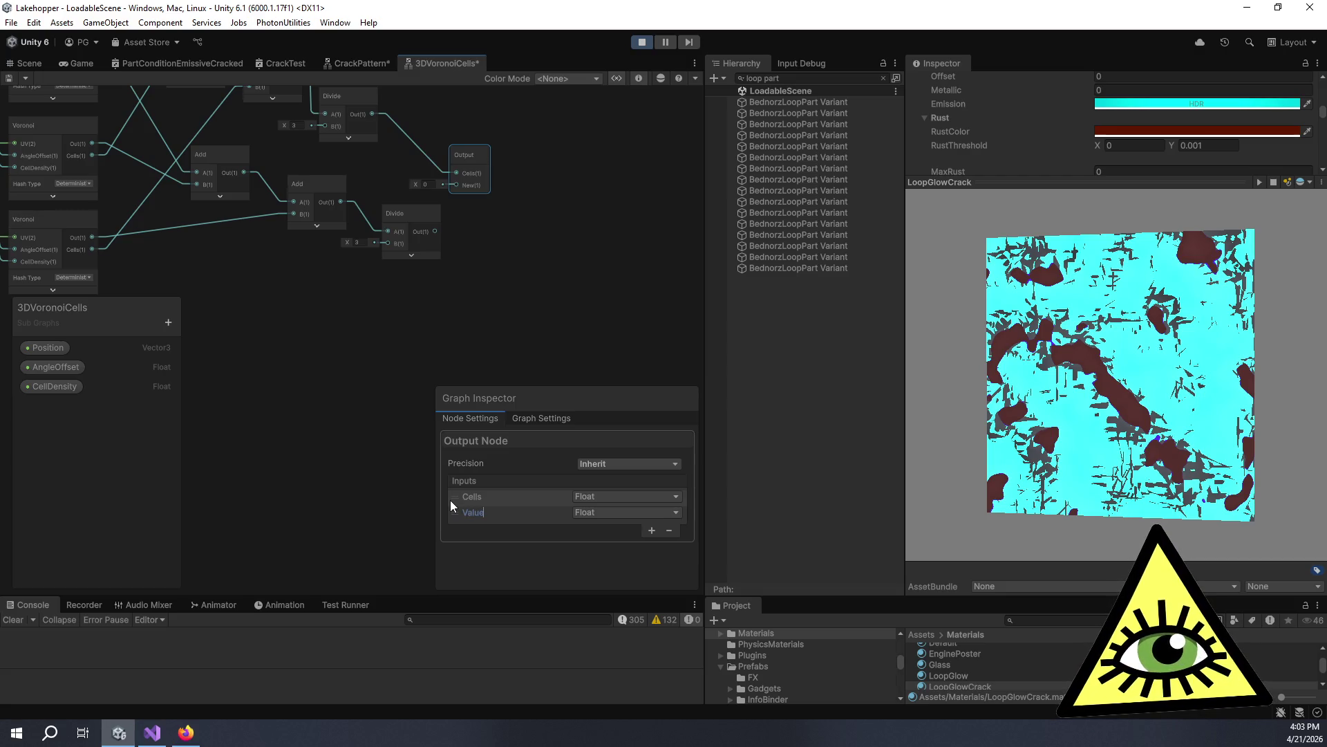
key(Return)
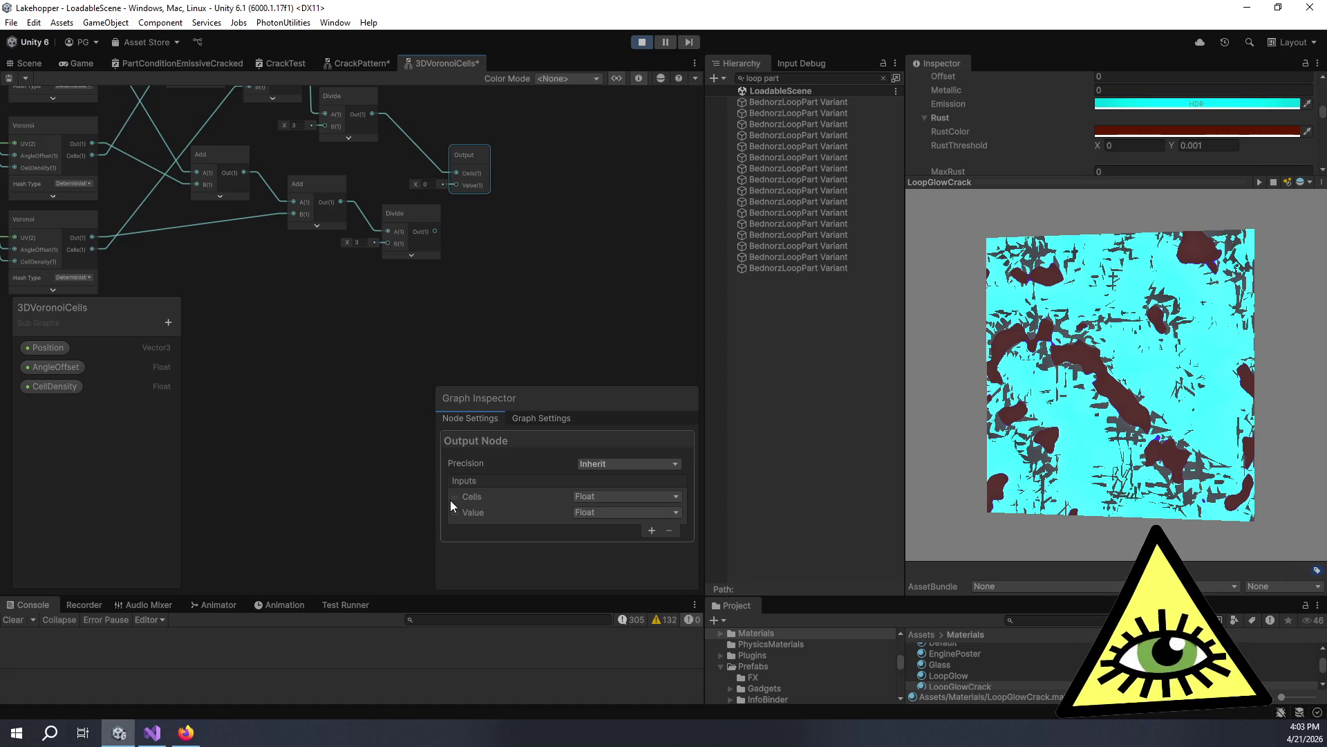
scroll(438, 226, up, 3)
mouse_move(438, 226)
mouse_down()
mouse_move(496, 297)
mouse_move(505, 195)
mouse_move(594, 173)
mouse_up()
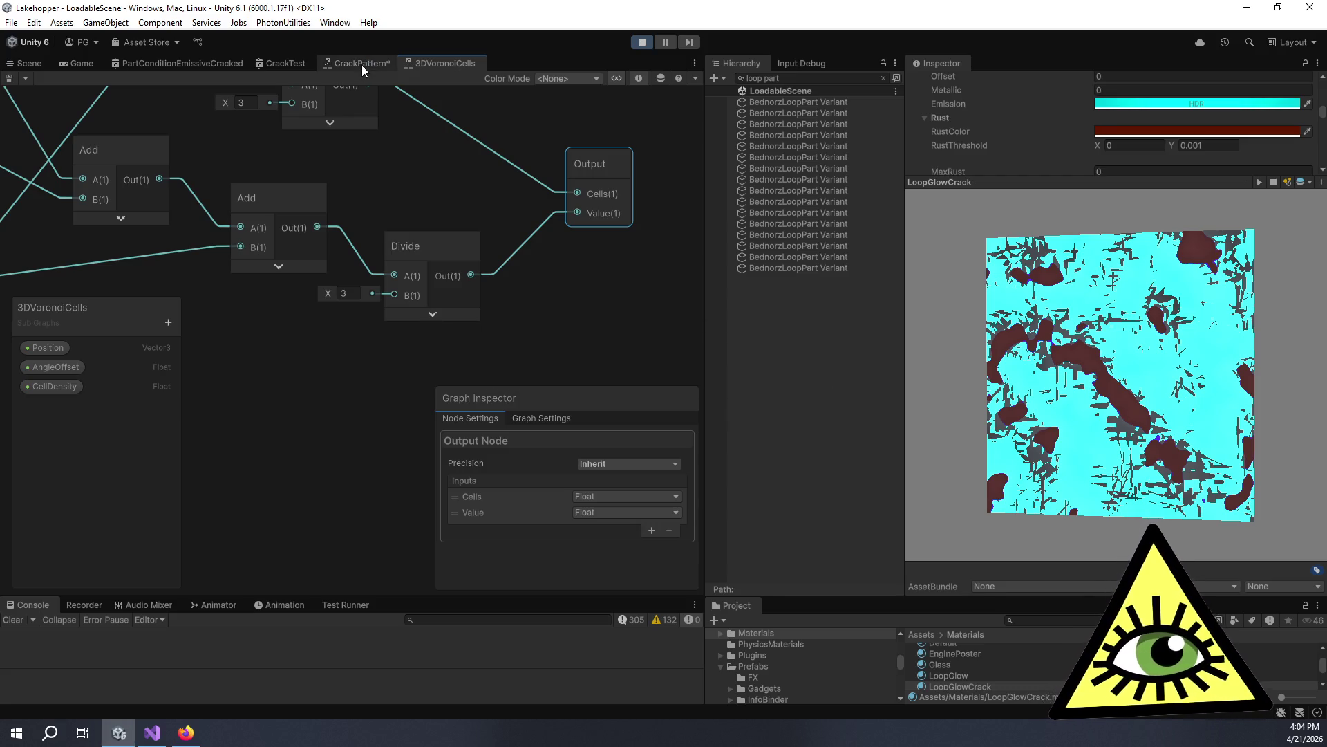
click(362, 65)
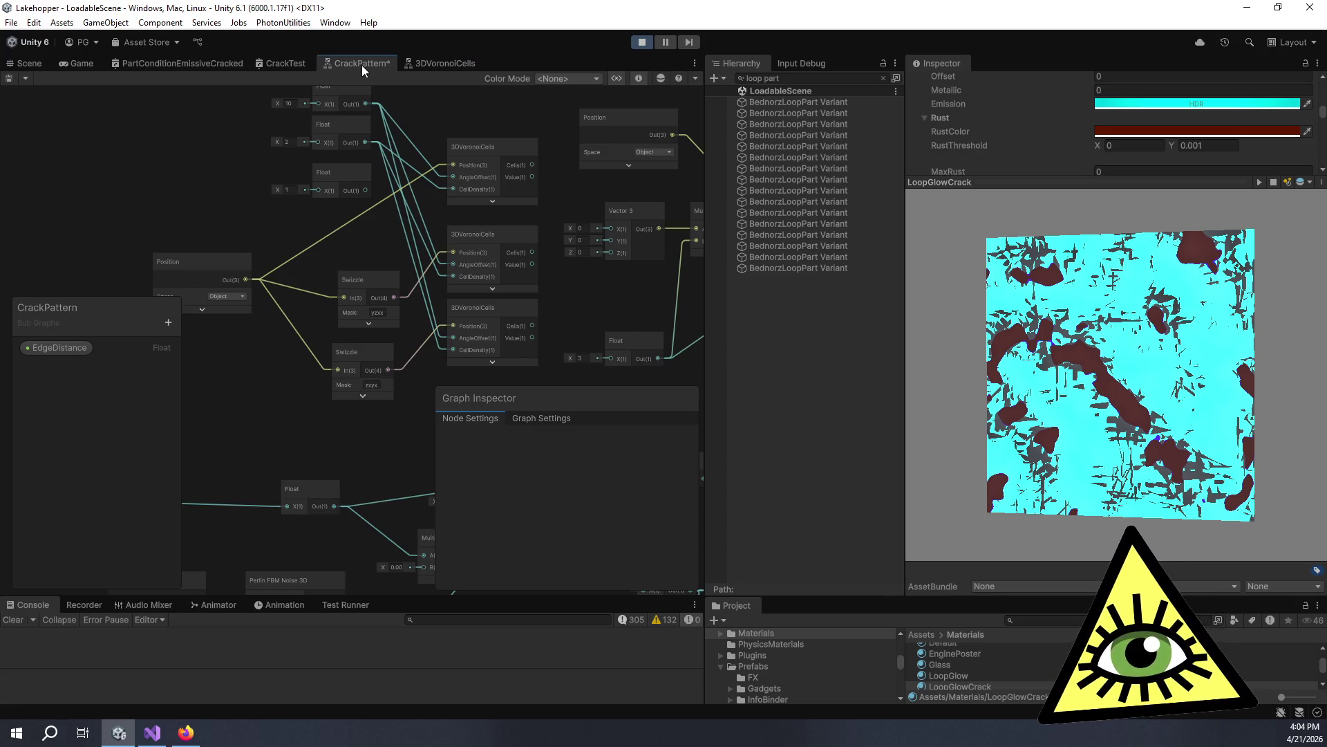
Connect the three 3DVoronoiCells Value outputs to Vector 3 X, Y and Z.
scroll(596, 281, up, 2)
mouse_move(596, 280)
mouse_down()
mouse_move(516, 262)
mouse_move(424, 292)
mouse_up()
scroll(423, 298, down, 3)
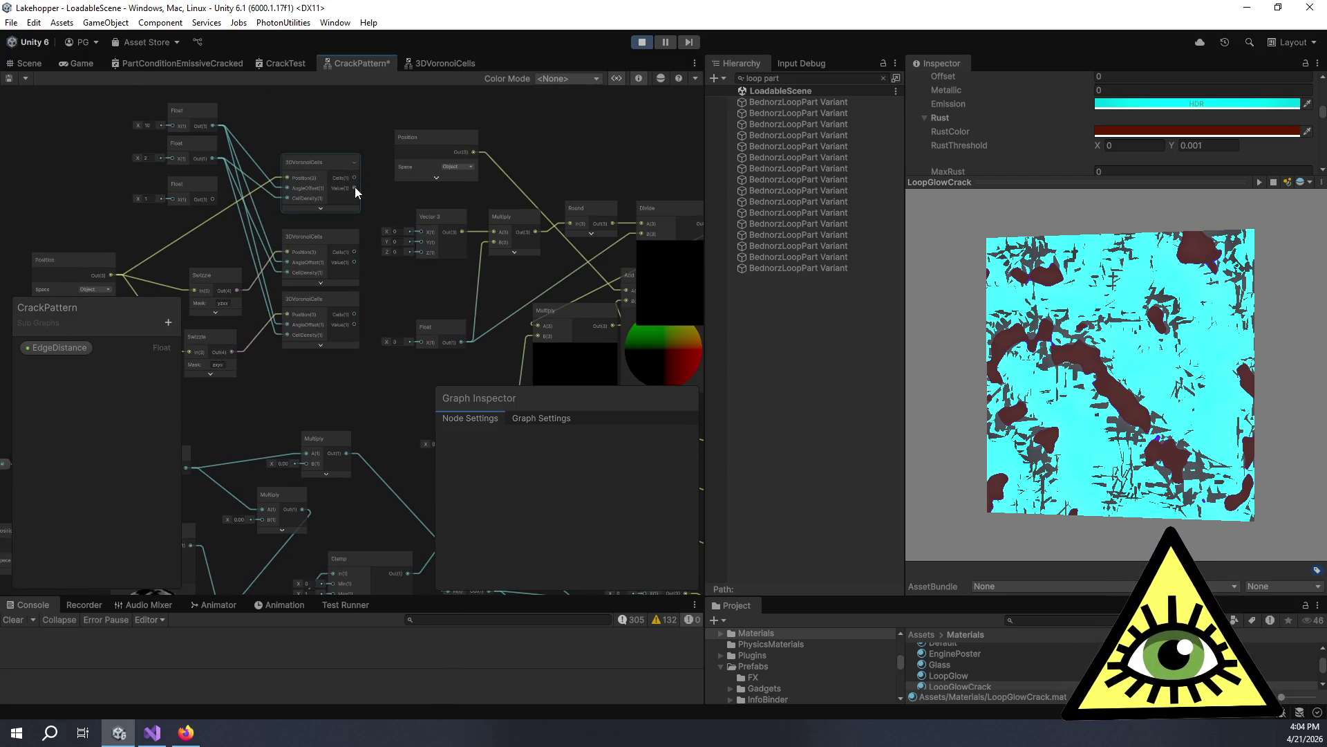
drag(430, 238, 423, 233)
click(355, 259)
drag(355, 262, 420, 242)
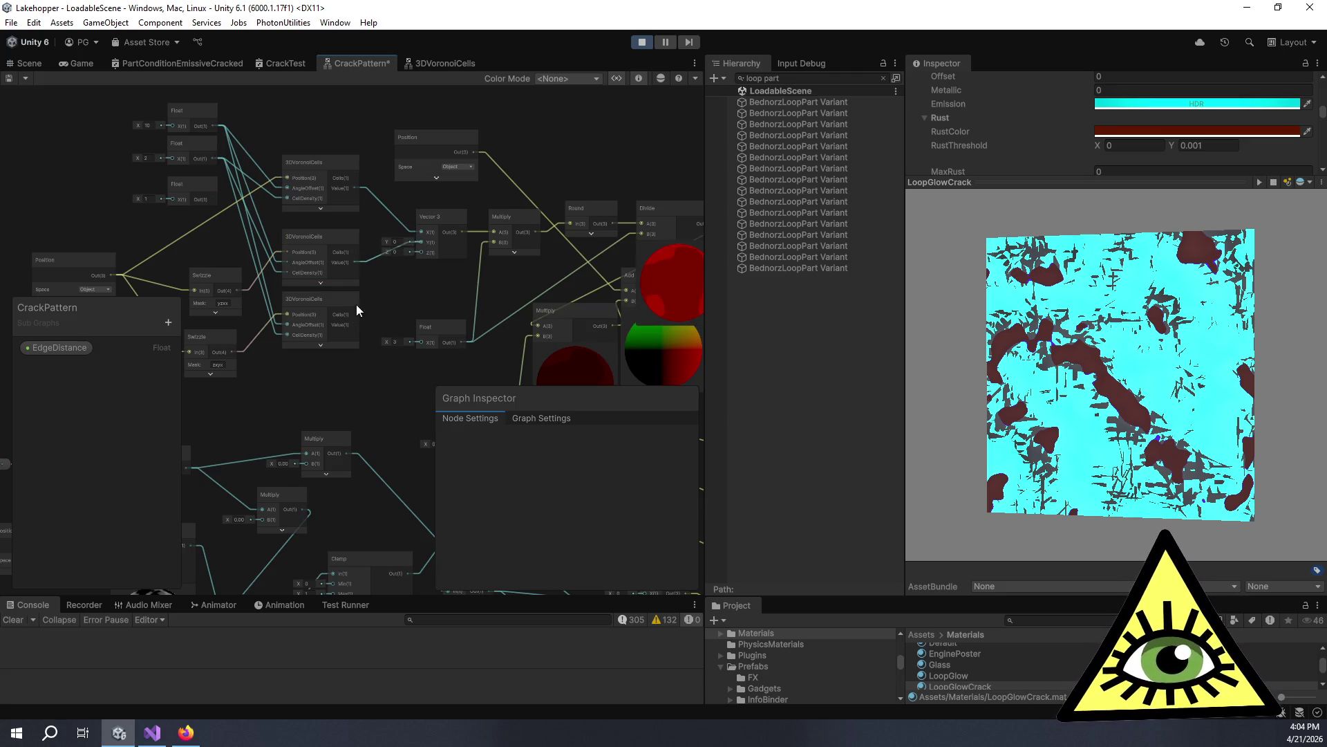
drag(354, 325, 418, 250)
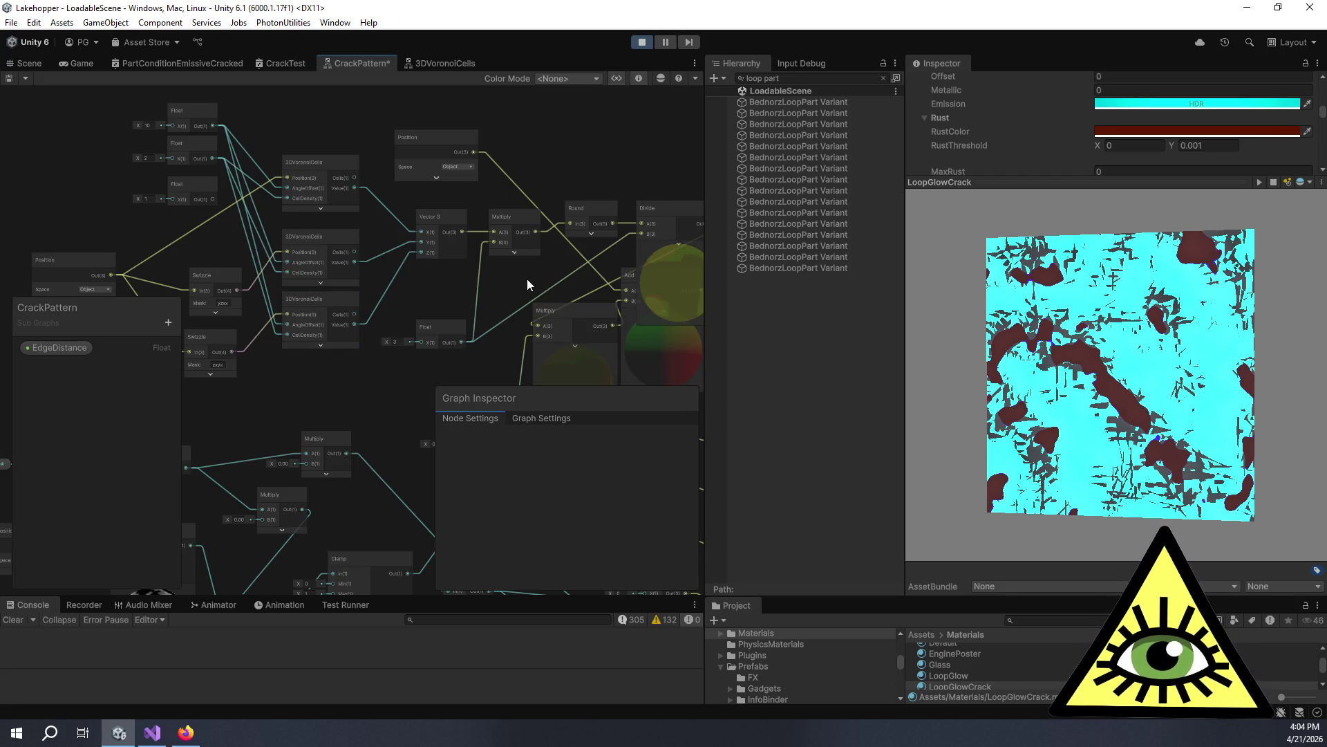
Select the Divide, Round and Multiply nodes and expand the Multiply preview.
mouse_move(535, 276)
mouse_down()
mouse_move(430, 226)
mouse_move(478, 188)
mouse_move(453, 247)
mouse_move(422, 241)
mouse_up()
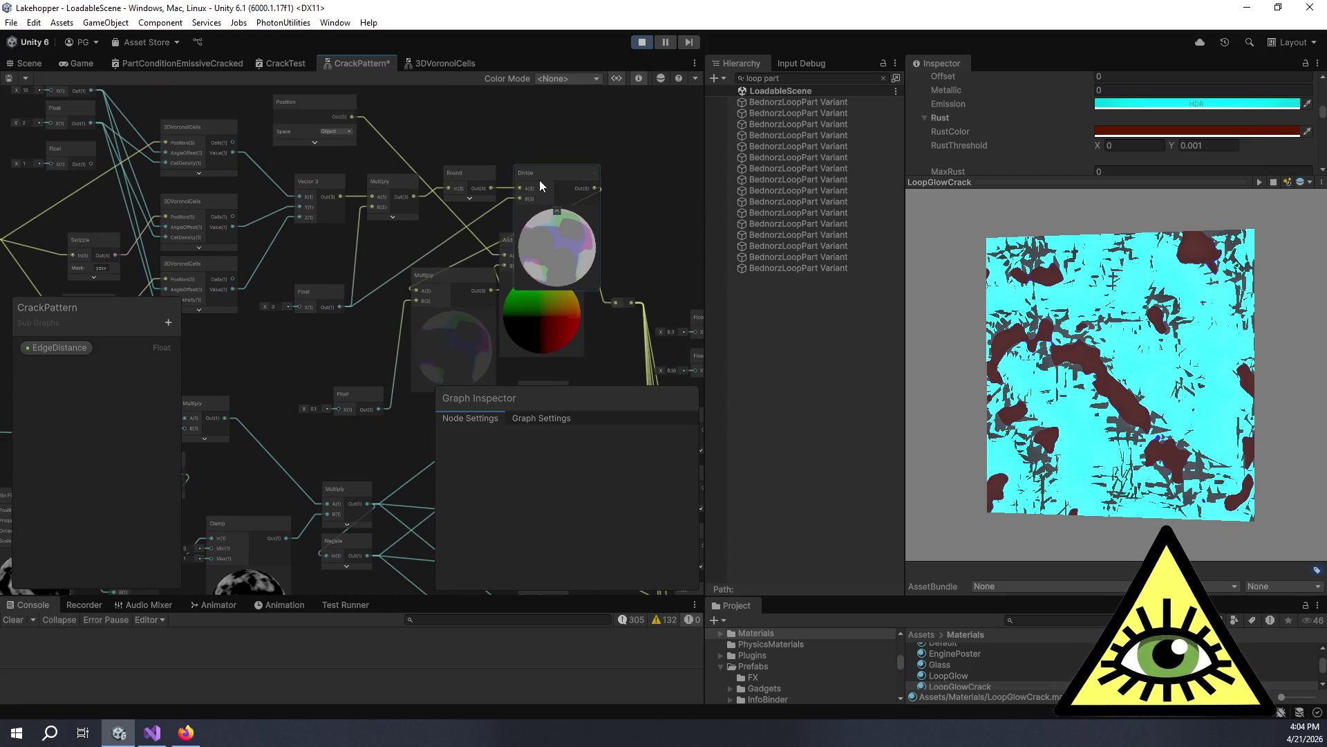
click(541, 181)
drag(526, 156, 515, 127)
click(473, 148)
click(381, 189)
scroll(405, 225, up, 3)
scroll(407, 225, down, 5)
click(400, 175)
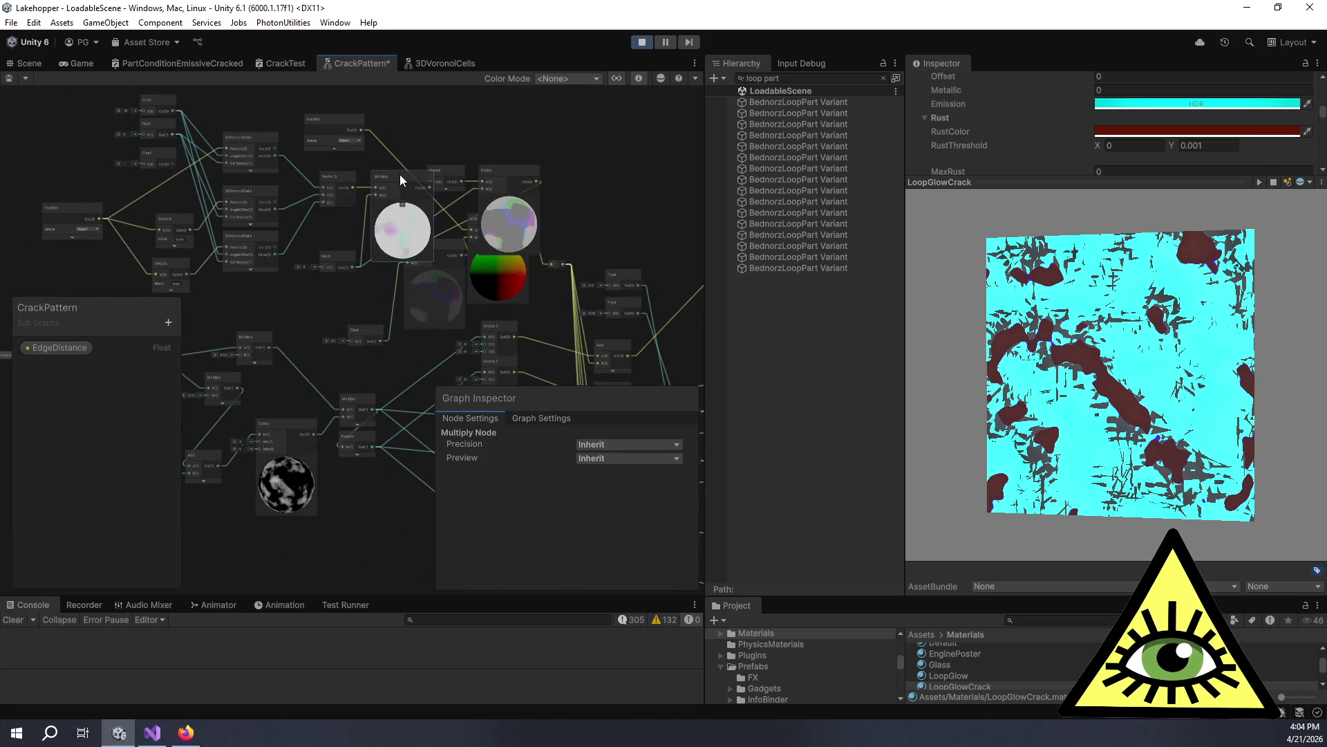
Delete the Divide and white-preview Multiply nodes, then plug Vector 3 into Multiply A.
click(511, 169)
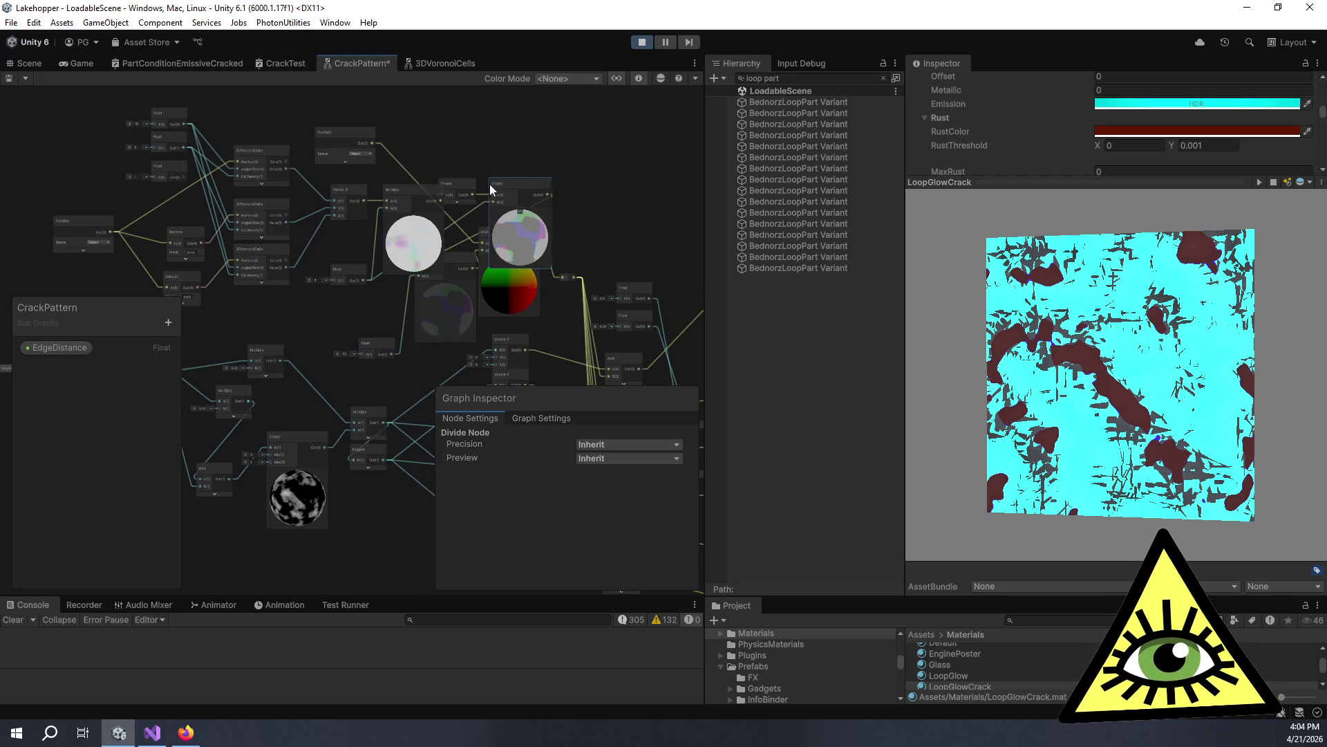
key(Delete)
click(409, 194)
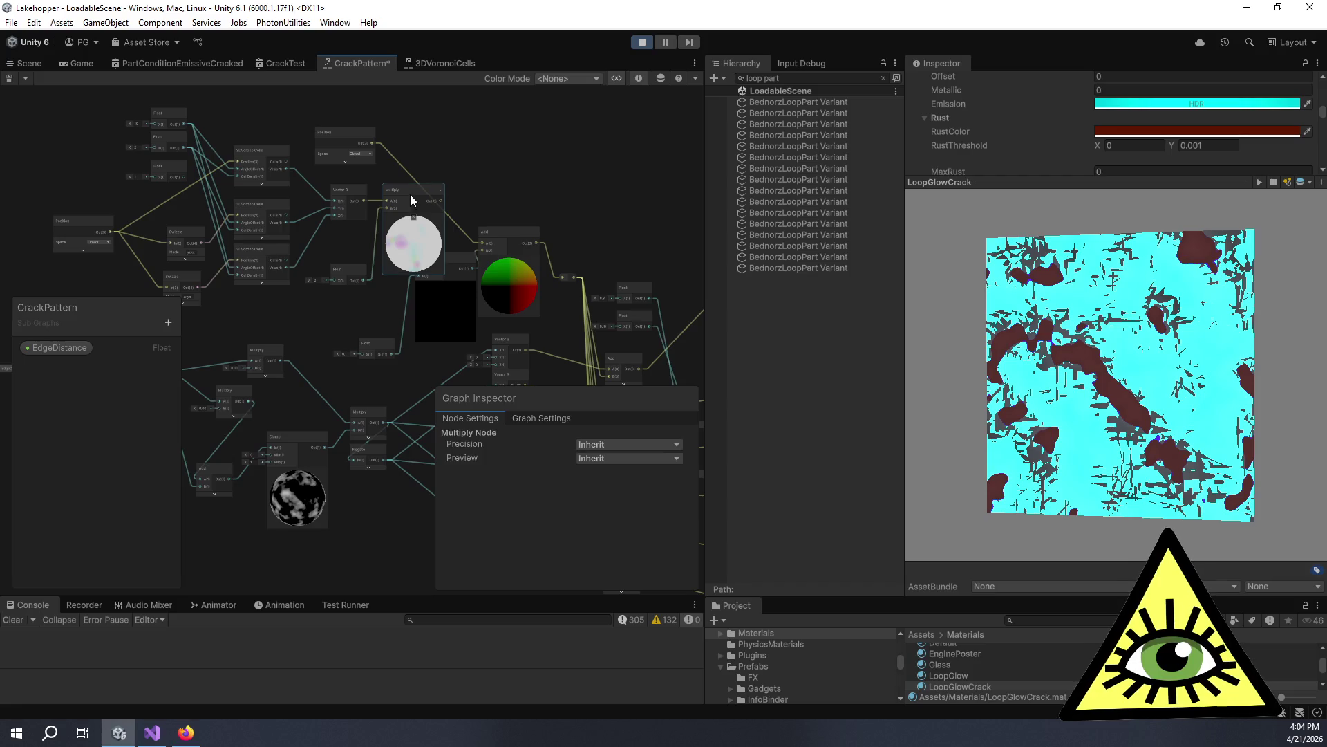
key(Delete)
scroll(432, 220, up, 2)
scroll(433, 220, up, 3)
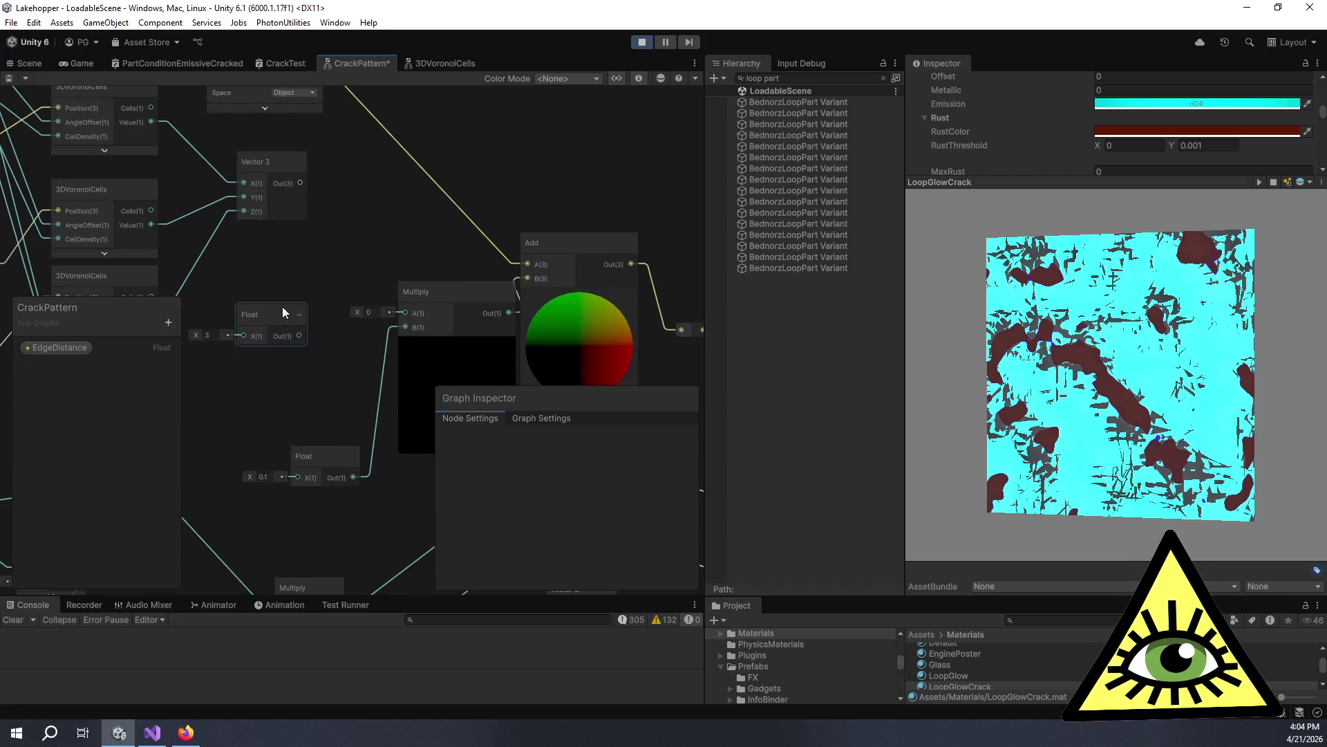
drag(293, 139, 396, 274)
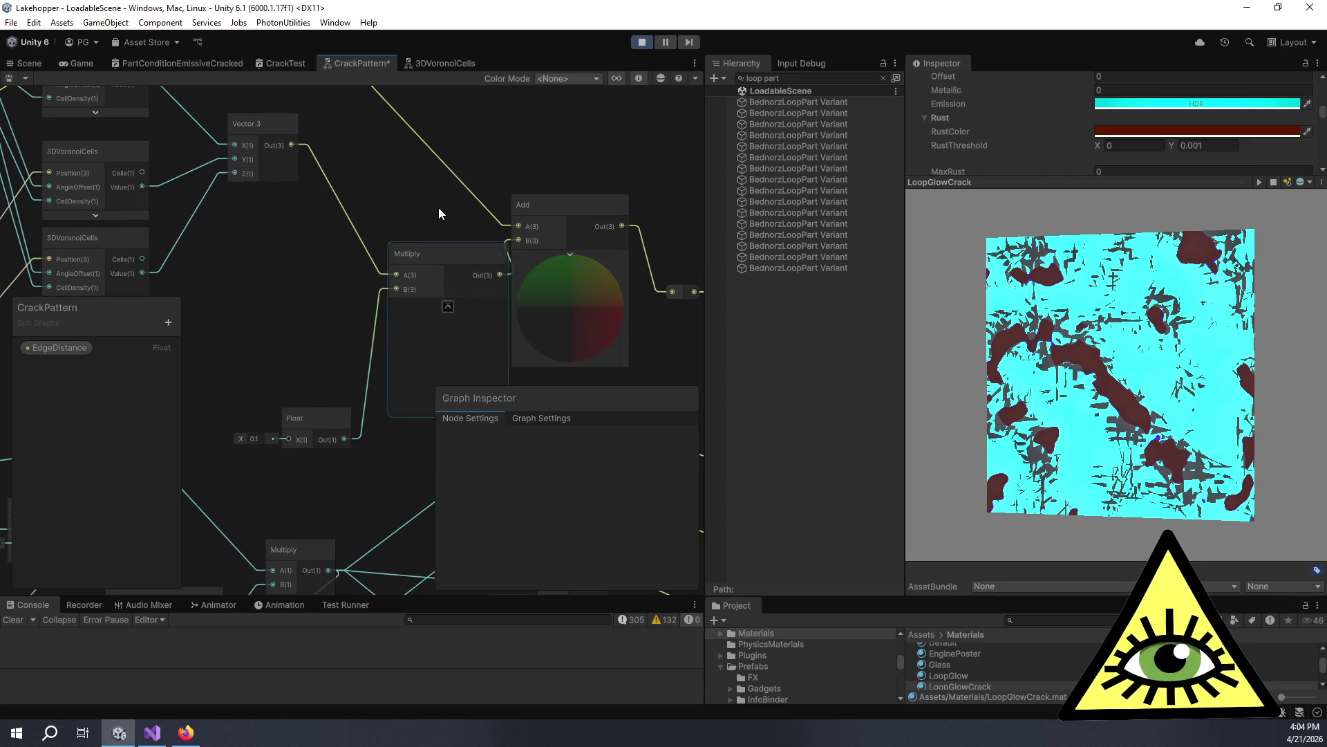
Select the 0.1 Float and bring the three cell-density Float nodes into view.
scroll(420, 161, up, 2)
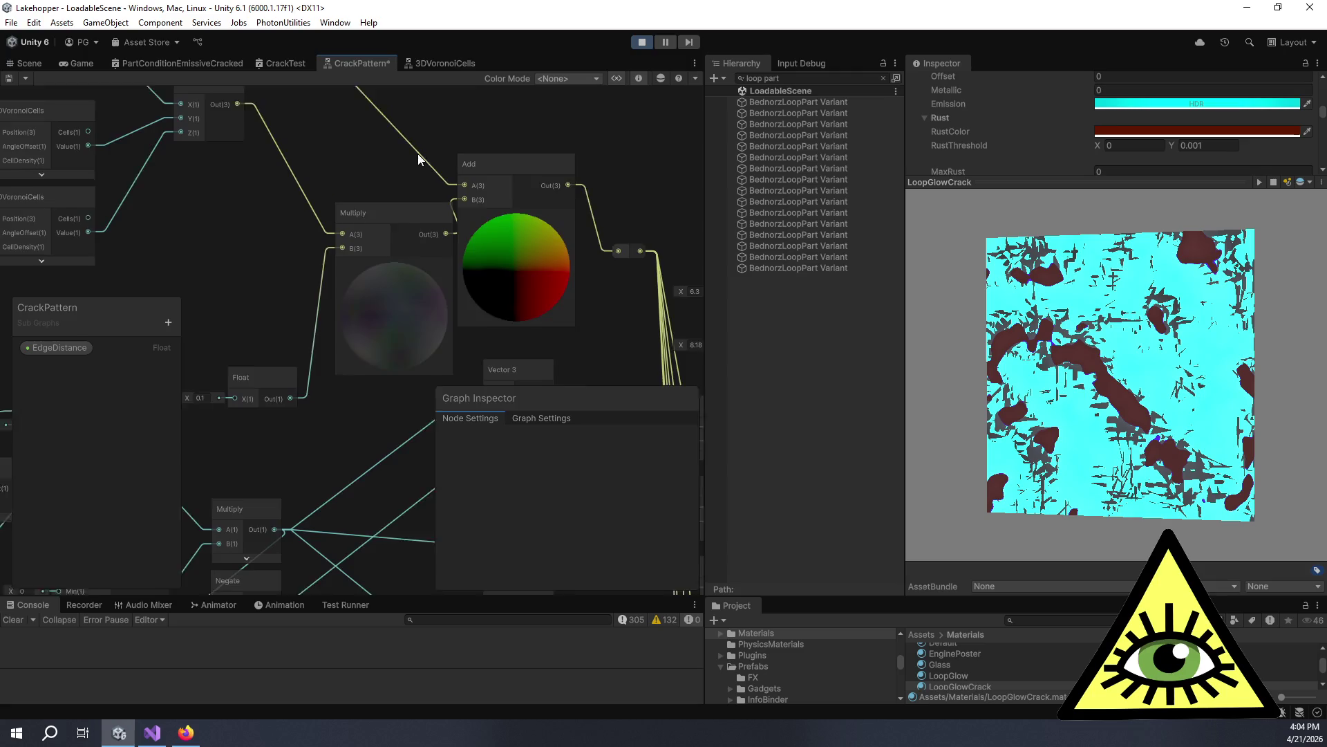
scroll(470, 259, up, 3)
scroll(480, 255, down, 5)
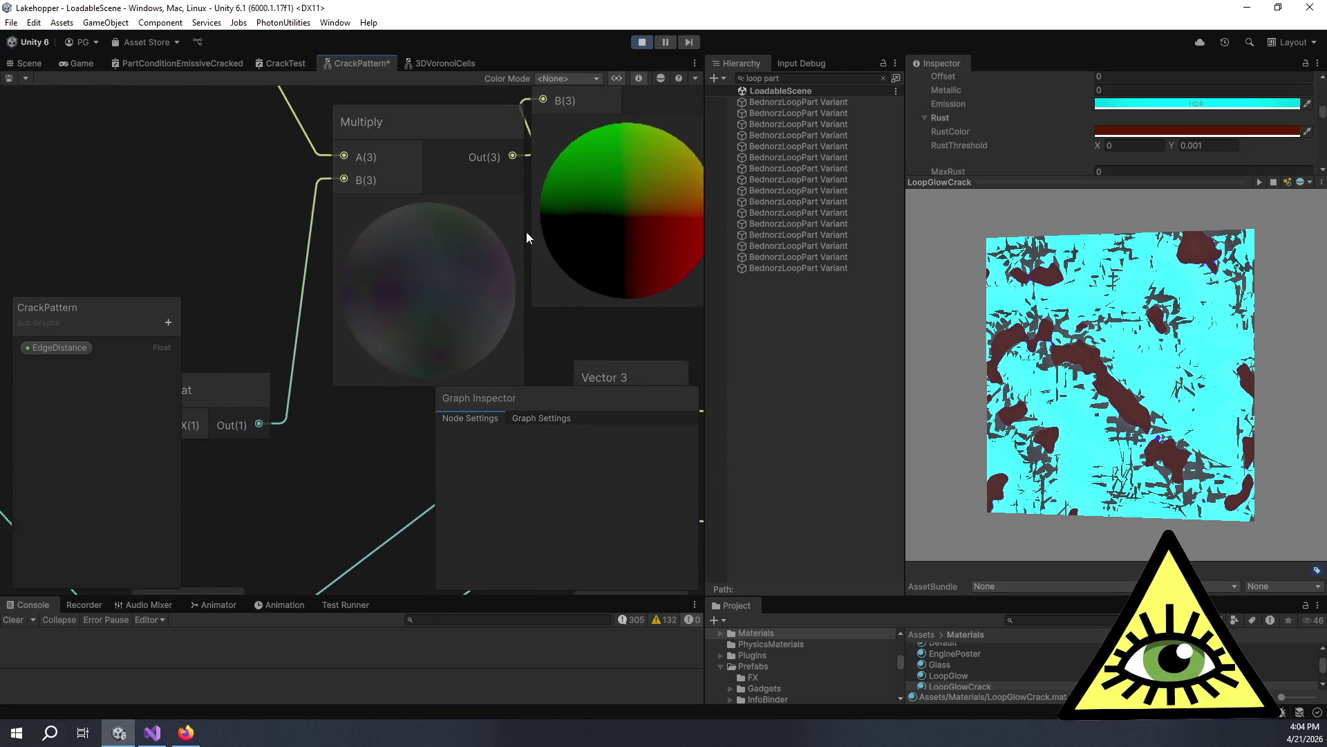
mouse_move(523, 223)
mouse_down()
mouse_move(487, 251)
mouse_move(517, 239)
mouse_up()
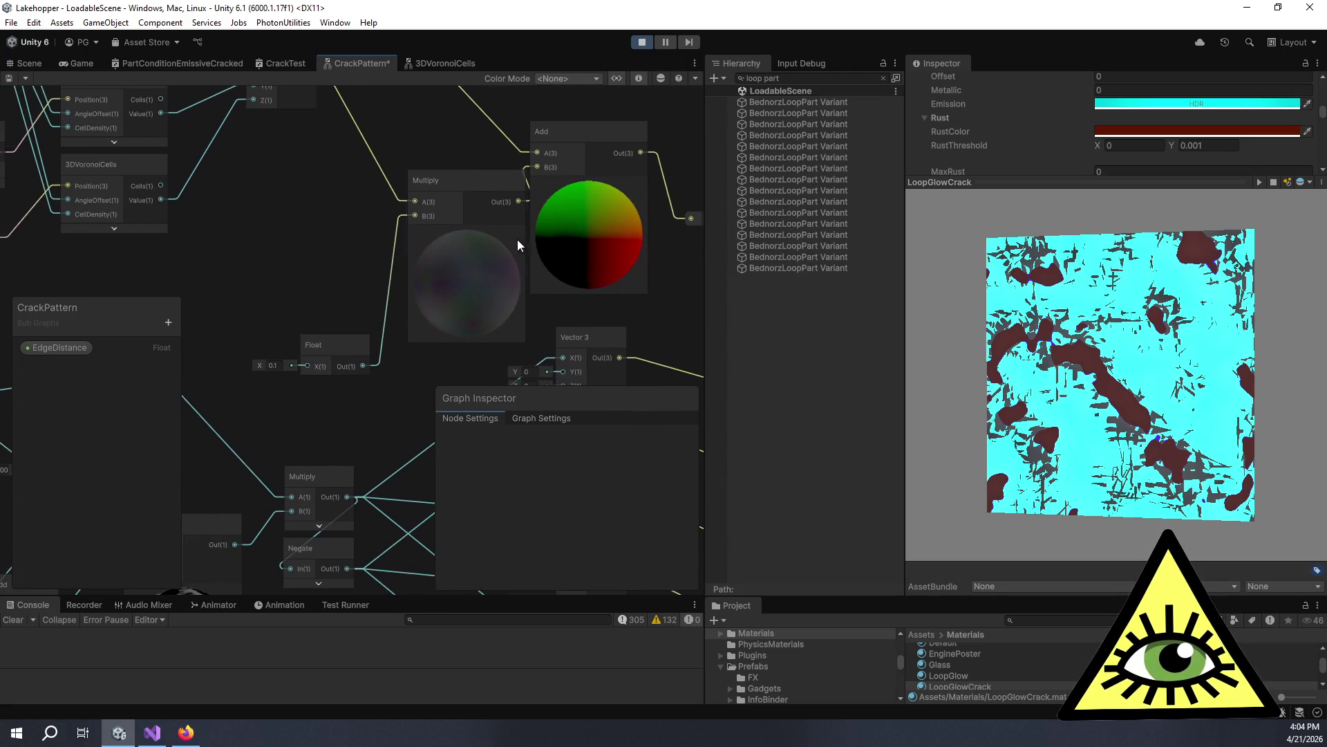
click(280, 365)
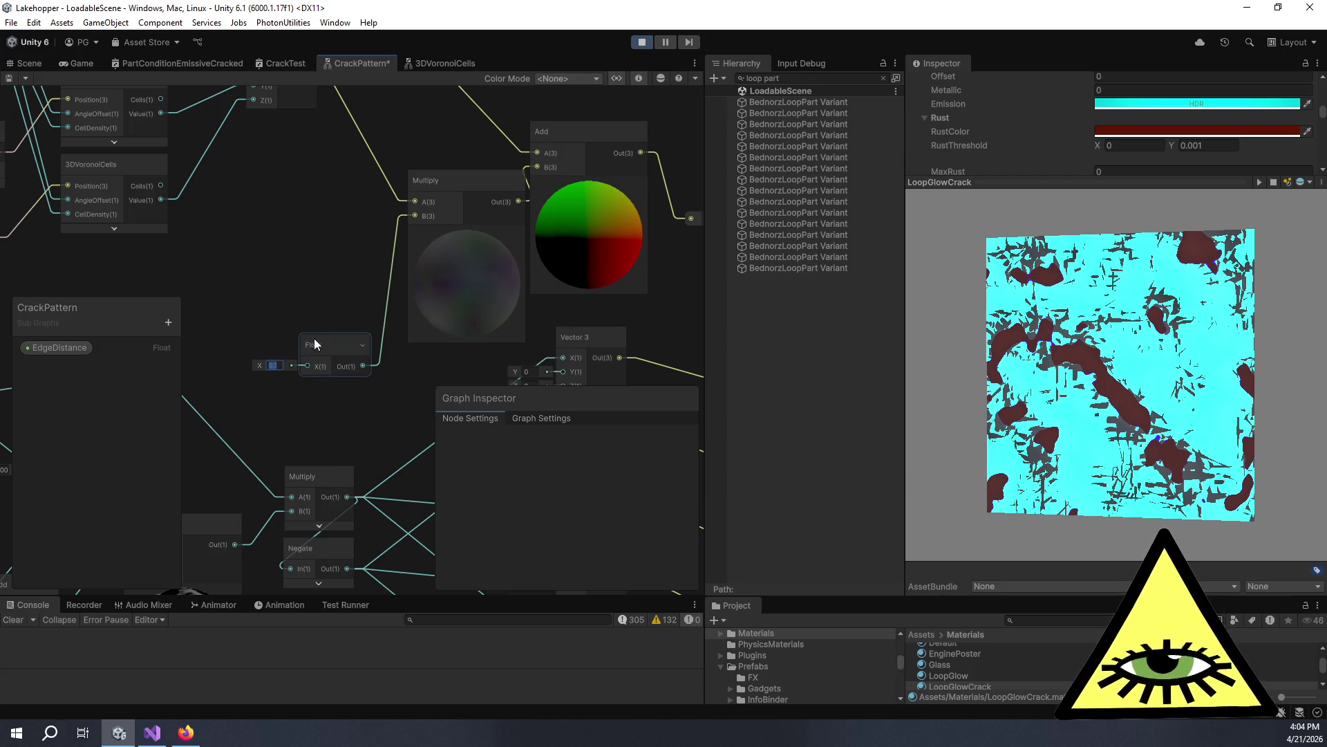
scroll(197, 235, down, 1)
drag(196, 235, 466, 347)
drag(338, 126, 416, 146)
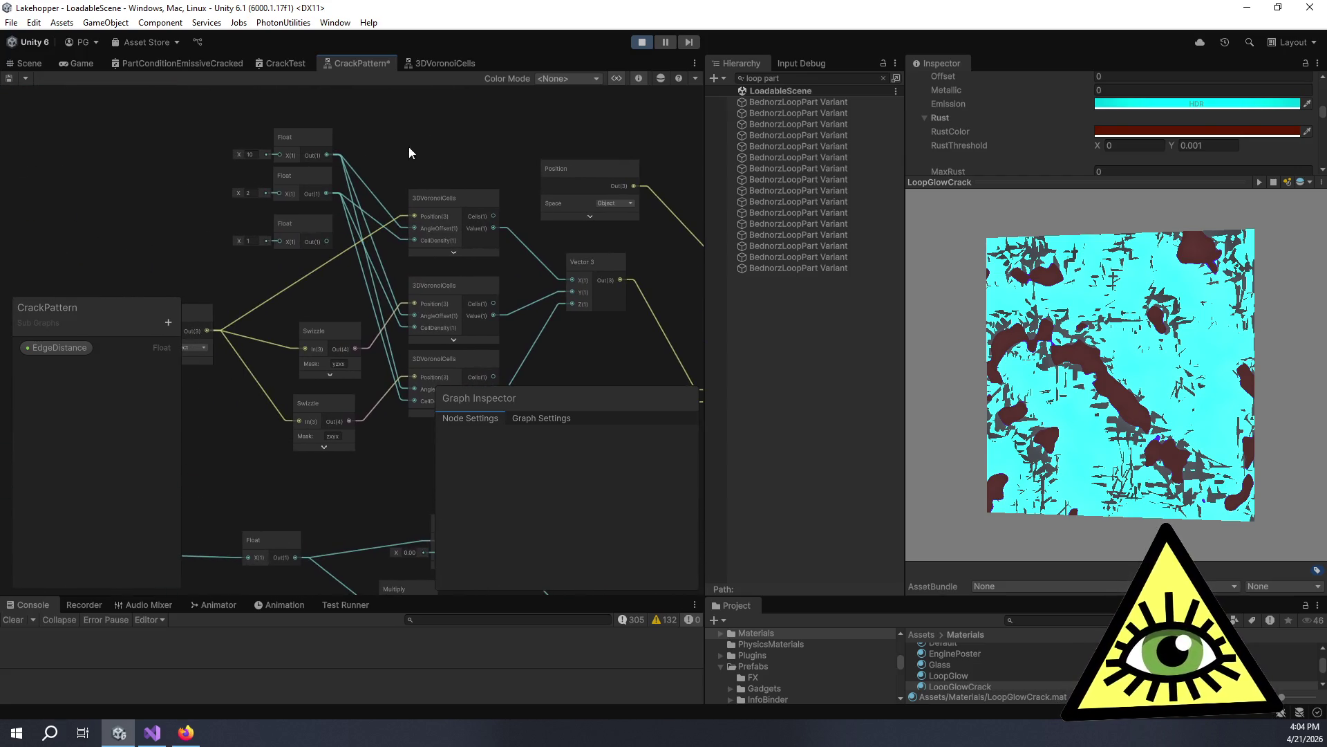
Set the third Float to 1 and lower the first Float from 10 to 5.
click(250, 241)
text(1)
click(250, 193)
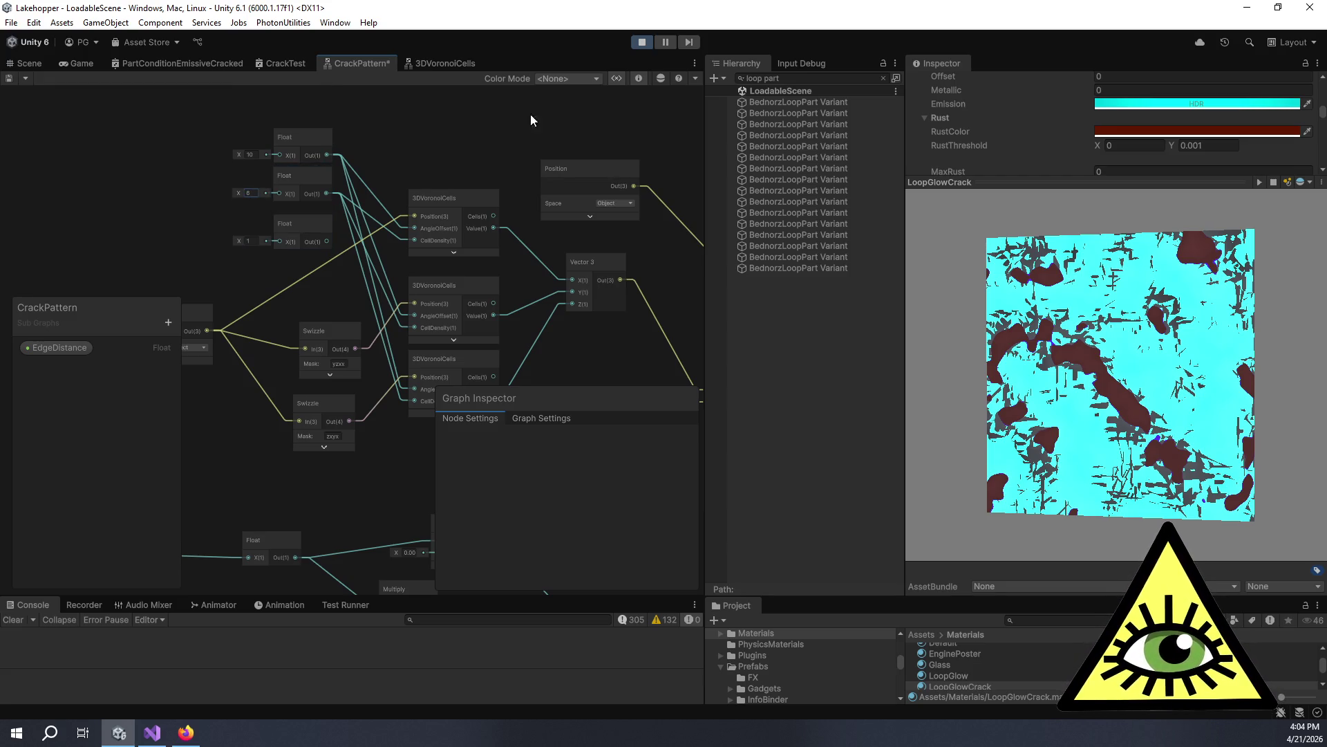
drag(530, 114, 339, 118)
scroll(398, 184, up, 3)
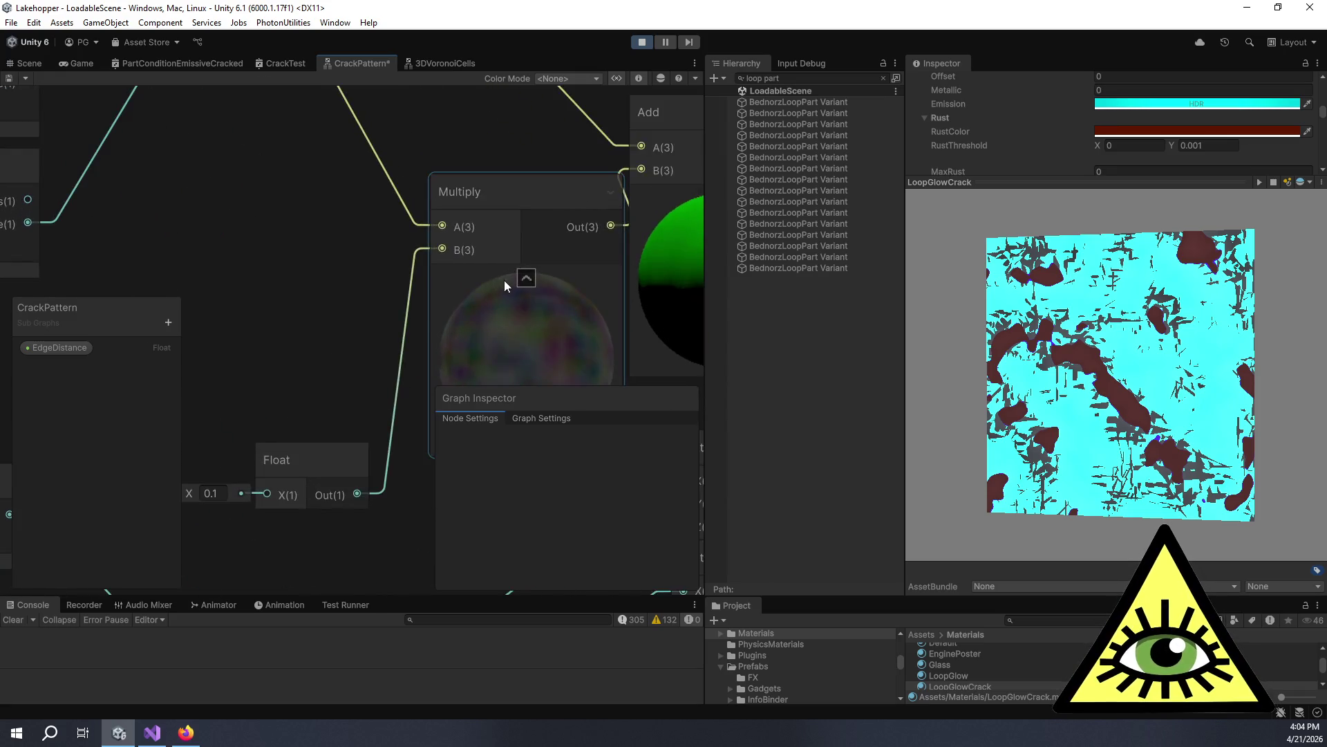
scroll(503, 280, down, 6)
scroll(251, 156, up, 2)
click(234, 153)
text(5)
Raise the 0.1 multiplier Float to 1.
mouse_move(674, 434)
mouse_down()
mouse_move(207, 163)
mouse_move(313, 202)
mouse_up()
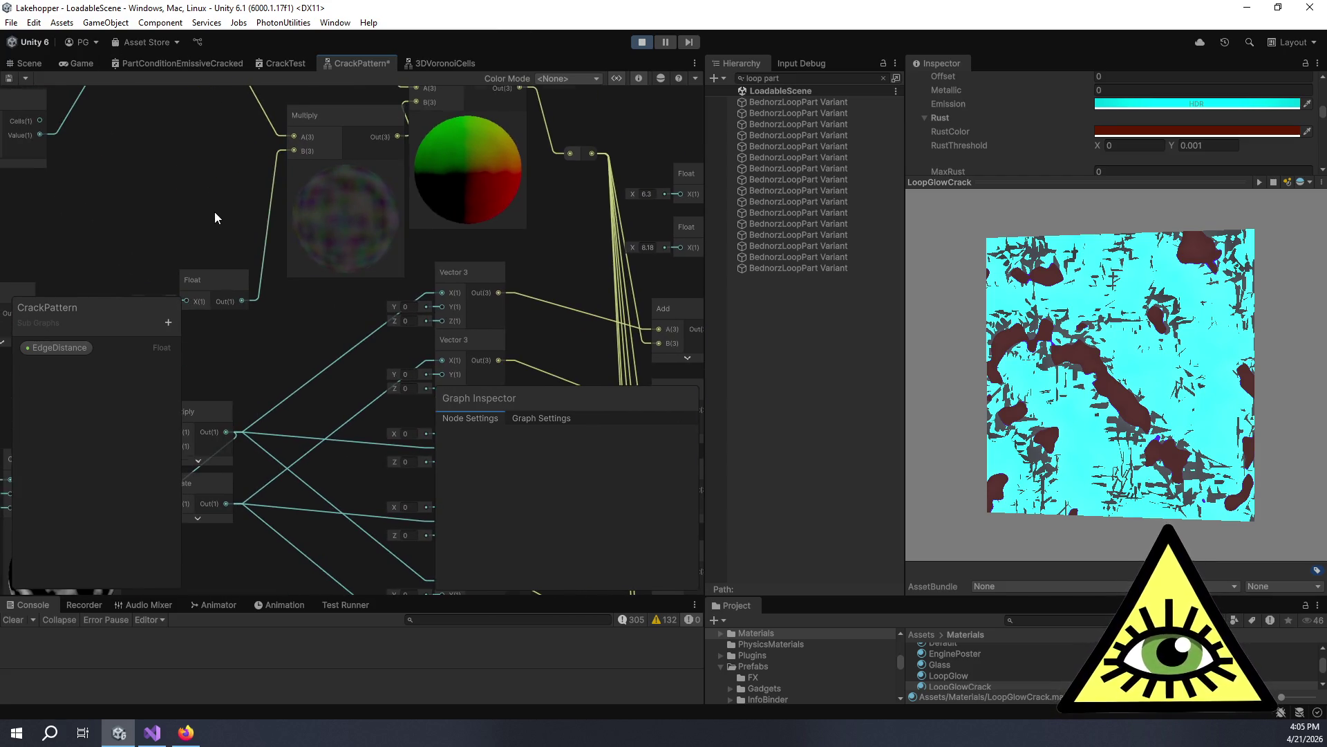
scroll(199, 206, up, 2)
drag(200, 206, 314, 254)
click(232, 359)
text(1)
mouse_move(246, 216)
mouse_down()
mouse_move(288, 250)
mouse_move(270, 221)
mouse_up()
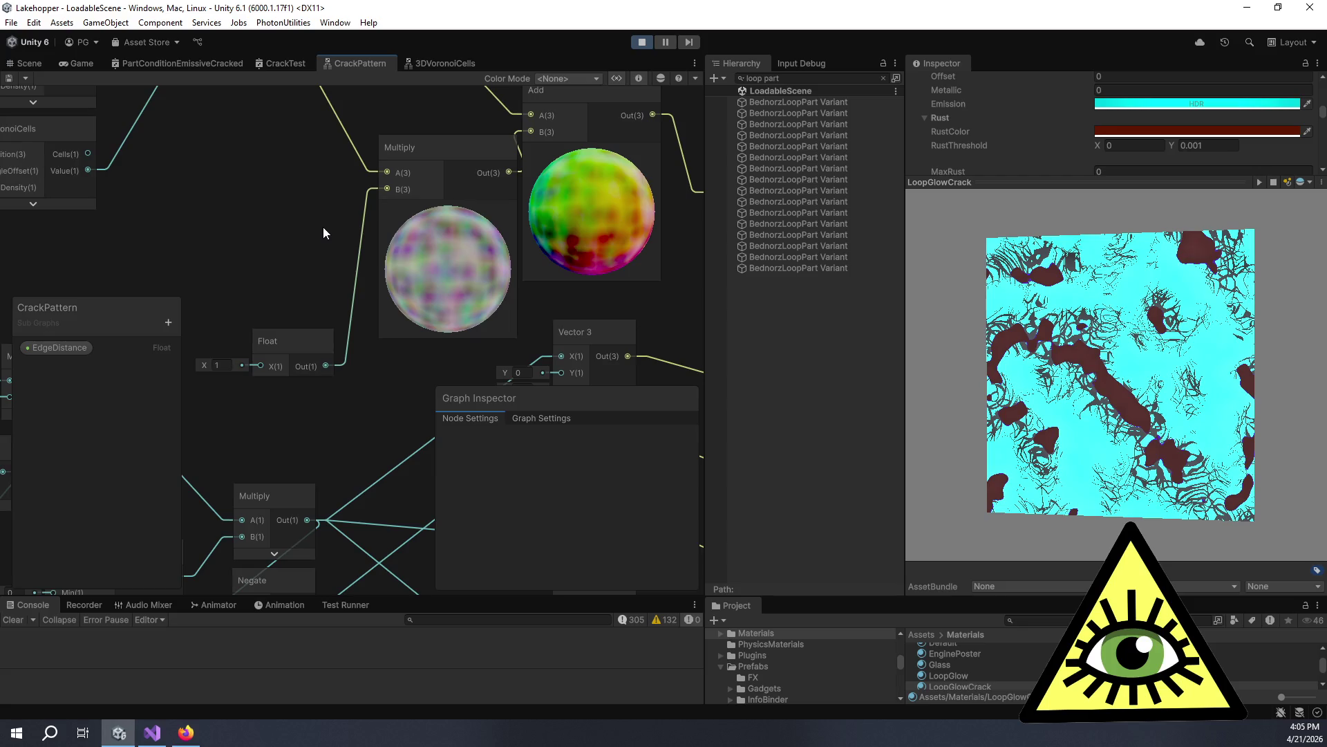
scroll(322, 227, down, 3)
mouse_move(291, 210)
mouse_down()
mouse_move(418, 375)
mouse_move(450, 131)
mouse_up()
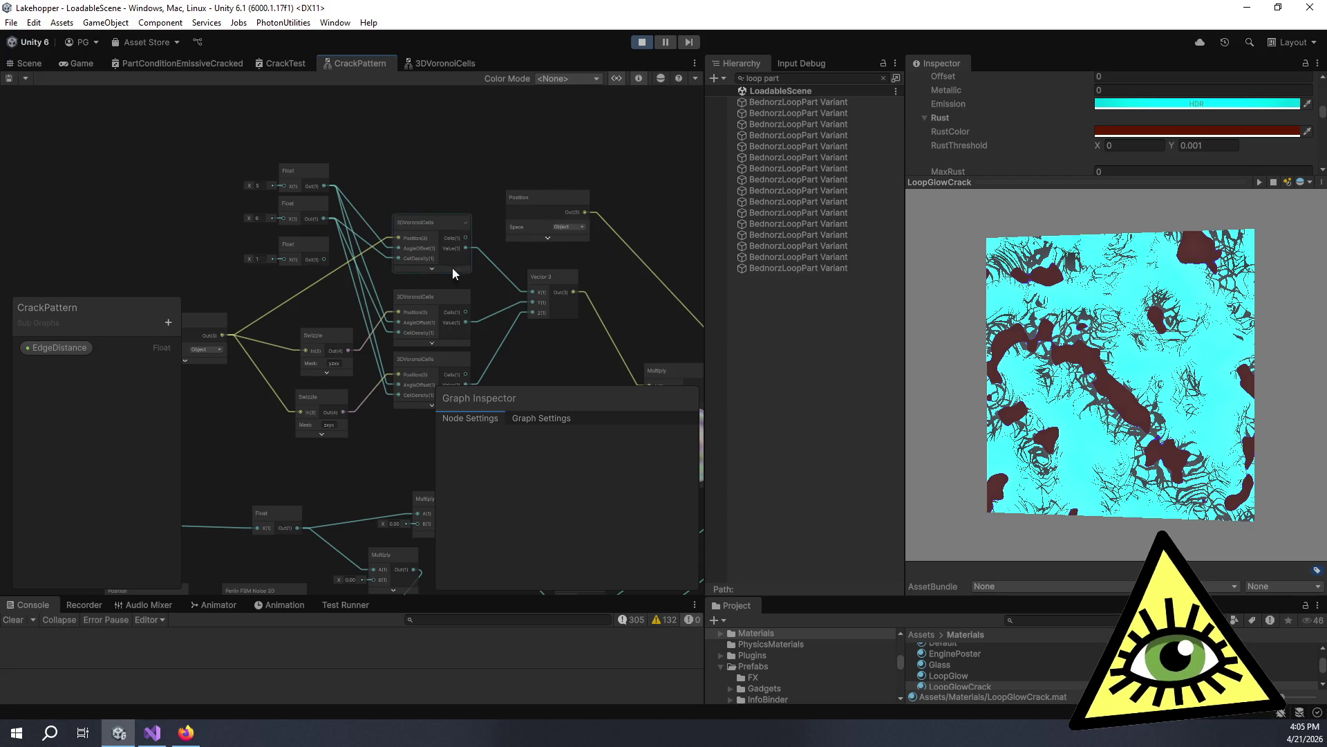
Change the multiplier Float from 1 to 2.
scroll(429, 256, down, 5)
click(407, 284)
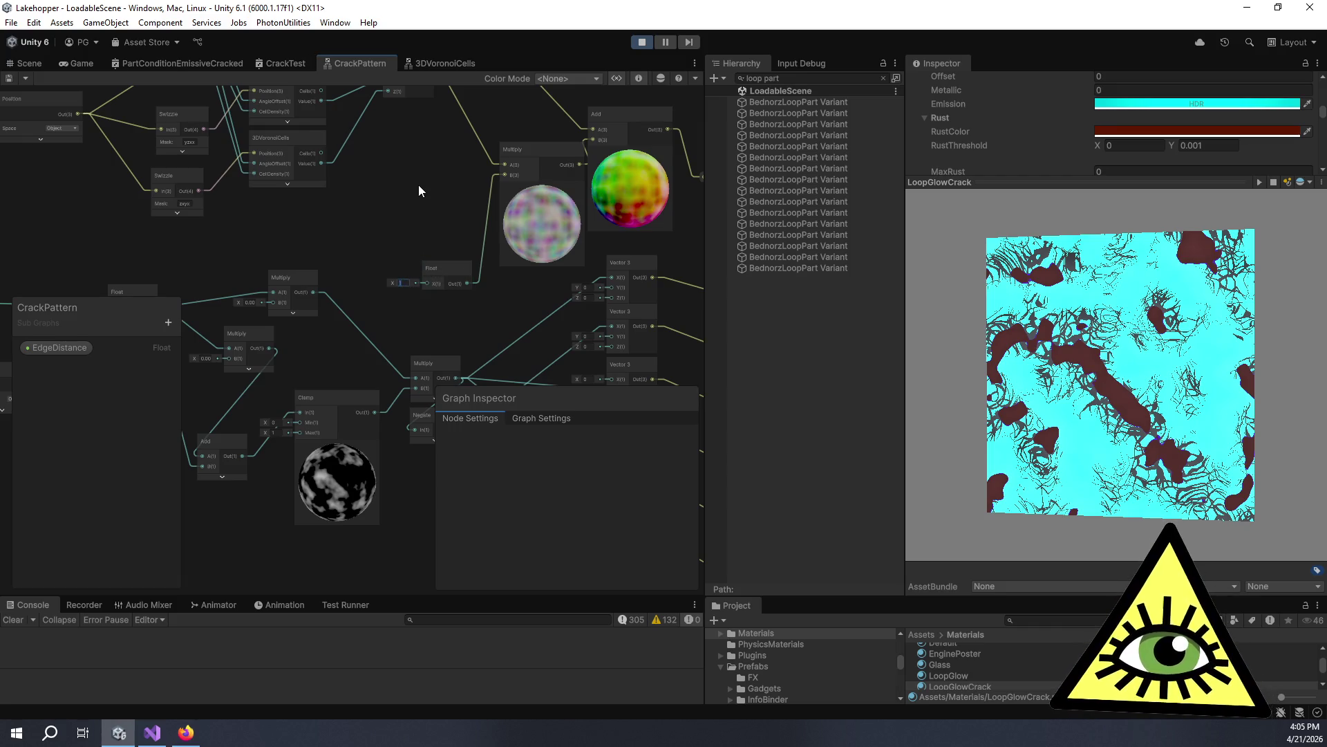
text(2)
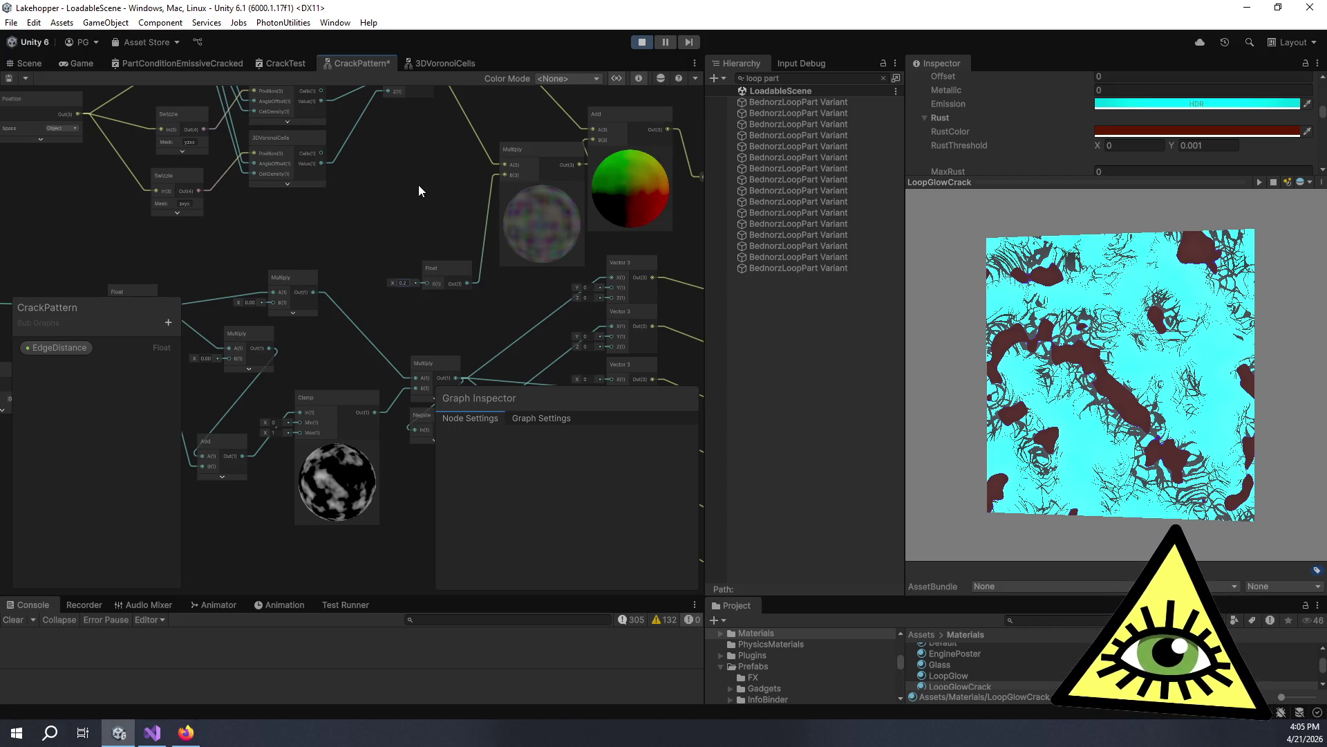
scroll(507, 242, up, 3)
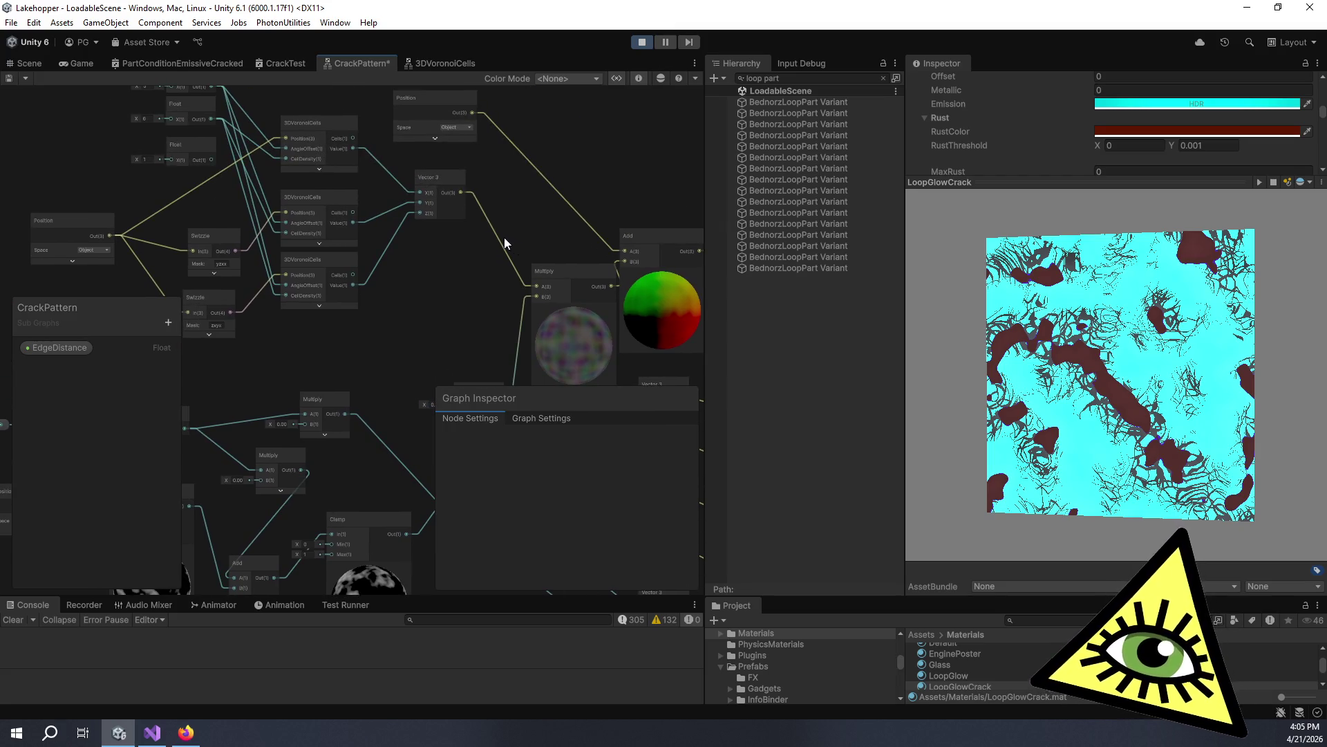
scroll(444, 232, left, 5)
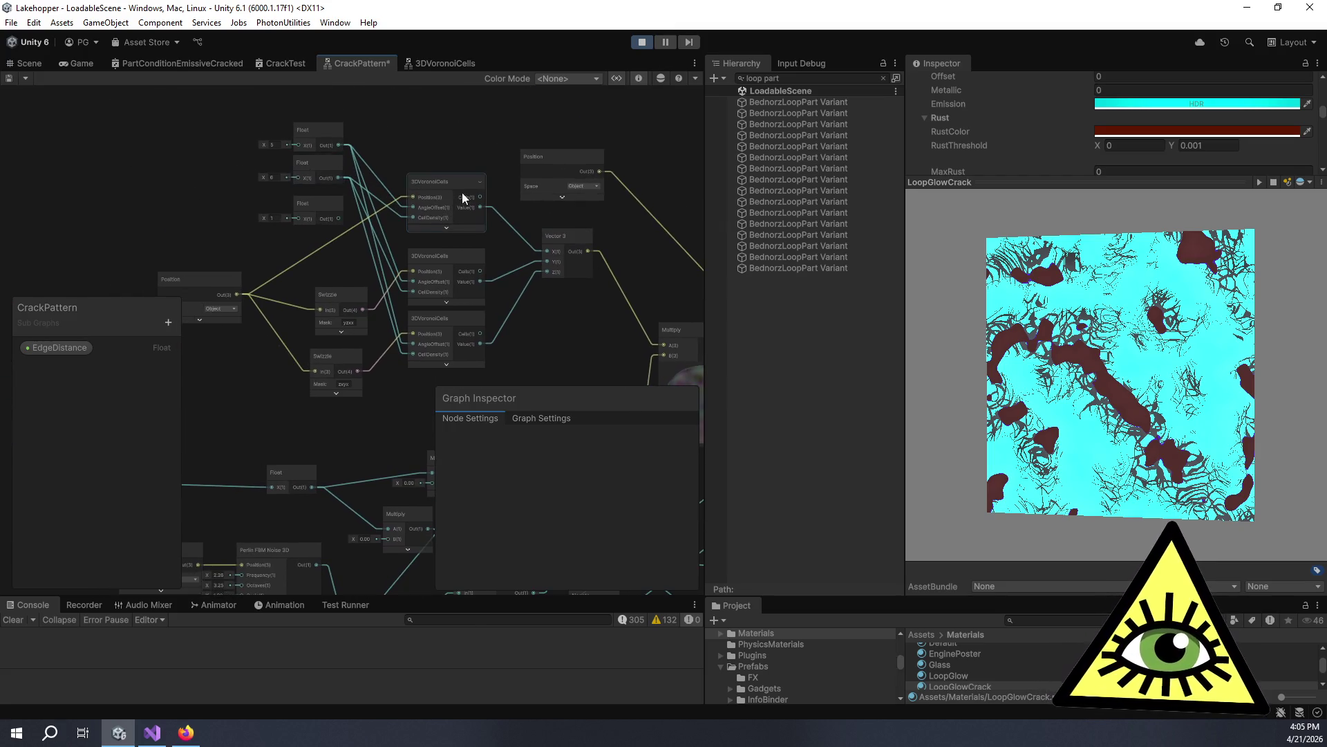
scroll(452, 188, right, 8)
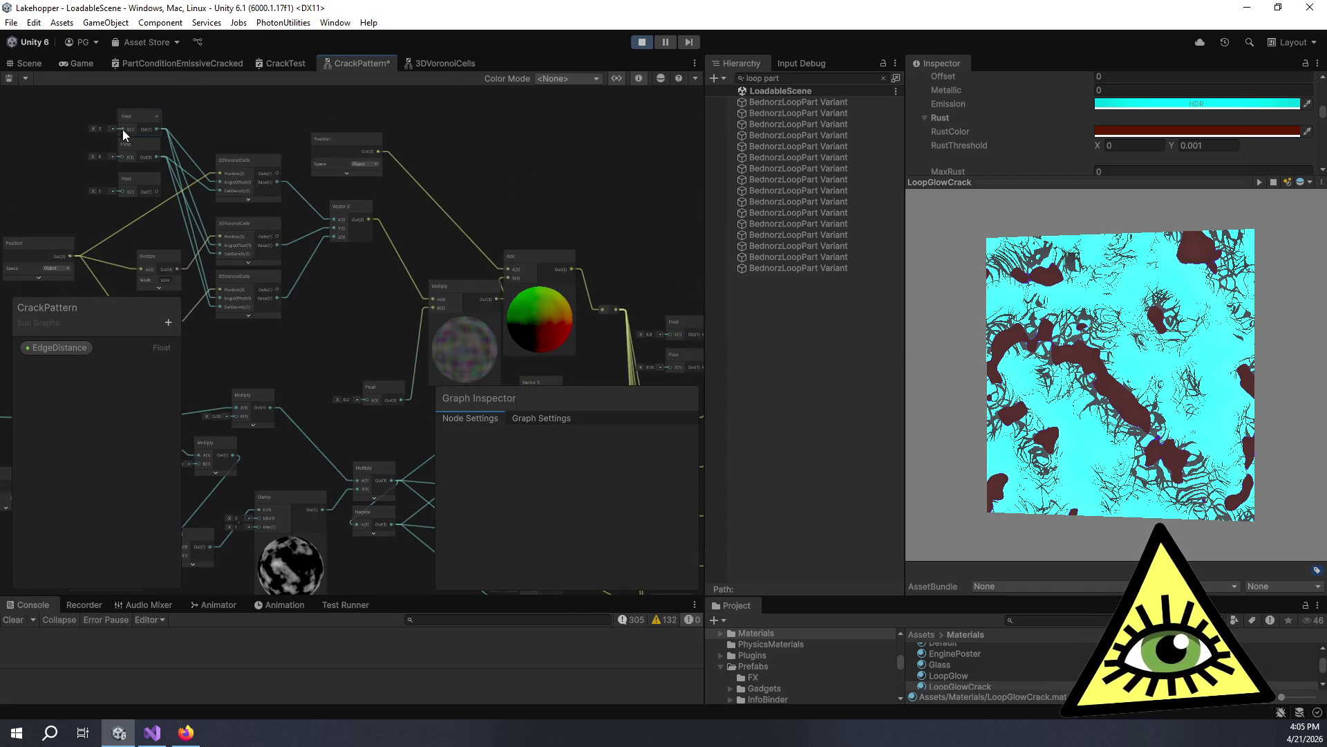
Retype the top Float's value and set the second Float to 3.
click(98, 125)
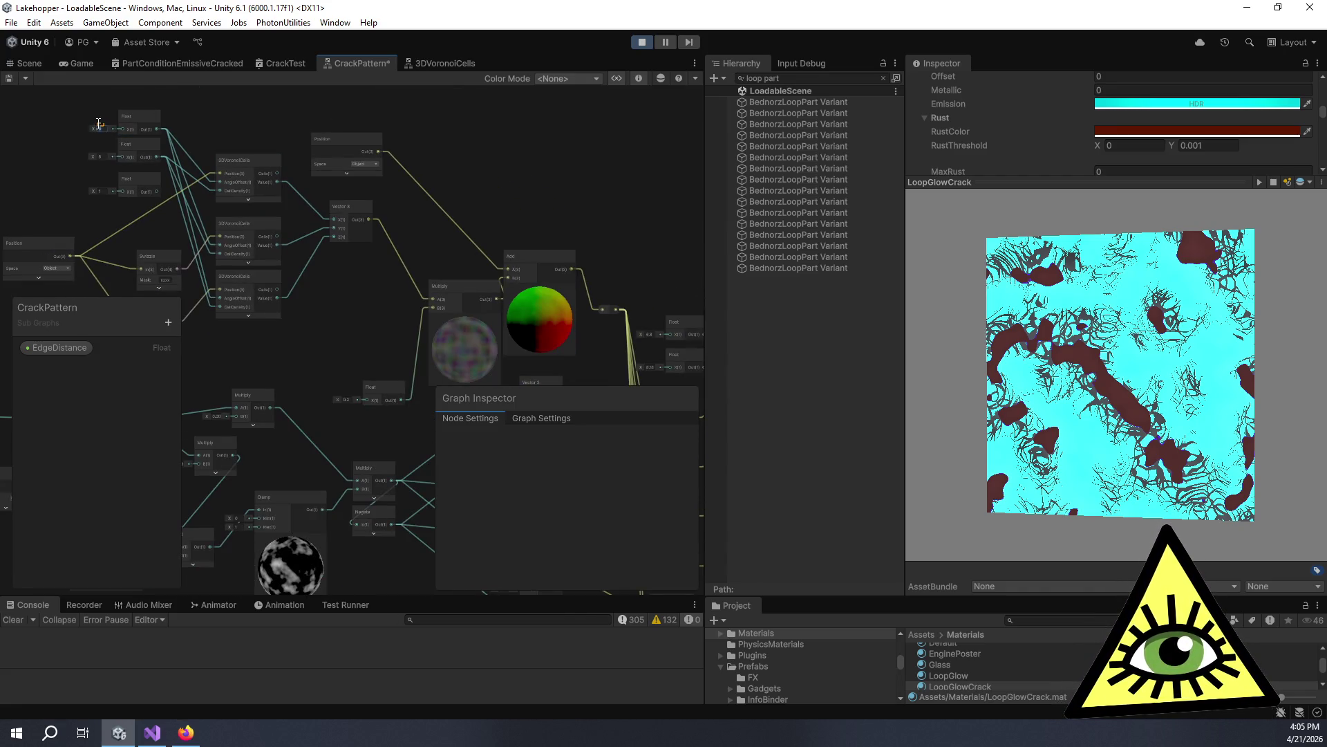
text(3)
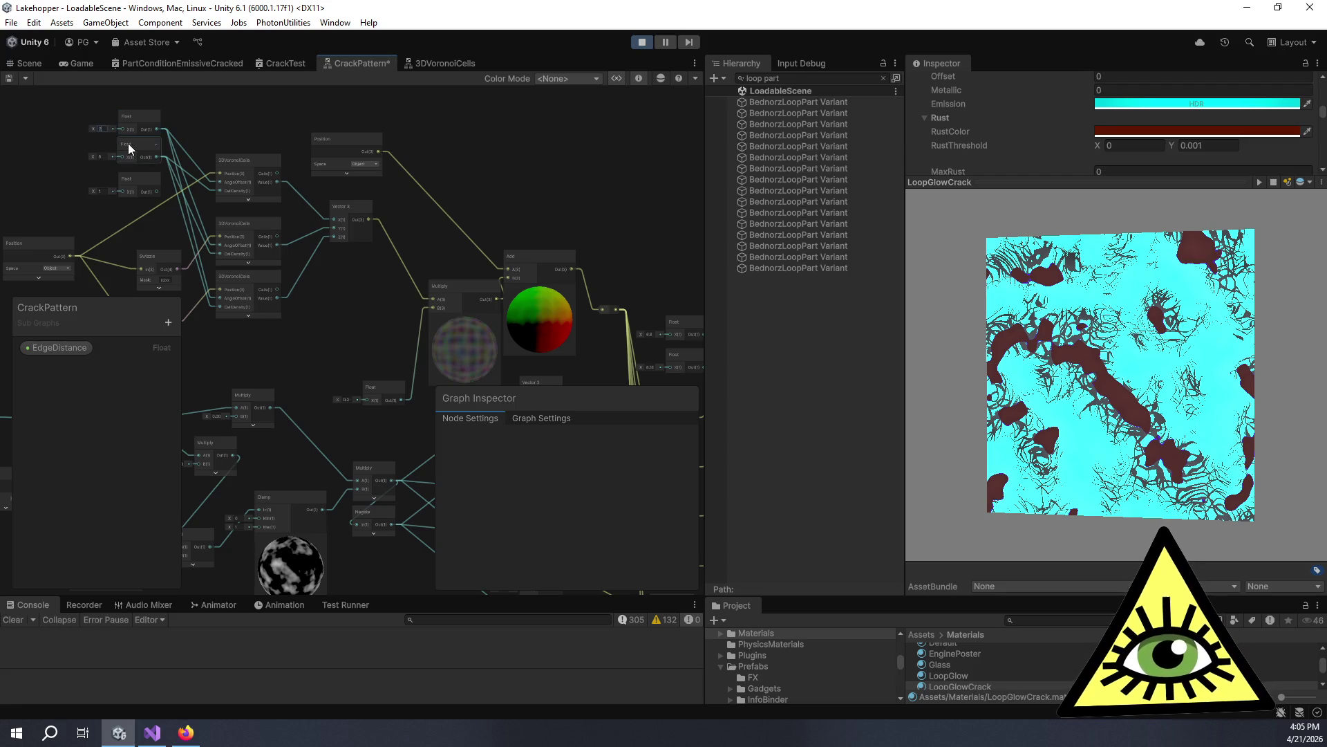
text(0)
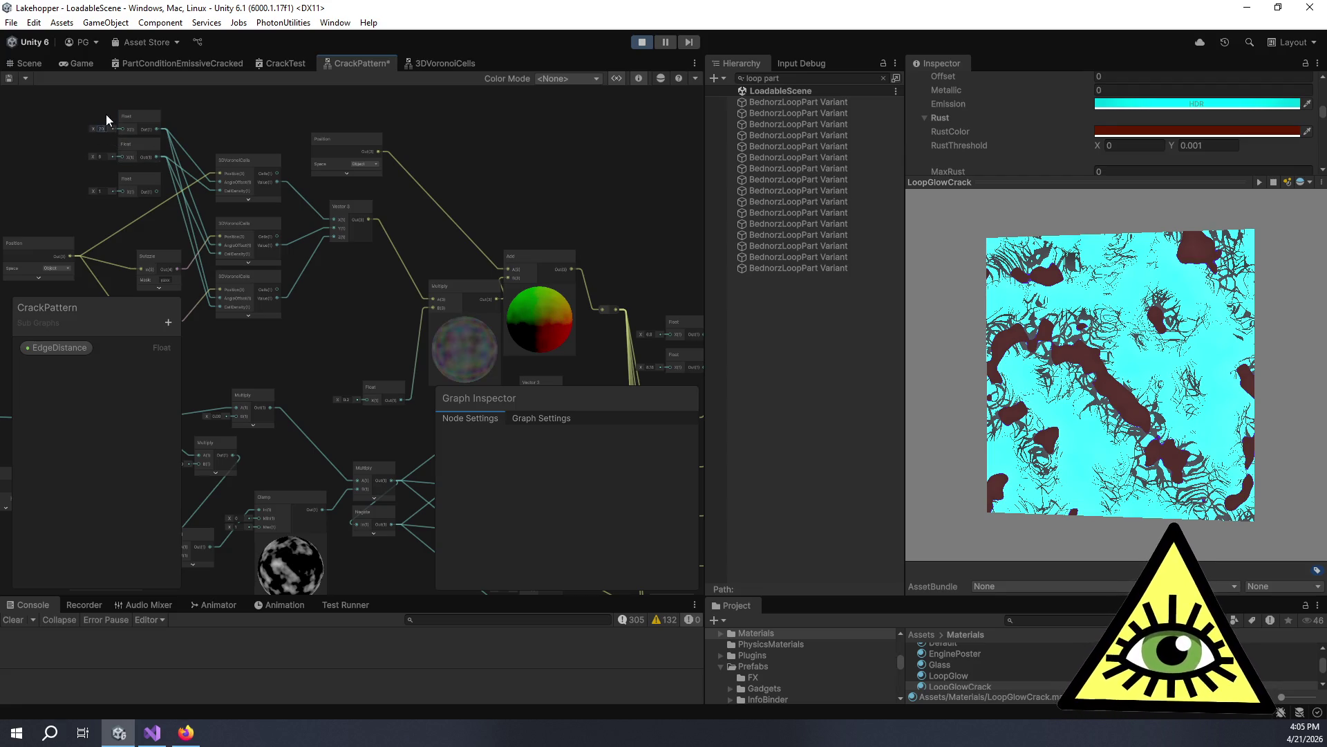
click(100, 156)
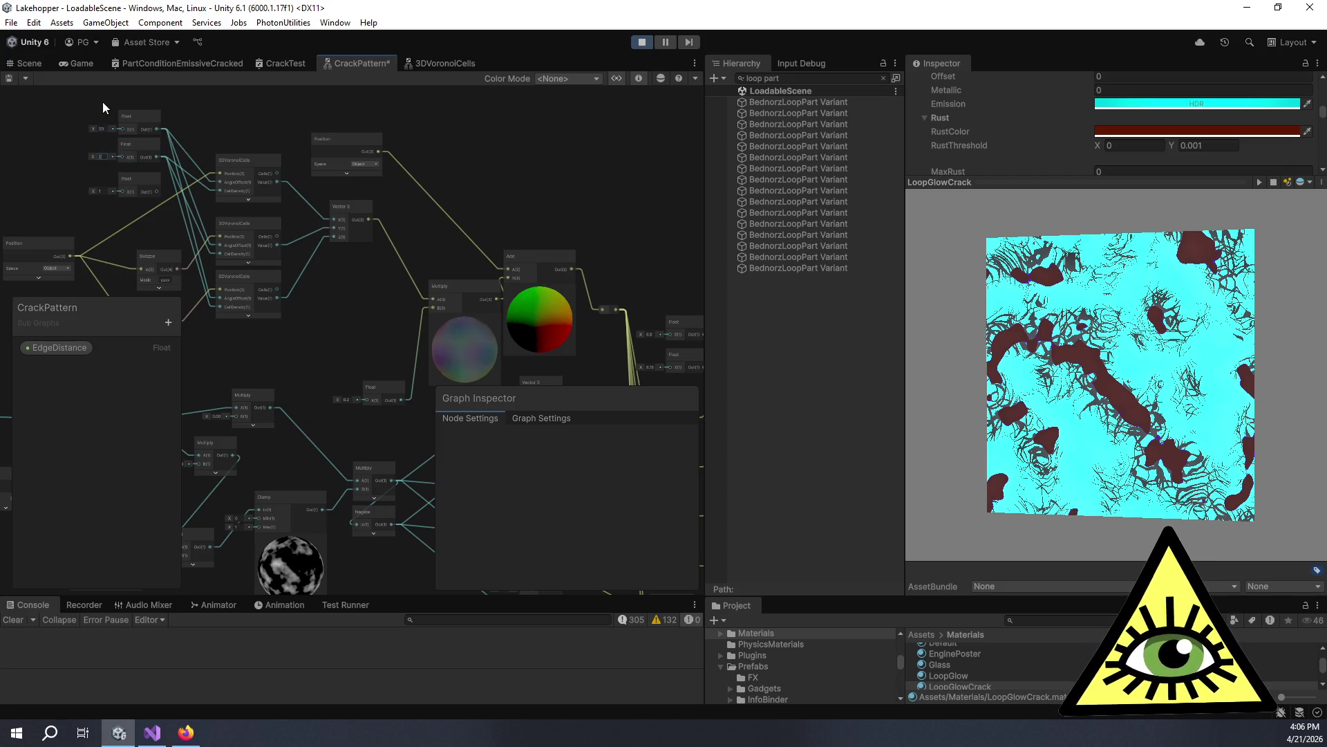
text(3)
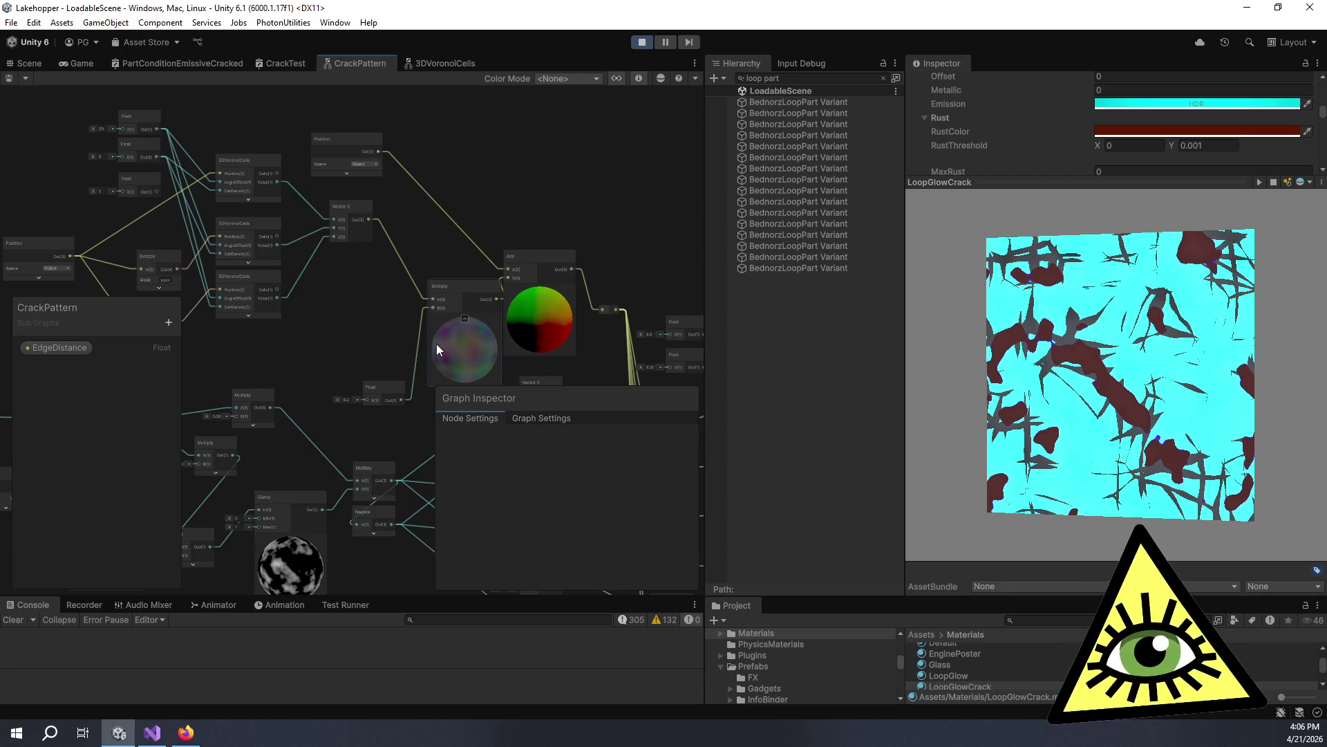
scroll(76, 179, up, 3)
Set the second Float to 4 and check the preview spheres.
click(152, 154)
text(4)
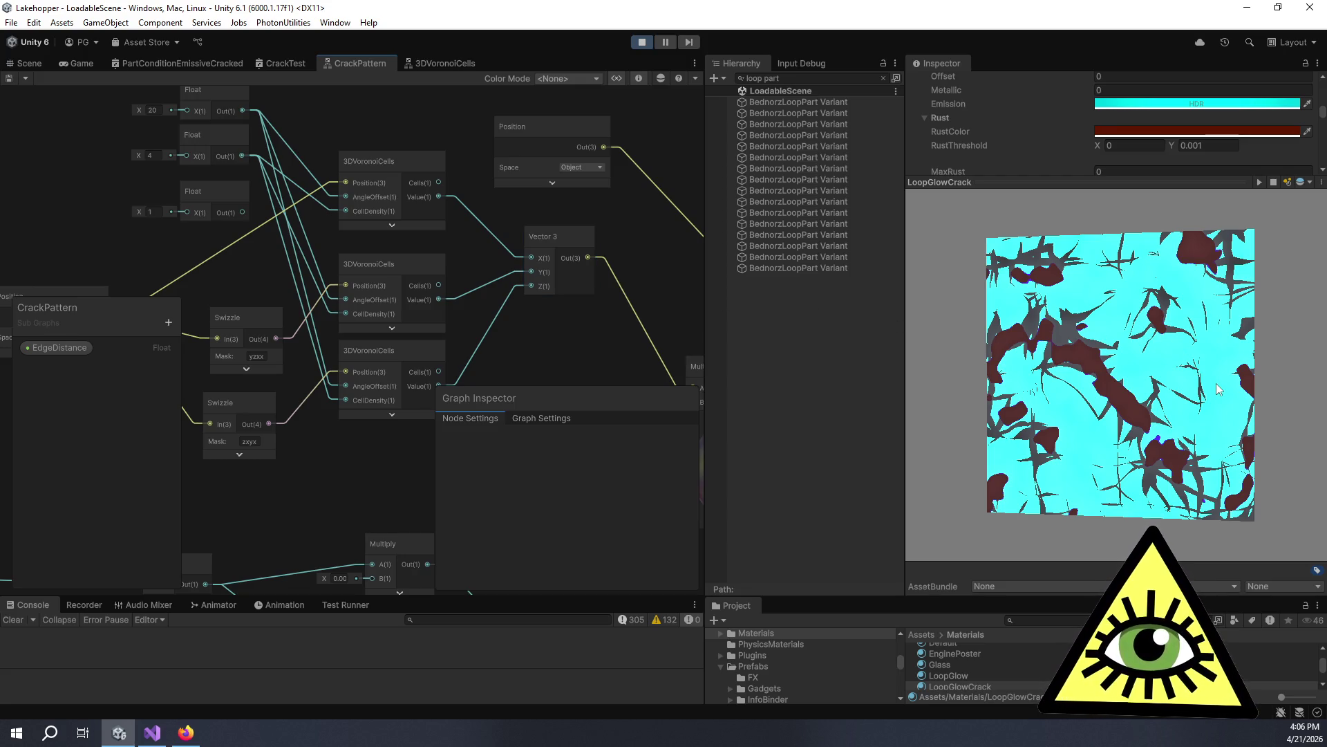
scroll(264, 122, up, 6)
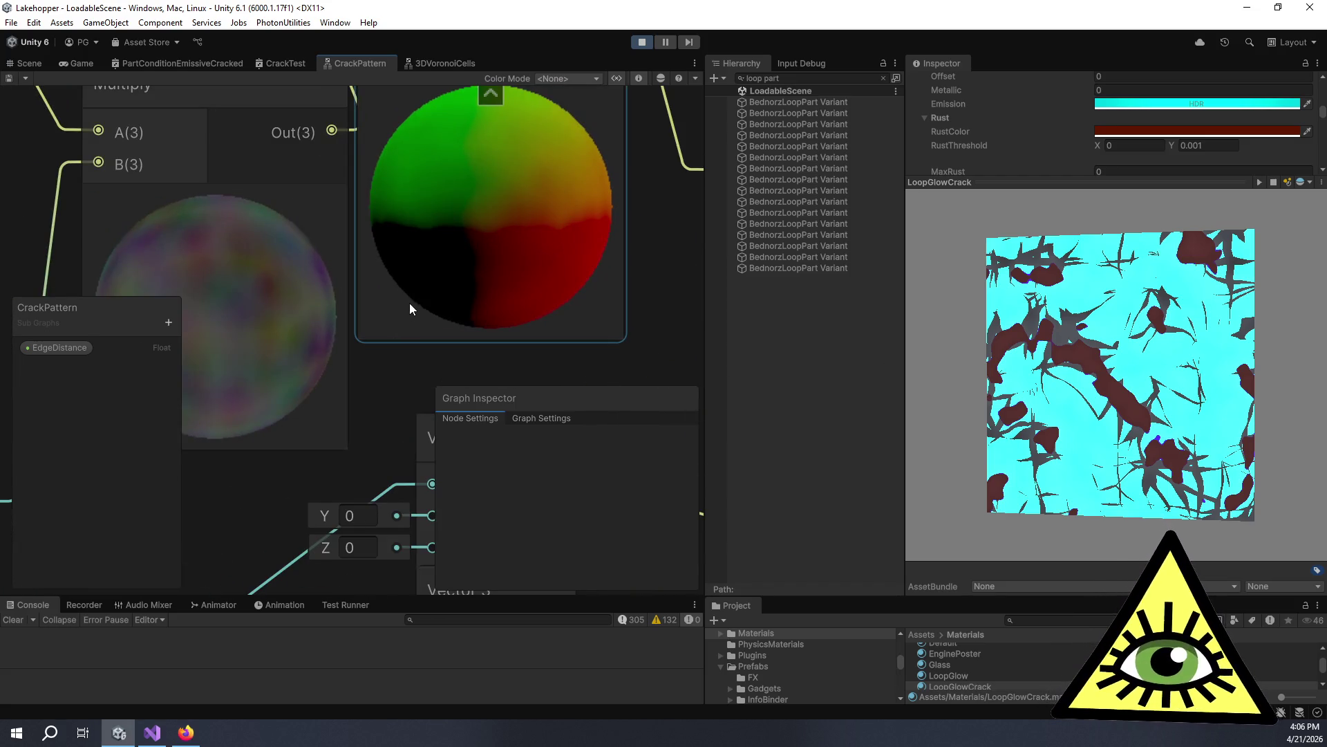
drag(409, 303, 492, 310)
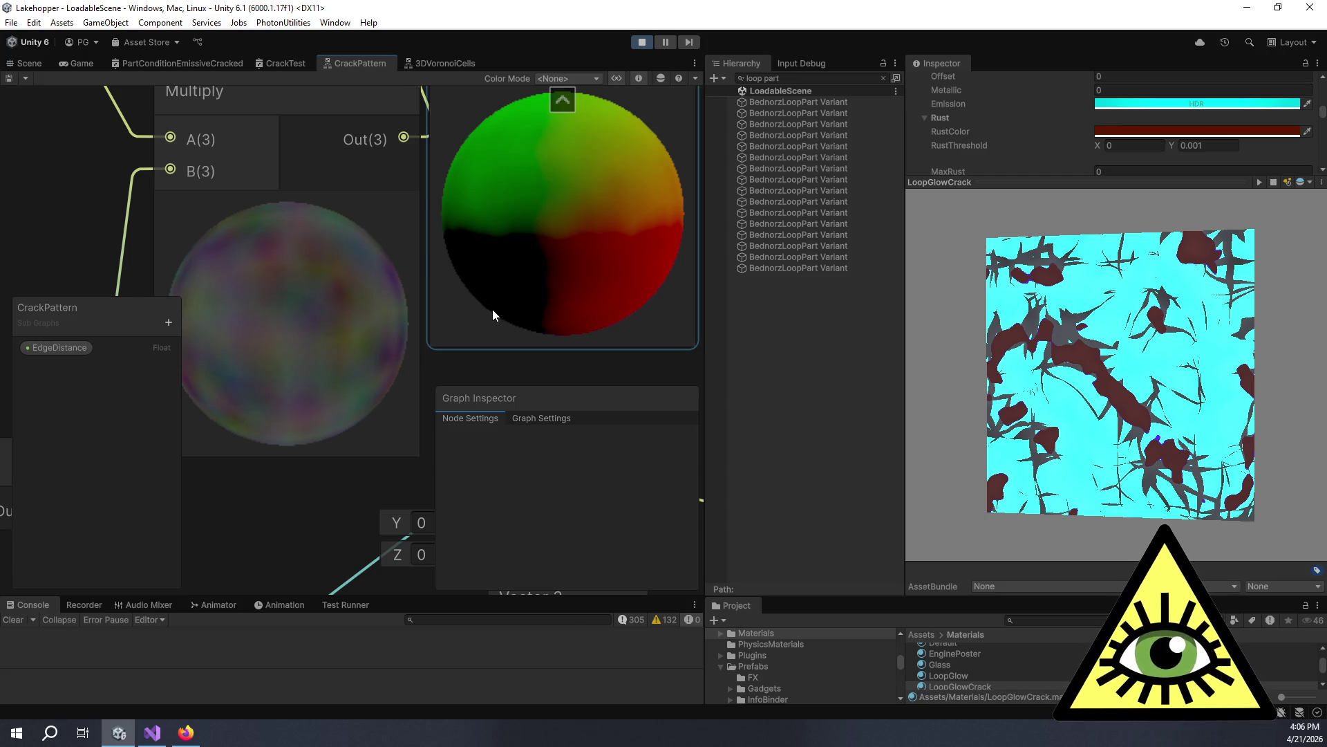
scroll(496, 297, down, 3)
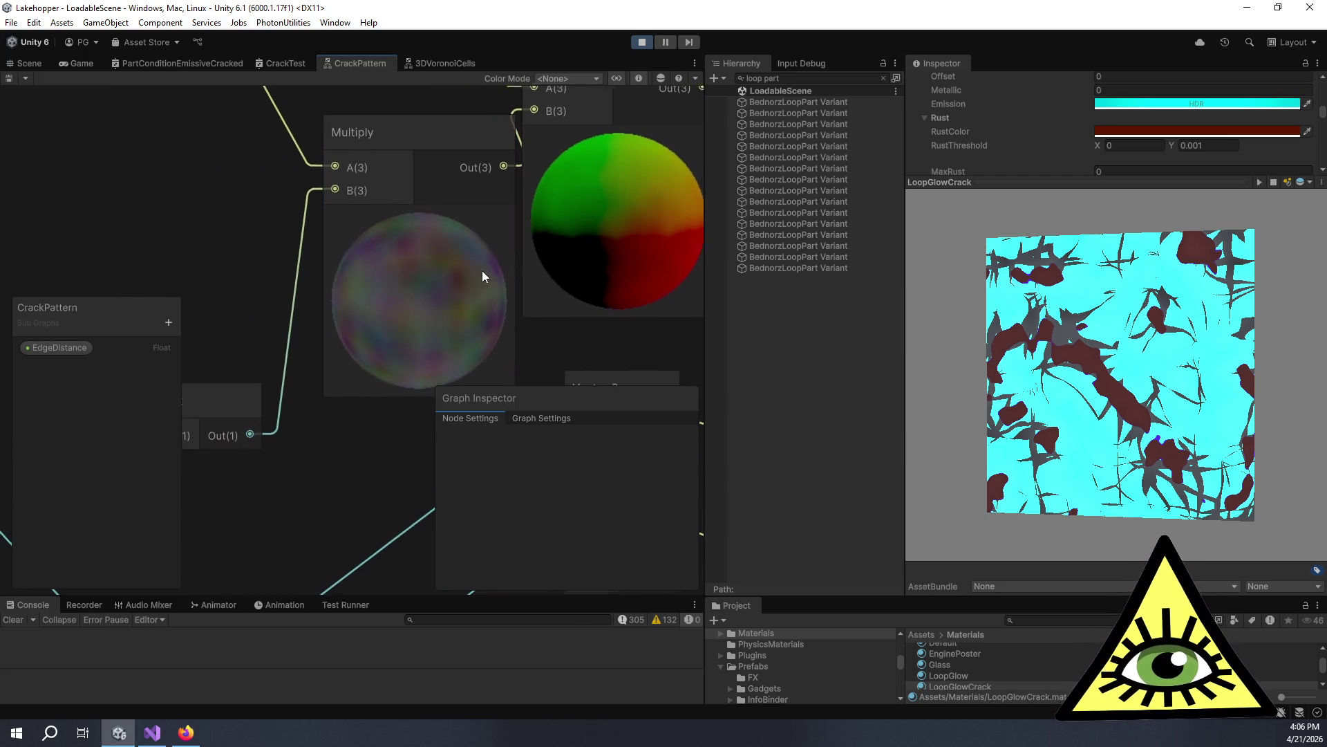
scroll(483, 271, up, 5)
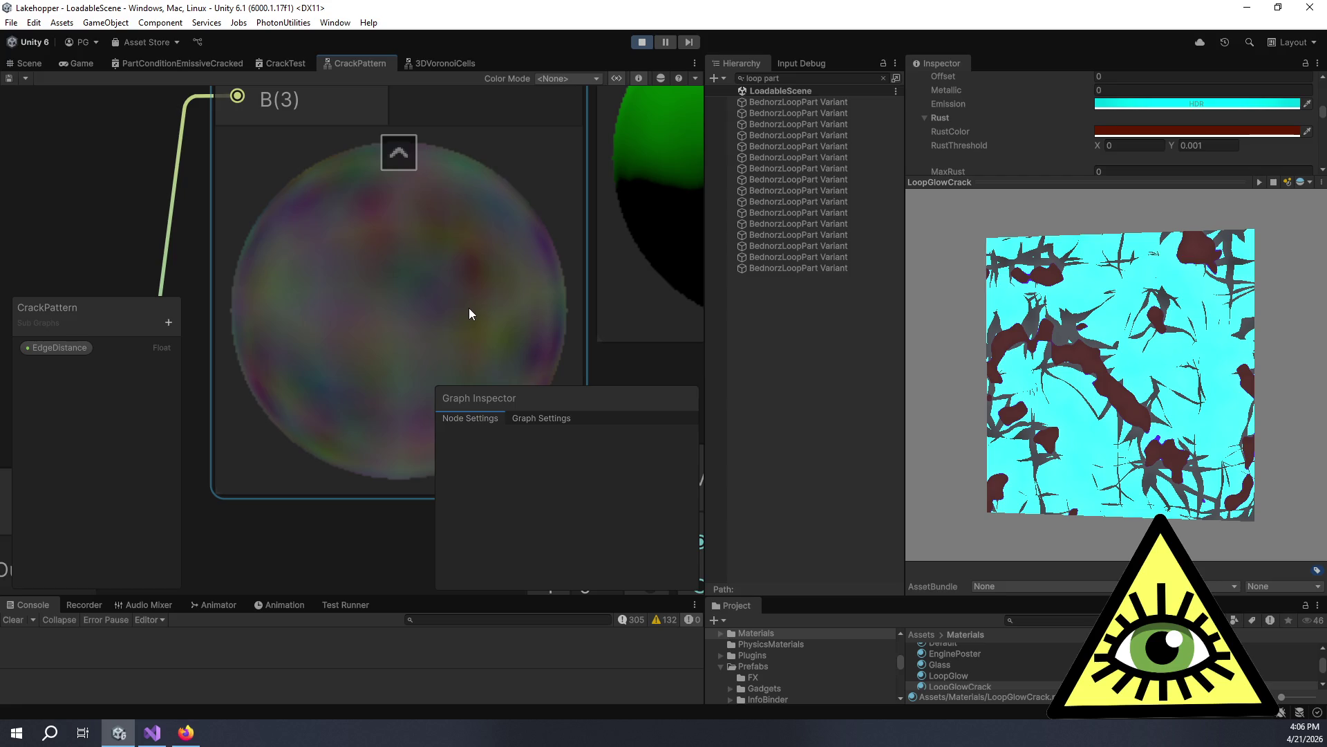
scroll(468, 308, down, 5)
scroll(463, 285, down, 4)
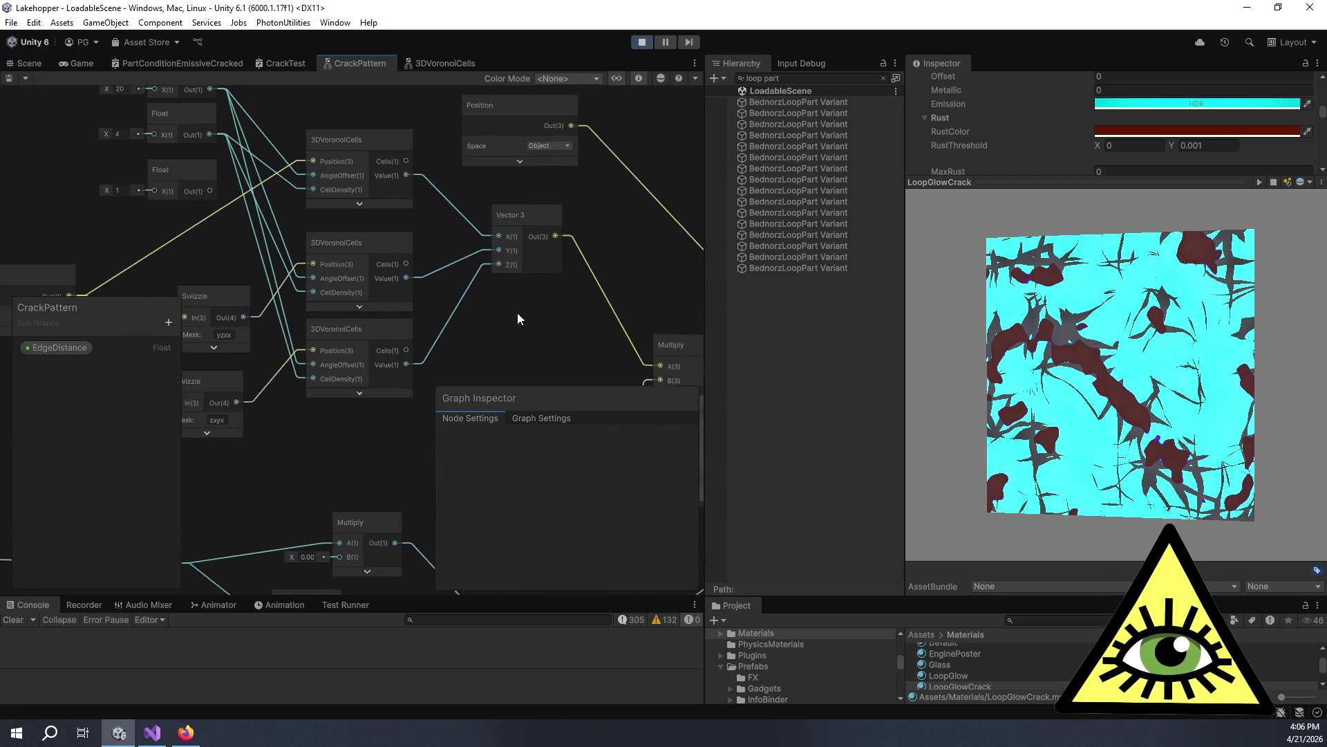
Connect the top 3DVoronoiCells Value output to Vector 3's Y and Z inputs.
mouse_move(388, 178)
mouse_down()
mouse_move(481, 264)
mouse_move(481, 253)
mouse_up()
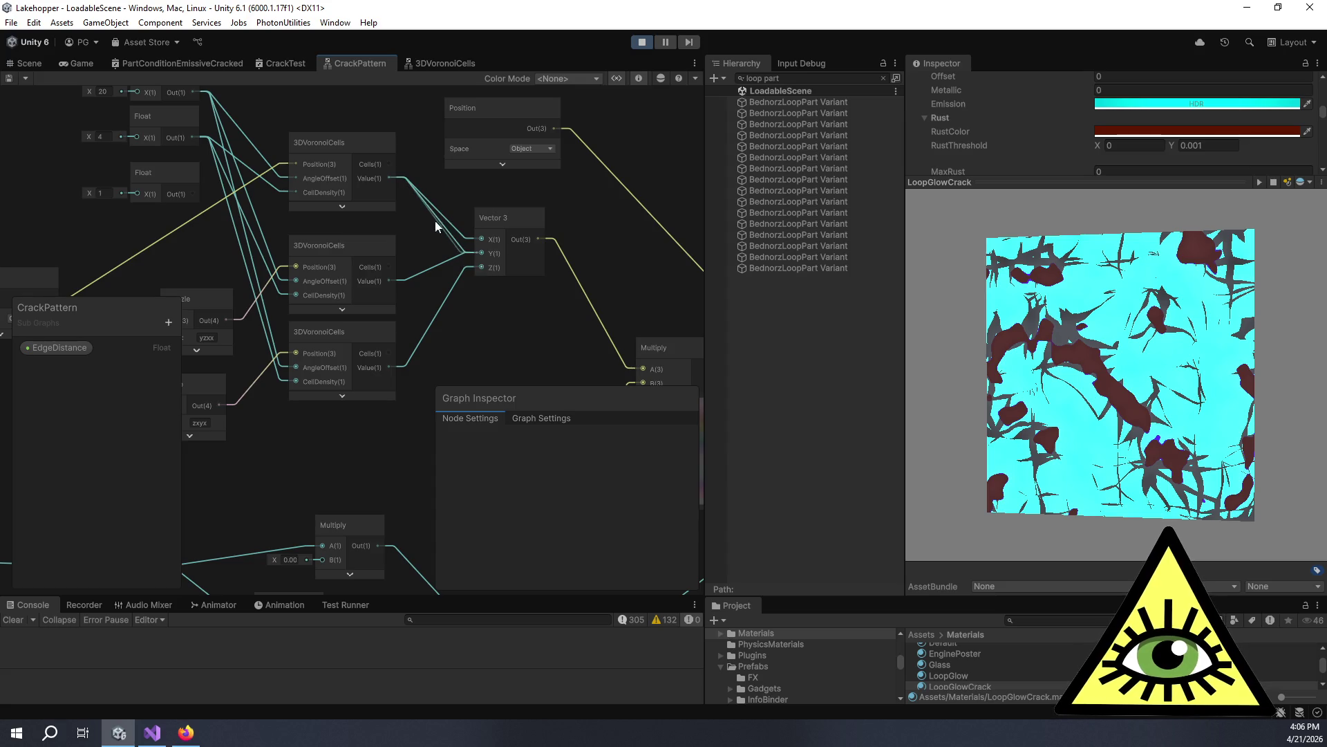
drag(383, 179, 481, 265)
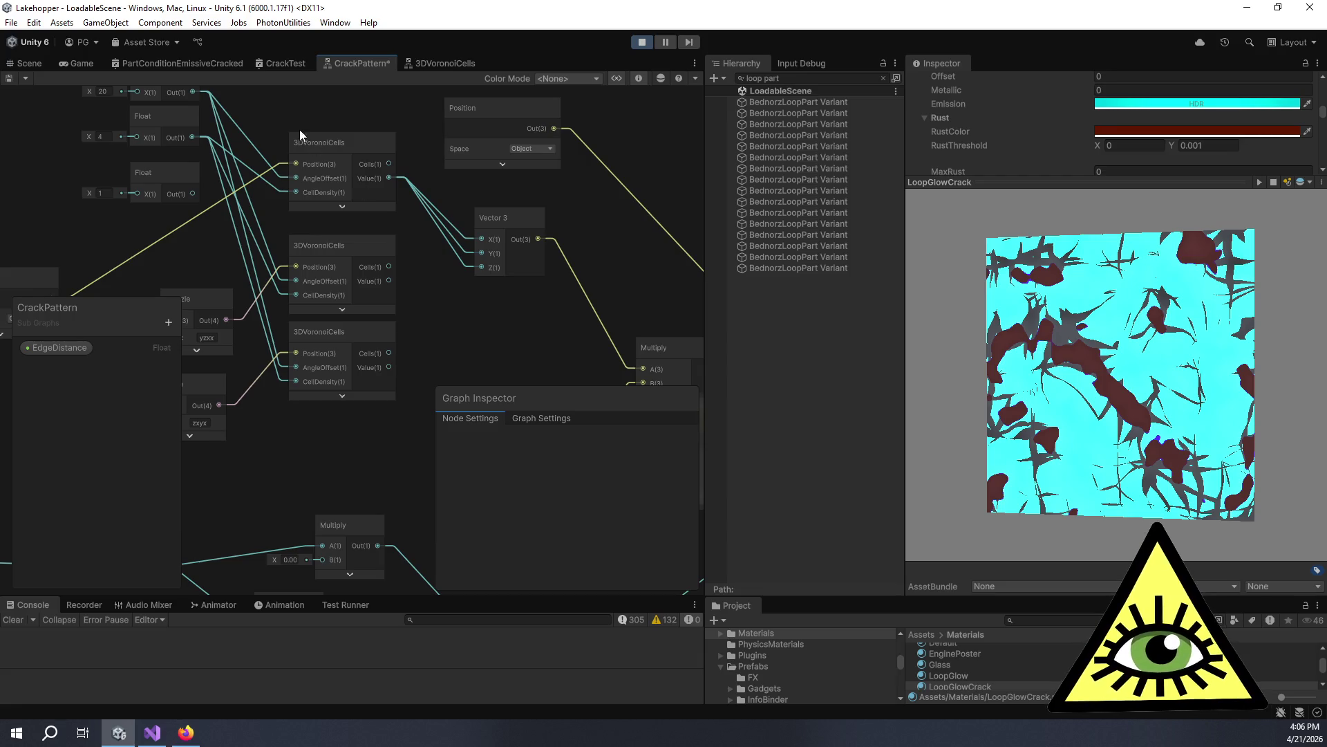
drag(536, 311, 297, 98)
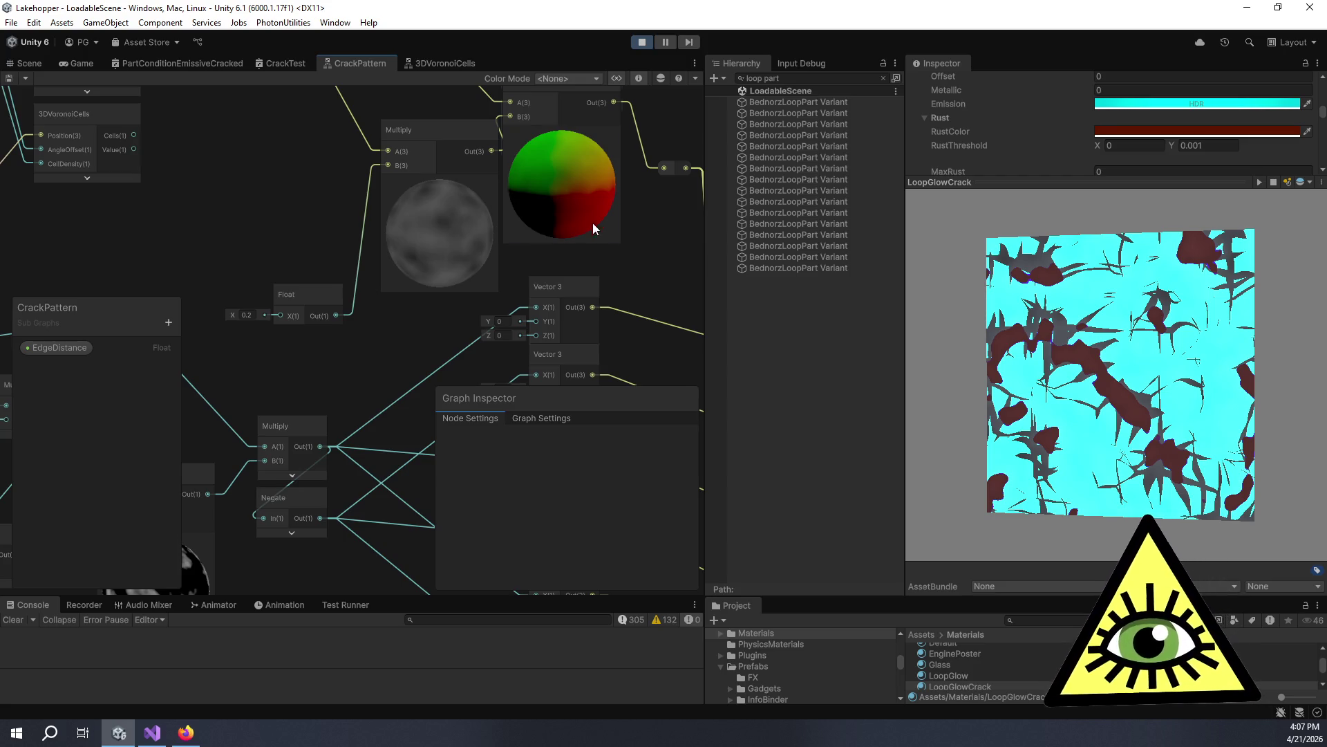
scroll(611, 235, up, 6)
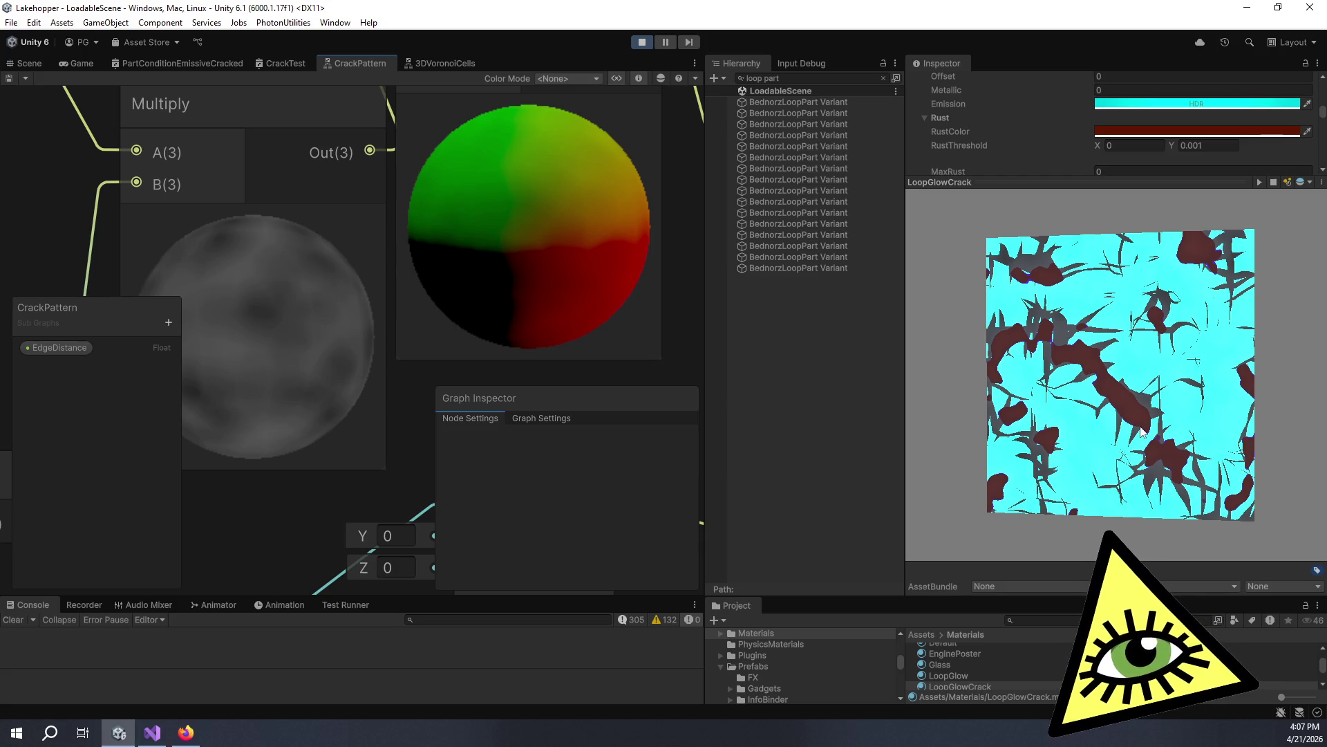
scroll(408, 354, down, 4)
drag(397, 305, 525, 341)
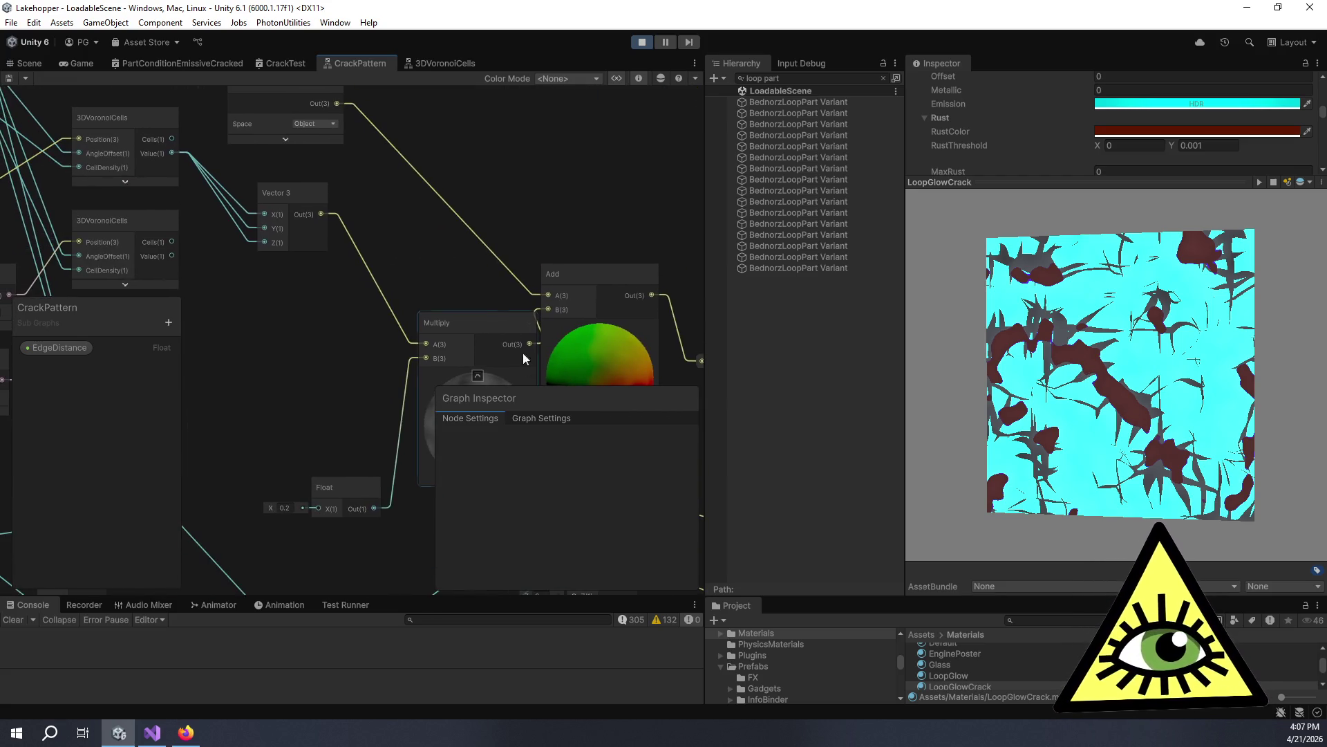
Commit the 0.2 Float value and pan back to the Float and Voronoi nodes.
drag(449, 225, 414, 218)
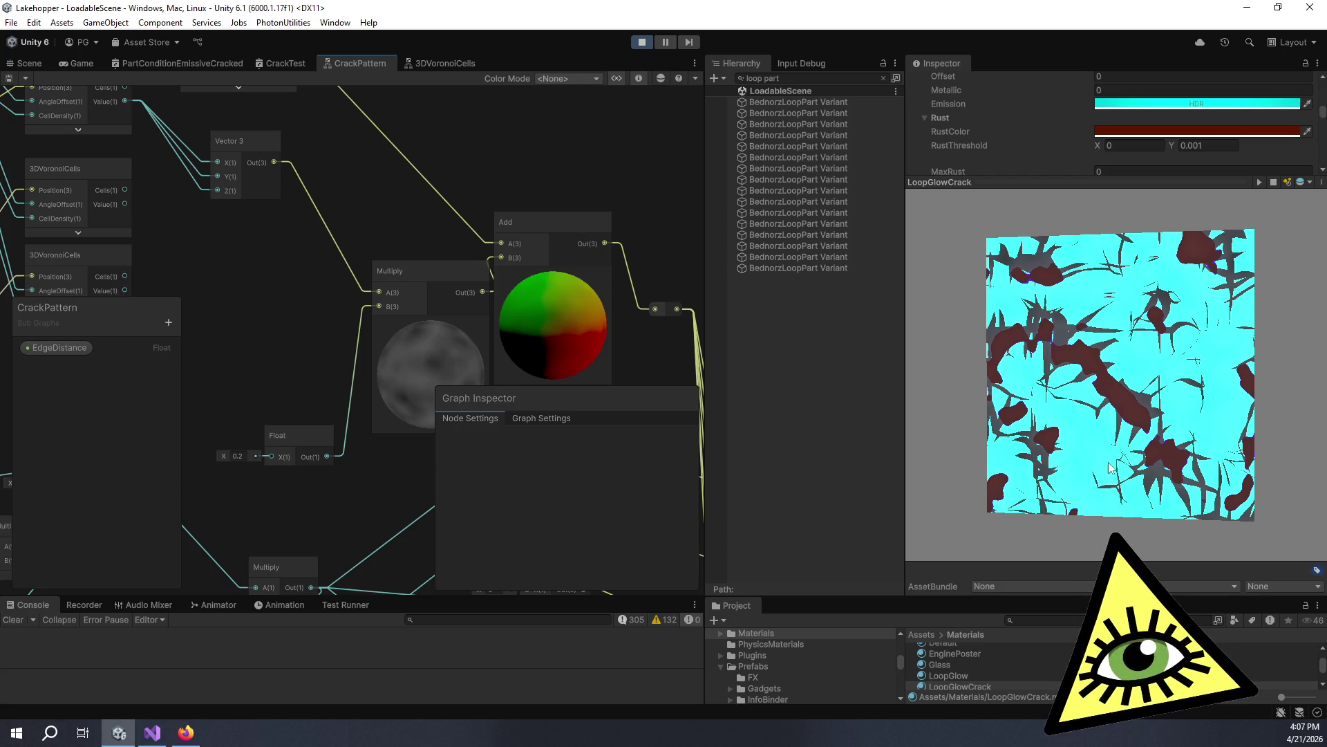
scroll(484, 311, down, 3)
scroll(448, 201, up, 3)
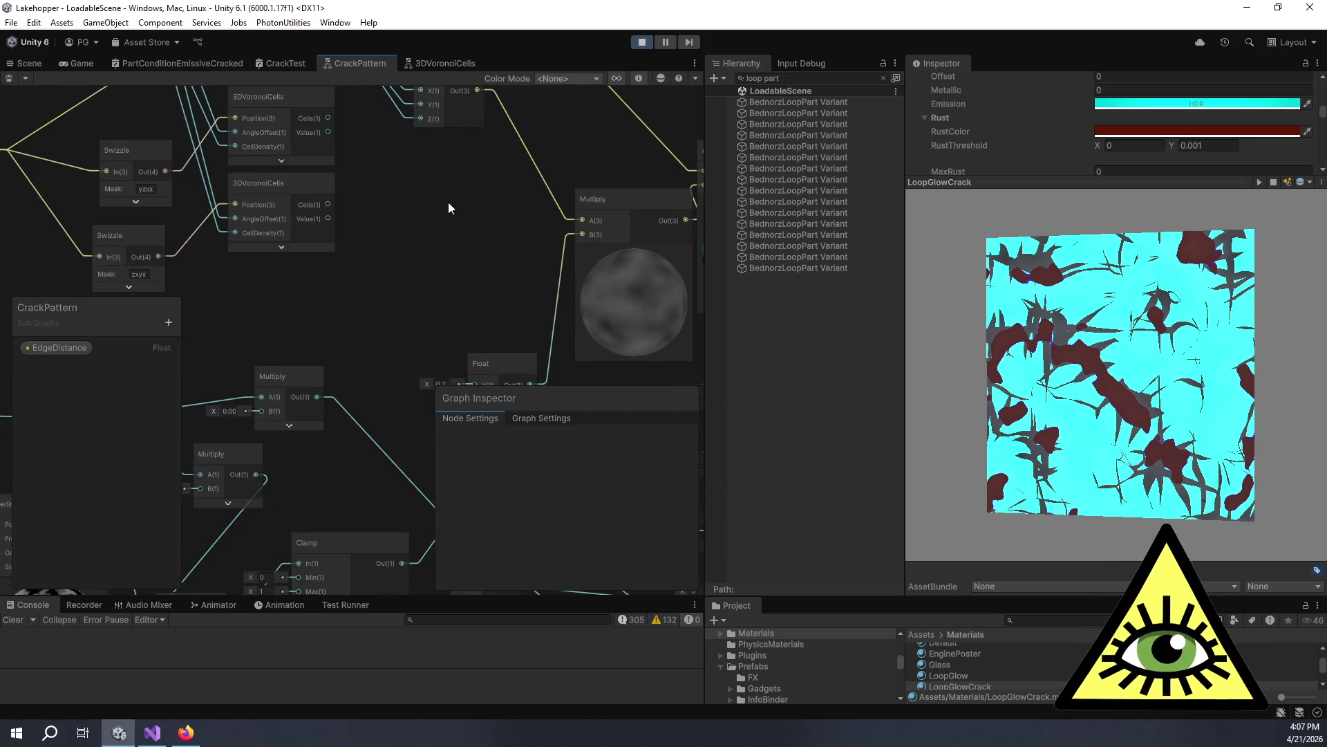
click(408, 309)
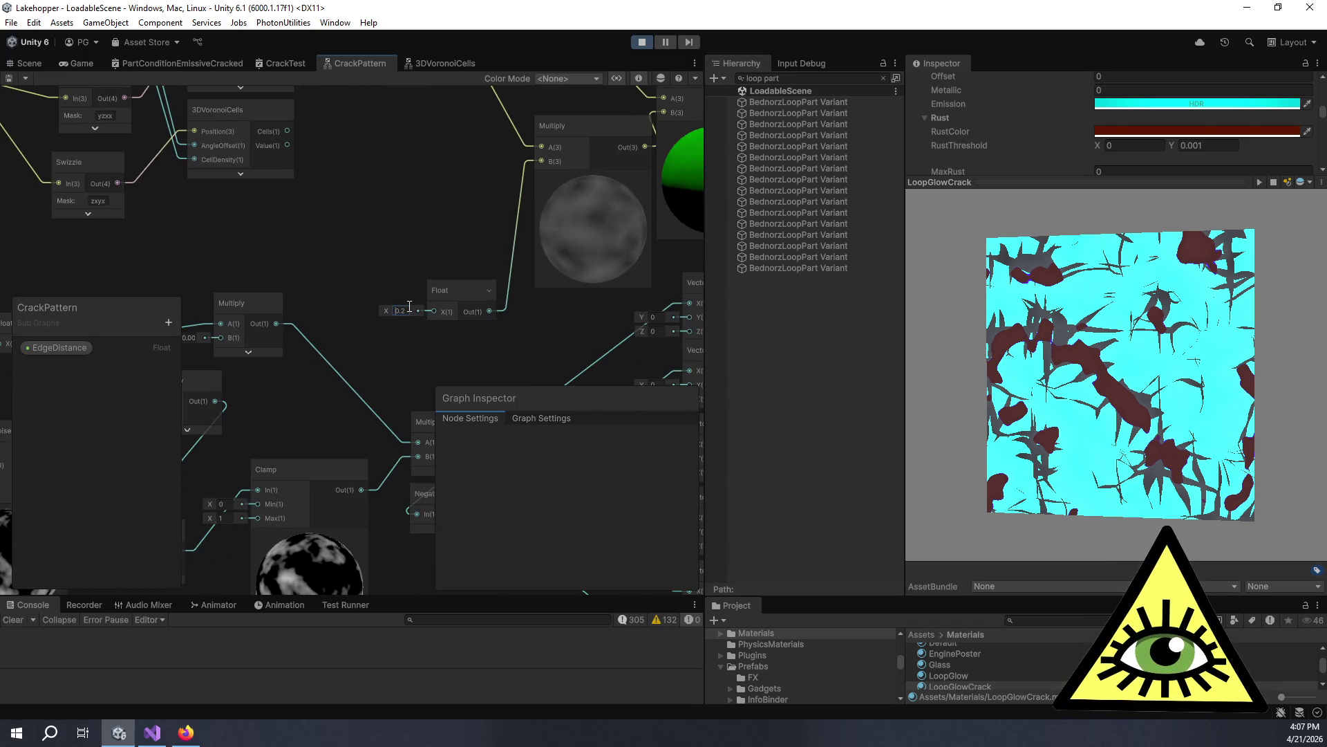
scroll(489, 311, down, 3)
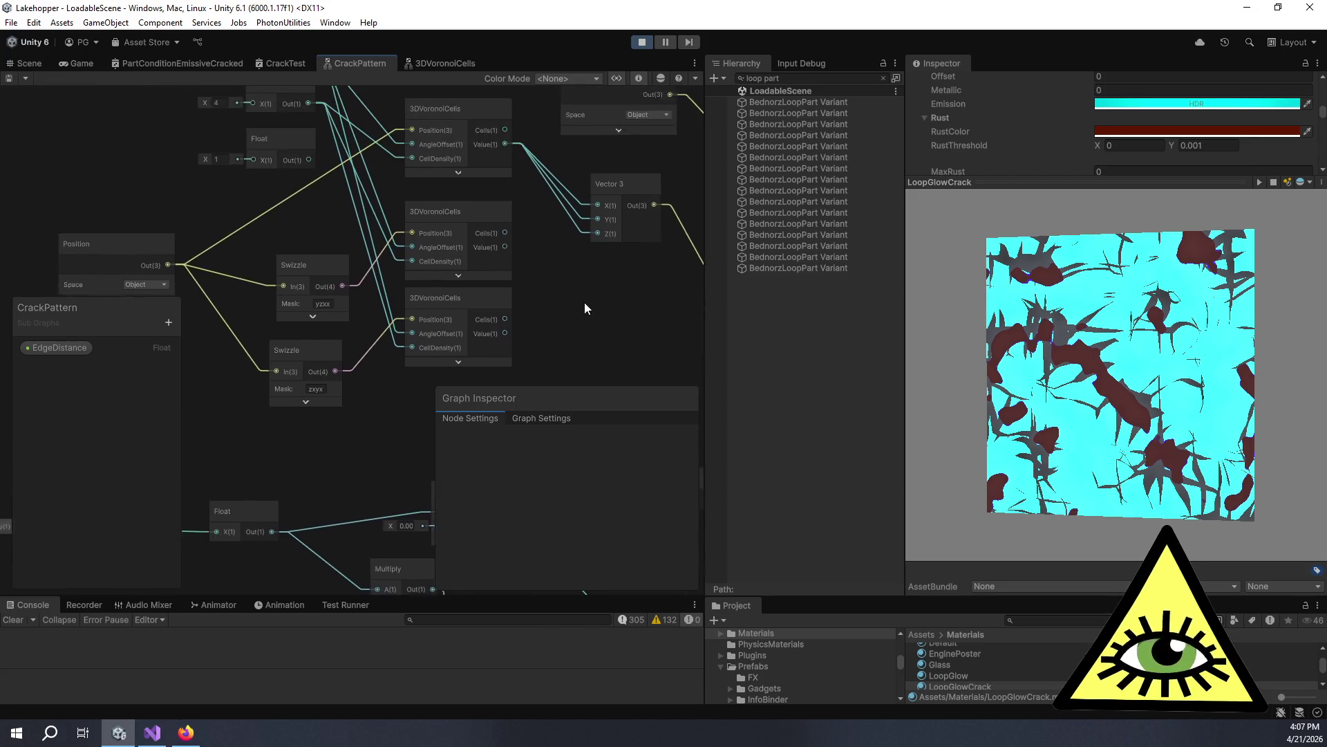
scroll(364, 268, up, 3)
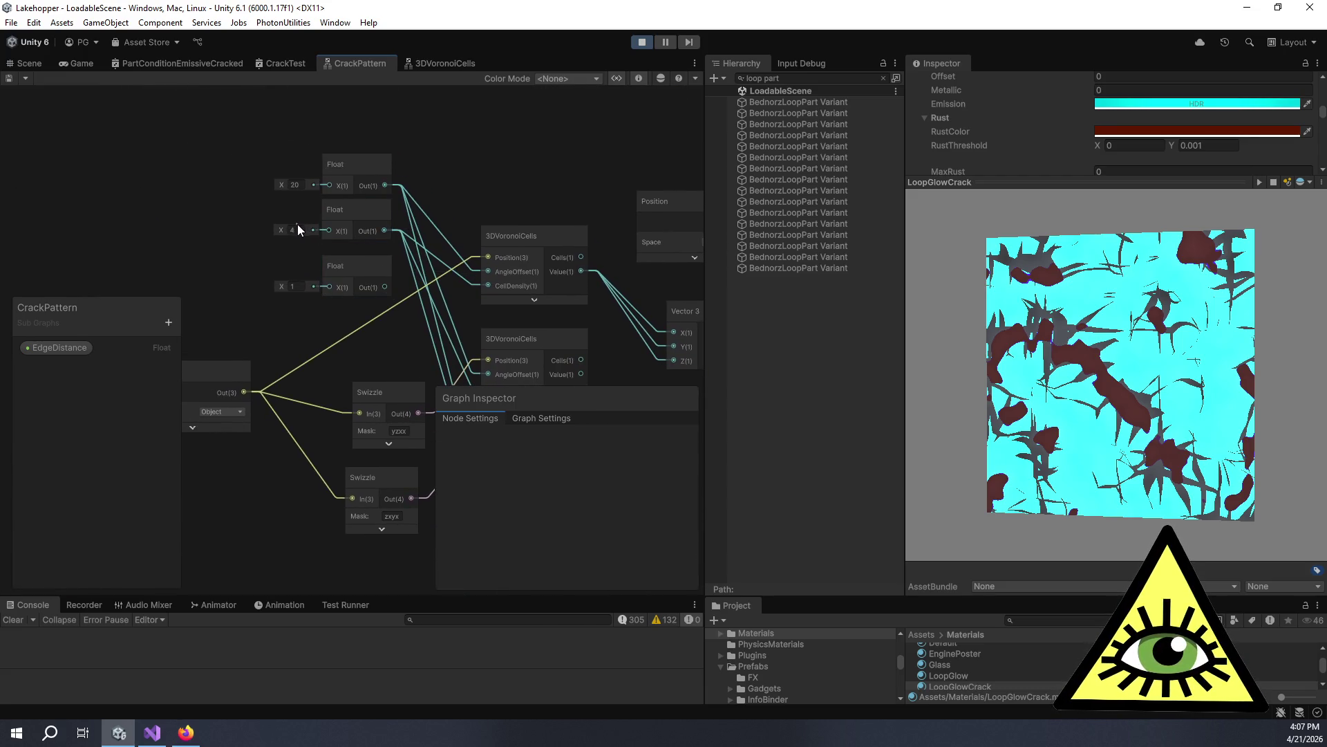
key(Return)
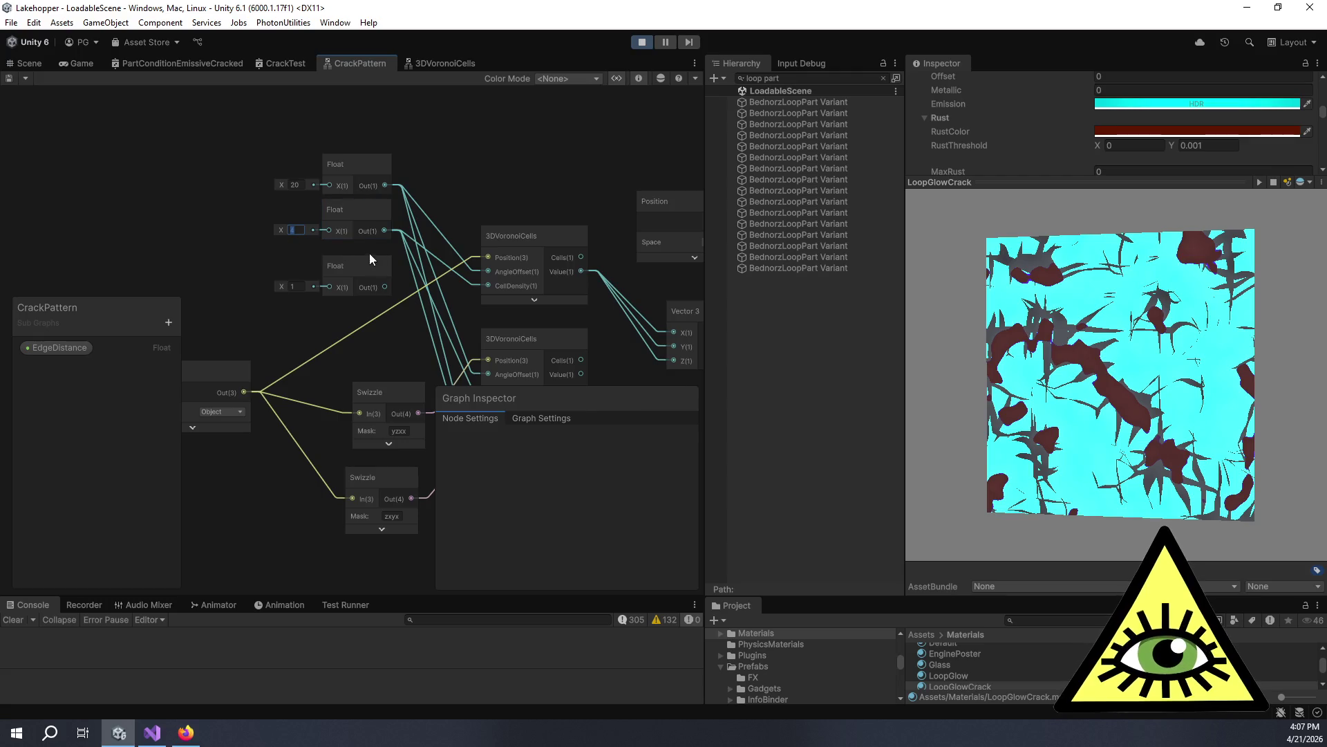
drag(453, 215, 155, 159)
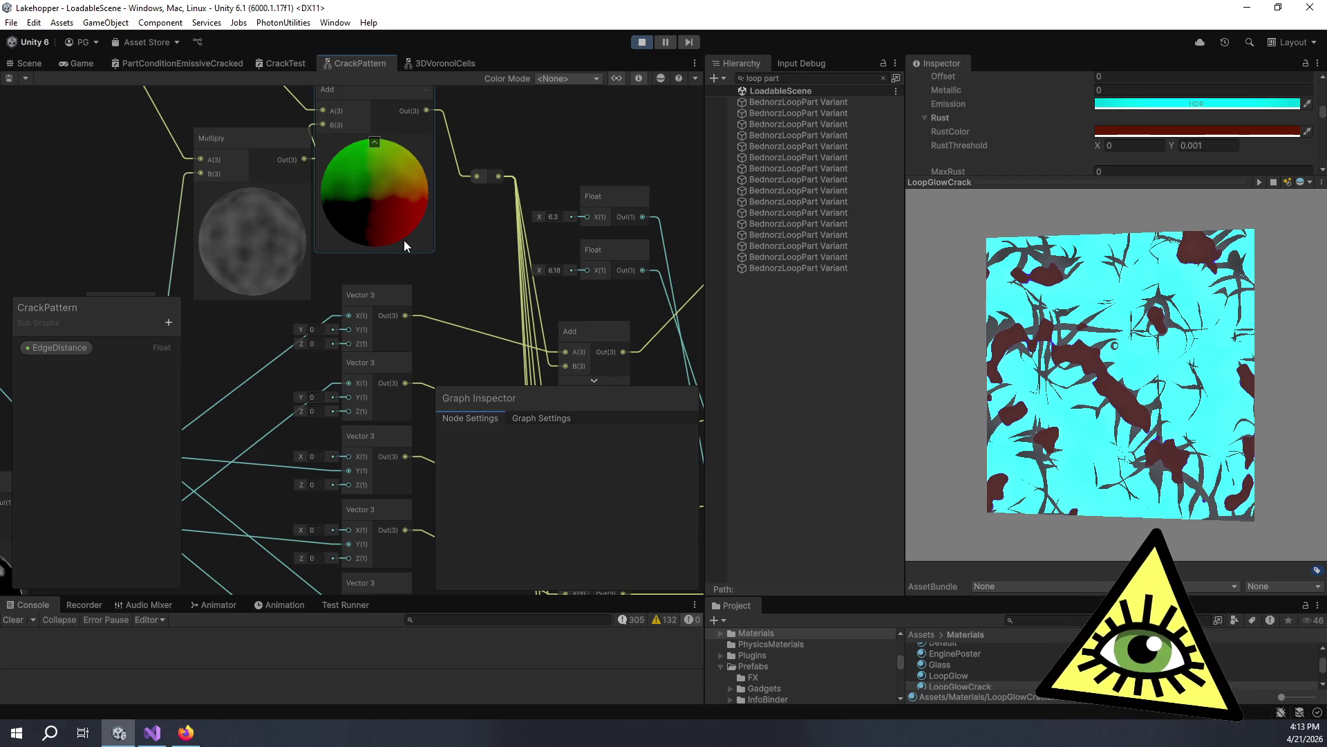
scroll(413, 230, down, 10)
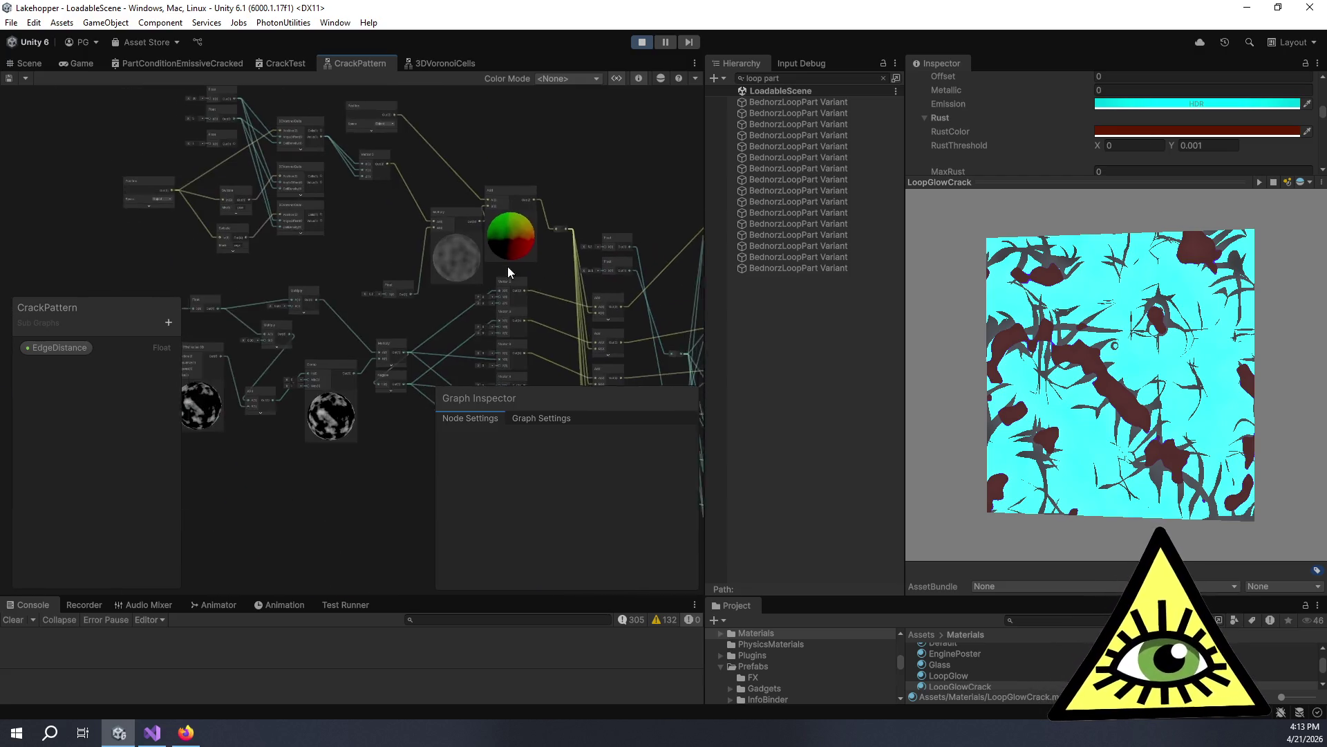
click(433, 67)
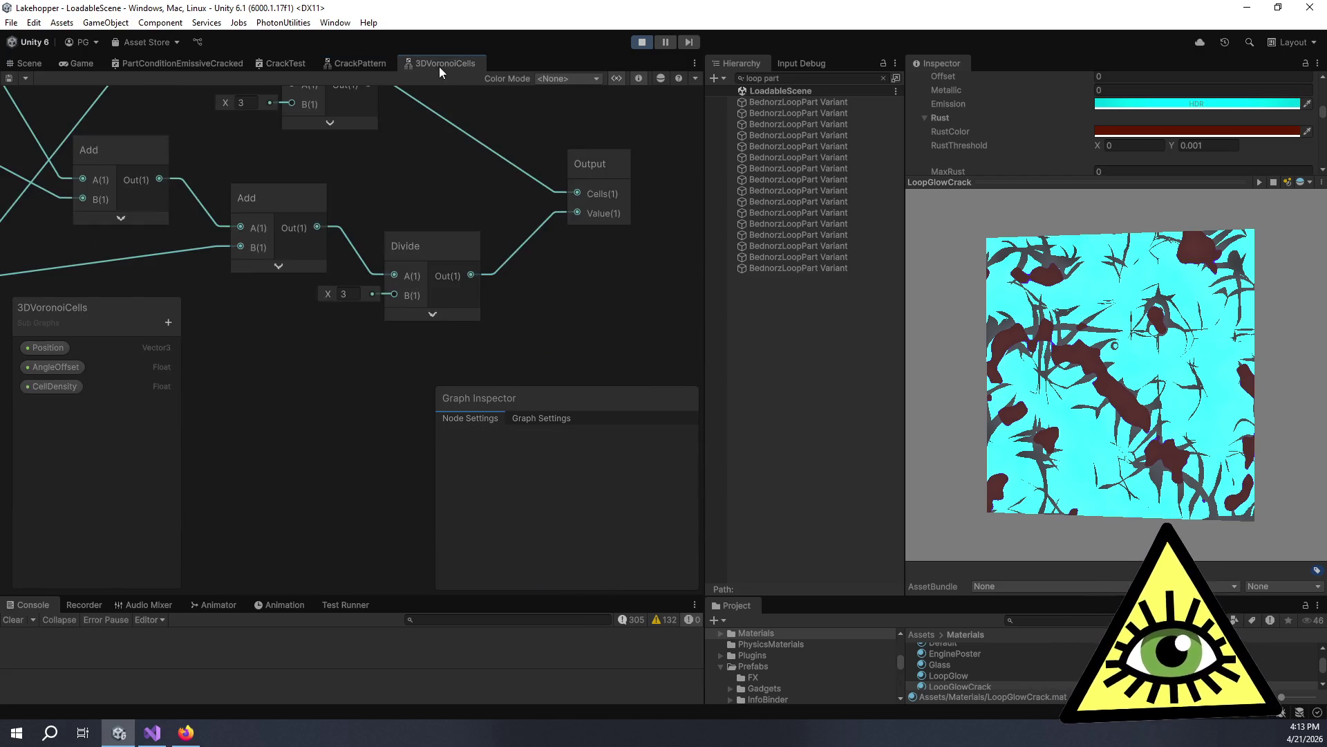
scroll(470, 217, down, 5)
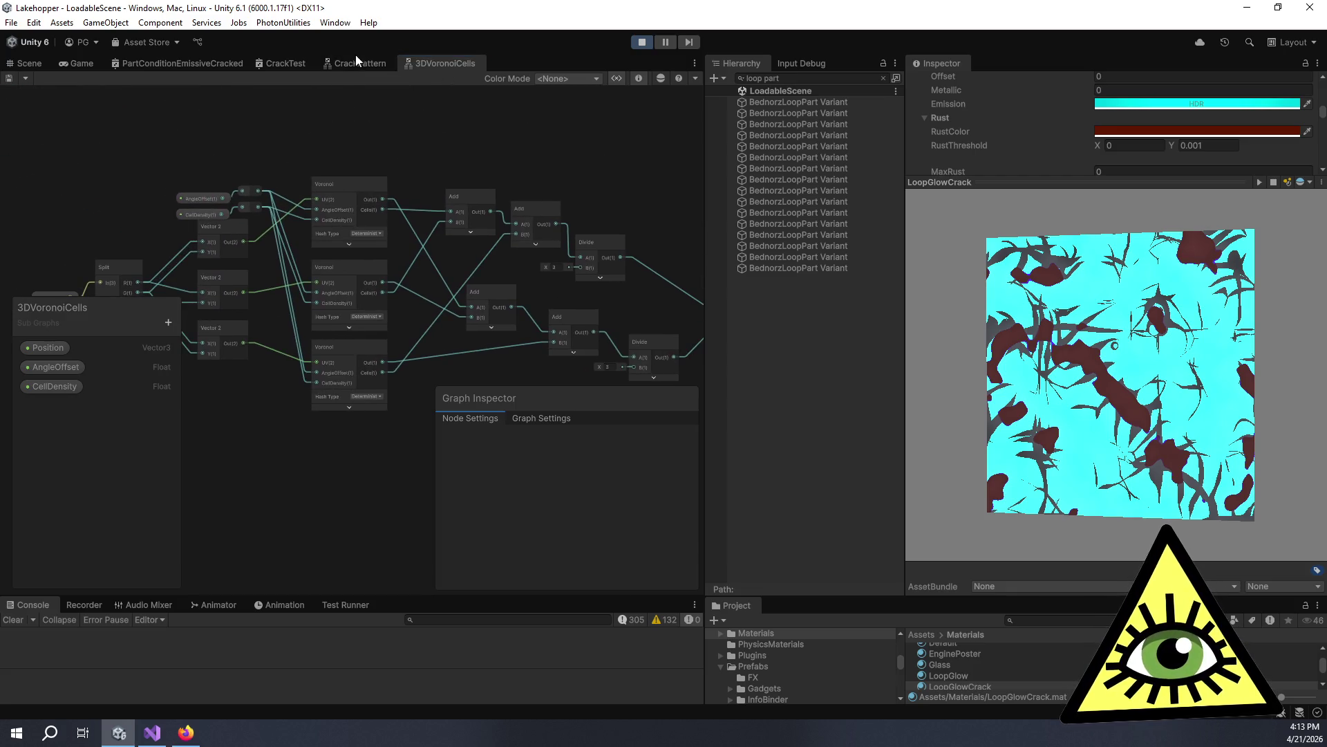
click(371, 65)
scroll(510, 167, up, 3)
scroll(605, 231, down, 3)
scroll(533, 180, up, 2)
scroll(533, 180, up, 5)
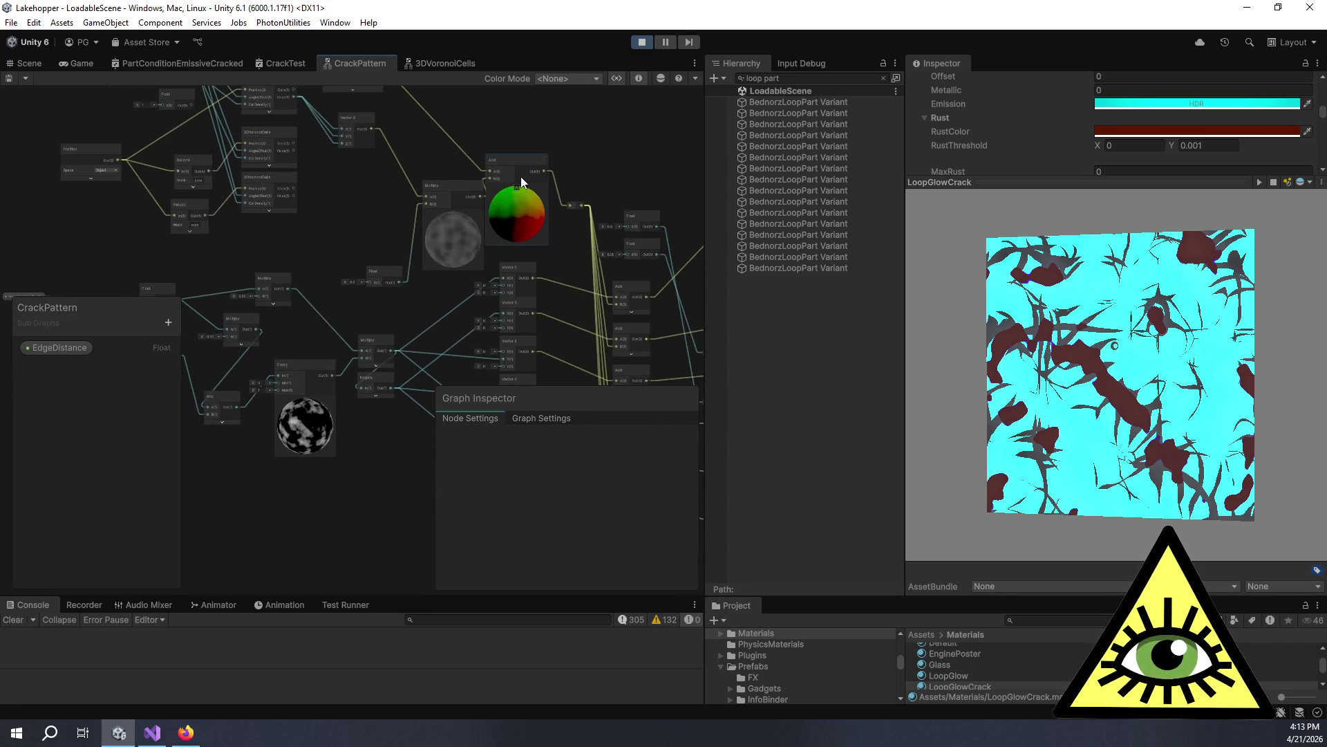
mouse_move(538, 244)
mouse_down()
mouse_move(491, 235)
mouse_move(512, 229)
mouse_up()
Delete the upper-left Voronoi, Position and Swizzle nodes.
drag(330, 211, 400, 245)
mouse_move(228, 129)
mouse_down()
mouse_move(504, 322)
mouse_move(474, 319)
mouse_up()
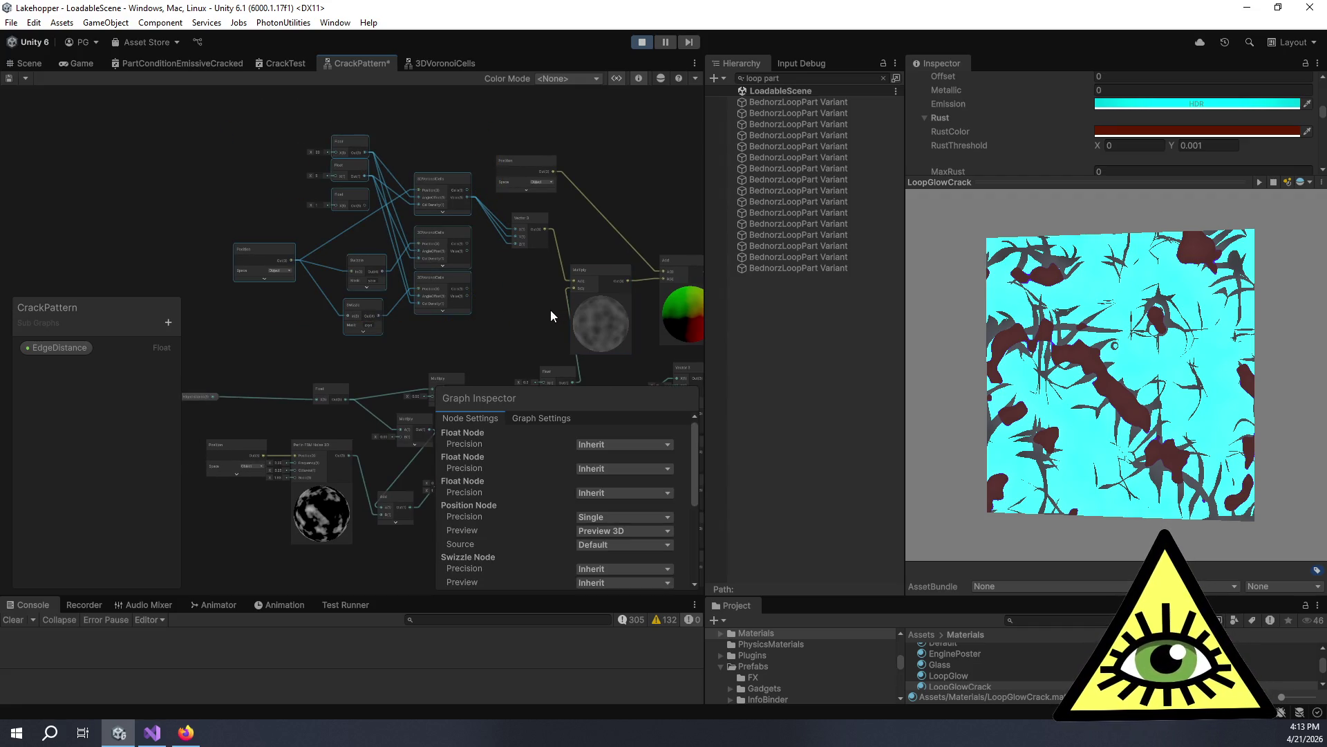
key(Delete)
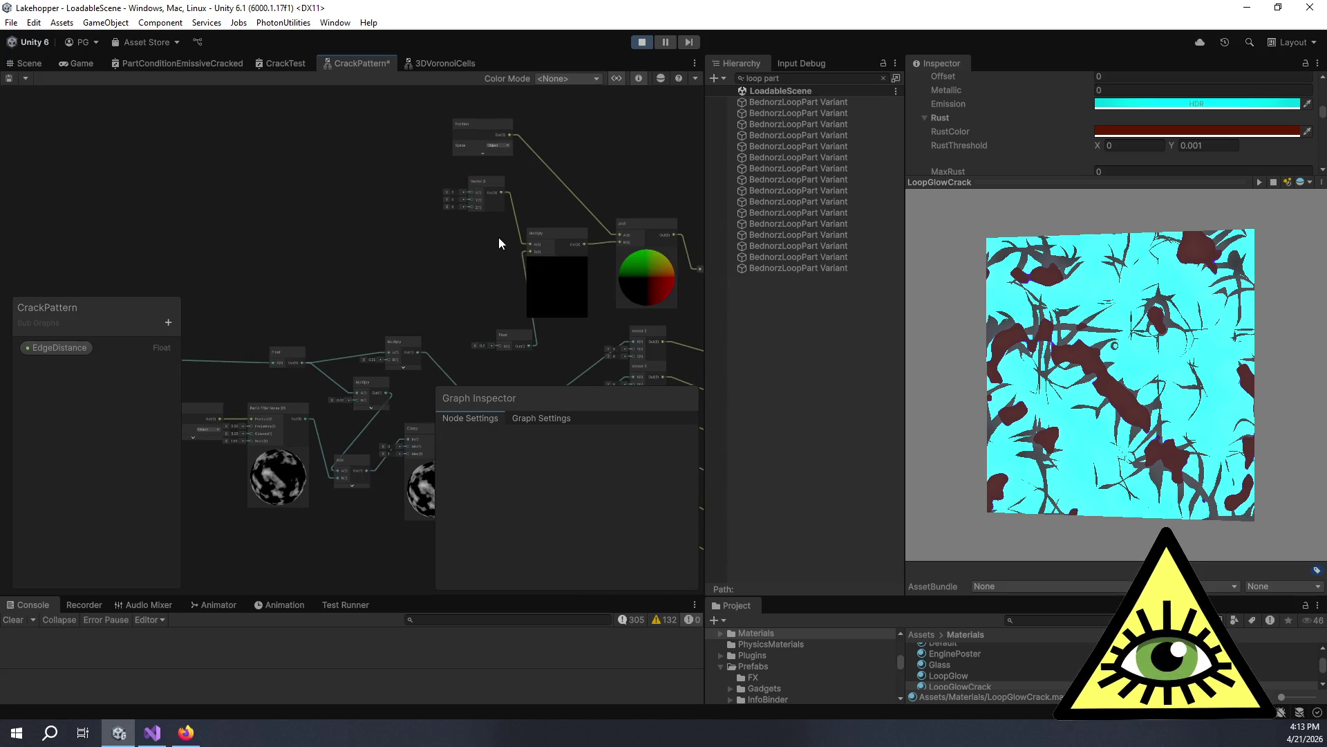
Move Vector 3 down with the Float under it, and select Multiply, Vector 3 and Float.
scroll(498, 242, up, 3)
drag(491, 242, 436, 164)
mouse_move(422, 93)
mouse_down()
mouse_move(475, 177)
mouse_move(421, 199)
mouse_up()
drag(468, 339, 395, 280)
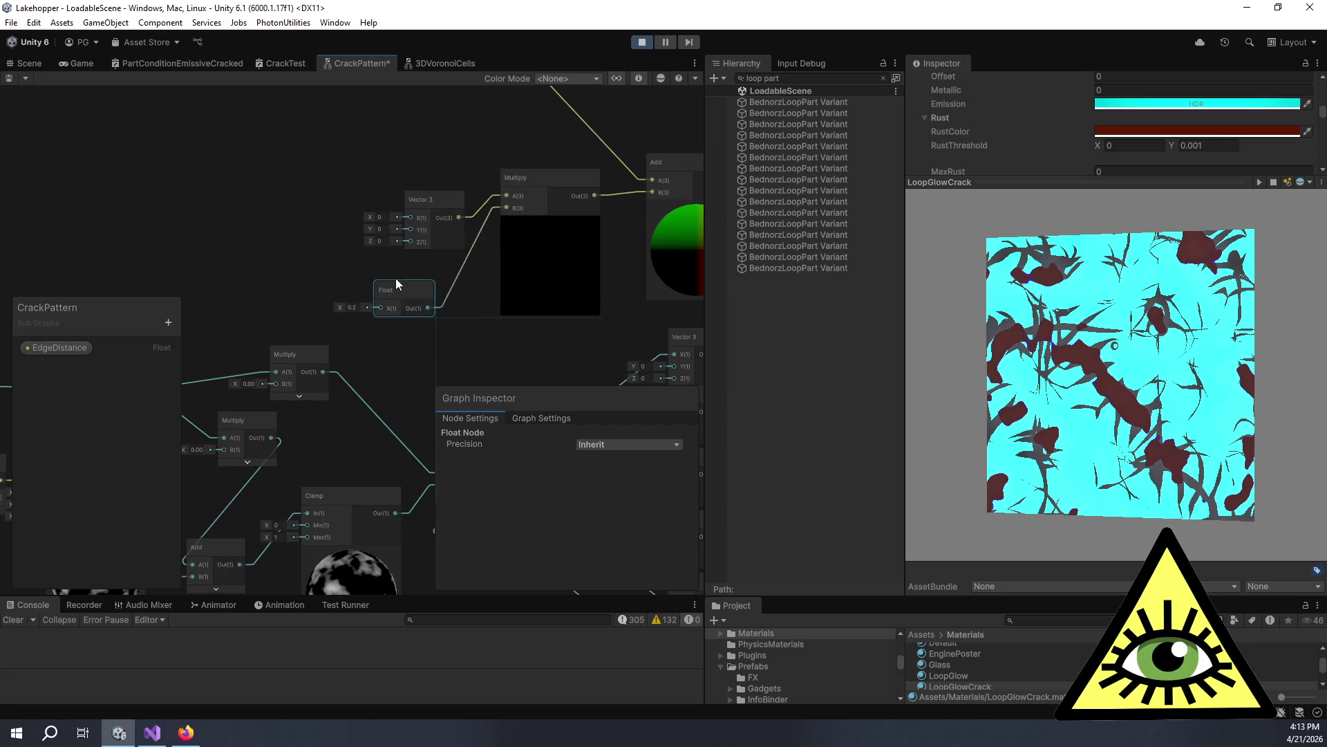
drag(375, 150, 558, 328)
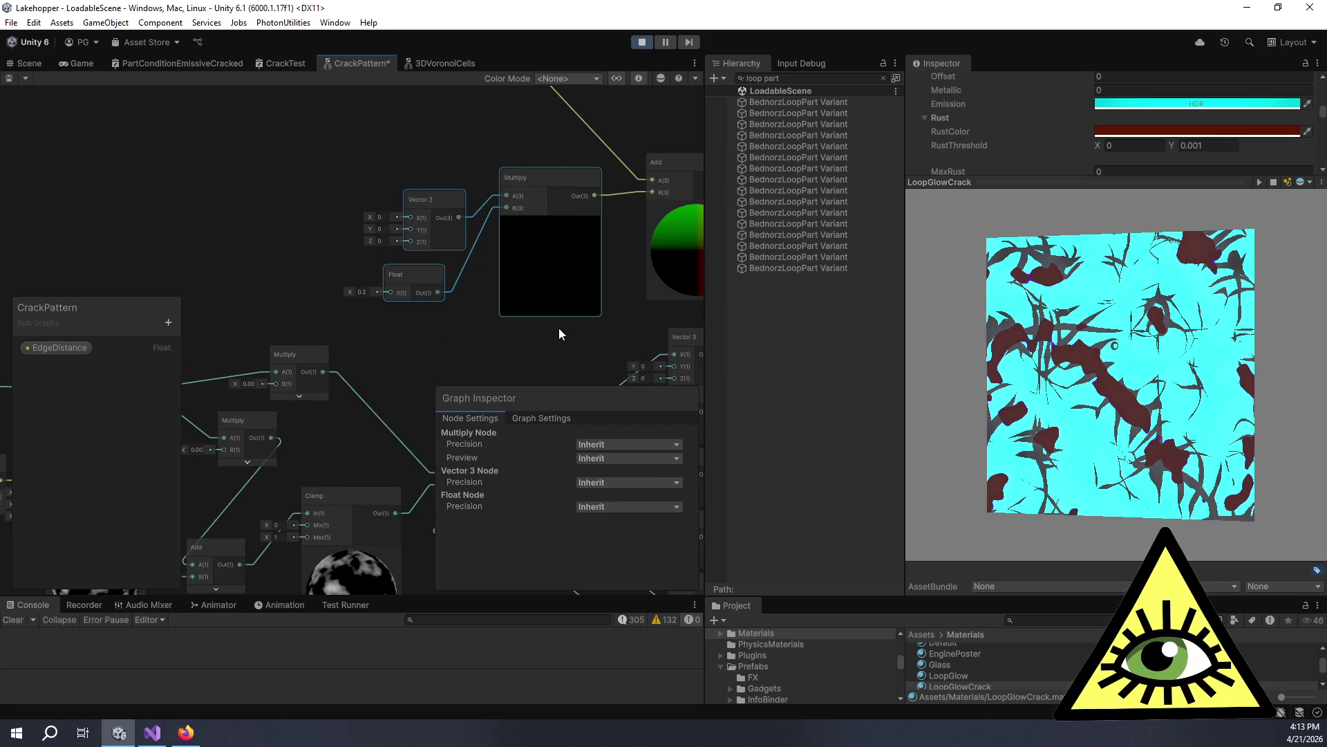
Delete Multiply, Vector 3 and Float, then add a Position node set to Object space, preview collapsed.
key(Delete)
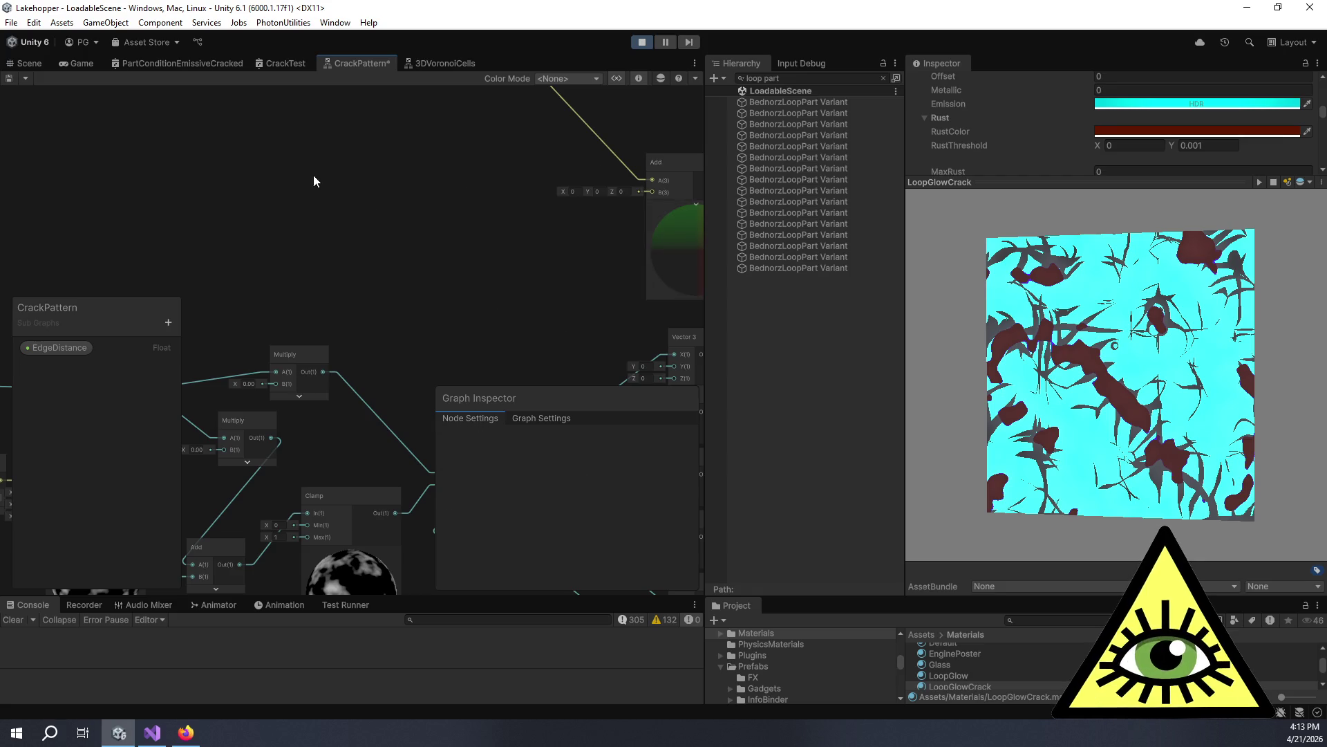
scroll(505, 201, down, 5)
key(space)
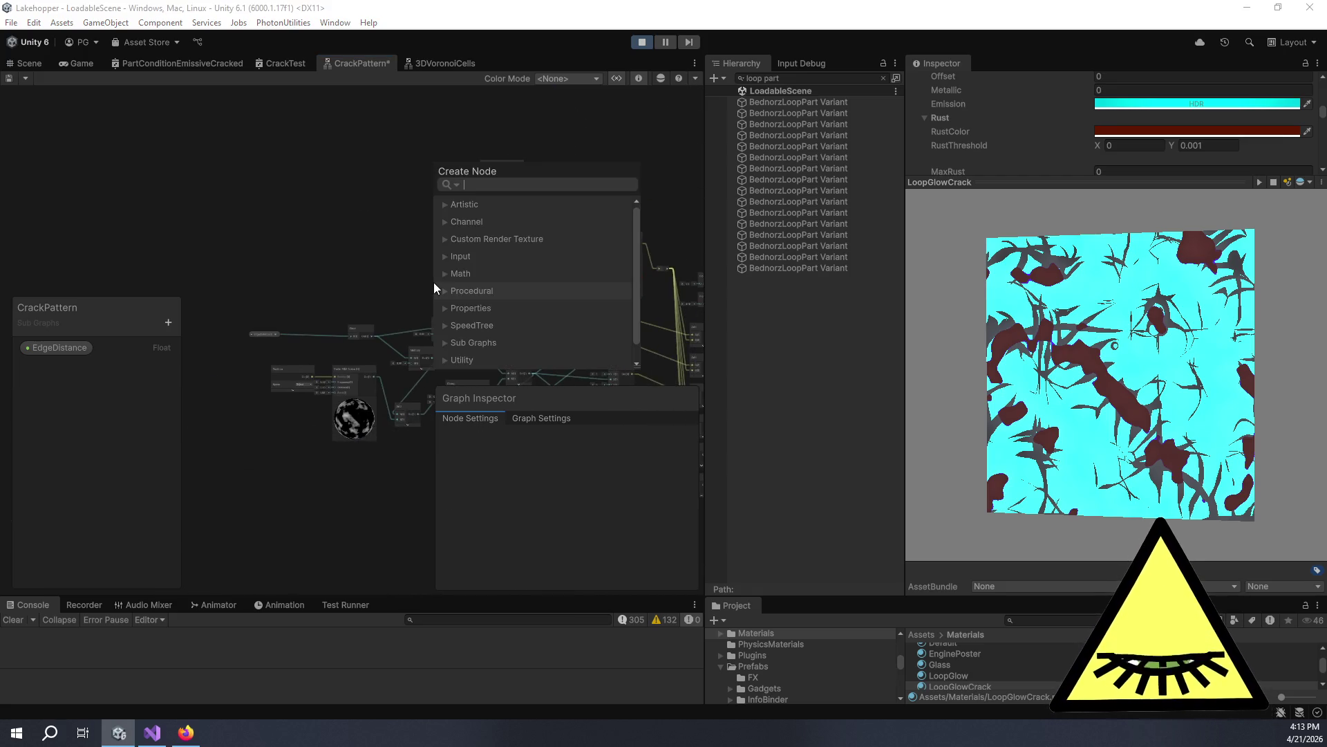
text(multiply)
key(Return)
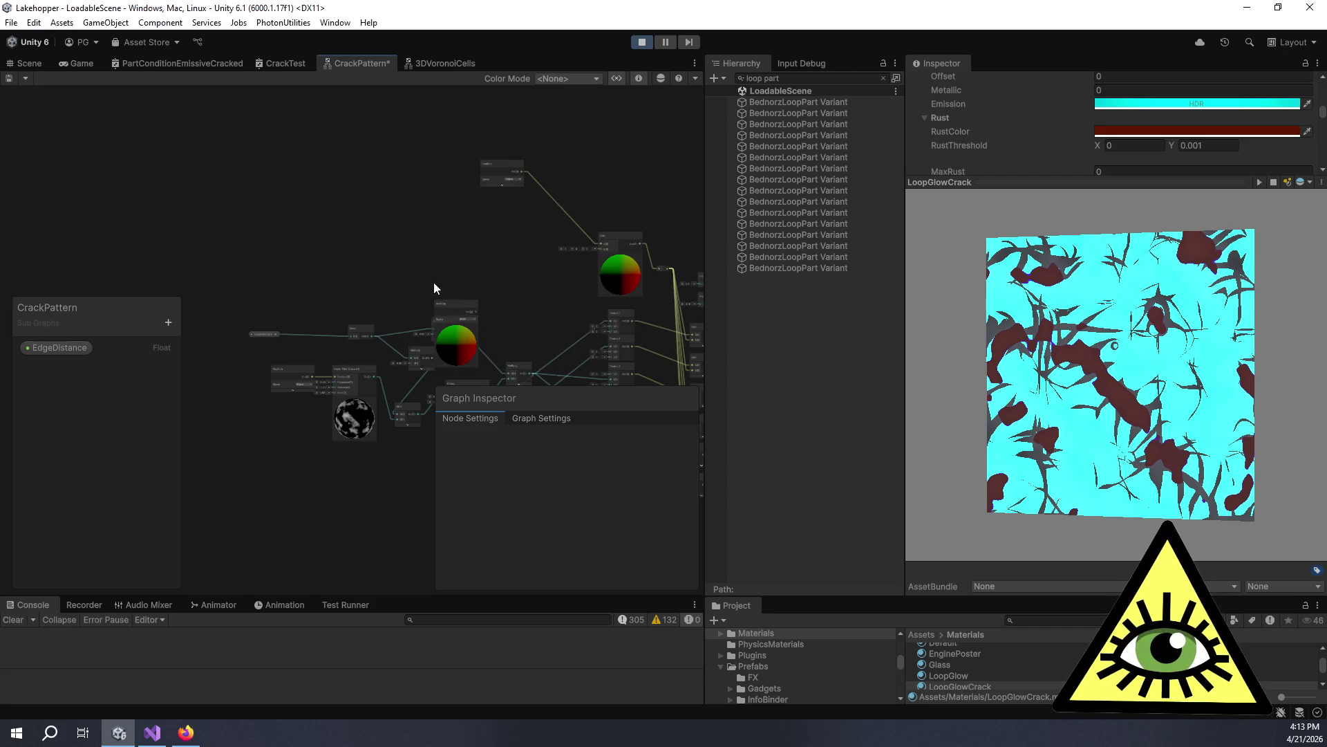
drag(453, 307, 300, 228)
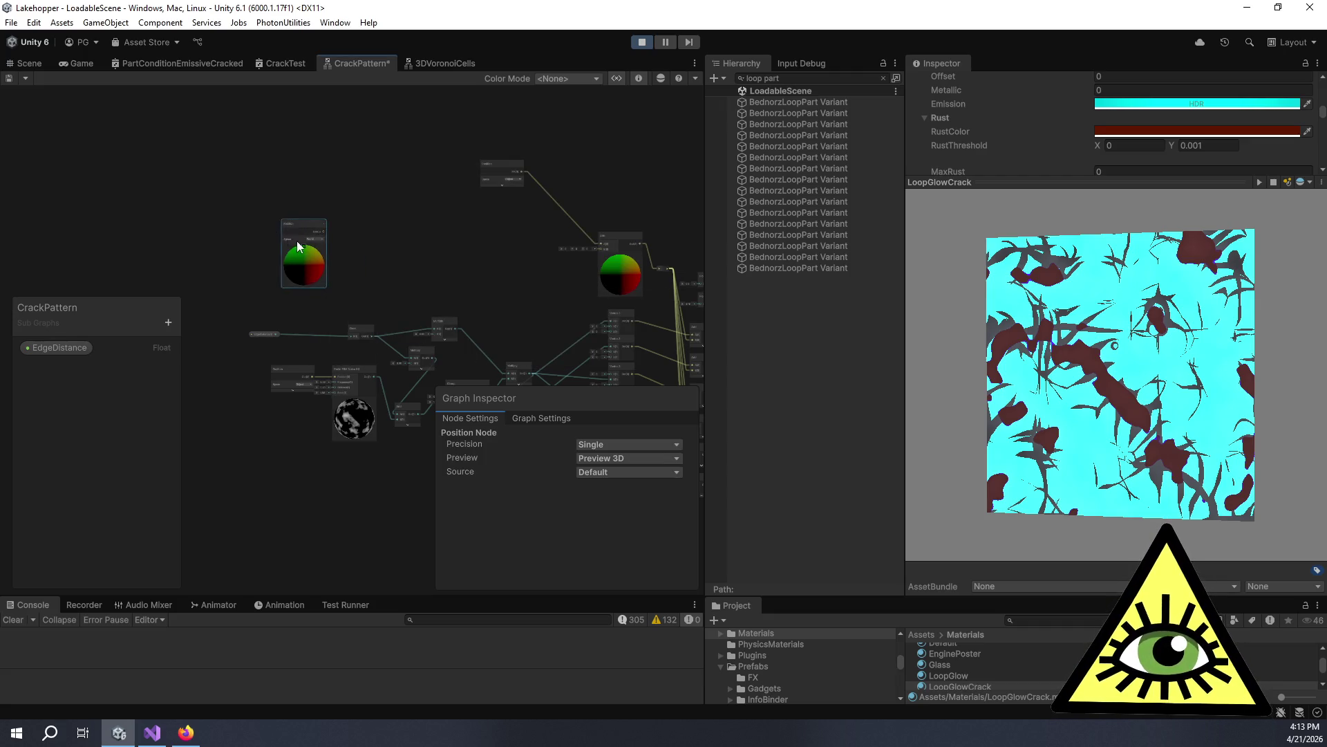
scroll(328, 247, up, 3)
click(333, 236)
click(354, 247)
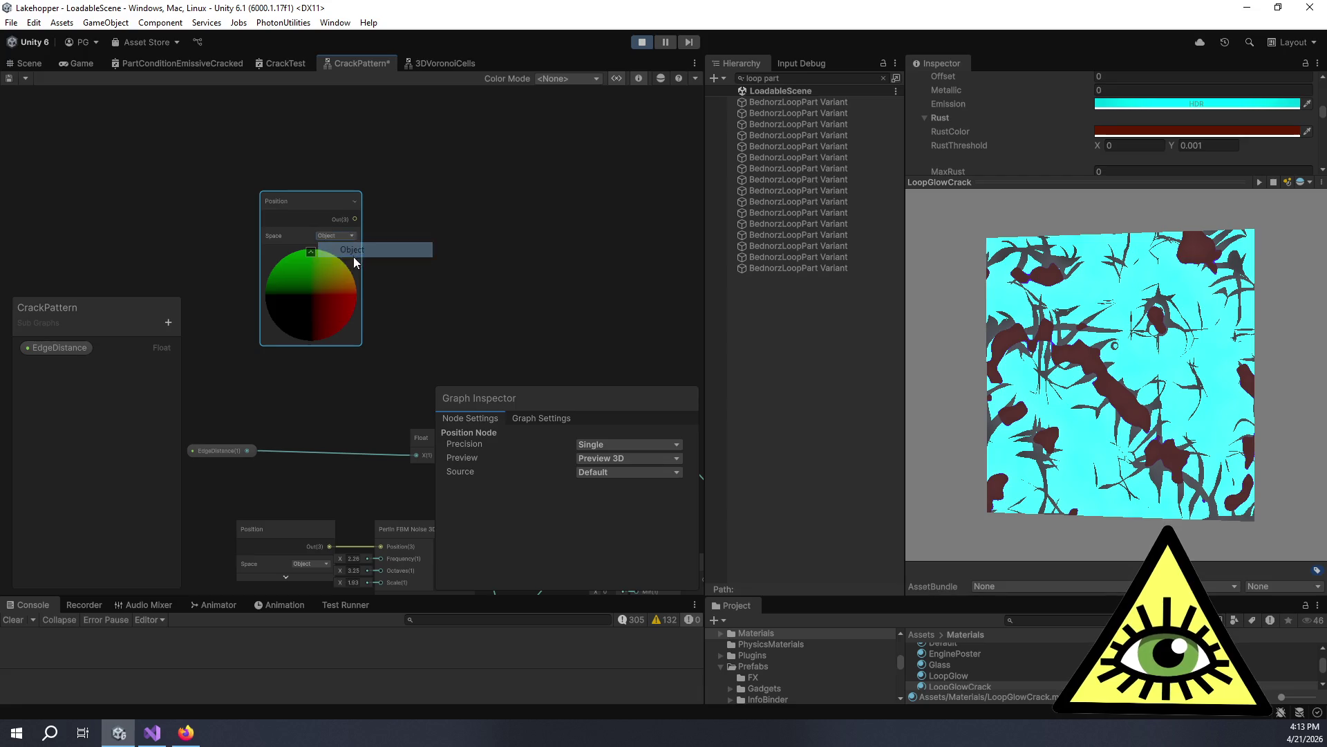
click(311, 252)
Add a Split node and connect the Position output into its input.
key(space)
text(spl)
key(Return)
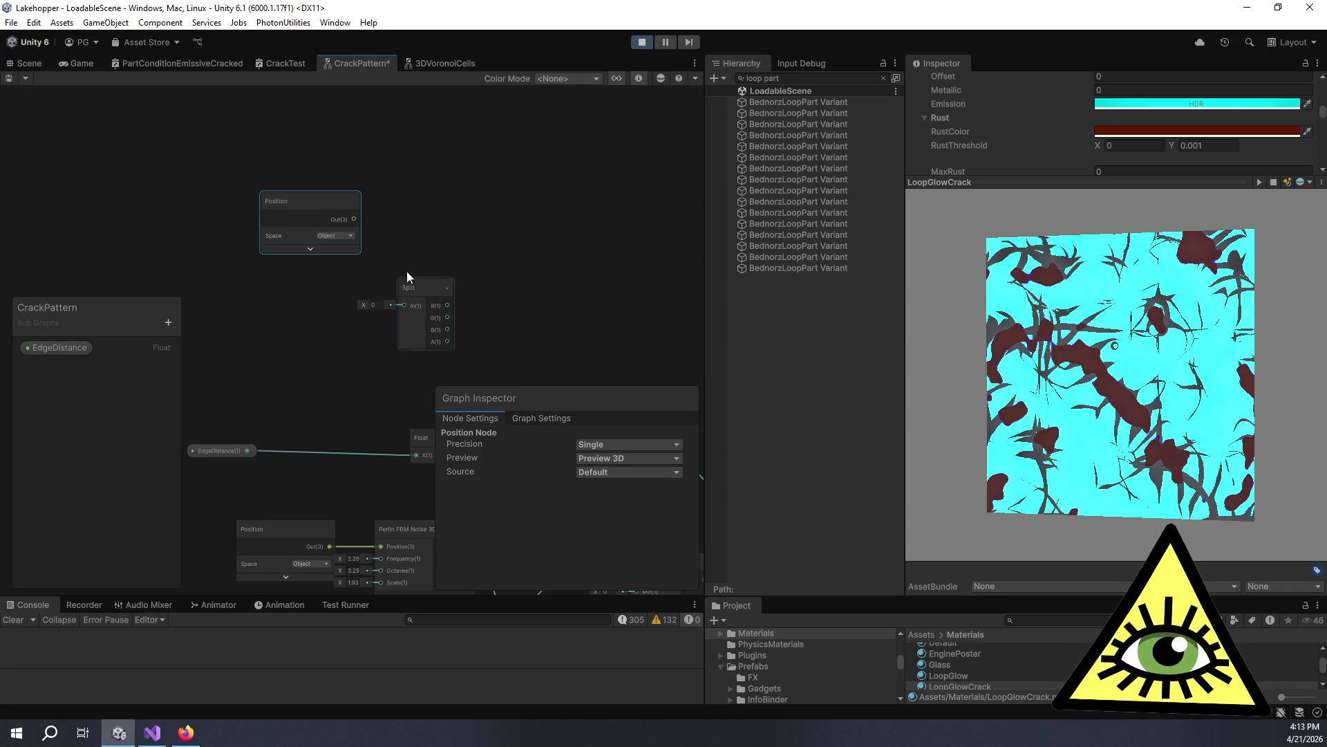
mouse_move(359, 222)
mouse_down()
mouse_move(414, 318)
mouse_move(454, 184)
mouse_move(349, 227)
mouse_up()
mouse_move(154, 184)
mouse_down()
mouse_move(201, 208)
mouse_move(375, 226)
mouse_move(305, 228)
mouse_up()
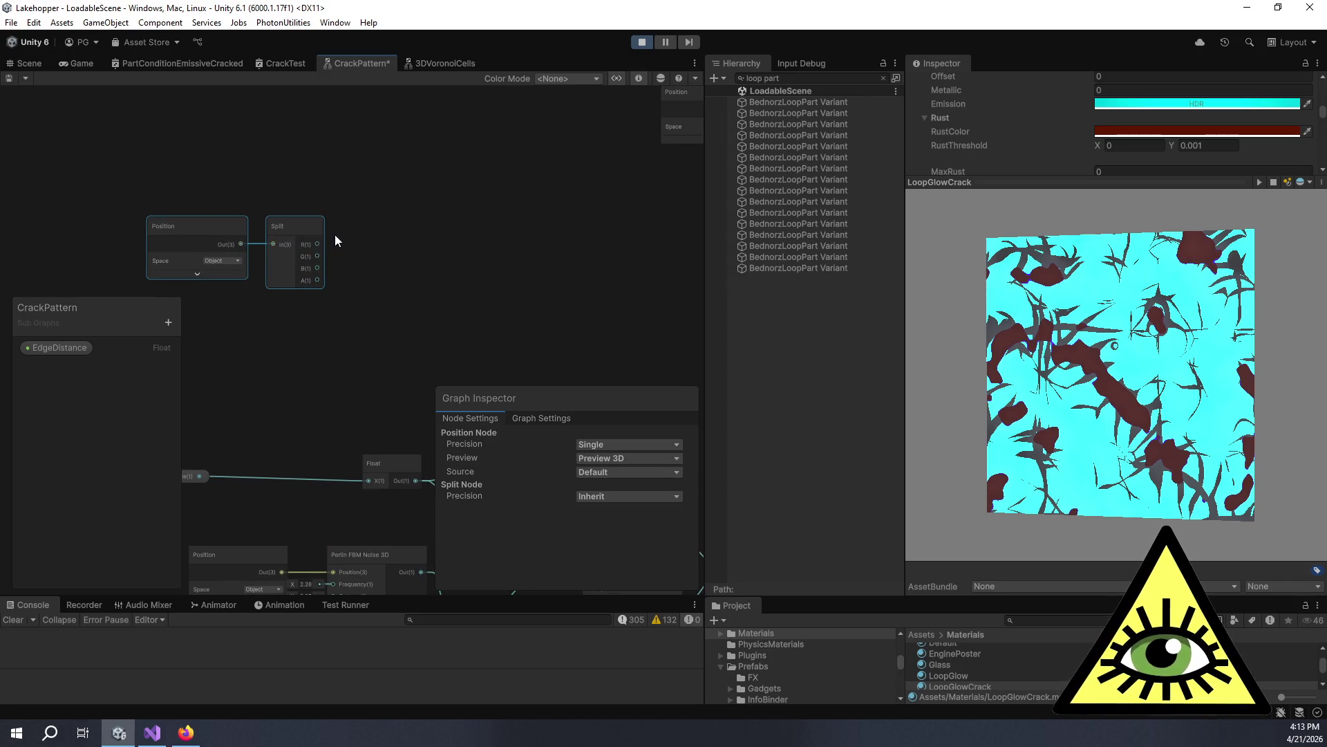
drag(345, 235, 328, 220)
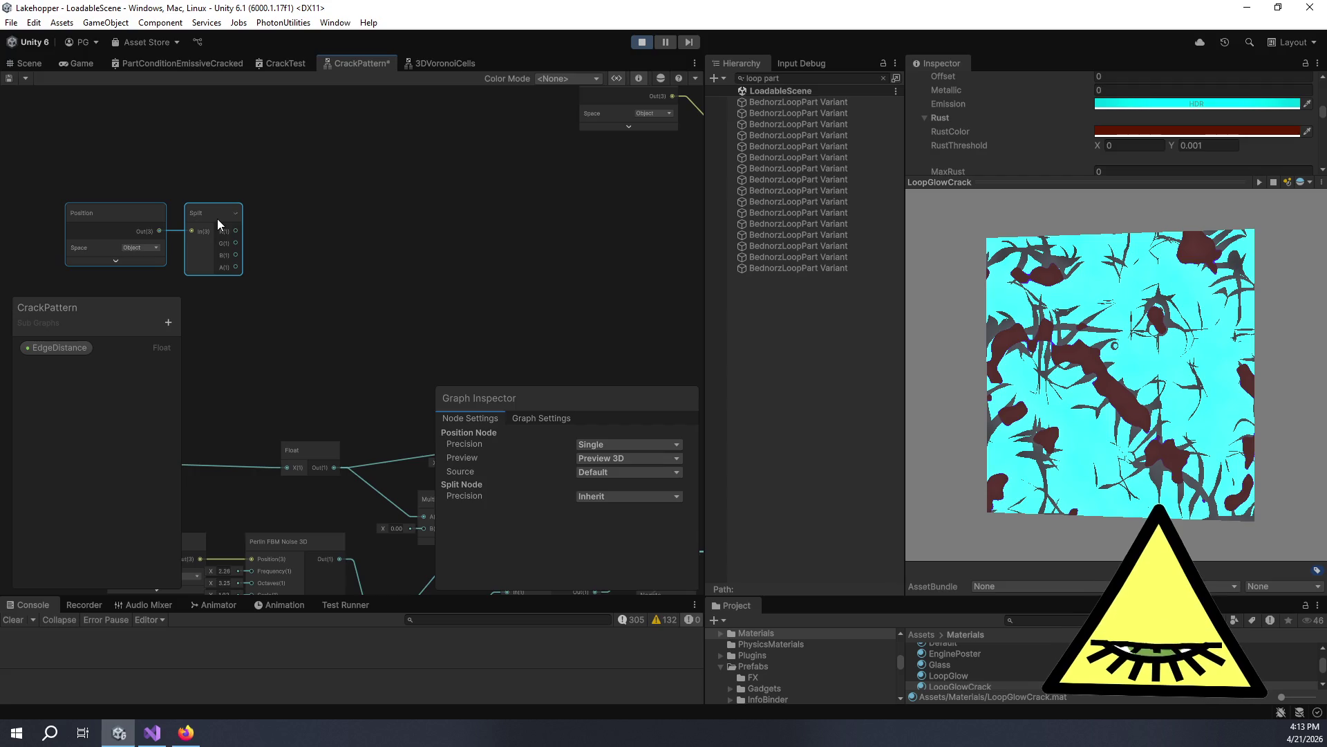
Add a Float node and place it just above the Split node.
key(space)
text(float)
key(Return)
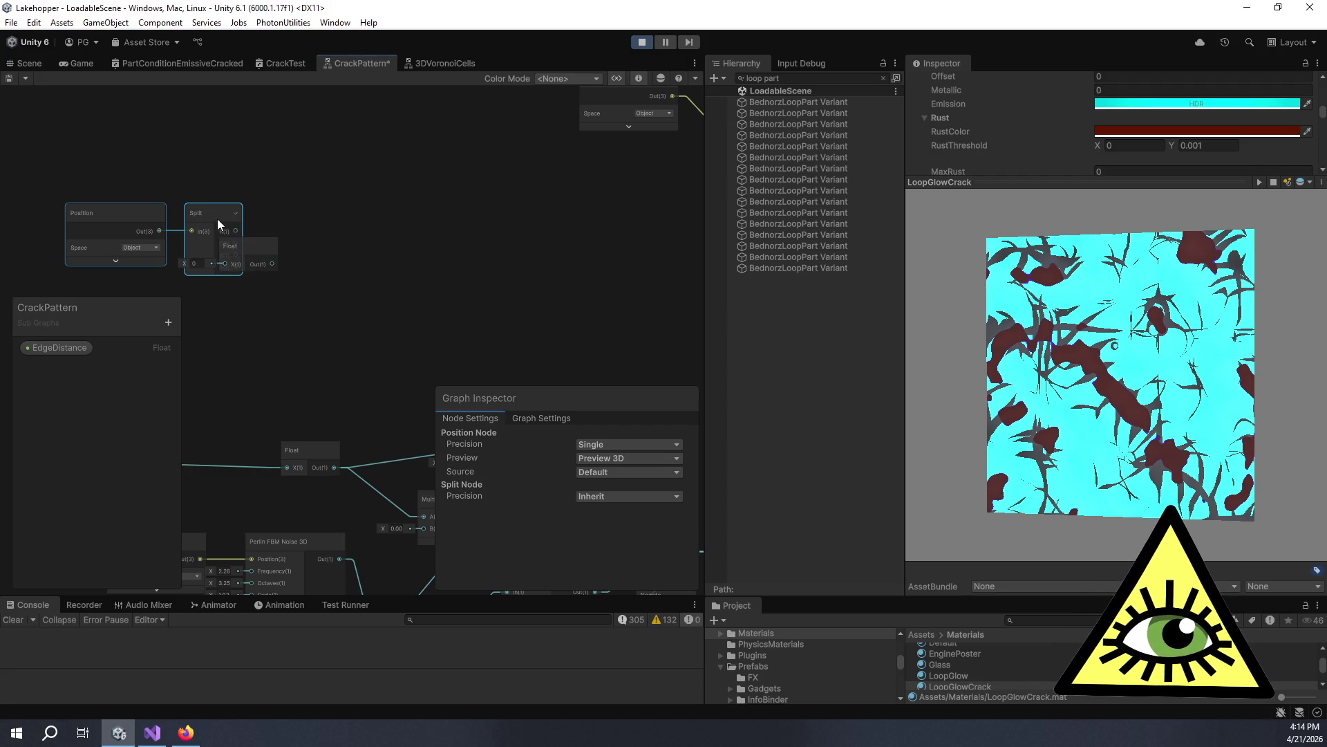
mouse_move(247, 254)
mouse_down()
mouse_move(241, 155)
mouse_move(213, 166)
mouse_move(214, 210)
mouse_up()
mouse_move(369, 245)
mouse_down()
mouse_move(476, 177)
mouse_move(429, 234)
mouse_up()
drag(293, 196, 270, 167)
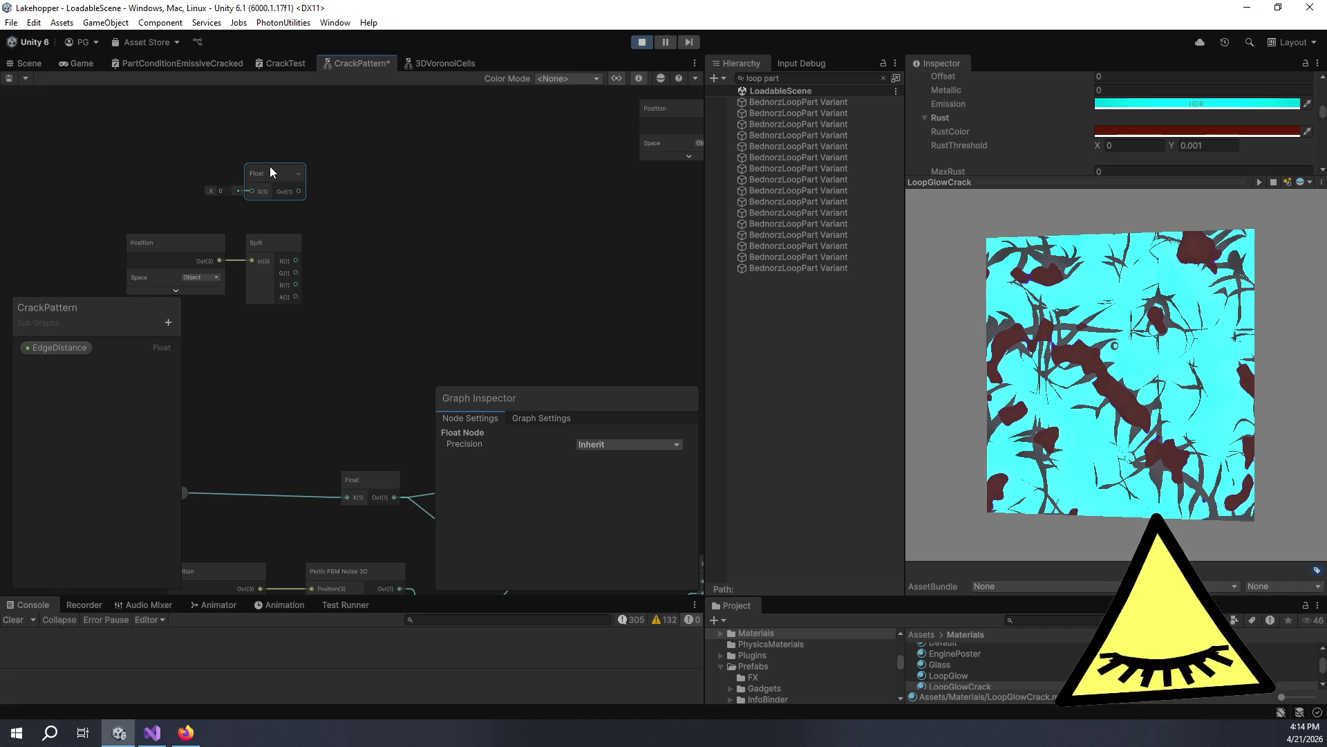
drag(441, 190, 458, 185)
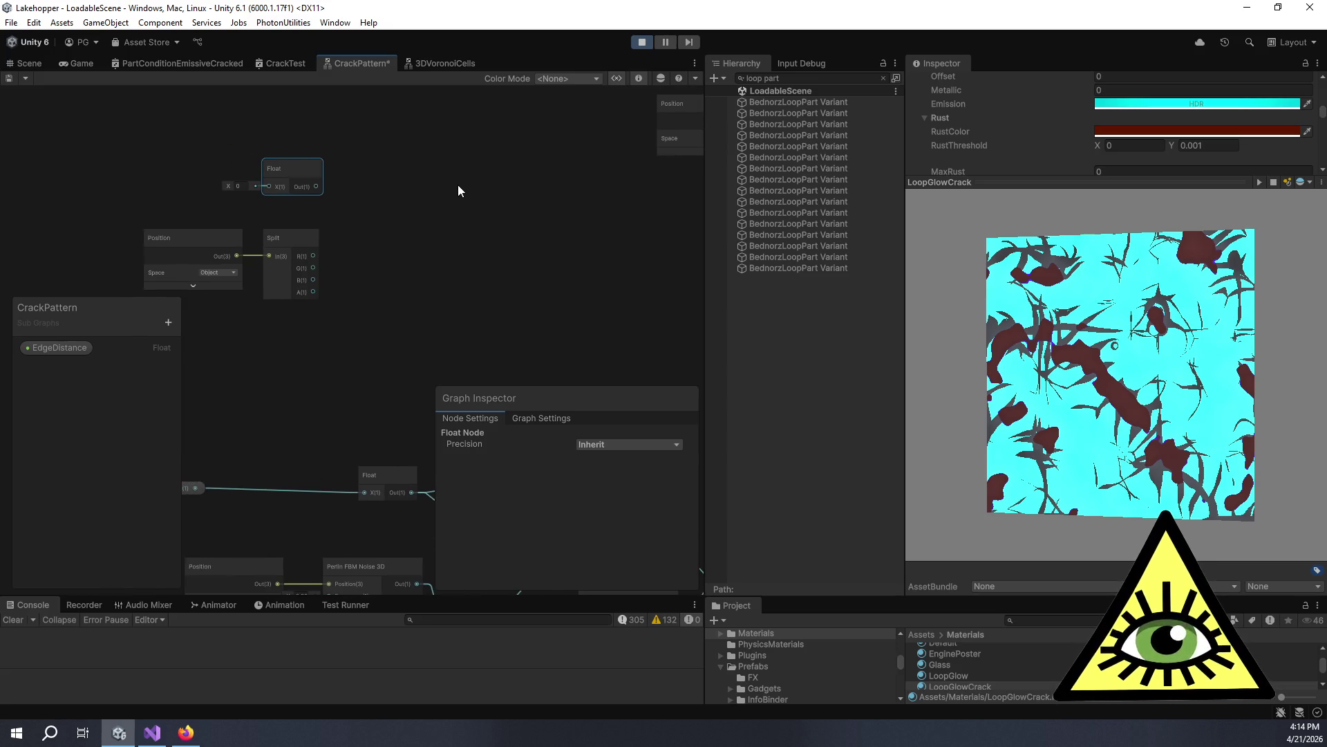
key(space)
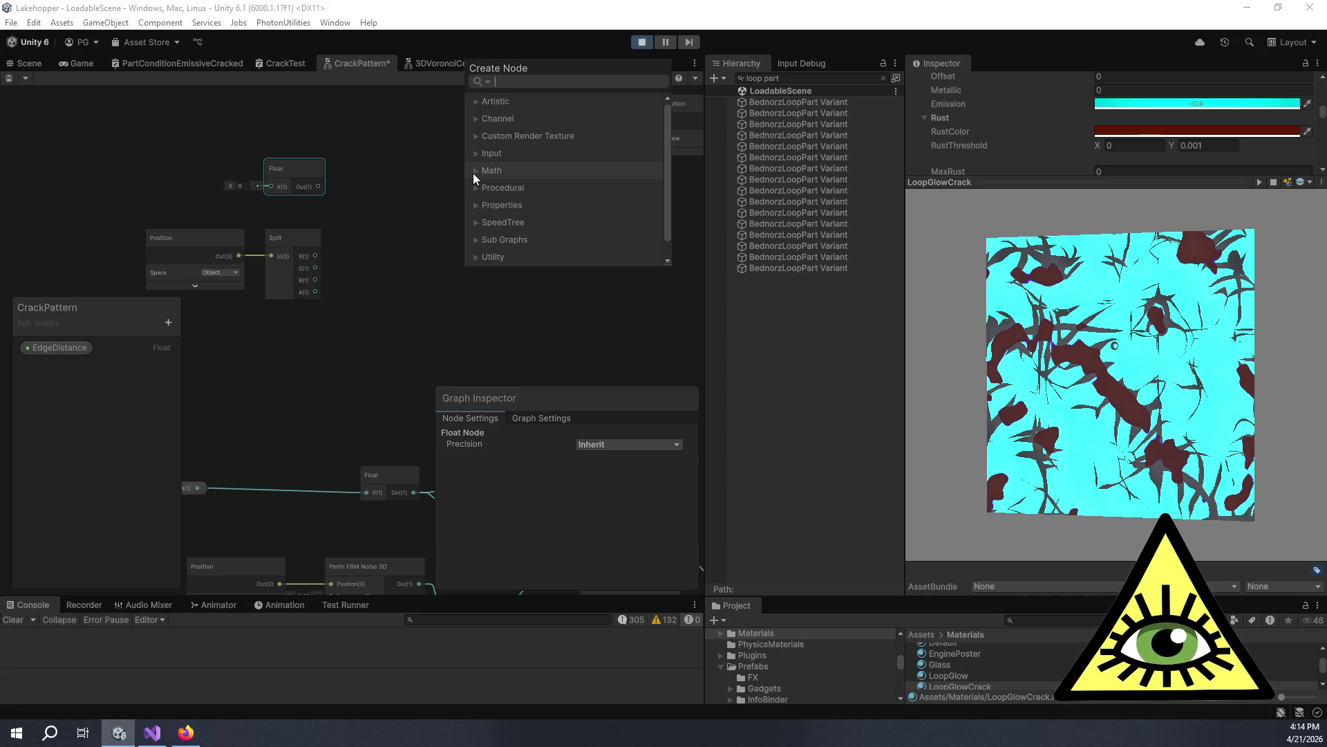
Add a Simple Noise node beside Split, then delete it again.
text(noise)
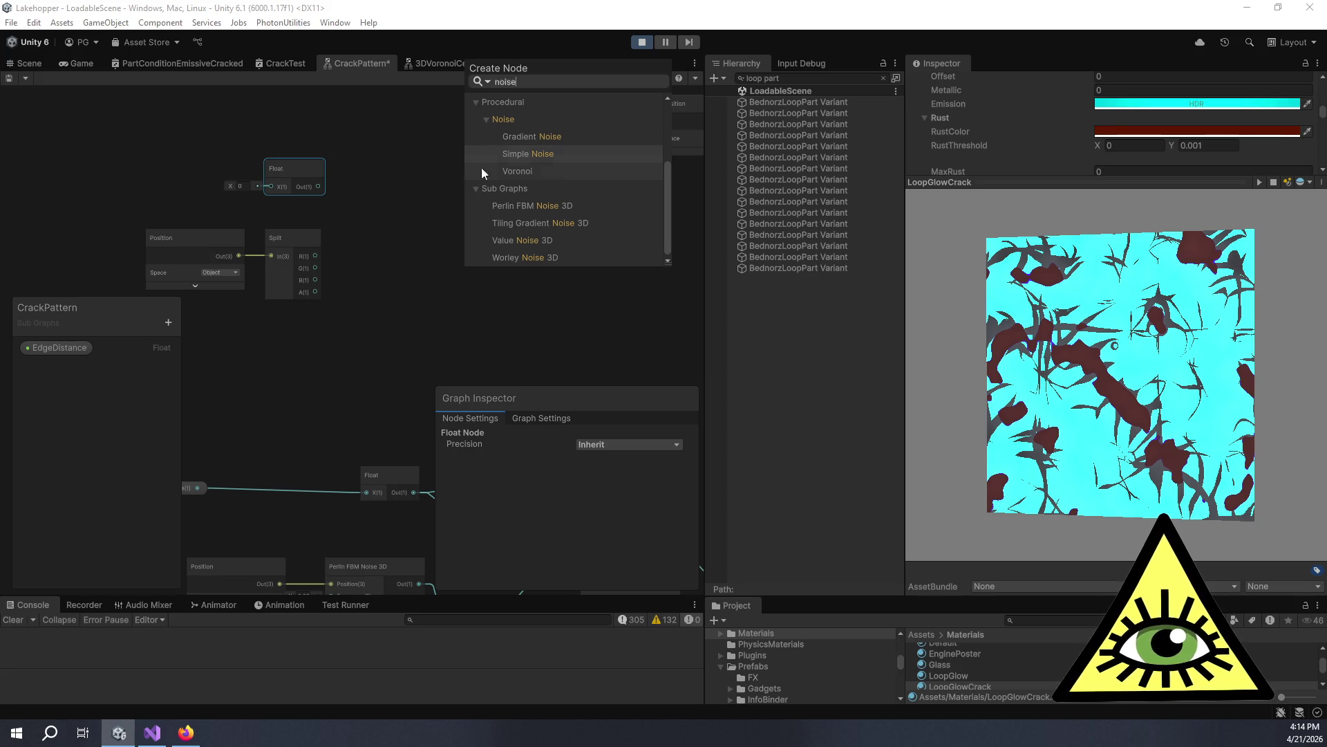
click(579, 154)
drag(533, 200, 493, 197)
scroll(420, 231, up, 5)
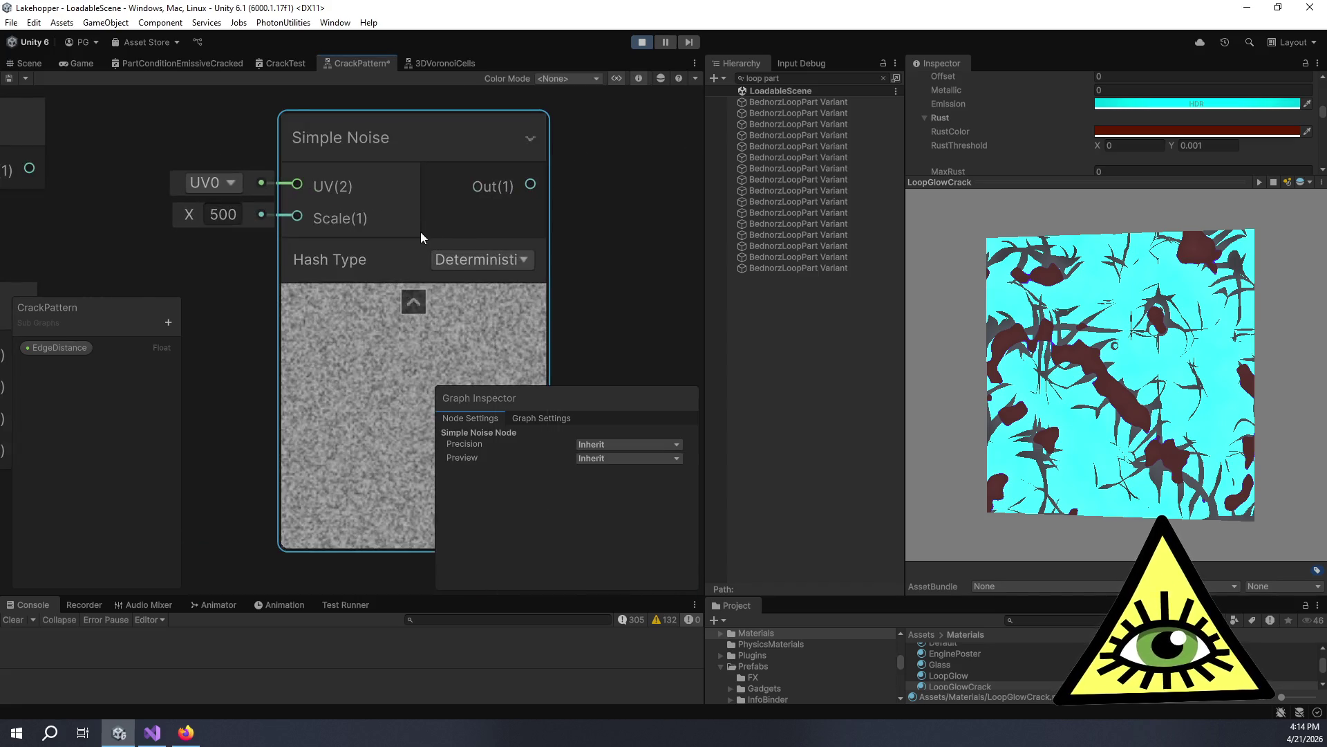
scroll(420, 230, down, 2)
mouse_move(433, 232)
mouse_down()
mouse_move(579, 164)
mouse_move(531, 189)
mouse_up()
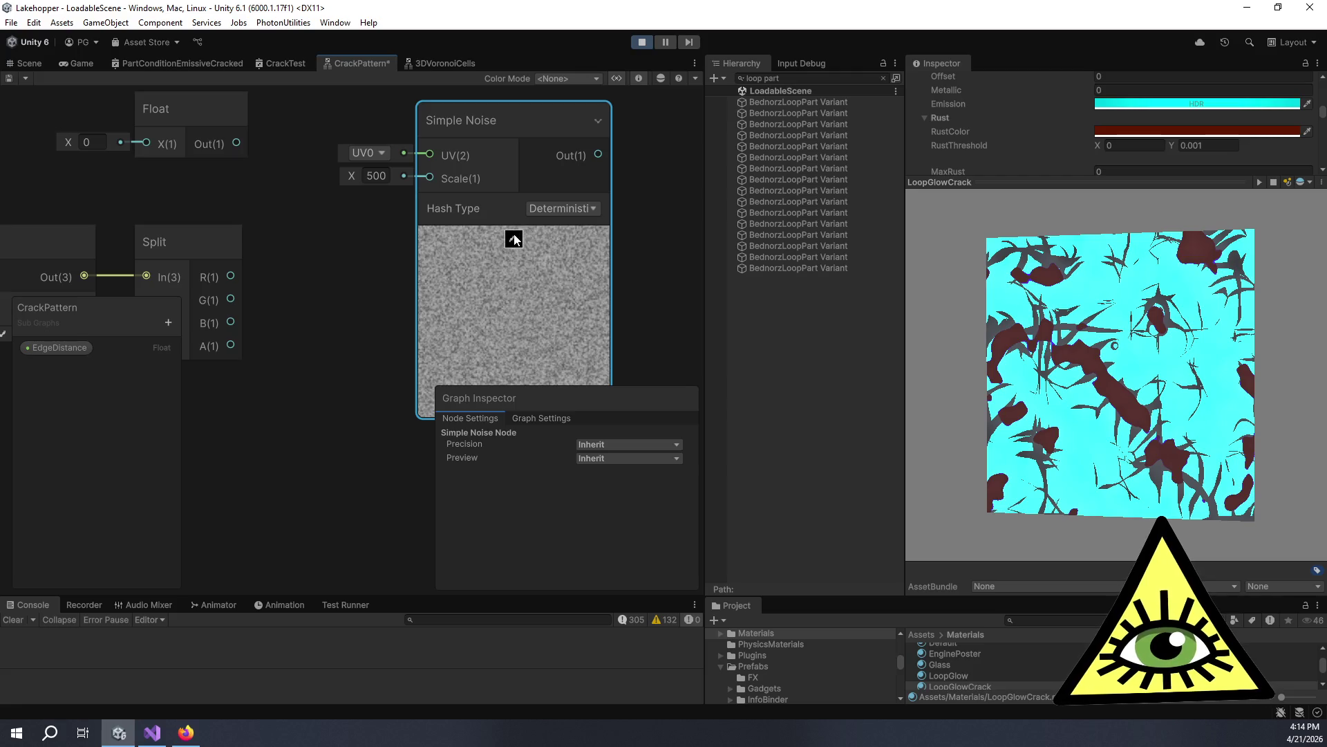
key(Delete)
key(space)
Add a Random Range node and place it near the Split node.
text(random)
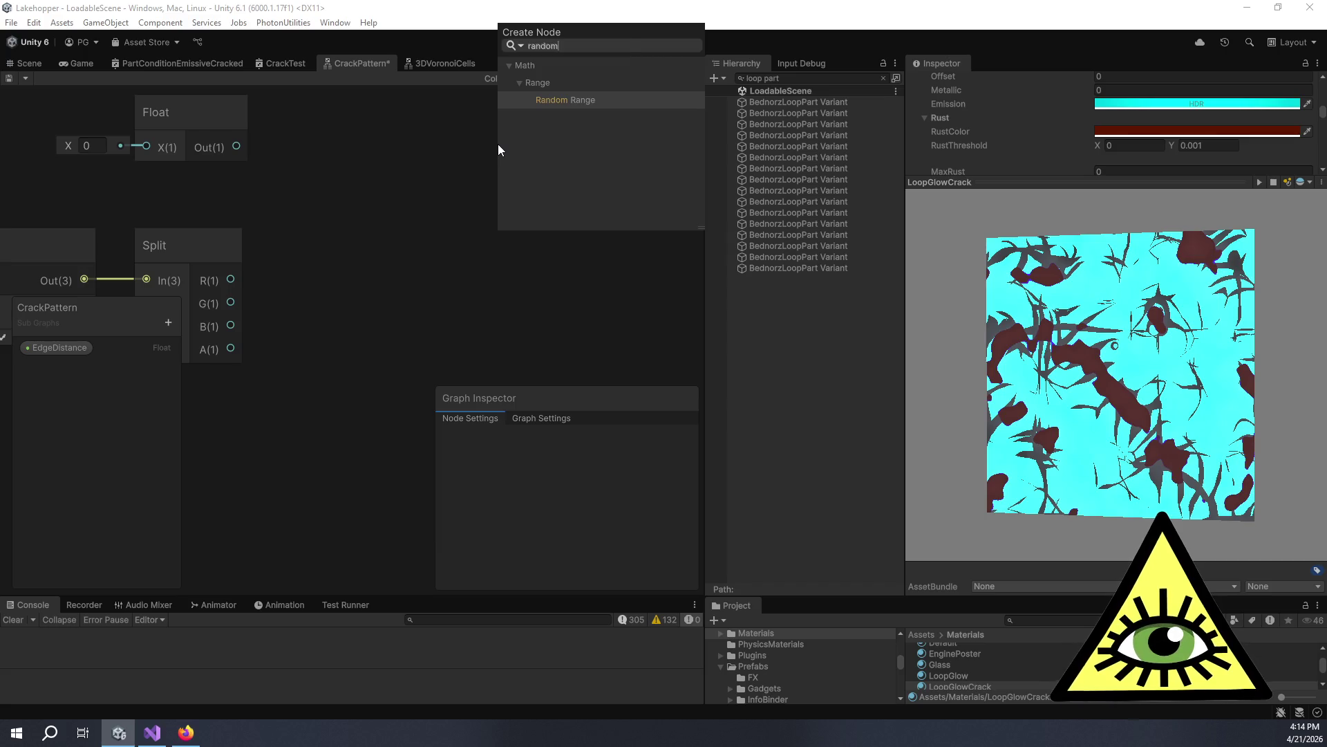
key(Return)
drag(565, 169, 469, 101)
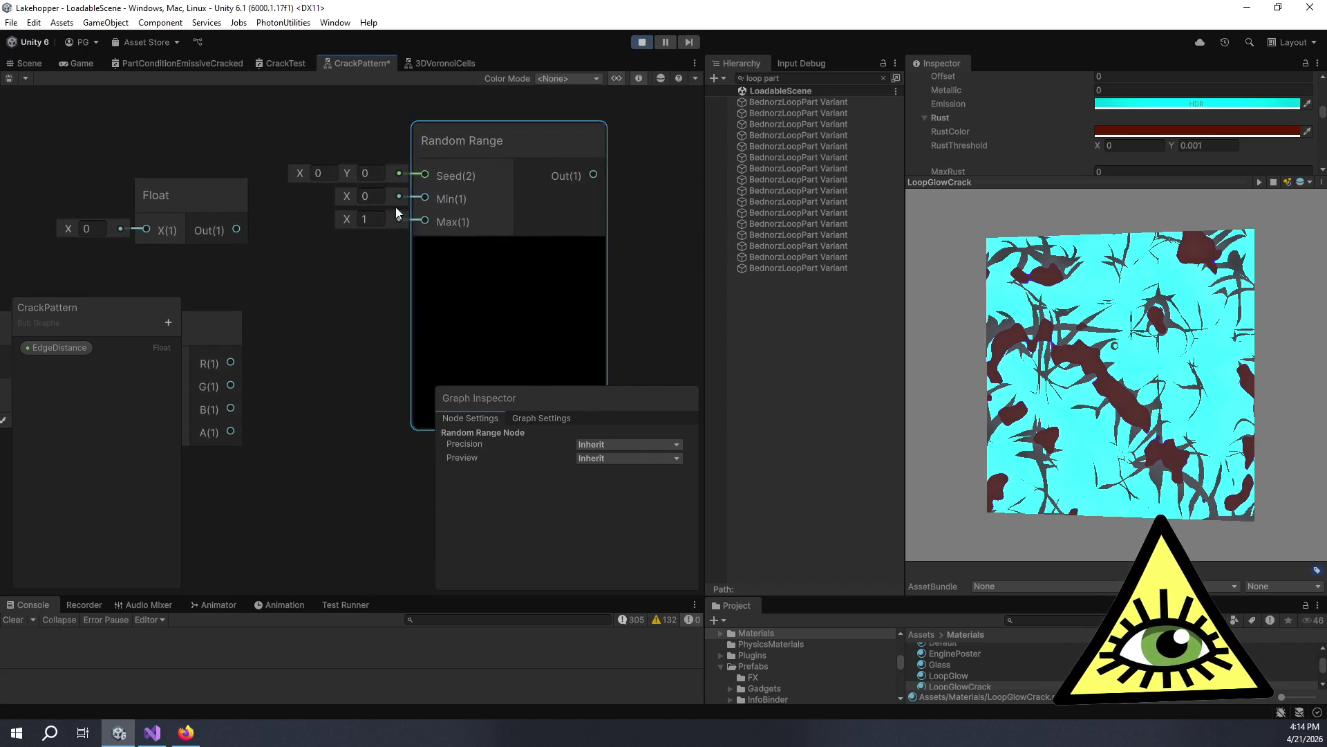
scroll(354, 239, down, 3)
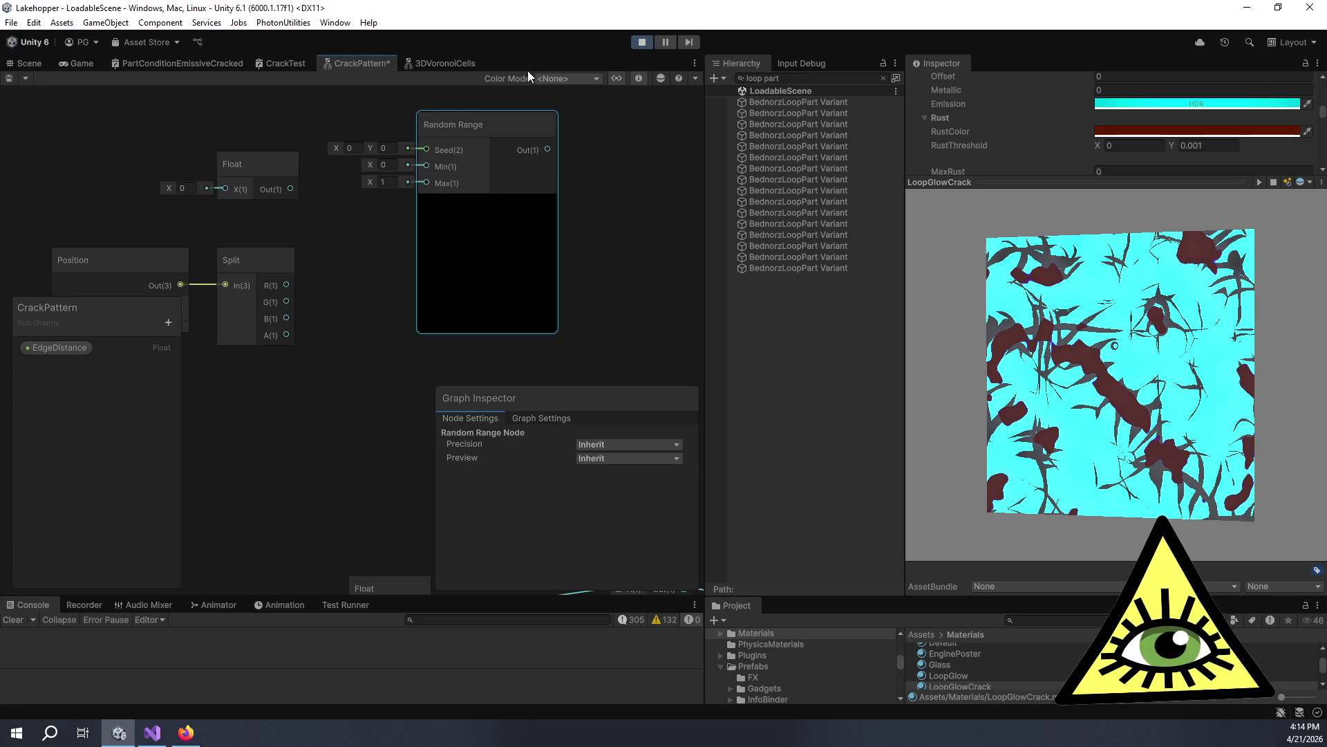
drag(477, 127, 472, 175)
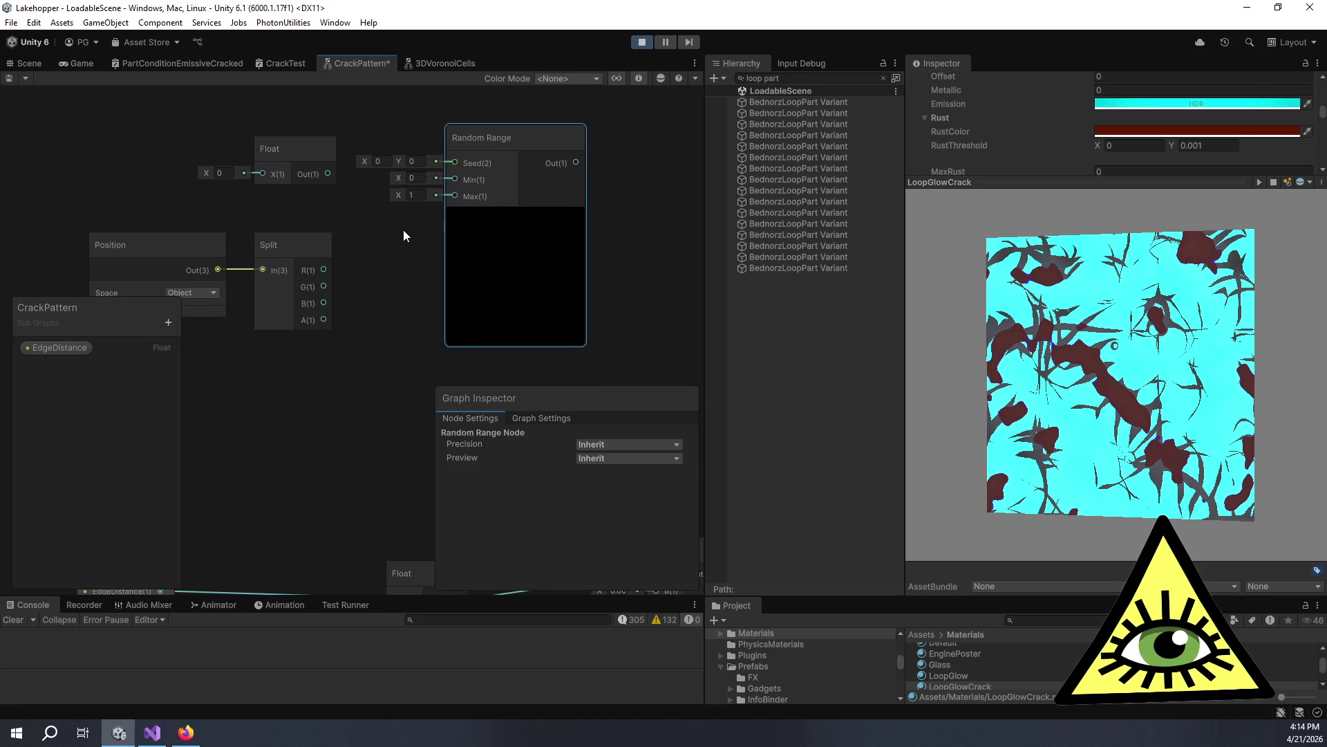
Connect Split's R output to Random Range Seed and collapse its preview beside Split.
drag(325, 271, 454, 161)
scroll(506, 152, up, 3)
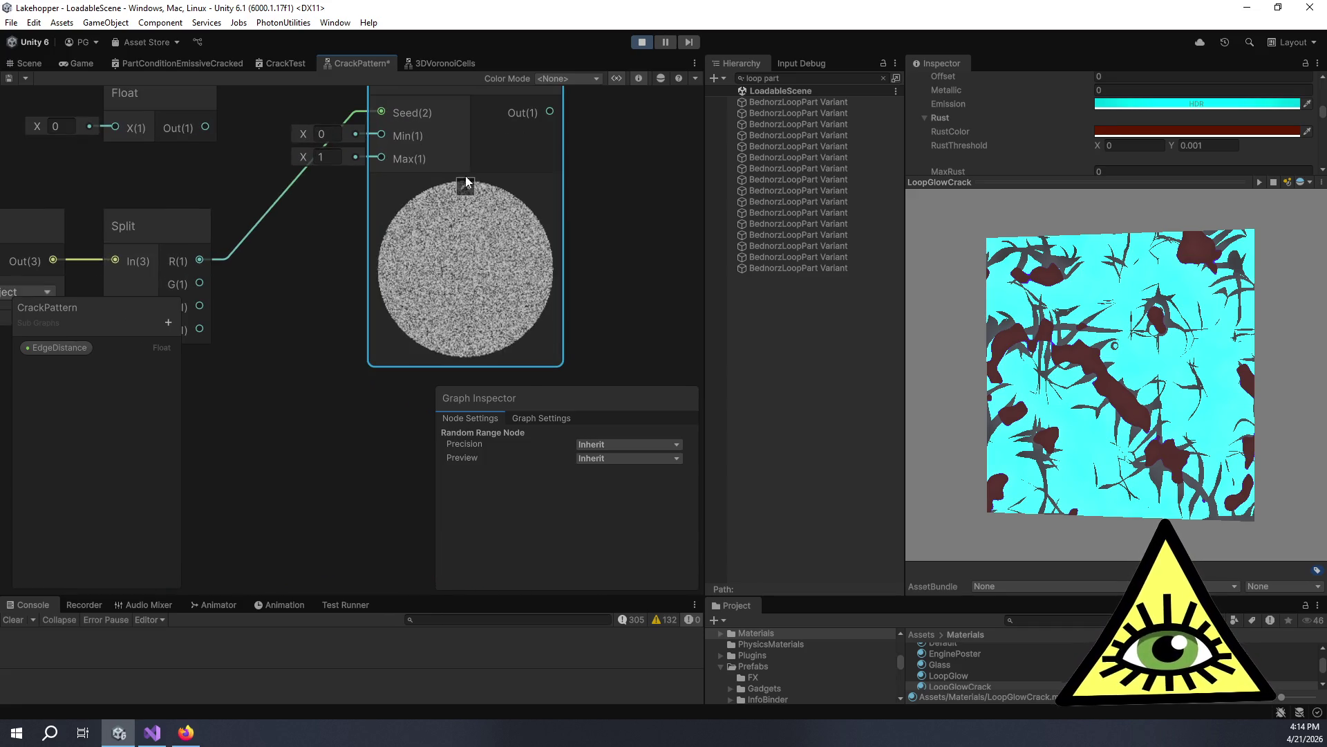
scroll(465, 177, down, 3)
click(475, 184)
click(455, 175)
mouse_move(456, 116)
mouse_down()
mouse_move(499, 153)
mouse_move(458, 139)
mouse_move(464, 174)
mouse_up()
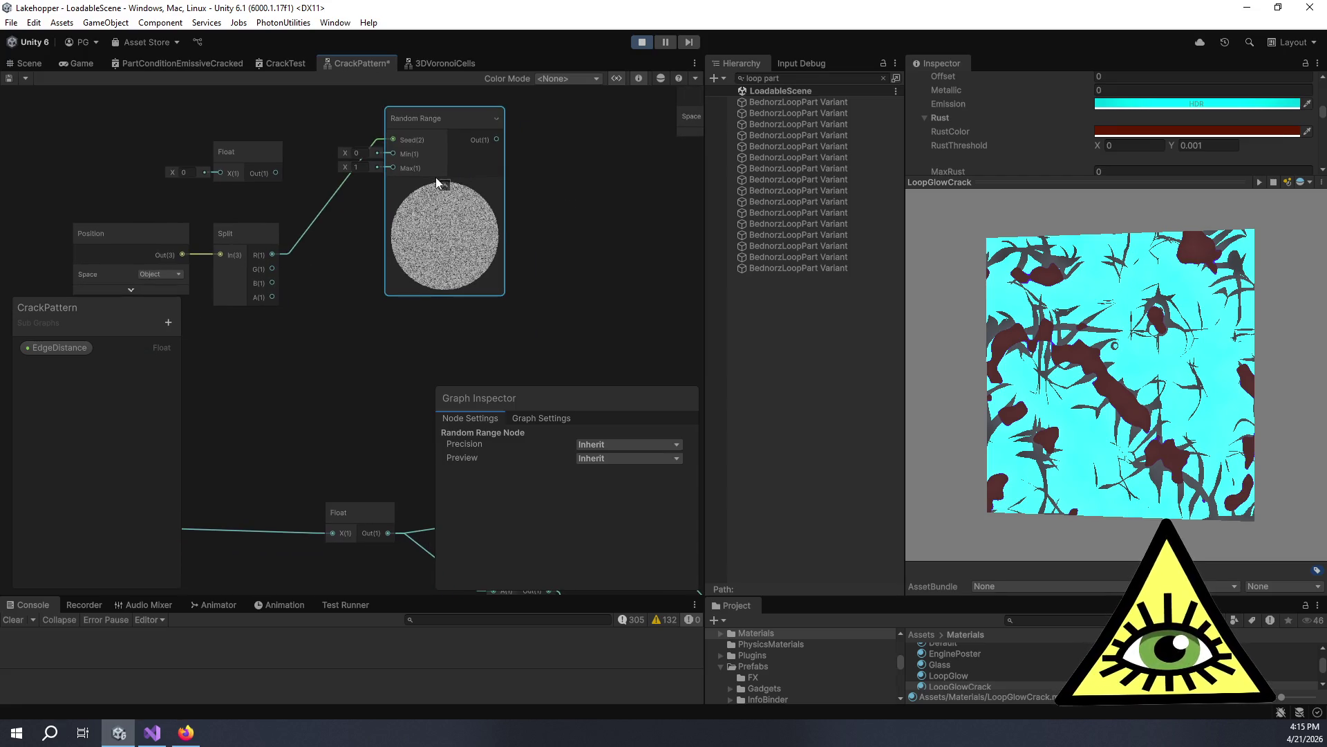
click(445, 184)
mouse_move(442, 120)
mouse_down()
mouse_move(454, 197)
mouse_move(452, 185)
mouse_up()
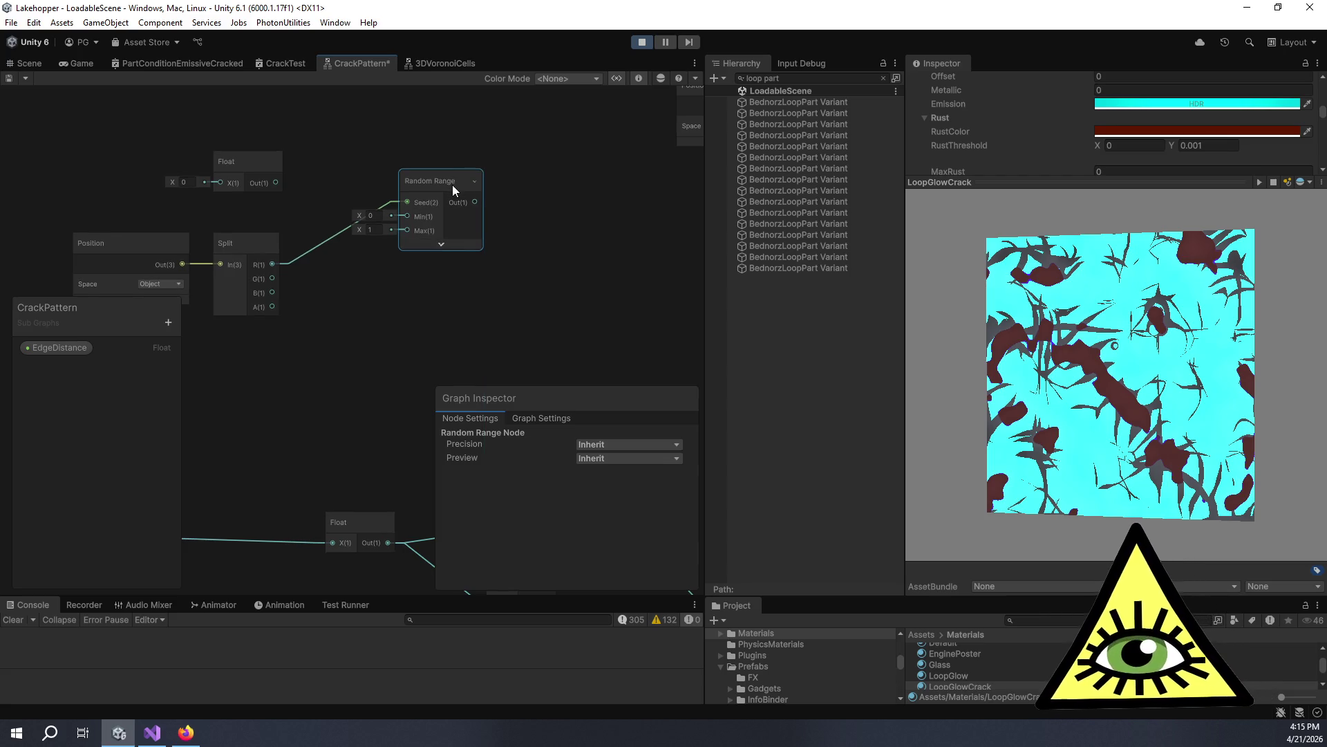
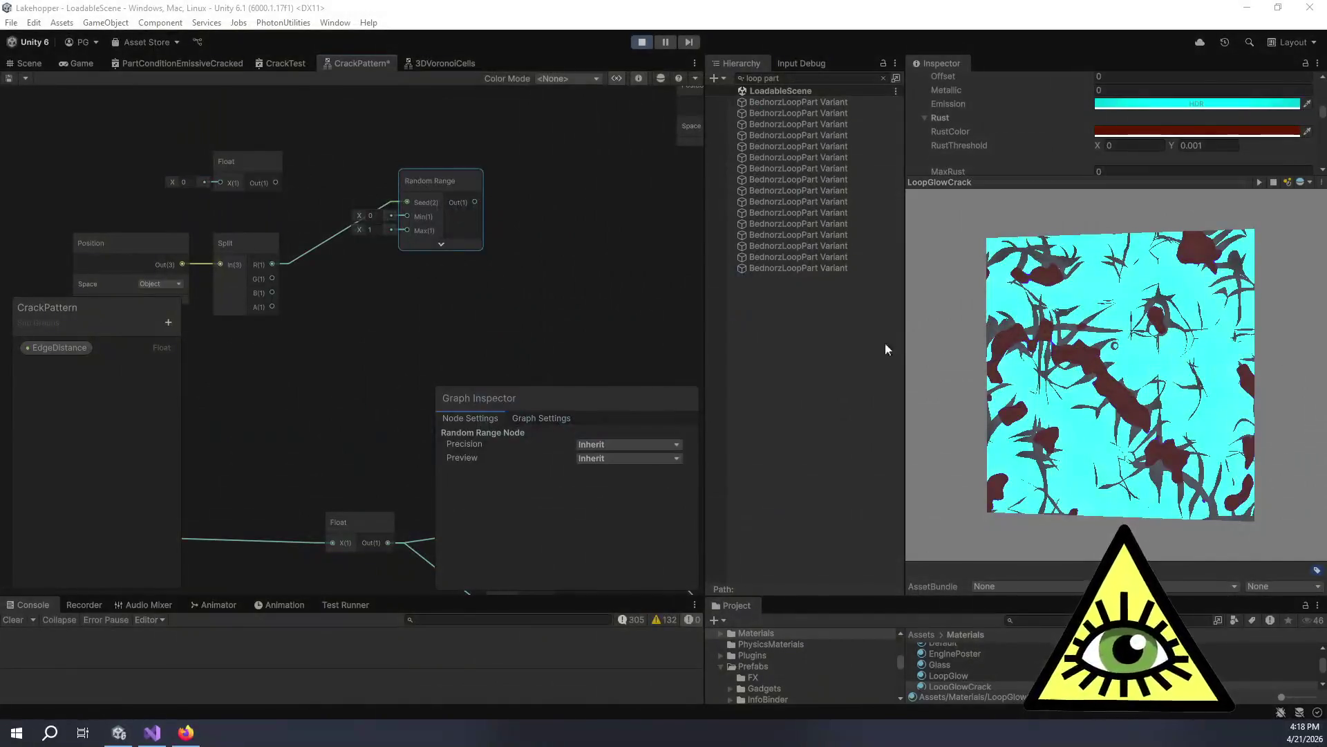
Raise the EdgeDistance property's default value from 10 to about 24.5.
click(791, 333)
scroll(508, 311, down, 2)
drag(508, 311, 325, 284)
mouse_move(551, 291)
mouse_down()
mouse_move(456, 298)
mouse_move(353, 276)
mouse_move(412, 148)
mouse_move(396, 172)
mouse_move(581, 252)
mouse_move(179, 187)
mouse_up()
scroll(531, 251, up, 8)
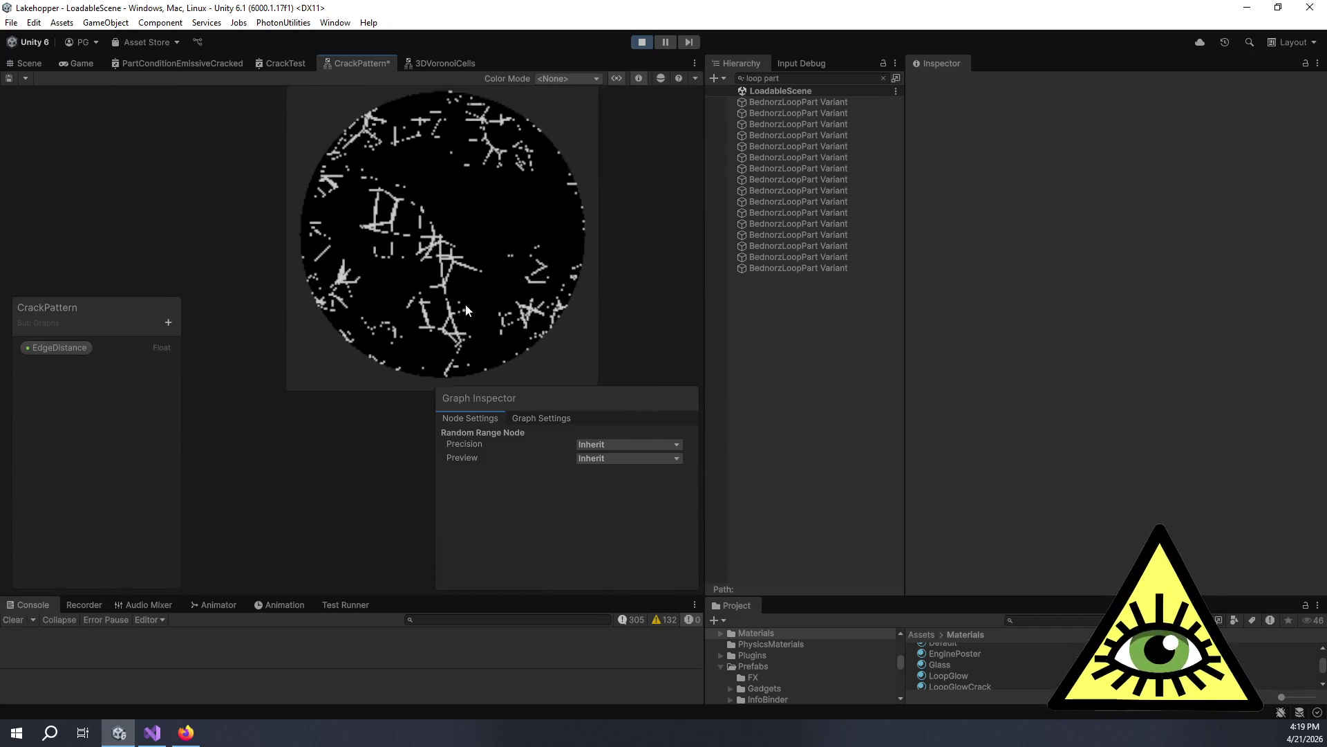
scroll(480, 279, down, 2)
click(59, 347)
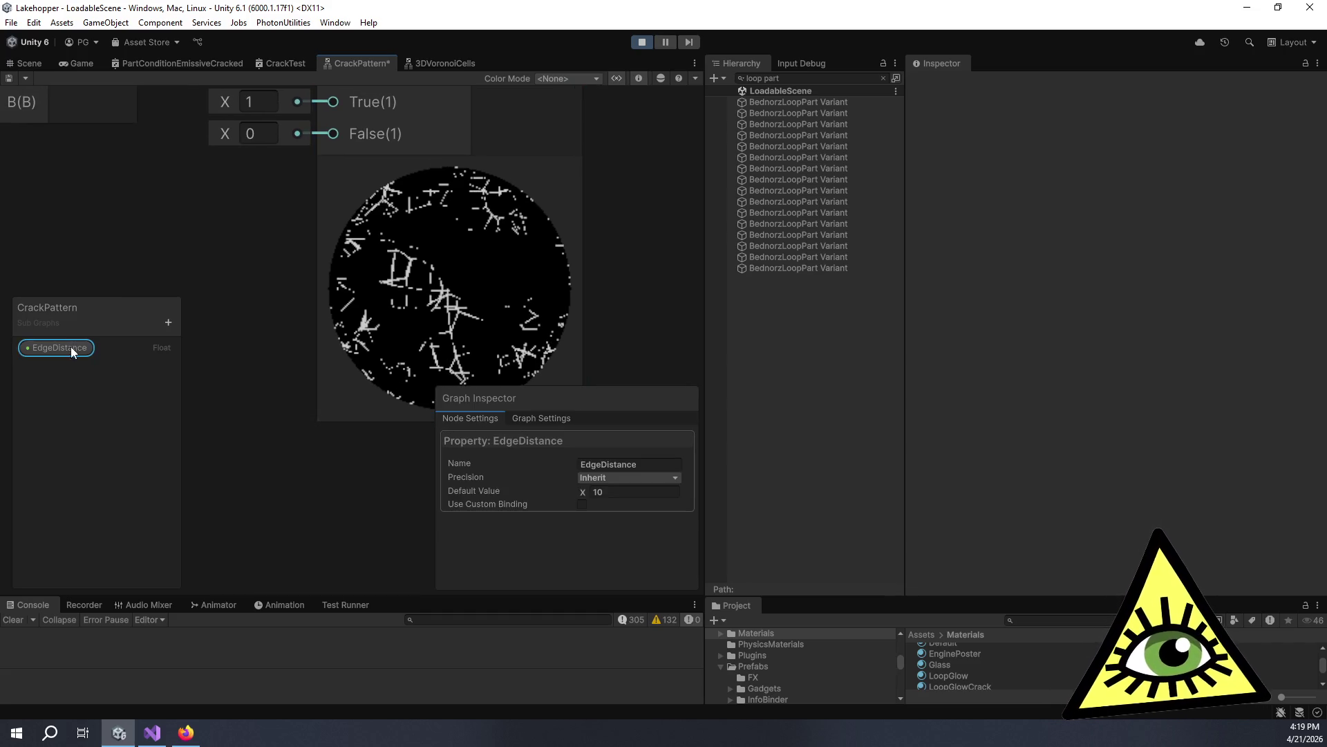
mouse_move(585, 501)
mouse_down()
mouse_move(692, 497)
mouse_move(636, 500)
mouse_up()
Select the Branch node and frame it to check its white-on-black crack preview.
click(336, 422)
mouse_move(322, 413)
mouse_down()
mouse_move(318, 370)
mouse_move(353, 376)
mouse_up()
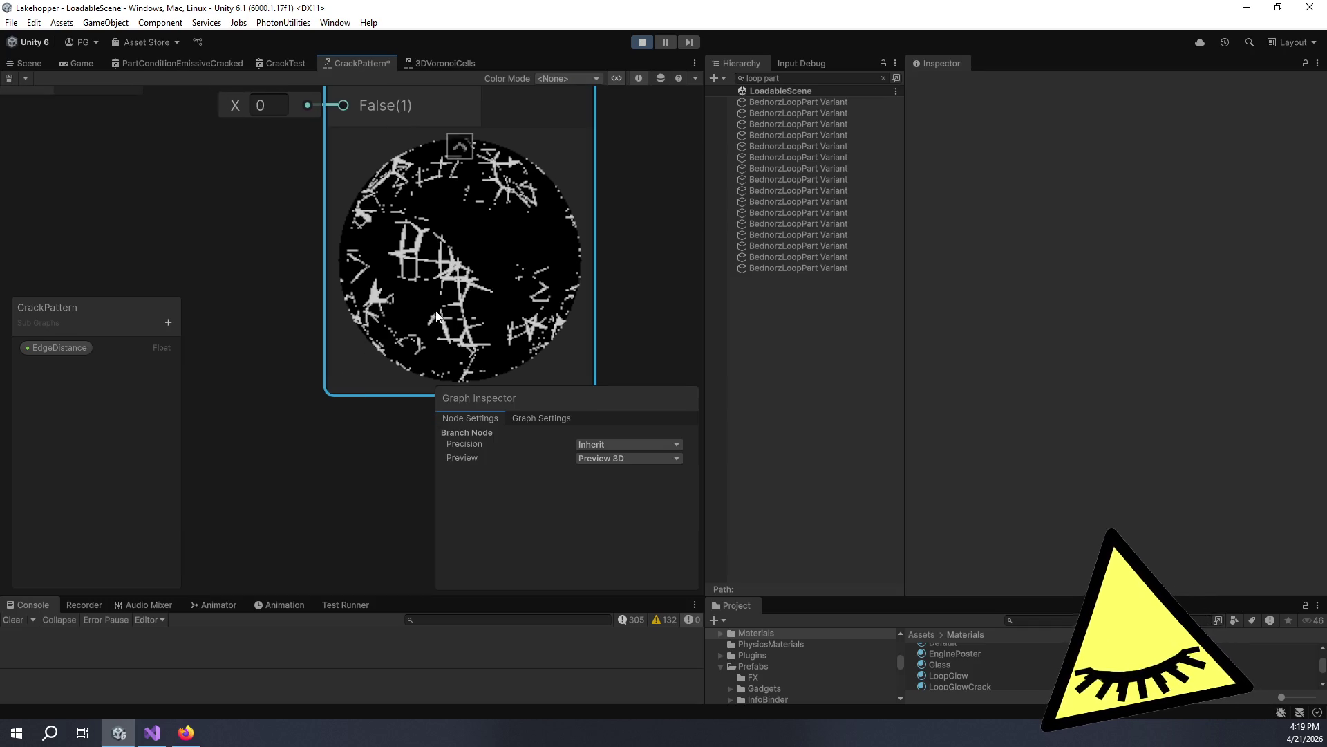
scroll(404, 284, down, 2)
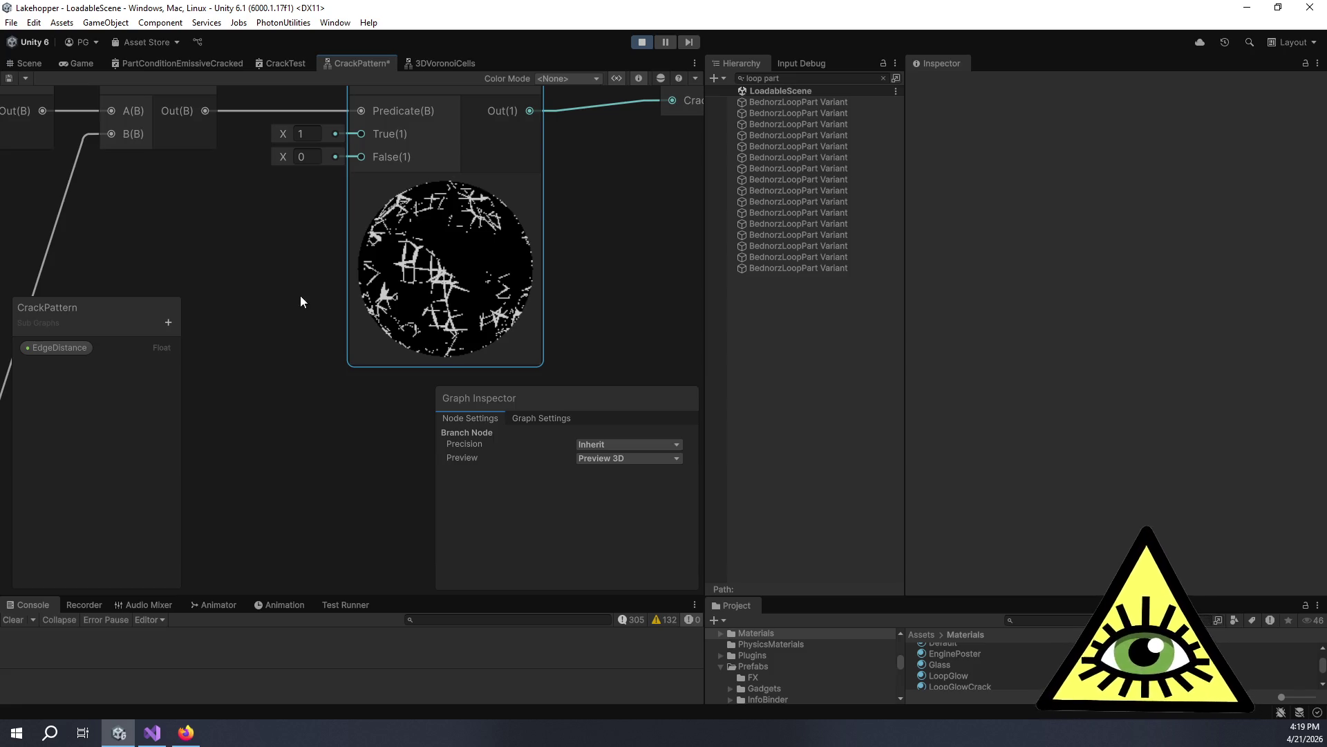
scroll(332, 248, down, 3)
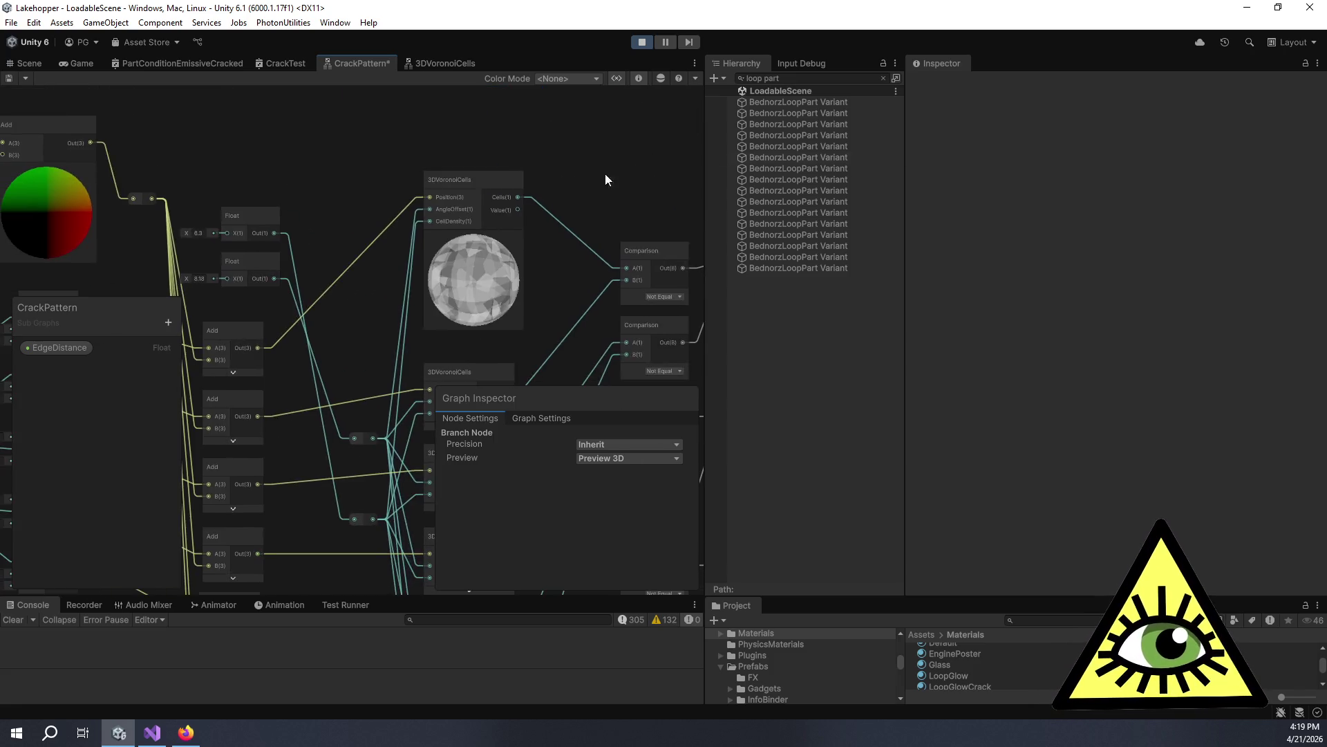
scroll(221, 150, down, 3)
mouse_move(222, 151)
mouse_down()
mouse_move(418, 198)
mouse_move(380, 172)
mouse_move(445, 231)
mouse_move(401, 255)
mouse_up()
scroll(391, 176, up, 3)
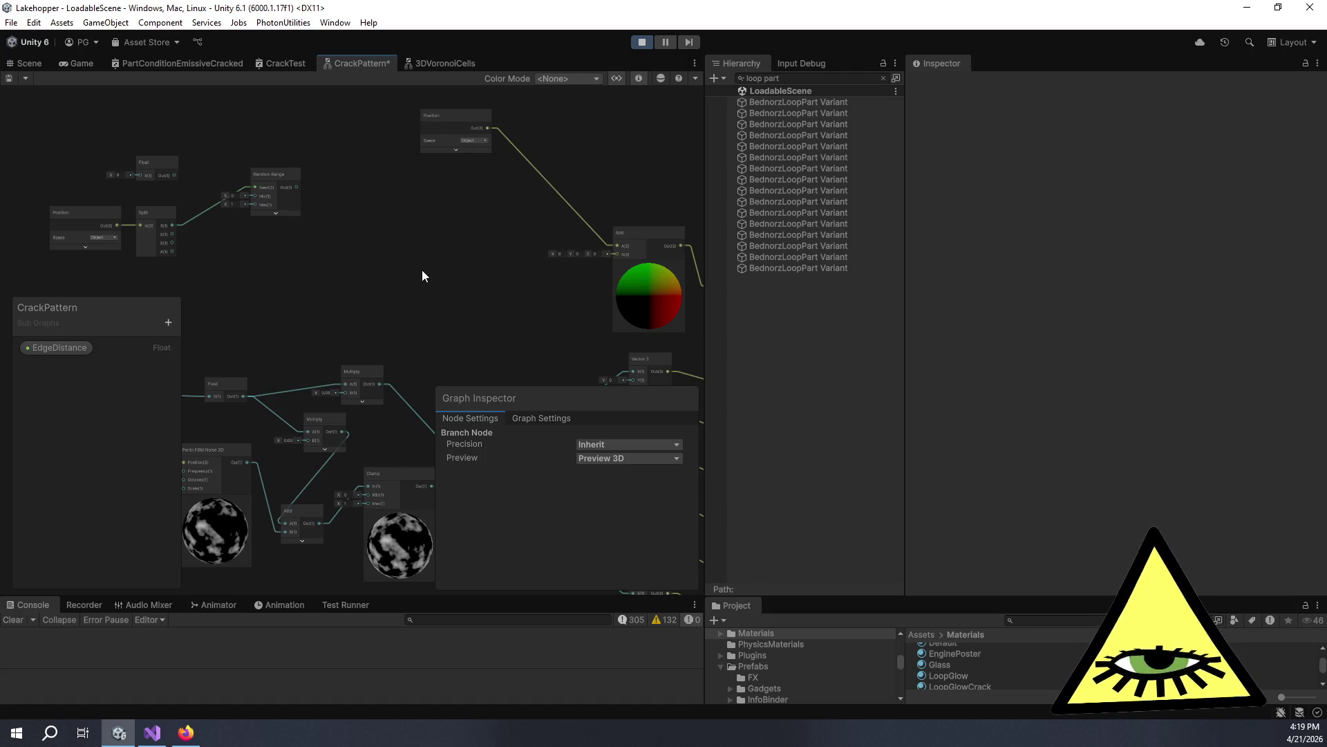
scroll(425, 278, up, 5)
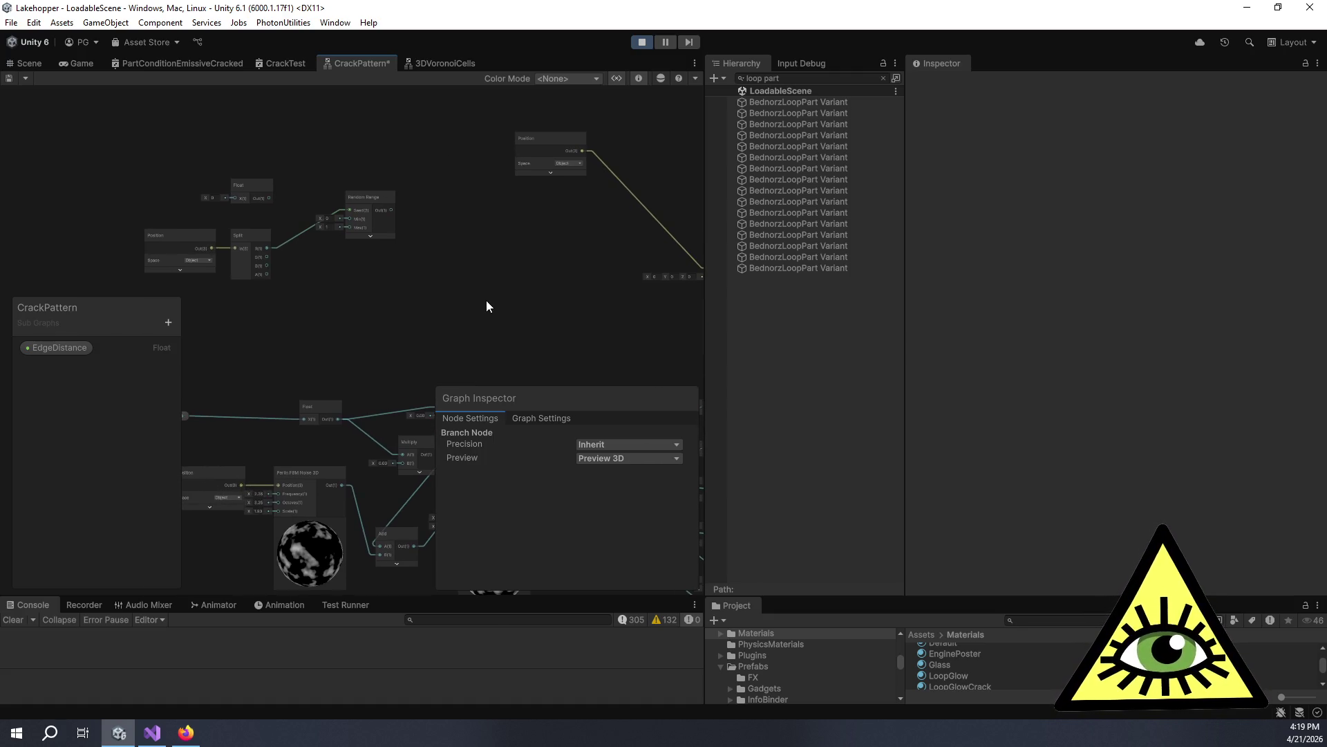
scroll(487, 306, up, 3)
drag(435, 287, 636, 386)
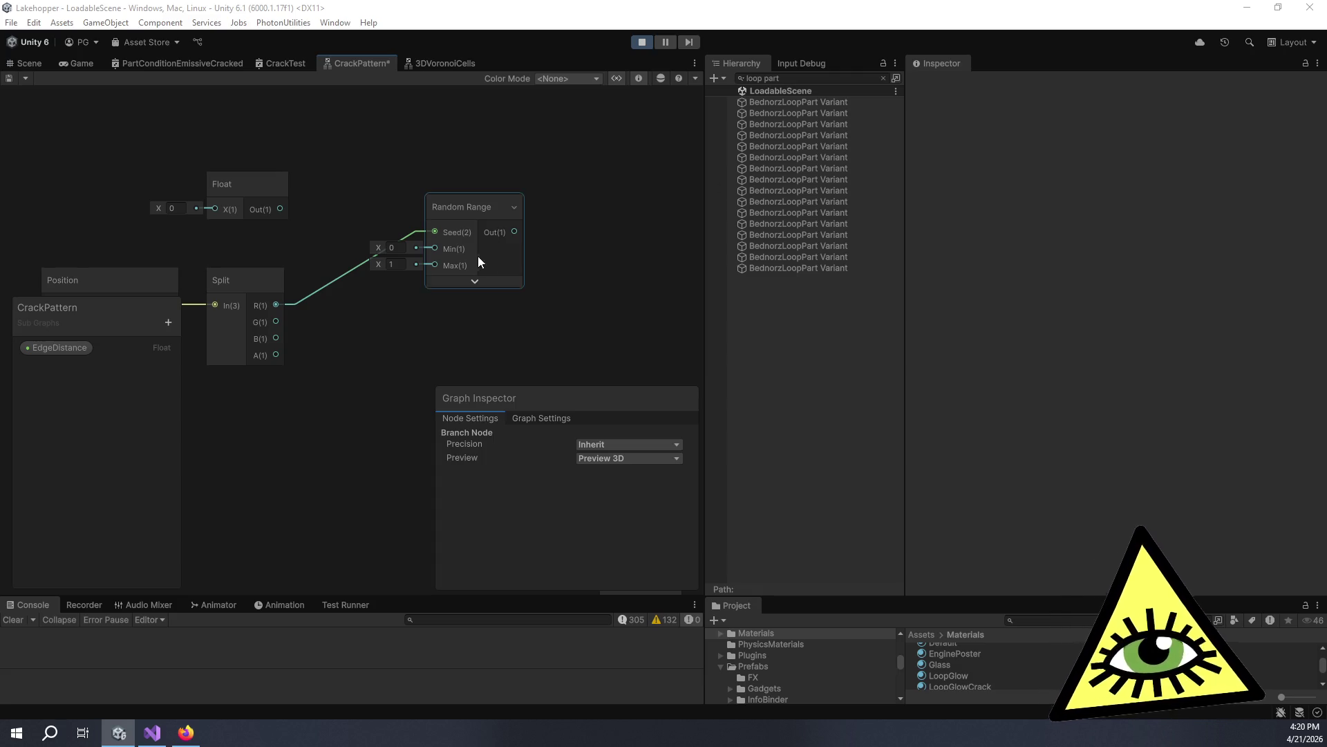
Move the Float node up-left and Random Range slightly down to clear space near Position and Split.
click(540, 338)
scroll(546, 342, down, 3)
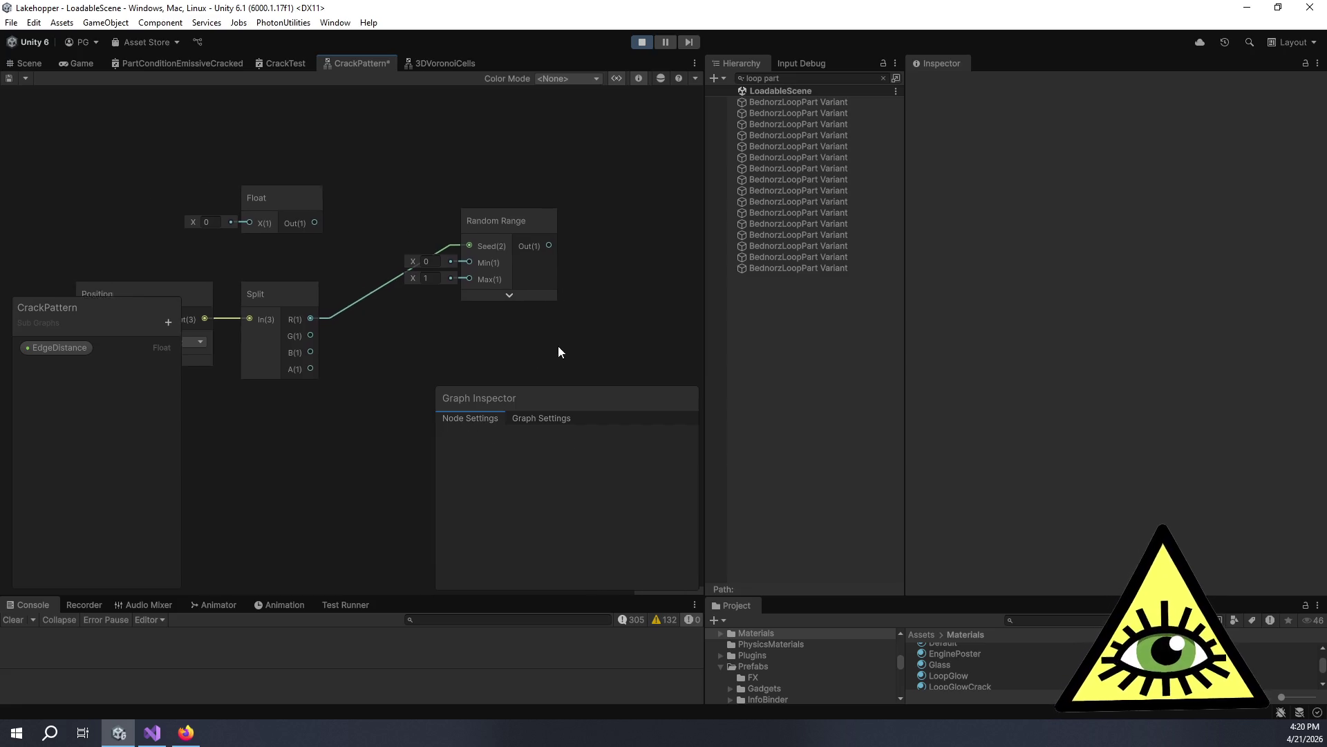
scroll(304, 200, down, 1)
drag(313, 205, 285, 167)
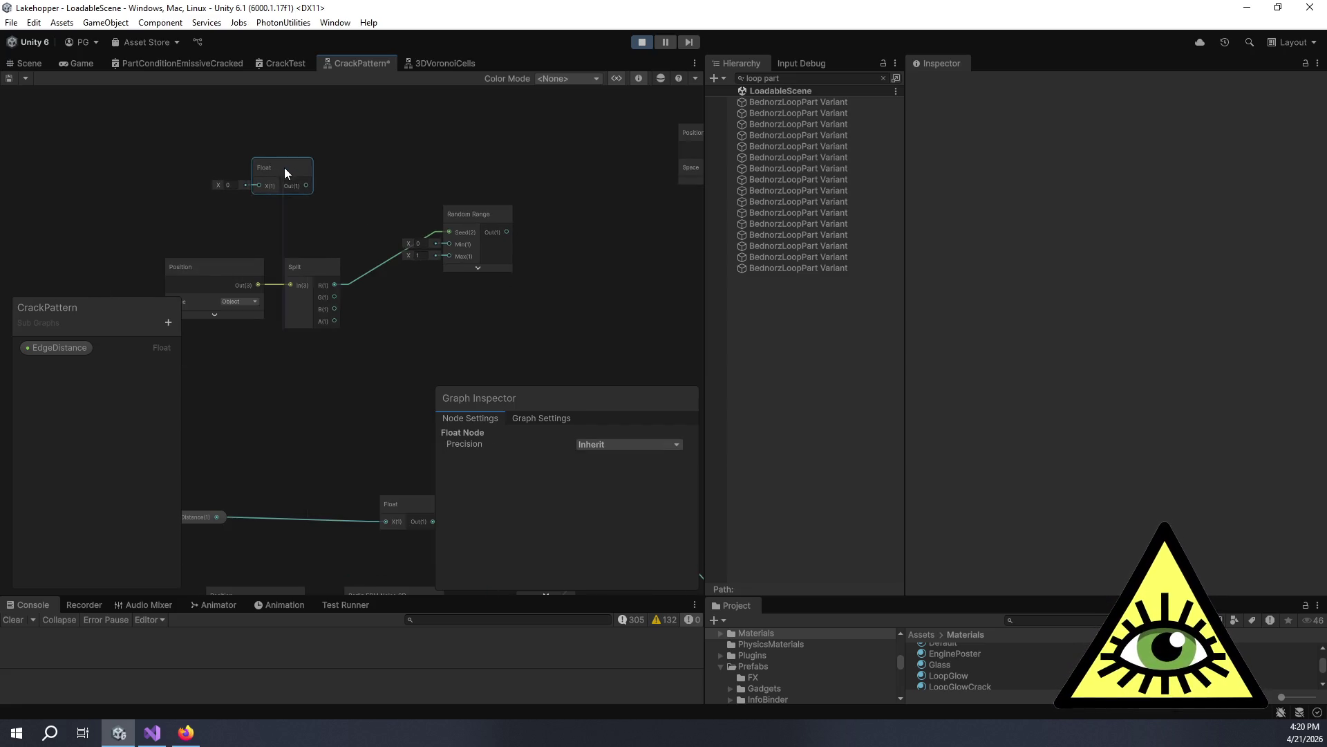
click(495, 209)
drag(496, 209, 493, 222)
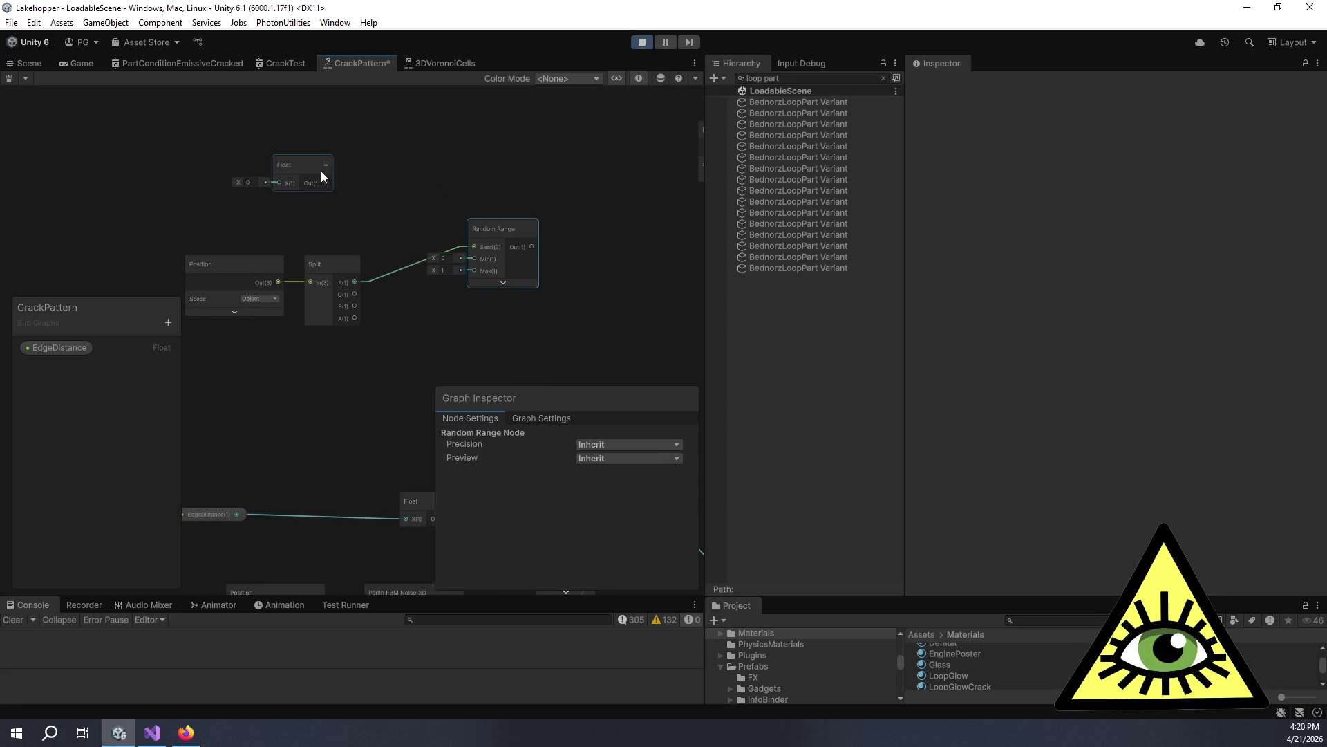
drag(322, 171, 264, 163)
key(space)
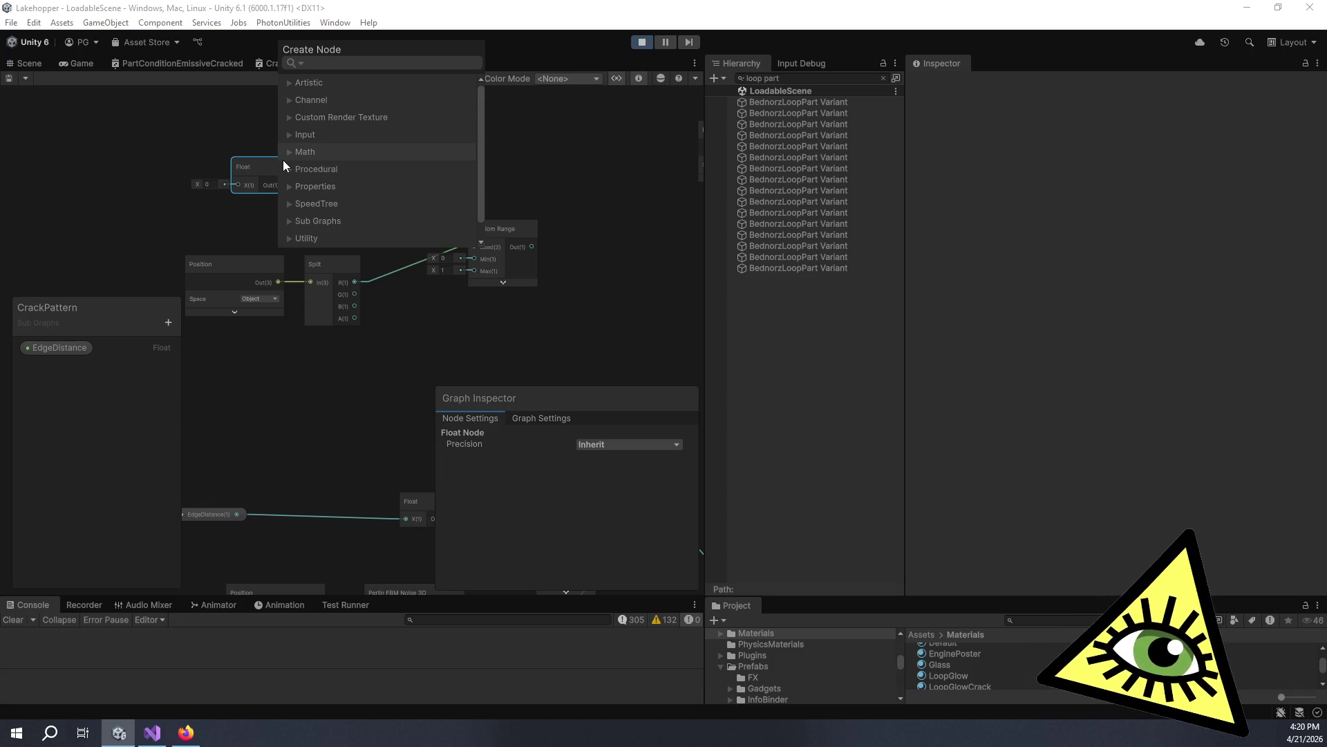
click(159, 206)
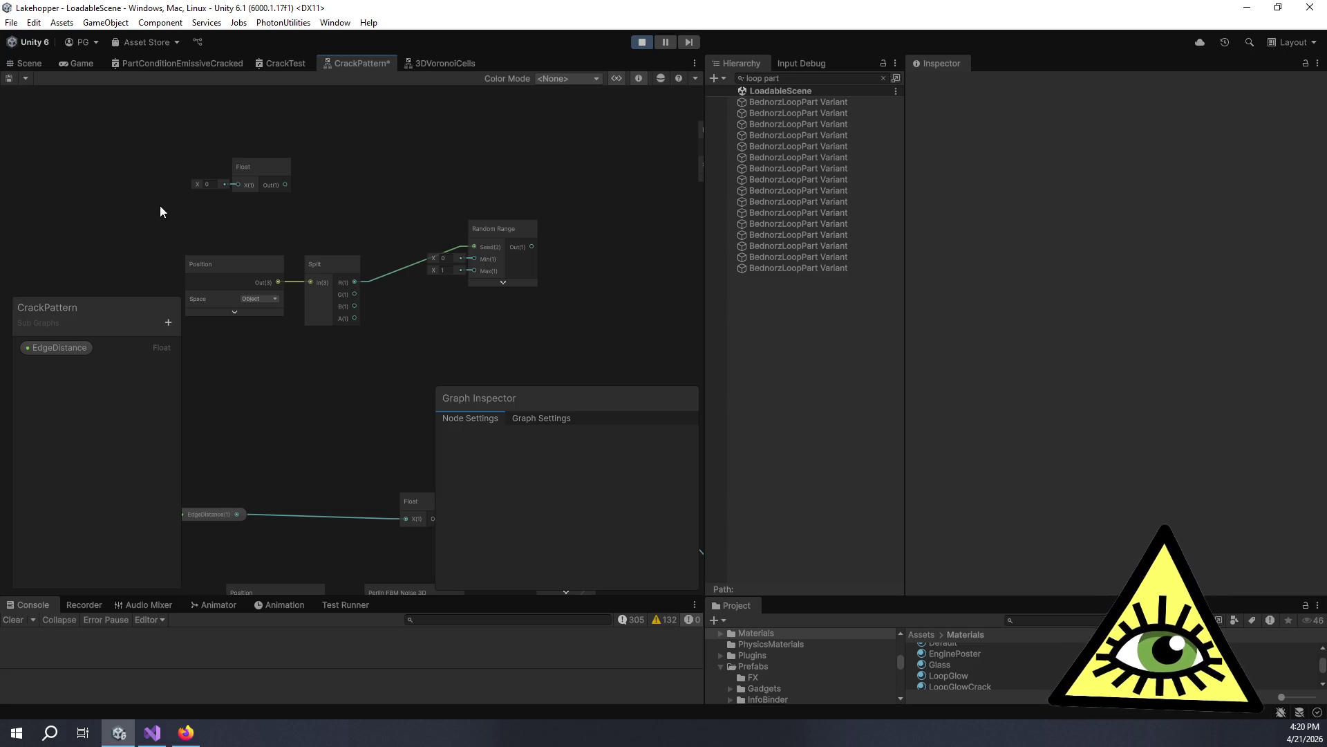
drag(470, 155, 501, 164)
Add a Multiply node fed by Split's R output (A) and the Float (B).
key(space)
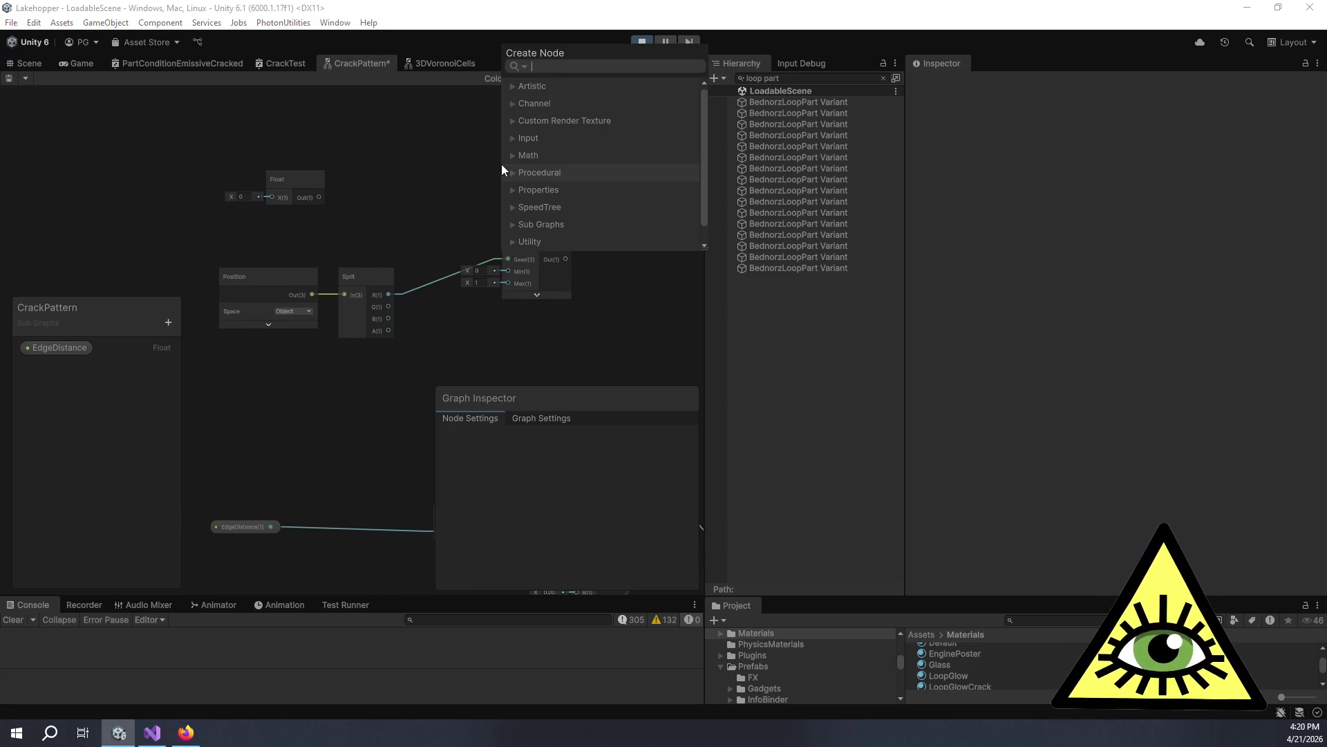
text(multiply)
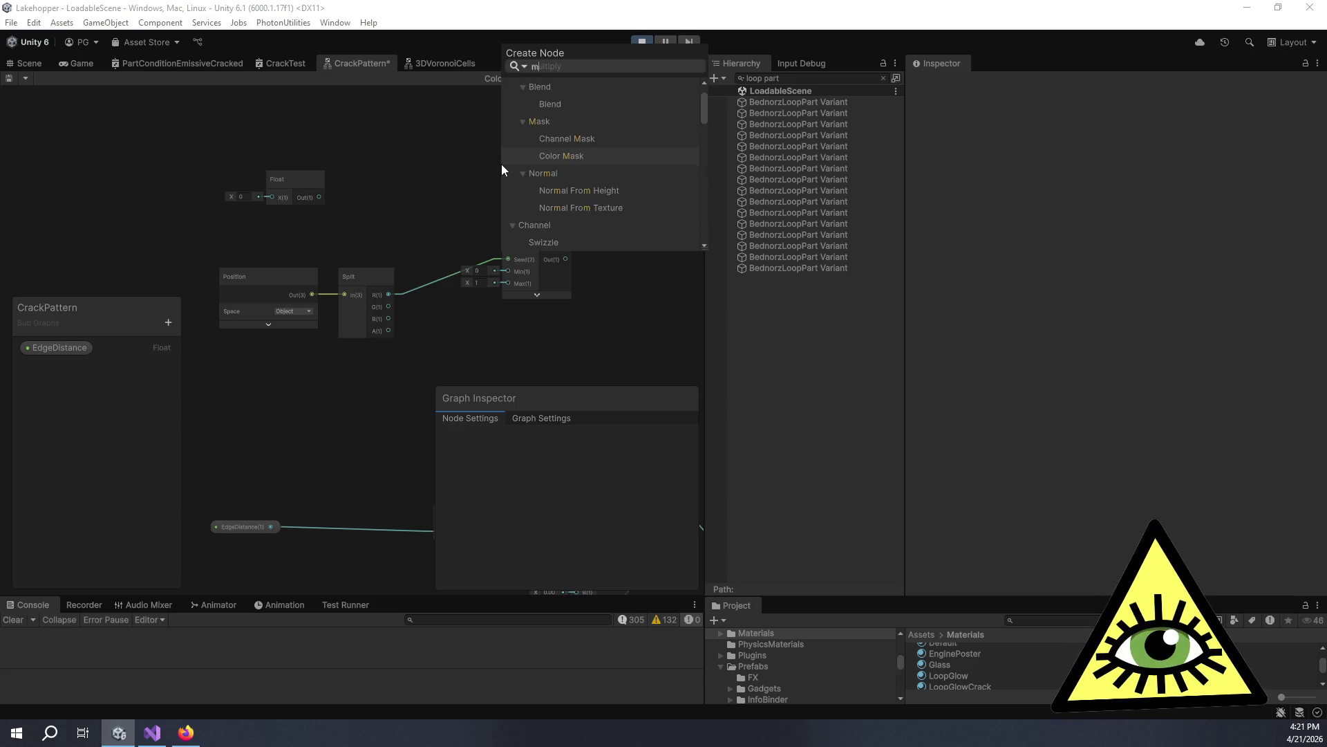
key(Return)
drag(541, 196, 455, 153)
drag(319, 205, 425, 181)
drag(435, 268, 502, 285)
mouse_move(293, 291)
mouse_down()
mouse_move(328, 159)
mouse_move(342, 160)
mouse_up()
Add a Round node taking the Multiply output.
key(space)
text(round)
key(Return)
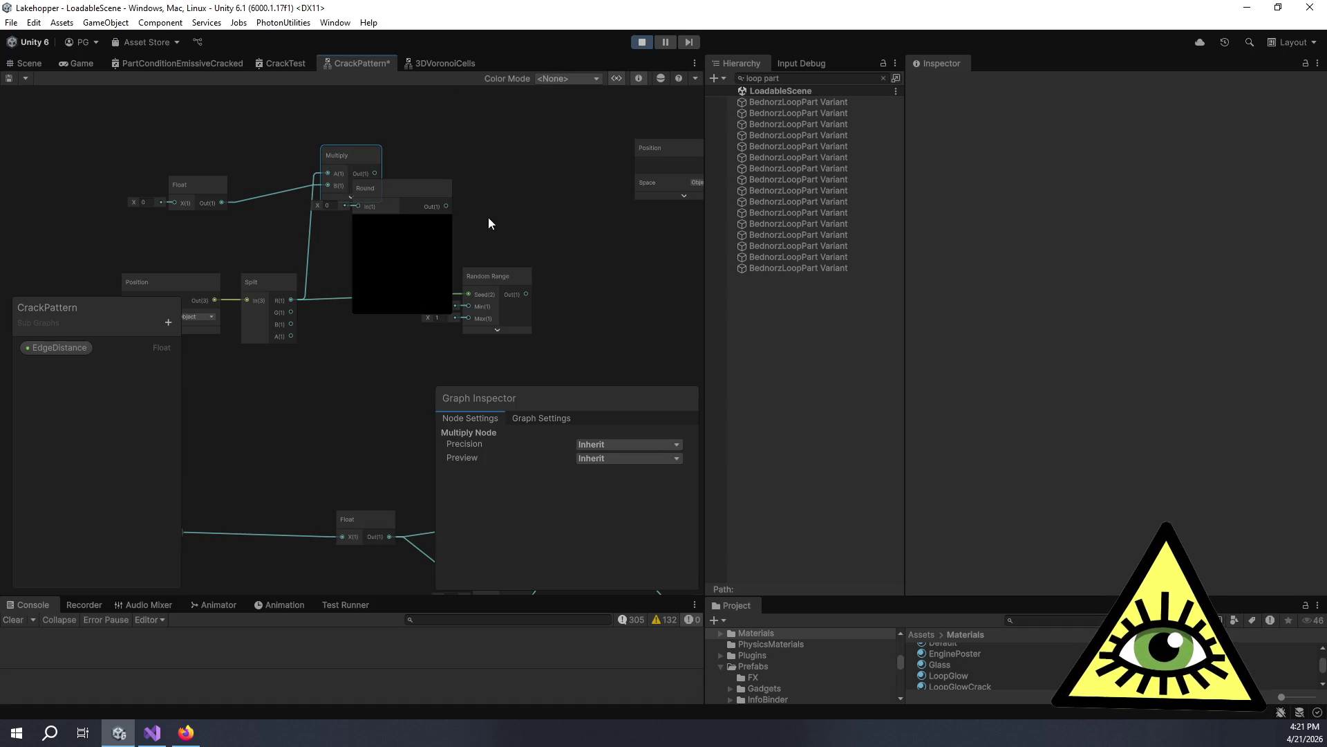
drag(393, 183, 470, 157)
drag(377, 189, 438, 173)
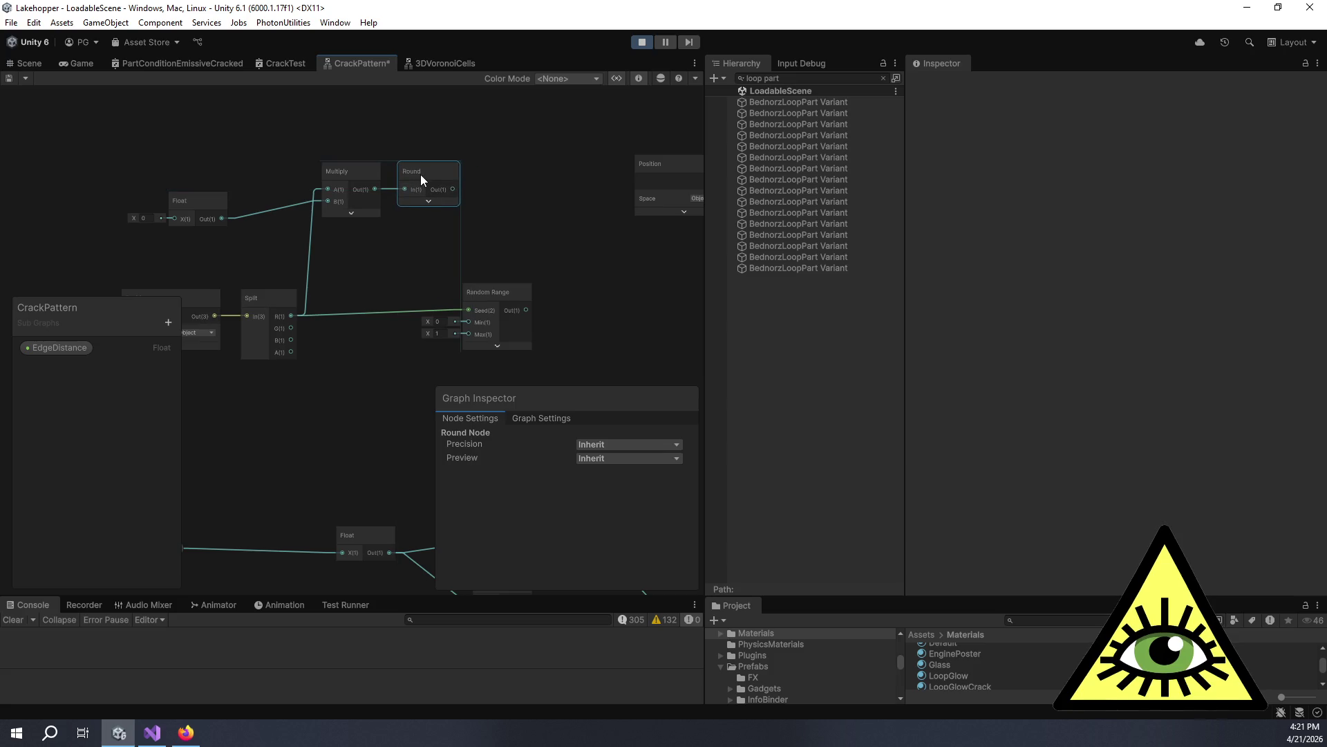
Add a Divide node with Round in A and the Float, set to 1, in B.
key(space)
text(div)
key(Return)
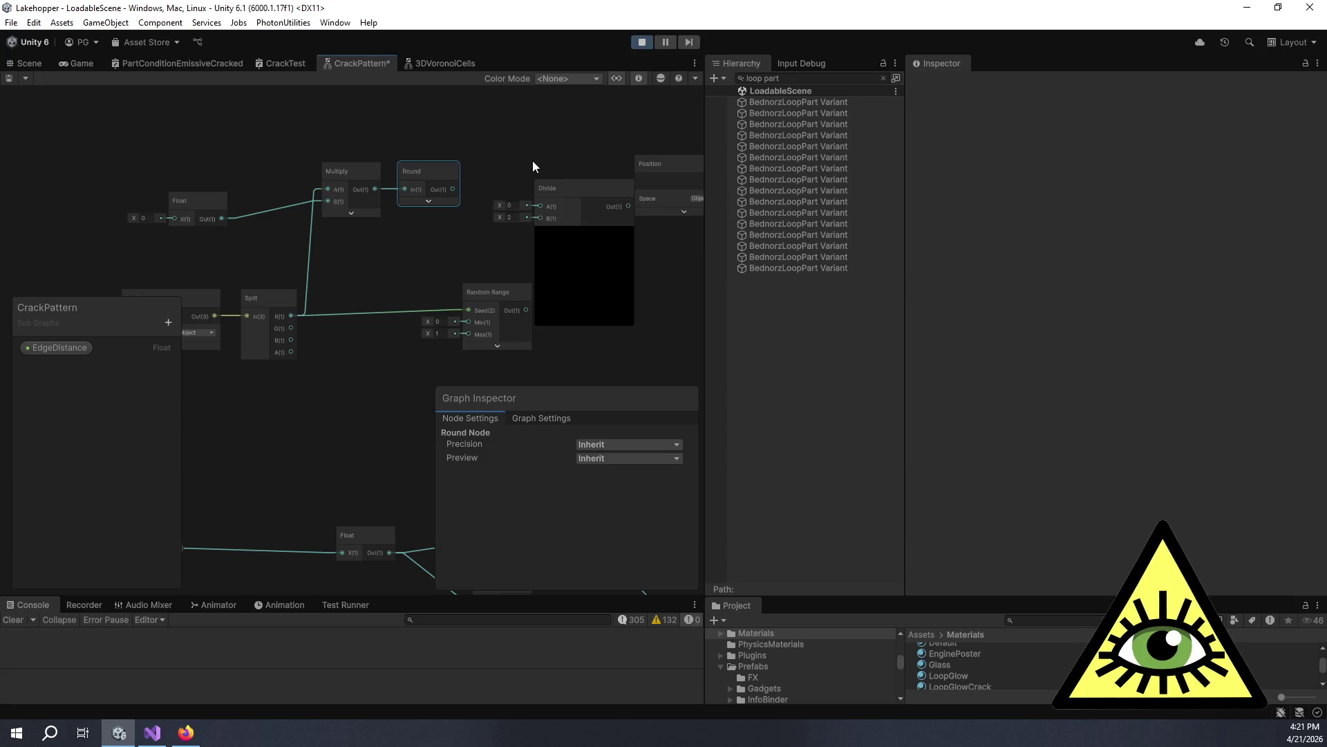
drag(541, 206, 517, 176)
click(533, 217)
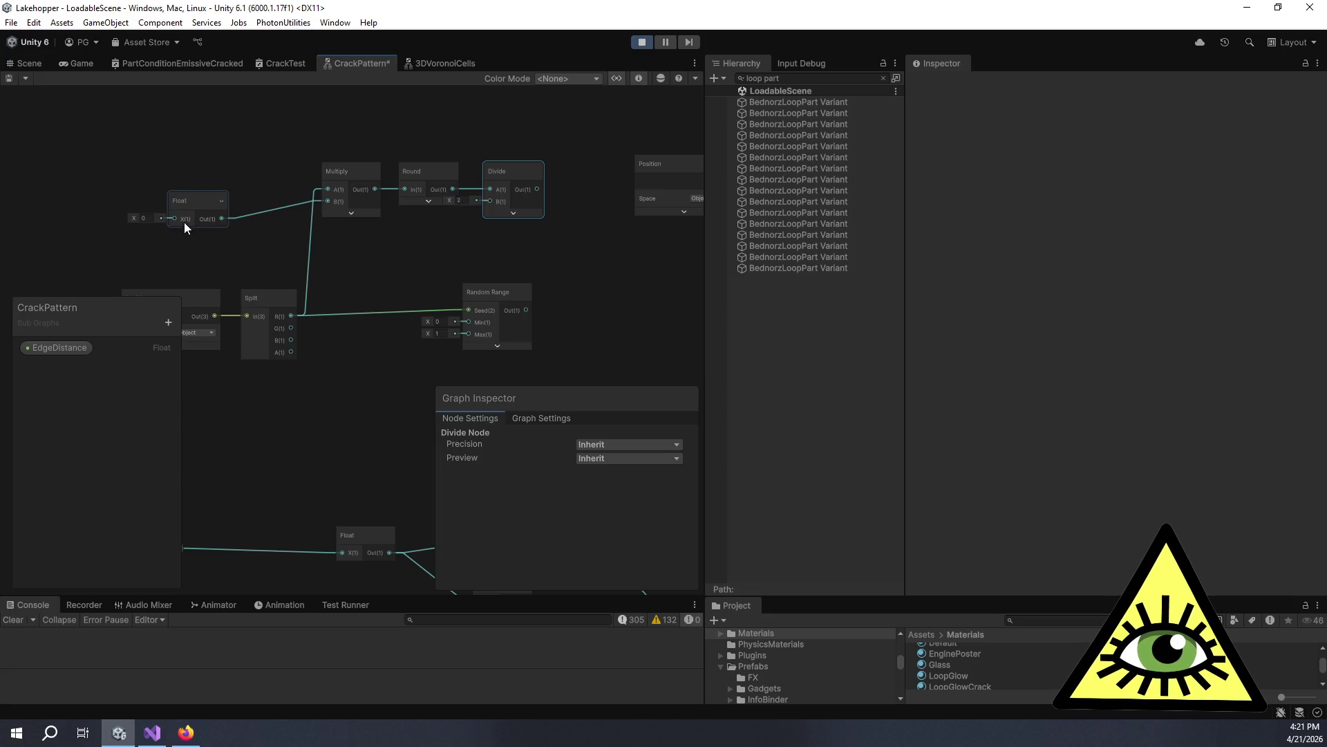
click(139, 223)
text(1)
mouse_move(221, 214)
mouse_down()
mouse_move(272, 198)
mouse_move(271, 210)
mouse_move(497, 205)
mouse_move(491, 169)
mouse_move(417, 171)
mouse_move(475, 168)
mouse_up()
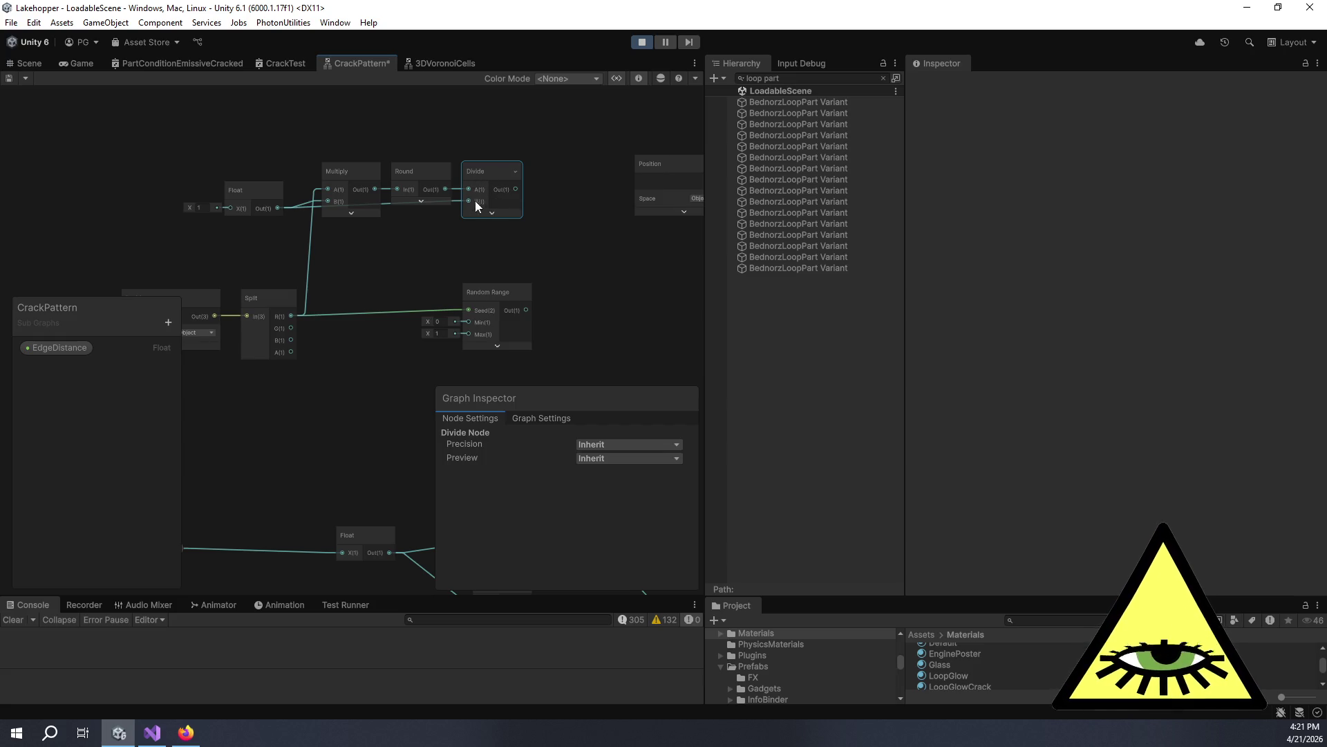
Connect Divide's output to the Random Range node's Seed input.
scroll(486, 198, up, 2)
mouse_move(517, 232)
mouse_down()
mouse_move(466, 223)
mouse_move(532, 233)
mouse_up()
drag(471, 263, 514, 256)
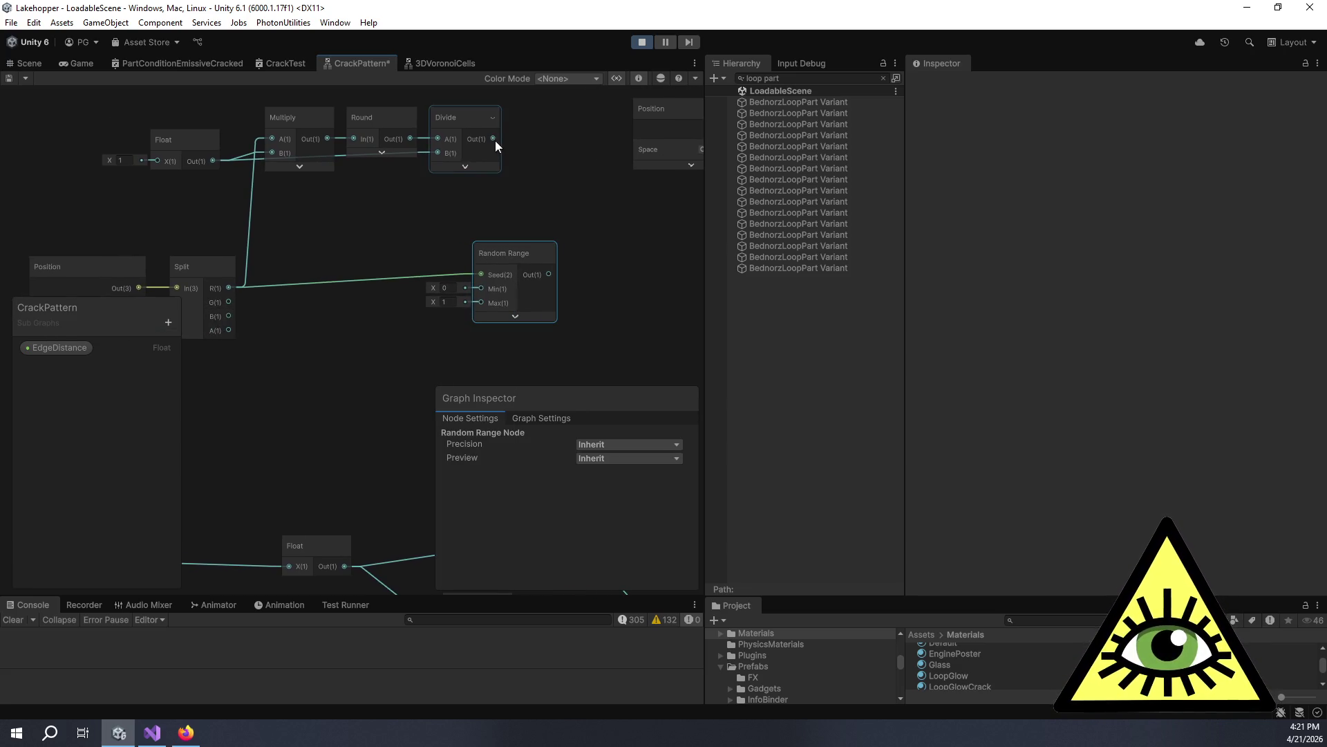
mouse_move(495, 138)
mouse_down()
mouse_move(483, 284)
mouse_move(578, 165)
mouse_up()
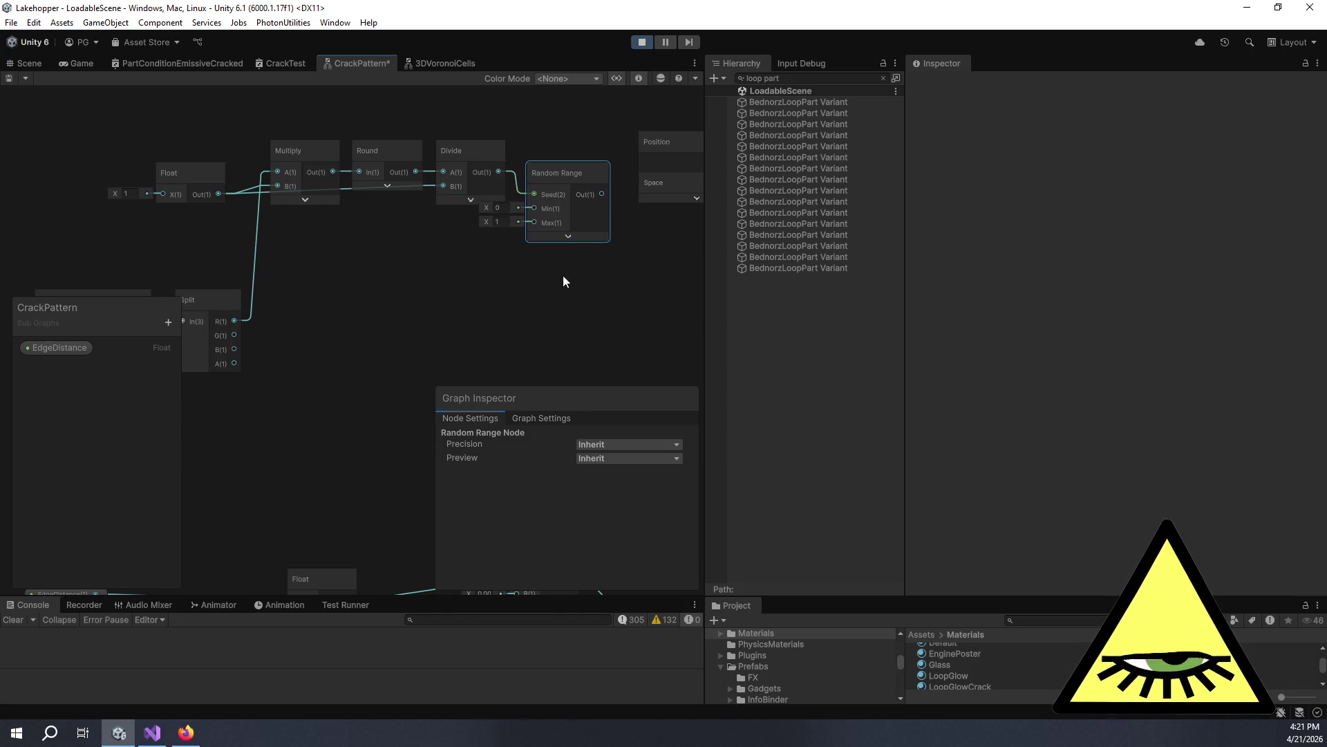
Reposition the Position and Split nodes and bring the Add node into view.
drag(556, 278, 567, 253)
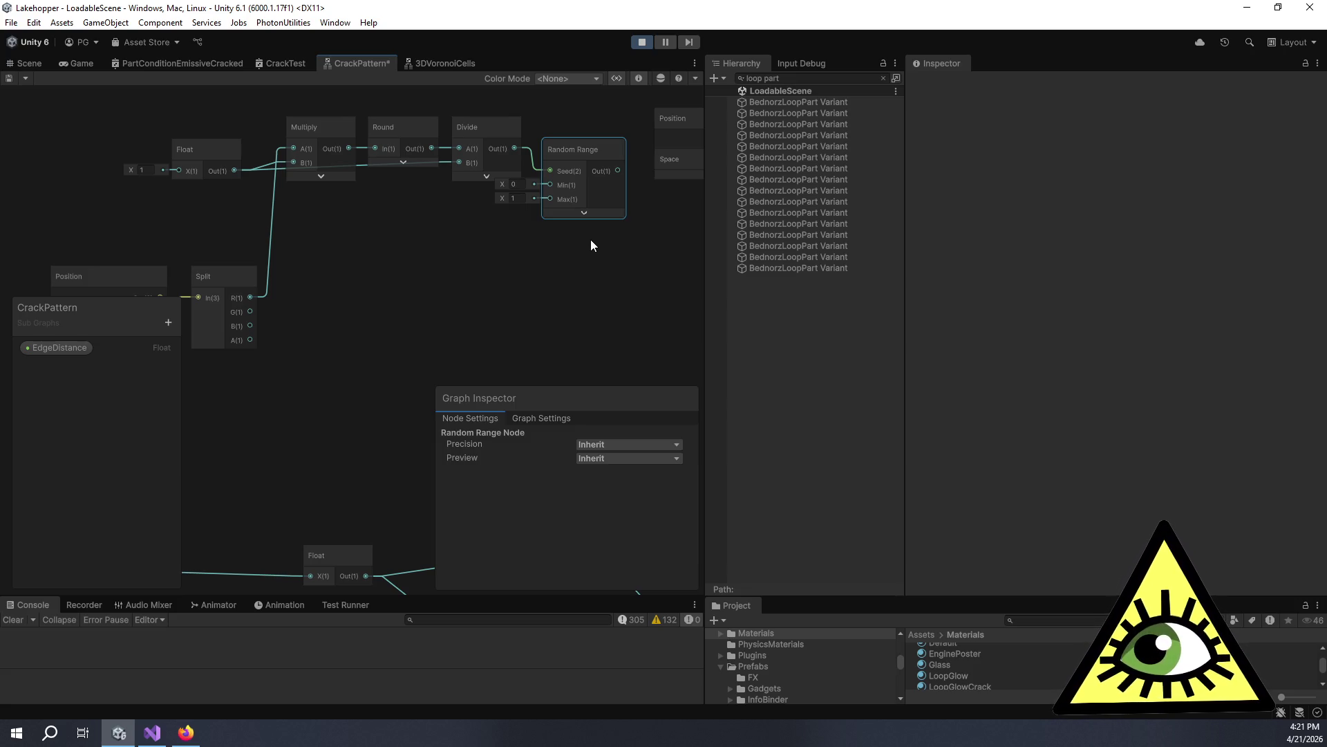
scroll(587, 240, down, 3)
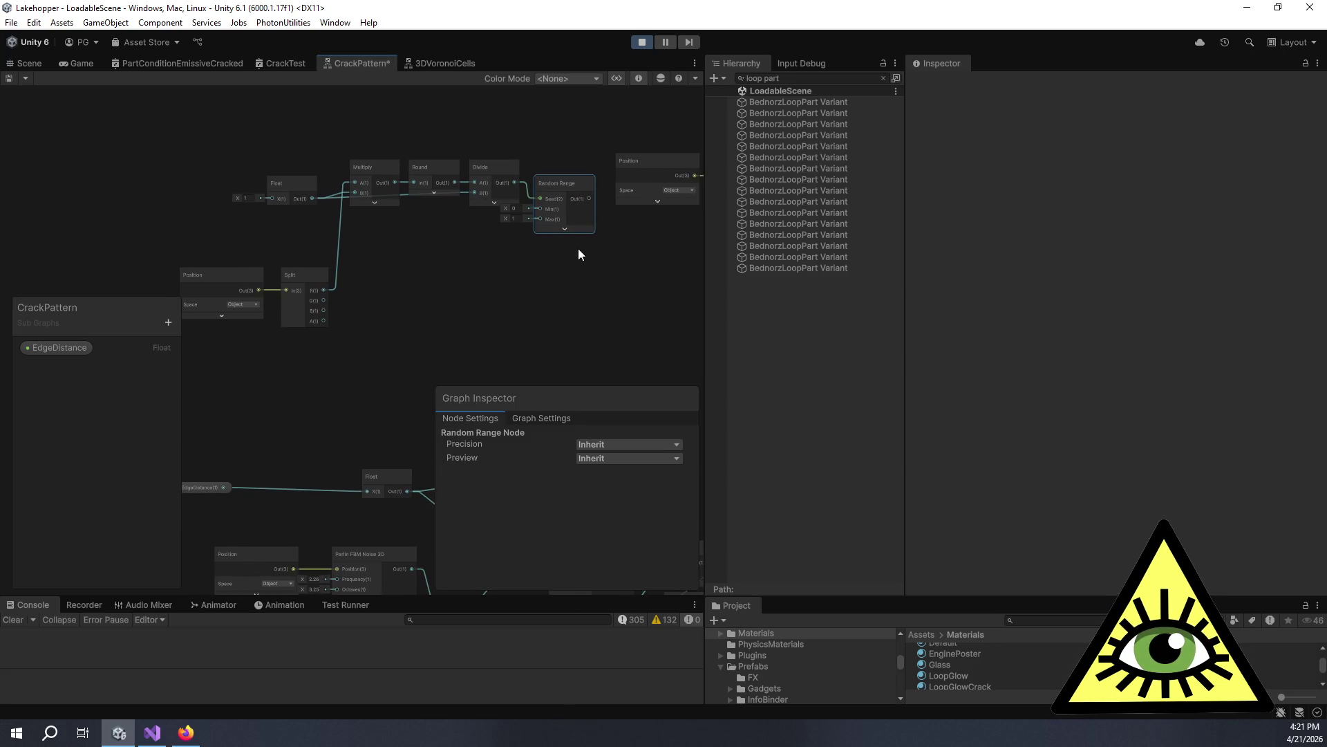
drag(590, 247, 430, 240)
drag(479, 157, 552, 168)
drag(492, 253, 579, 203)
mouse_move(154, 201)
mouse_down()
mouse_move(409, 338)
mouse_move(252, 273)
mouse_move(163, 273)
mouse_up()
drag(393, 207, 326, 251)
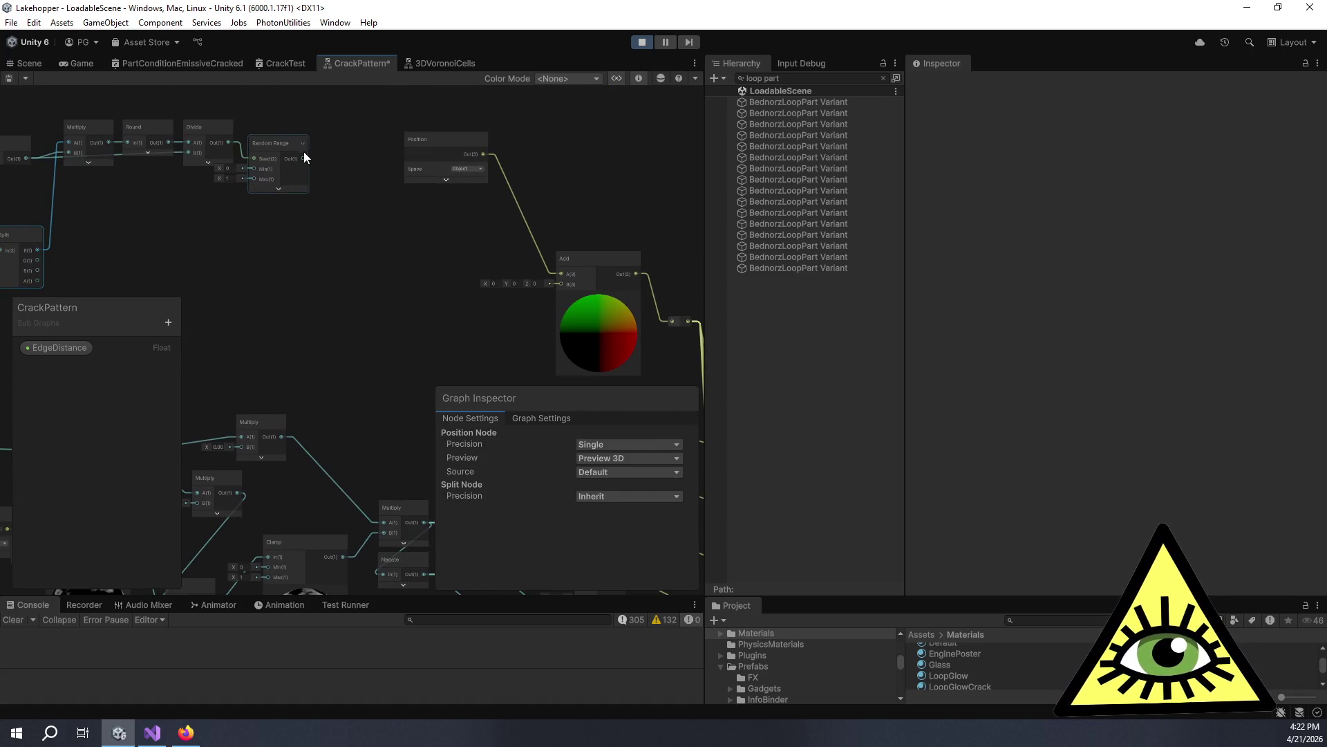
Connect Random Range's output to the Add node's B input.
drag(309, 159, 559, 285)
scroll(470, 298, up, 5)
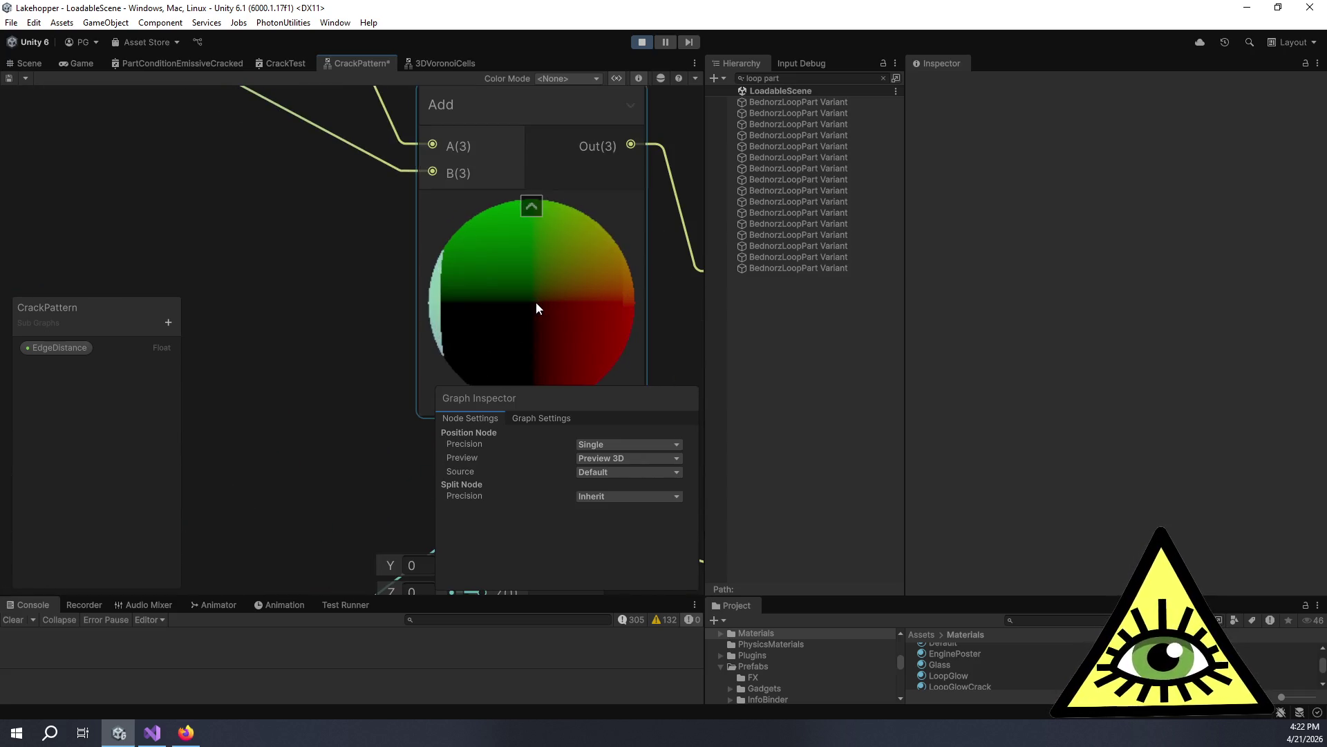
scroll(536, 301, down, 10)
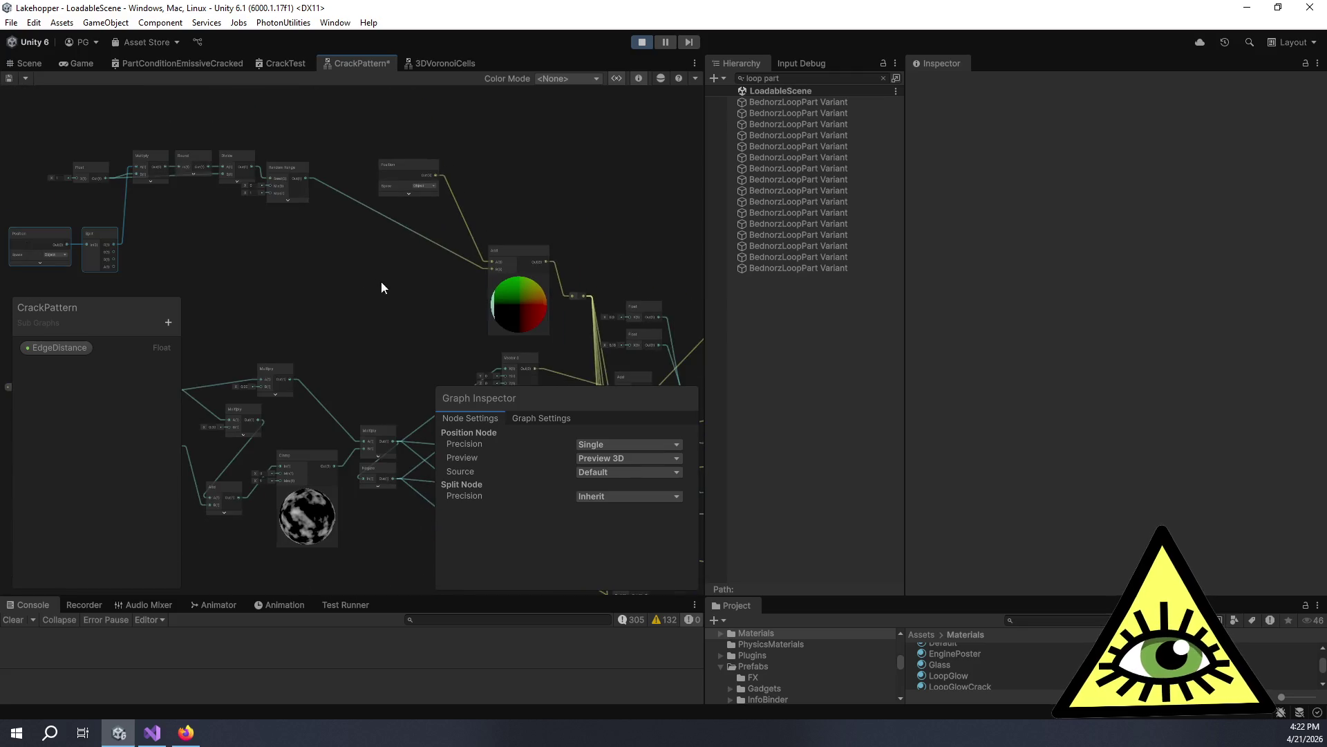
drag(380, 285, 502, 284)
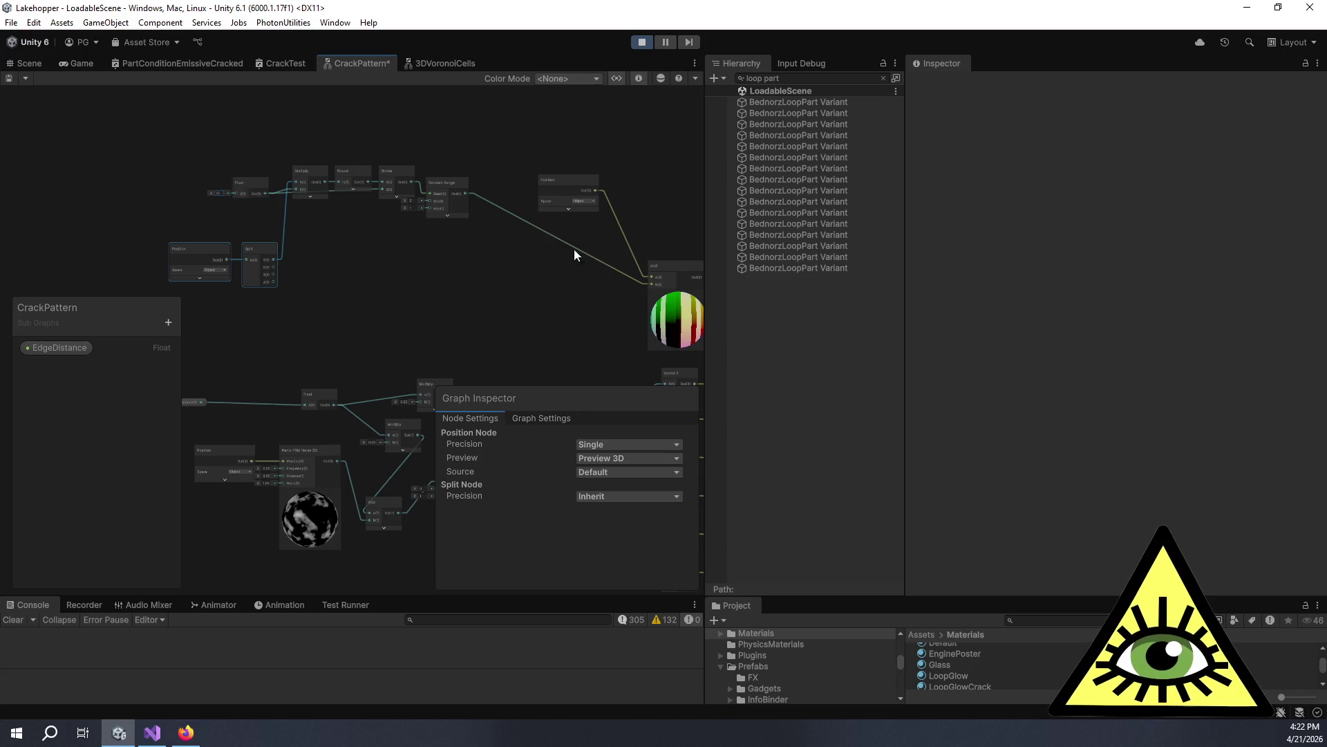
scroll(640, 311, up, 4)
scroll(567, 321, up, 2)
scroll(571, 317, down, 5)
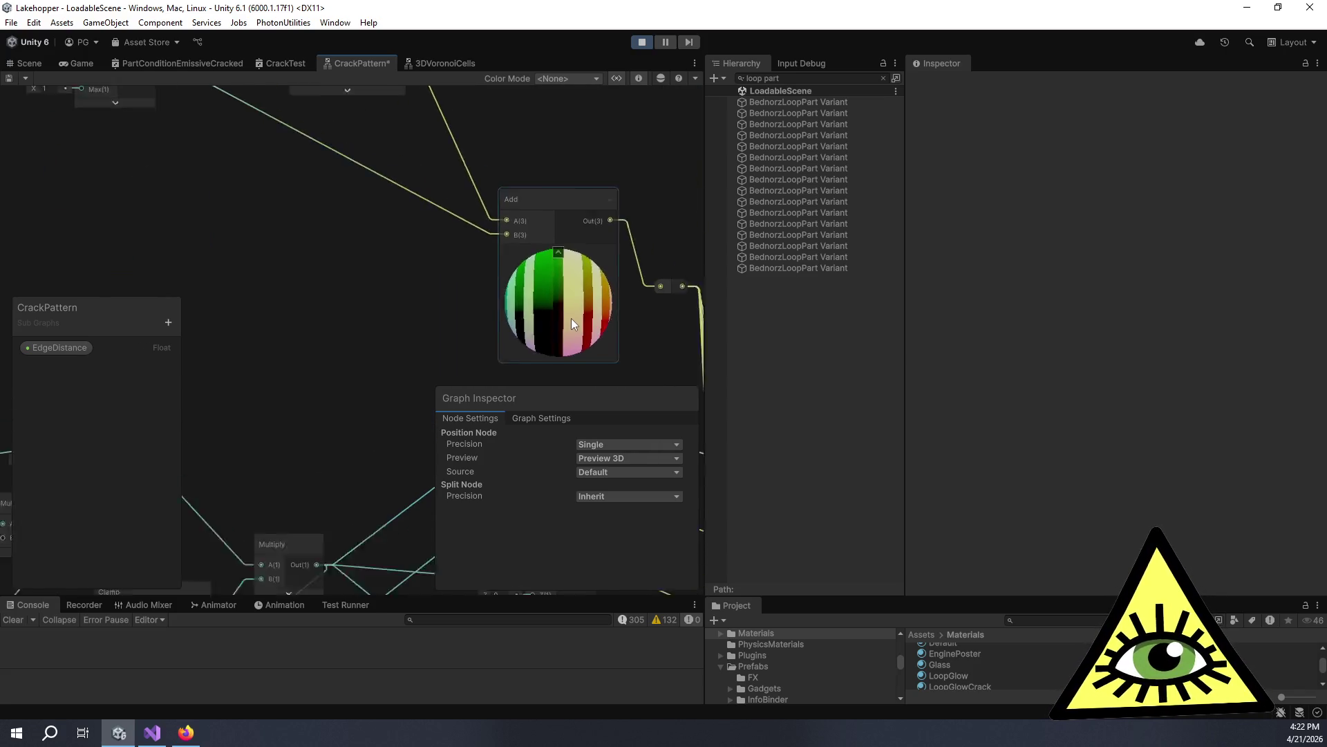
drag(467, 262, 250, 155)
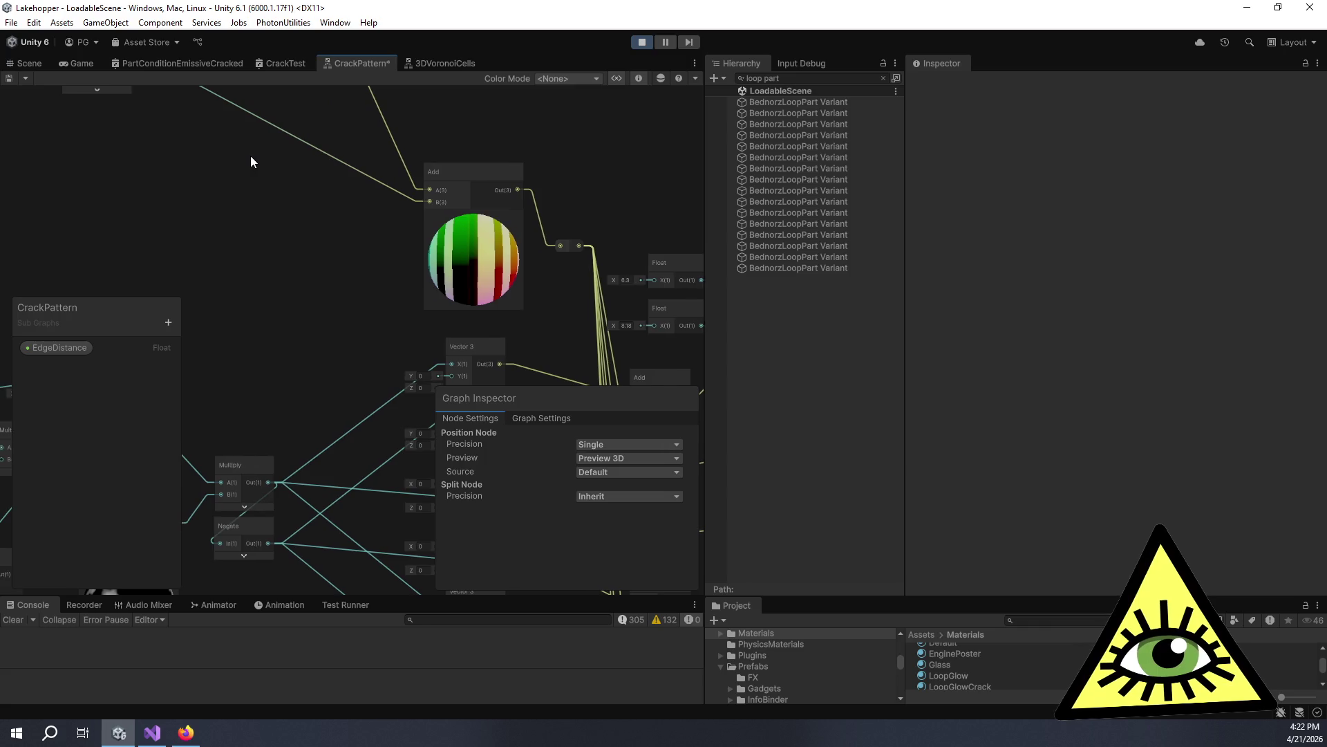
scroll(490, 288, up, 4)
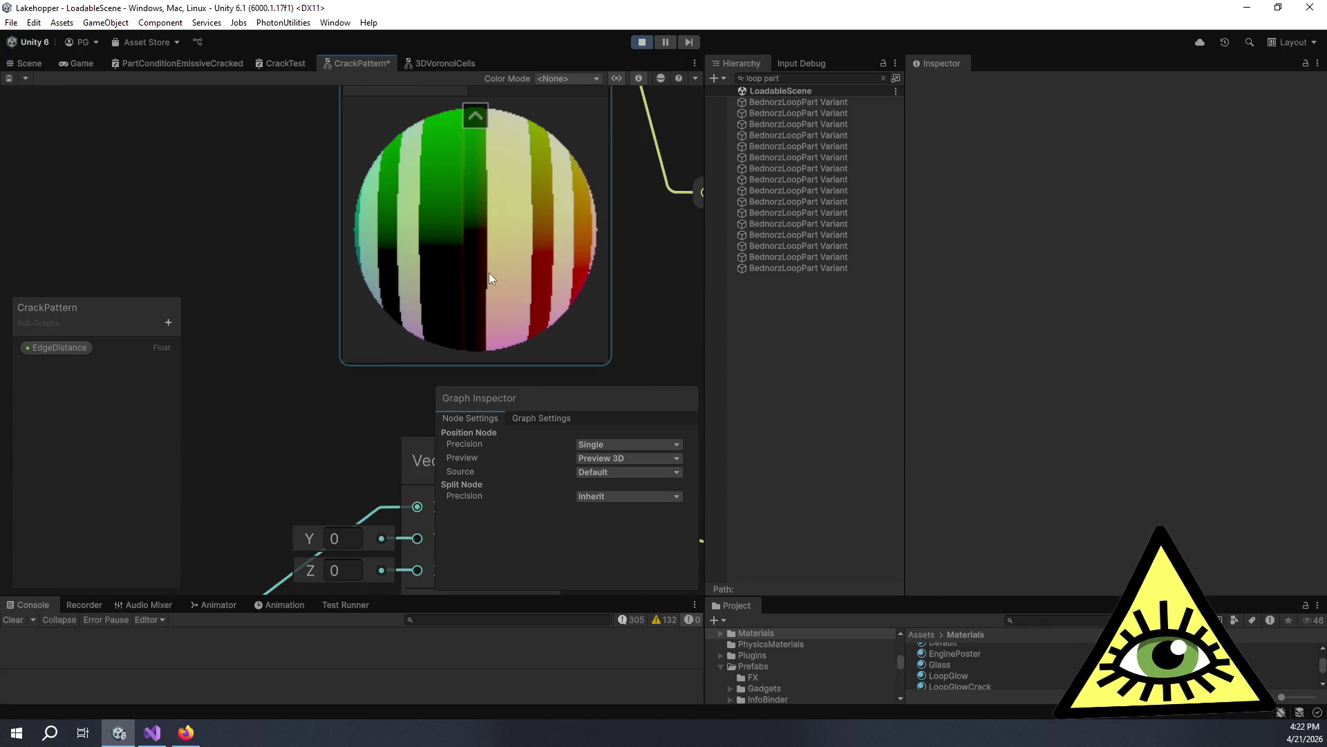
Set the Add node's preview mode to Preview 2D, then change it to Preview 3D.
right_click(493, 132)
key(Escape)
click(637, 458)
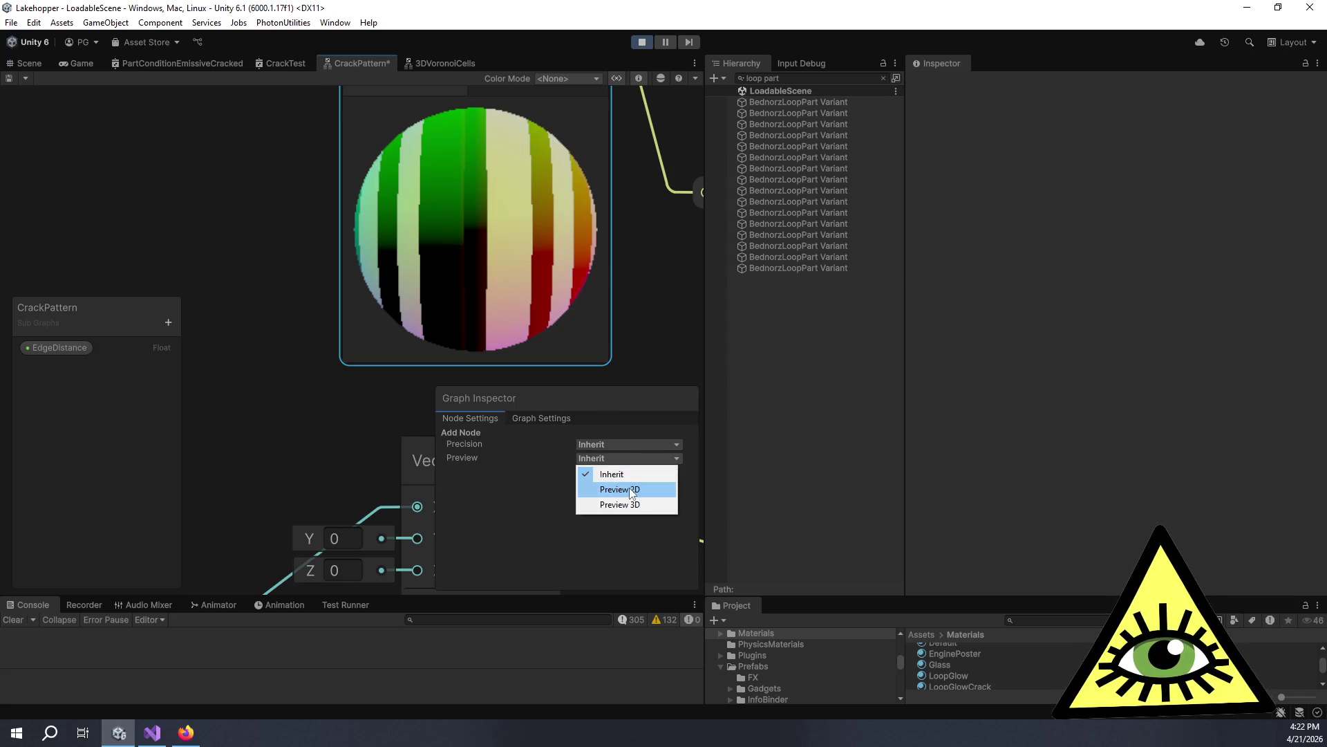
click(629, 487)
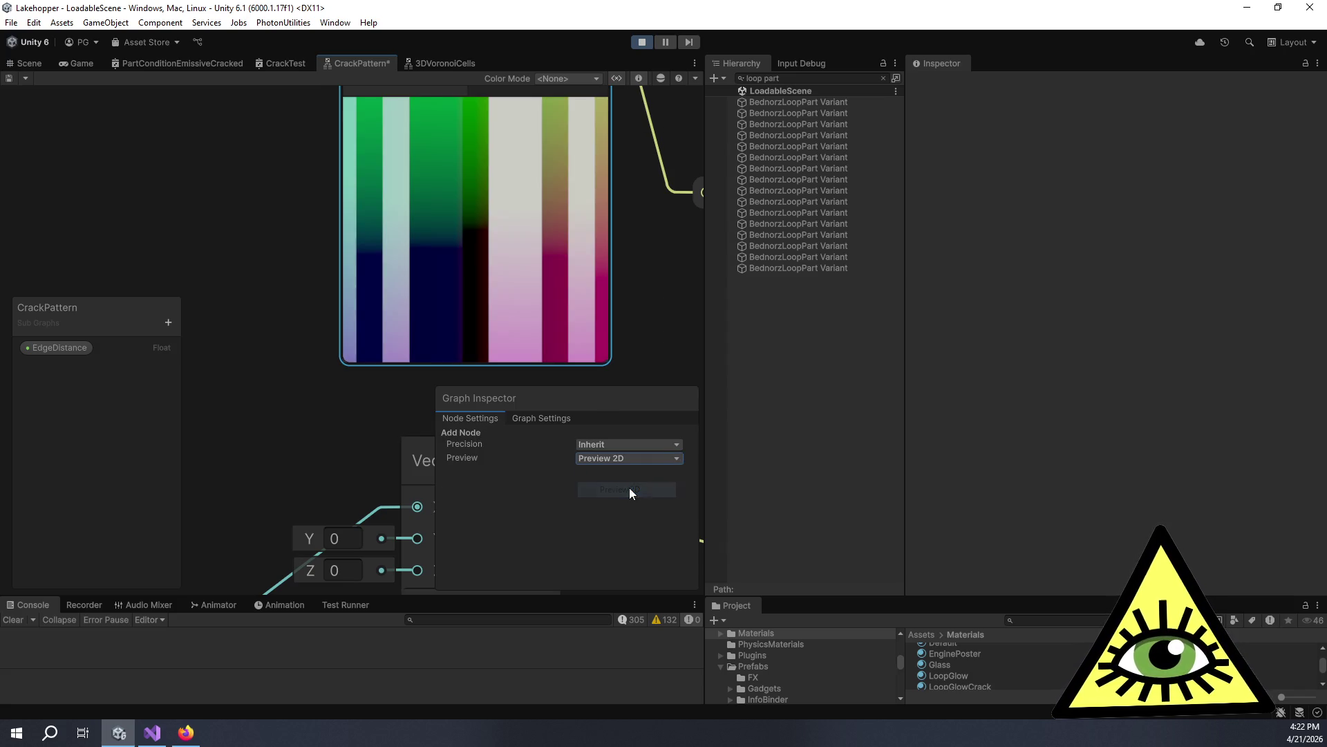
click(609, 458)
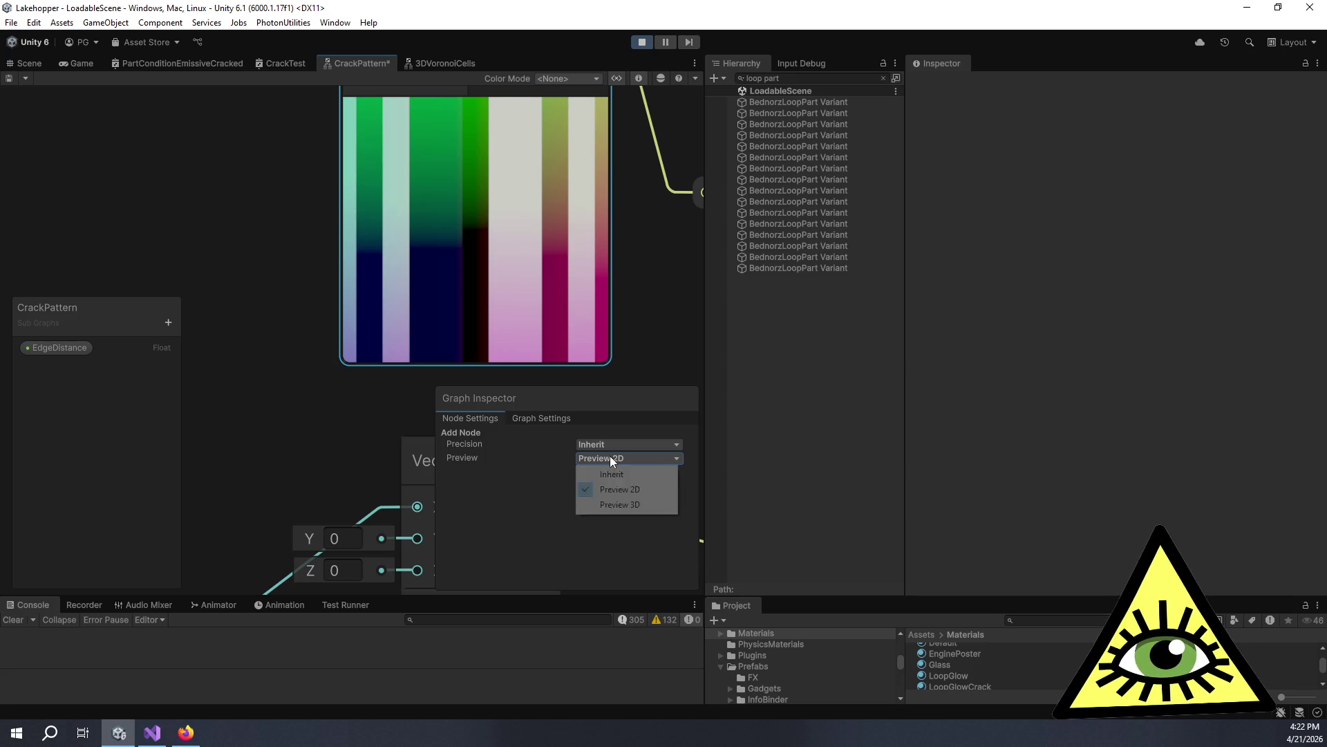
click(611, 503)
scroll(308, 235, down, 5)
mouse_move(309, 235)
mouse_down()
mouse_move(435, 281)
mouse_move(608, 391)
mouse_up()
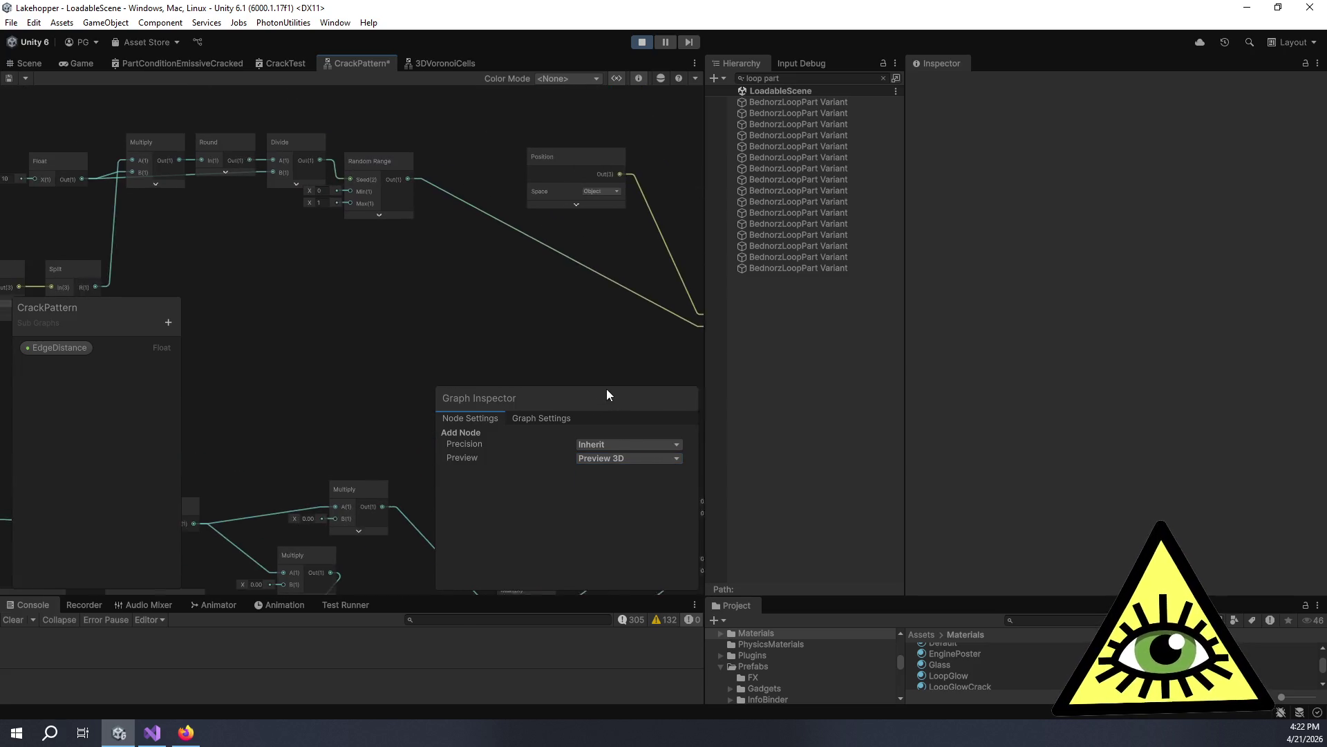
Select the Random Range node and check the Add node's sphere preview.
drag(286, 241, 415, 271)
click(507, 186)
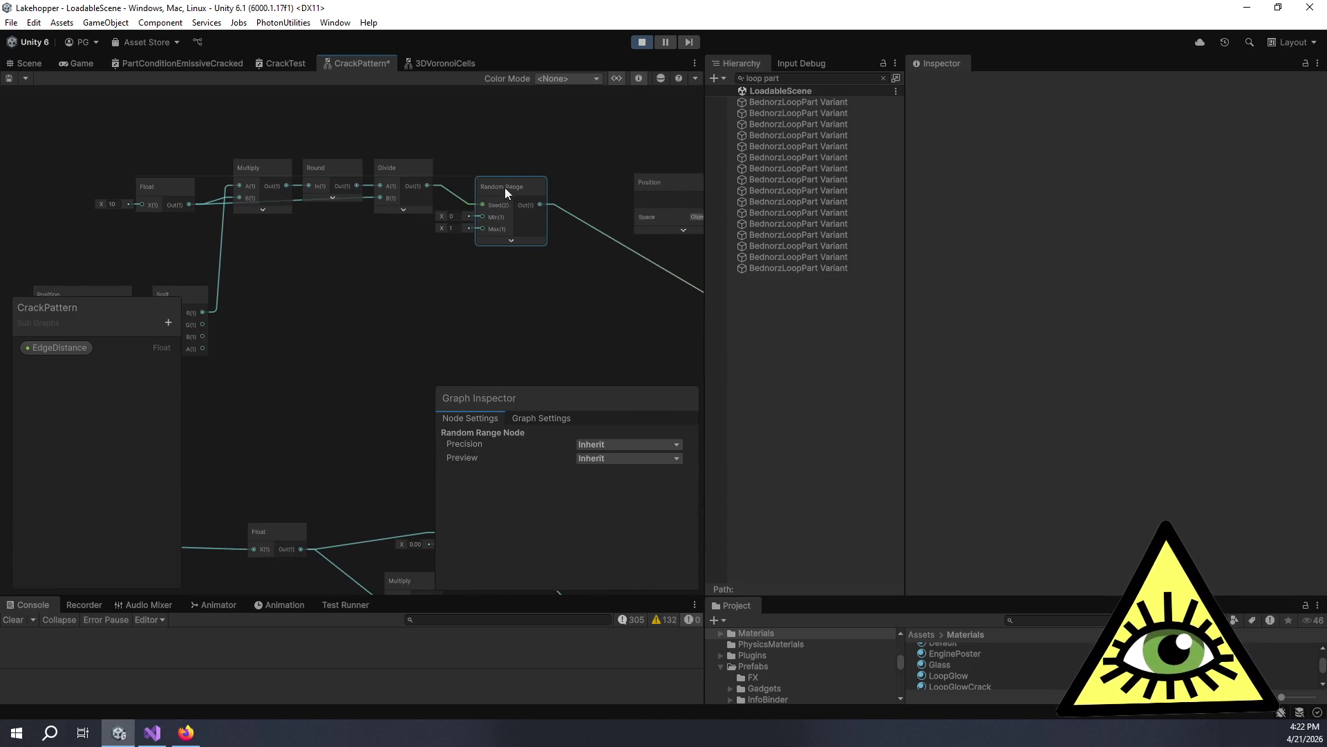
drag(431, 261, 103, 166)
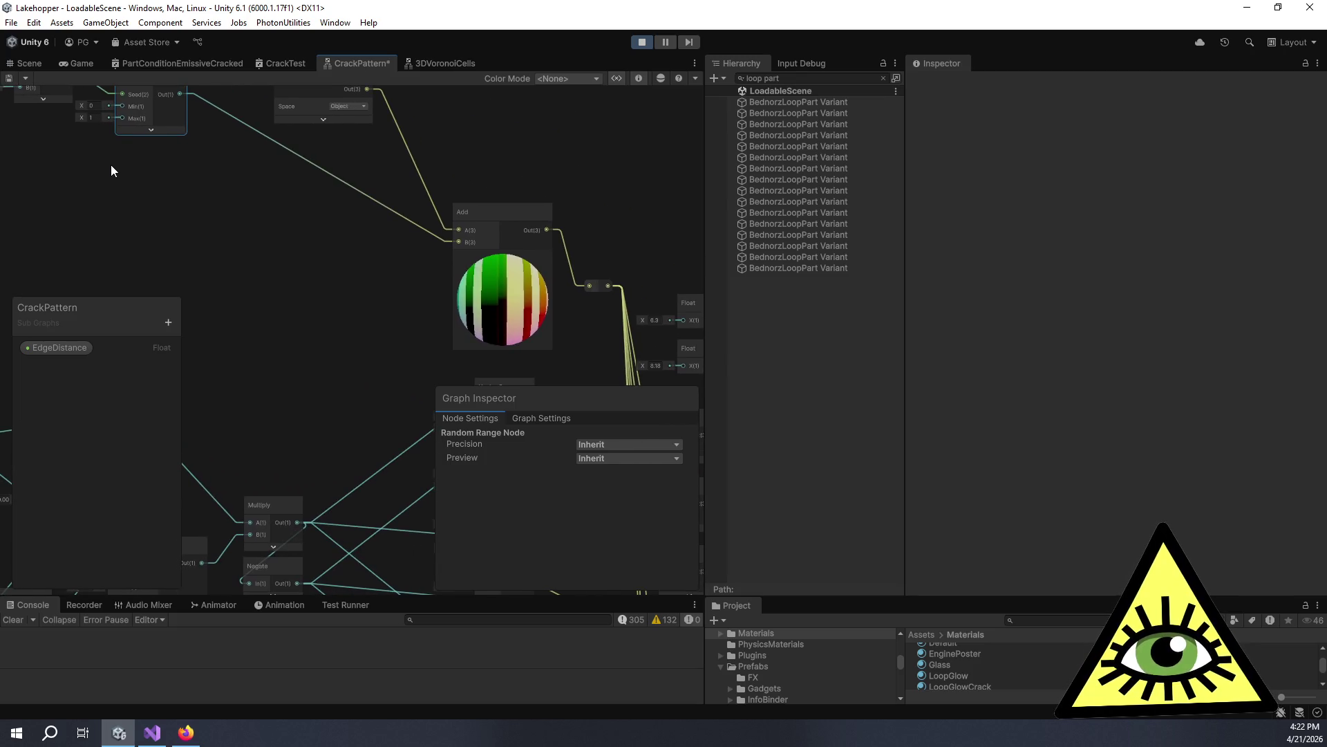
mouse_move(117, 168)
mouse_down()
mouse_move(394, 288)
mouse_move(480, 277)
mouse_up()
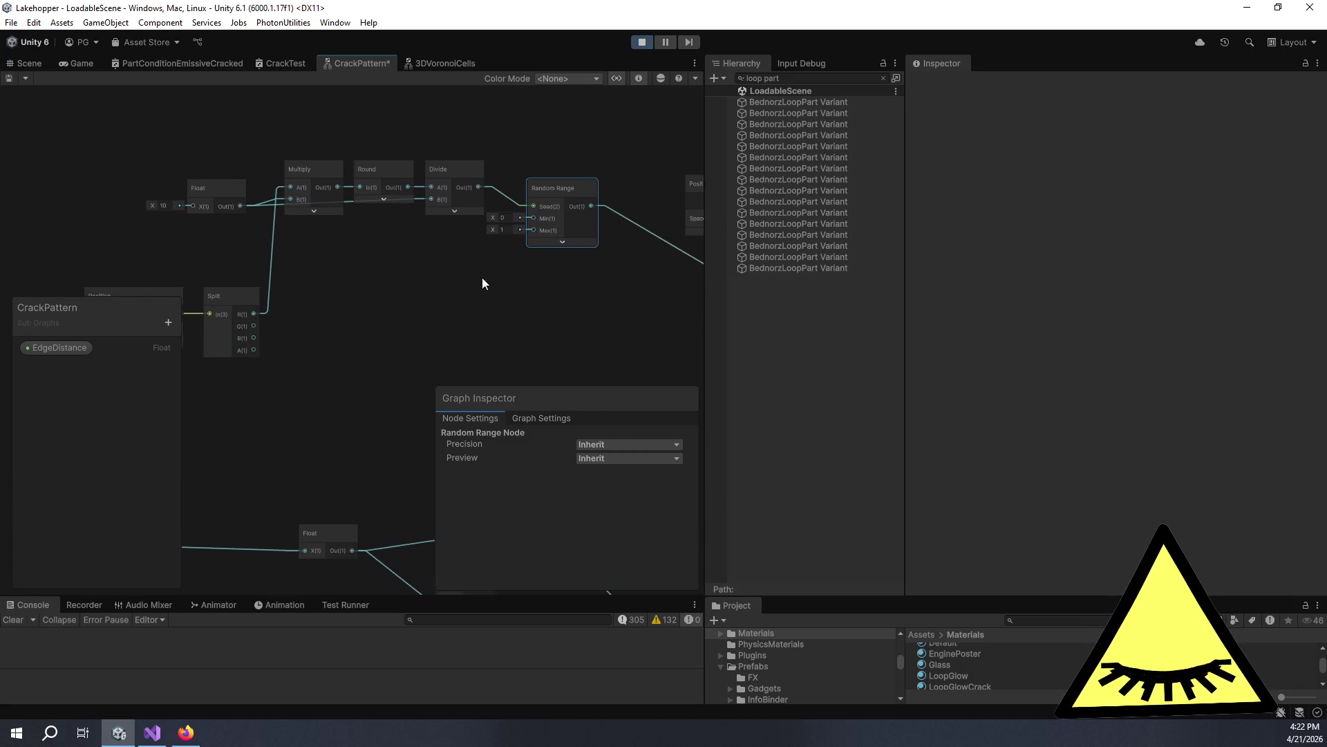
drag(562, 187, 571, 173)
Delete the Round node and add a Floor node in its place.
click(373, 171)
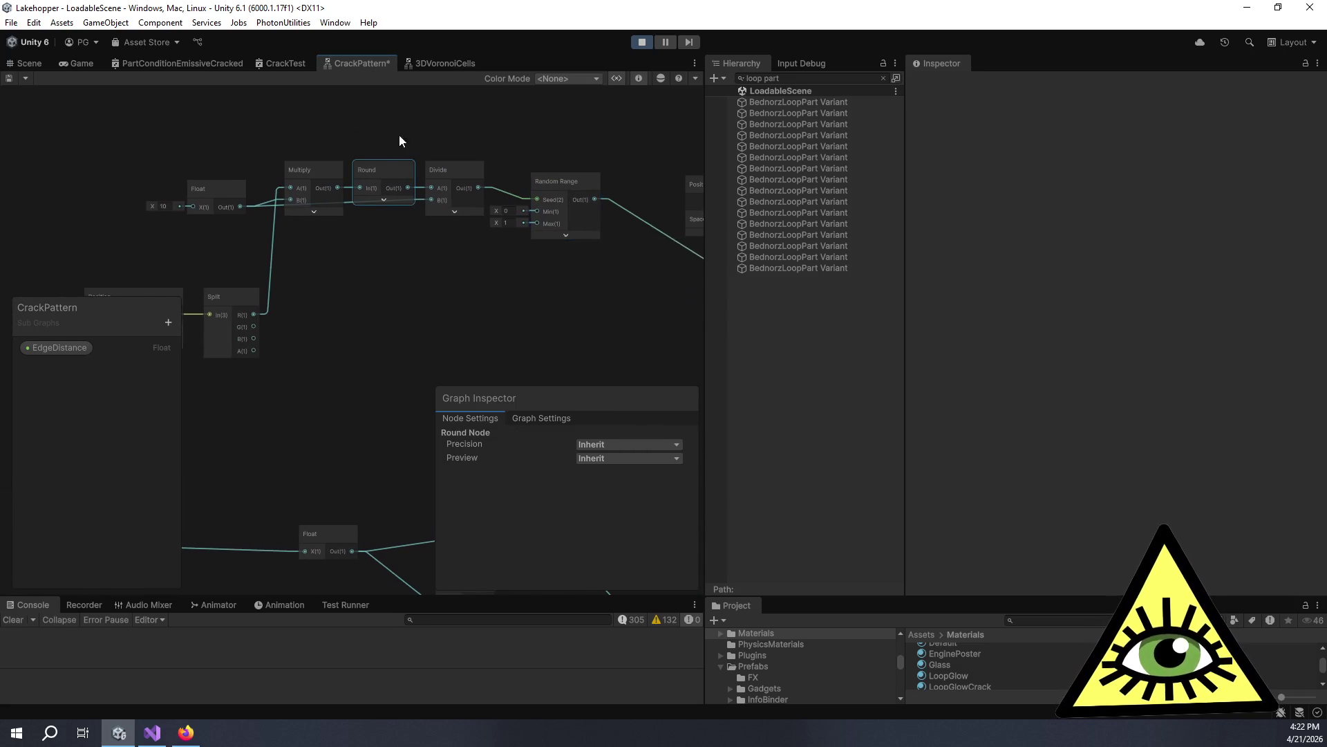
drag(399, 134, 454, 197)
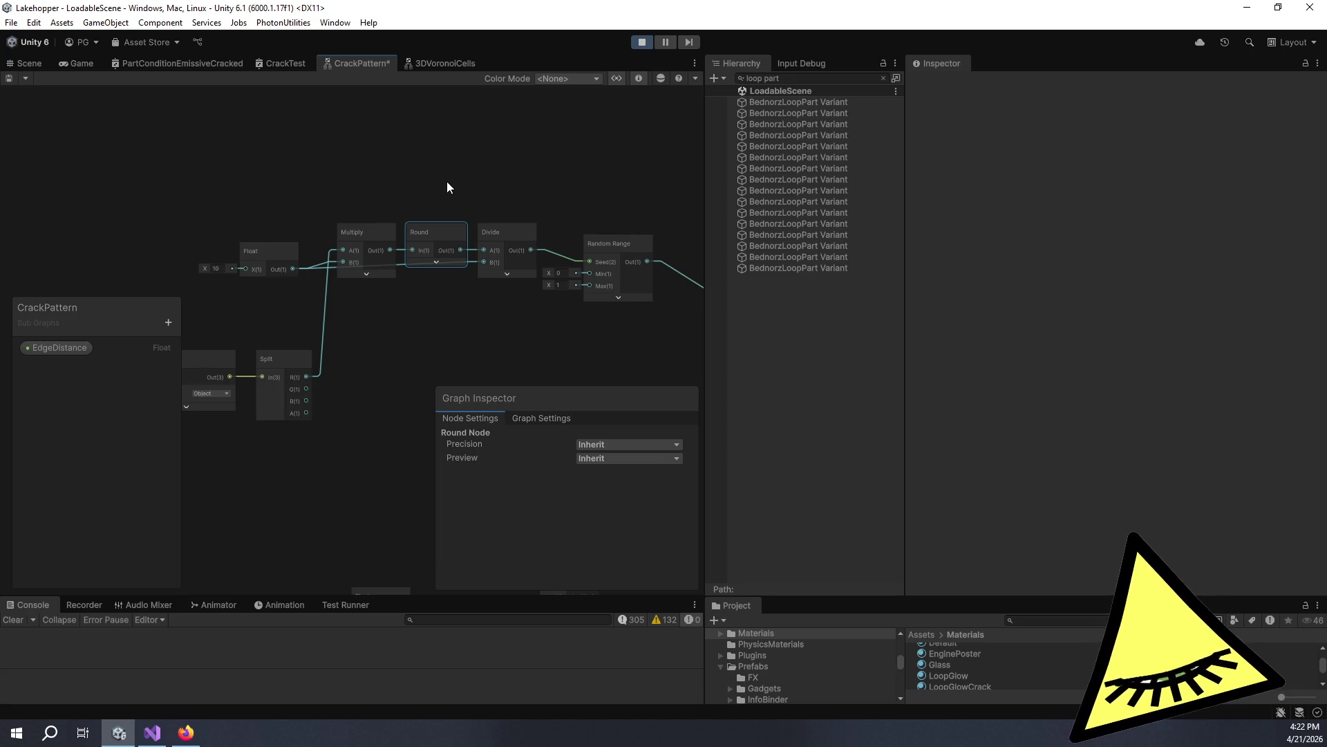
key(Delete)
key(space)
text(f)
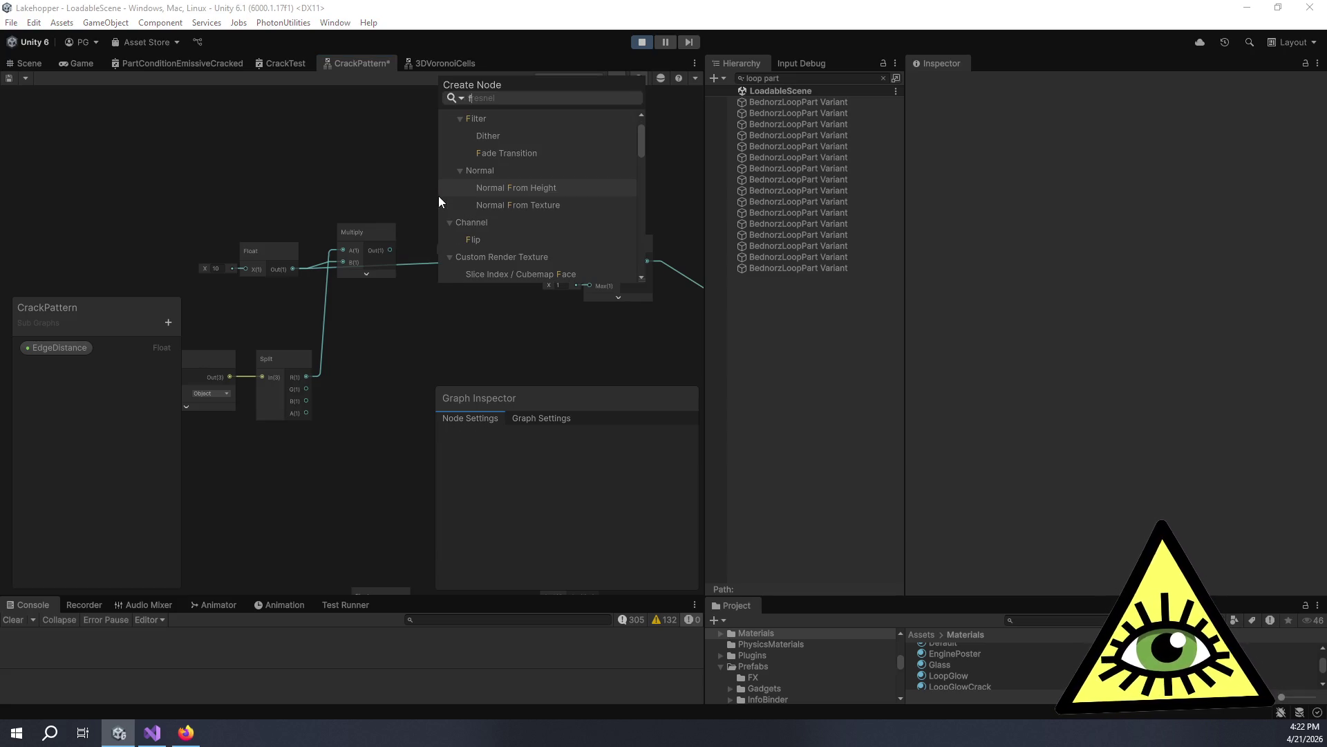
text(loor)
key(Return)
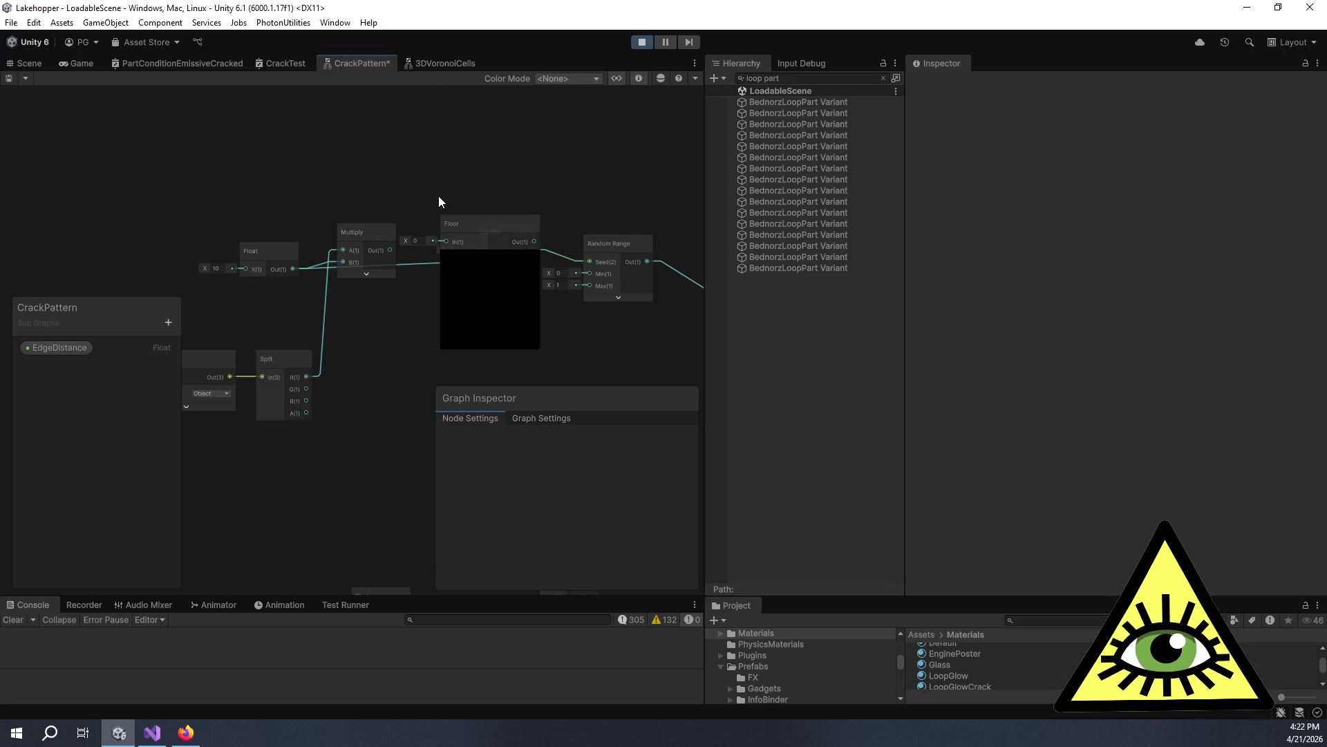
mouse_move(508, 234)
mouse_down()
mouse_move(481, 151)
mouse_move(454, 193)
mouse_up()
Add a Ceiling node wired between Multiply's output and Divide's A input.
click(457, 185)
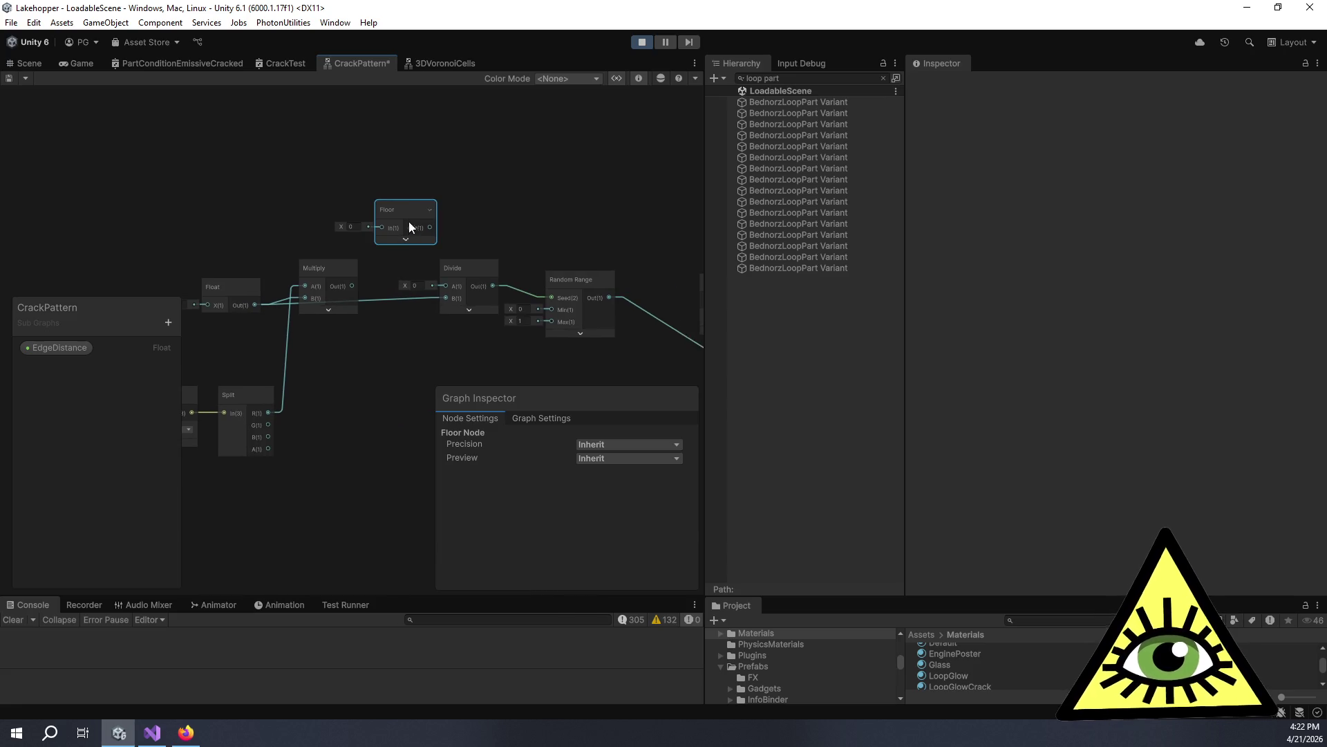
key(space)
text(c)
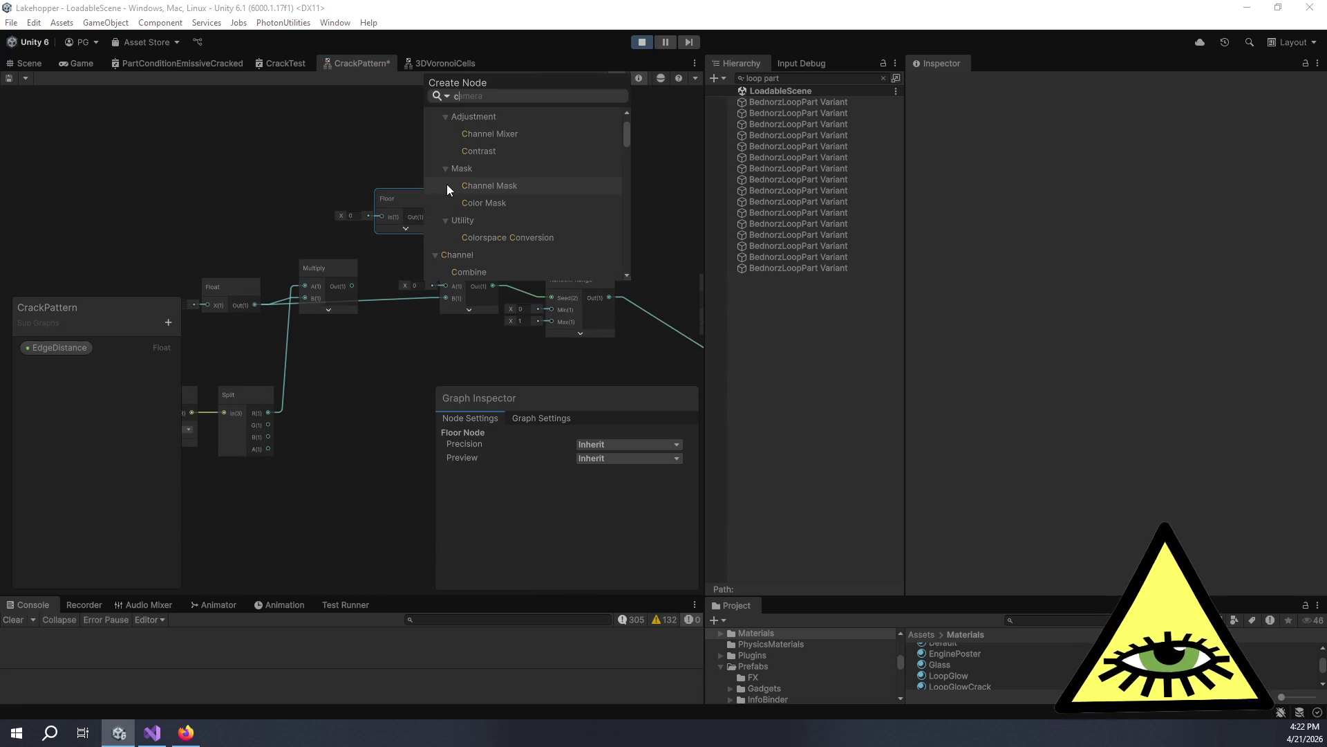
text(eil)
key(Return)
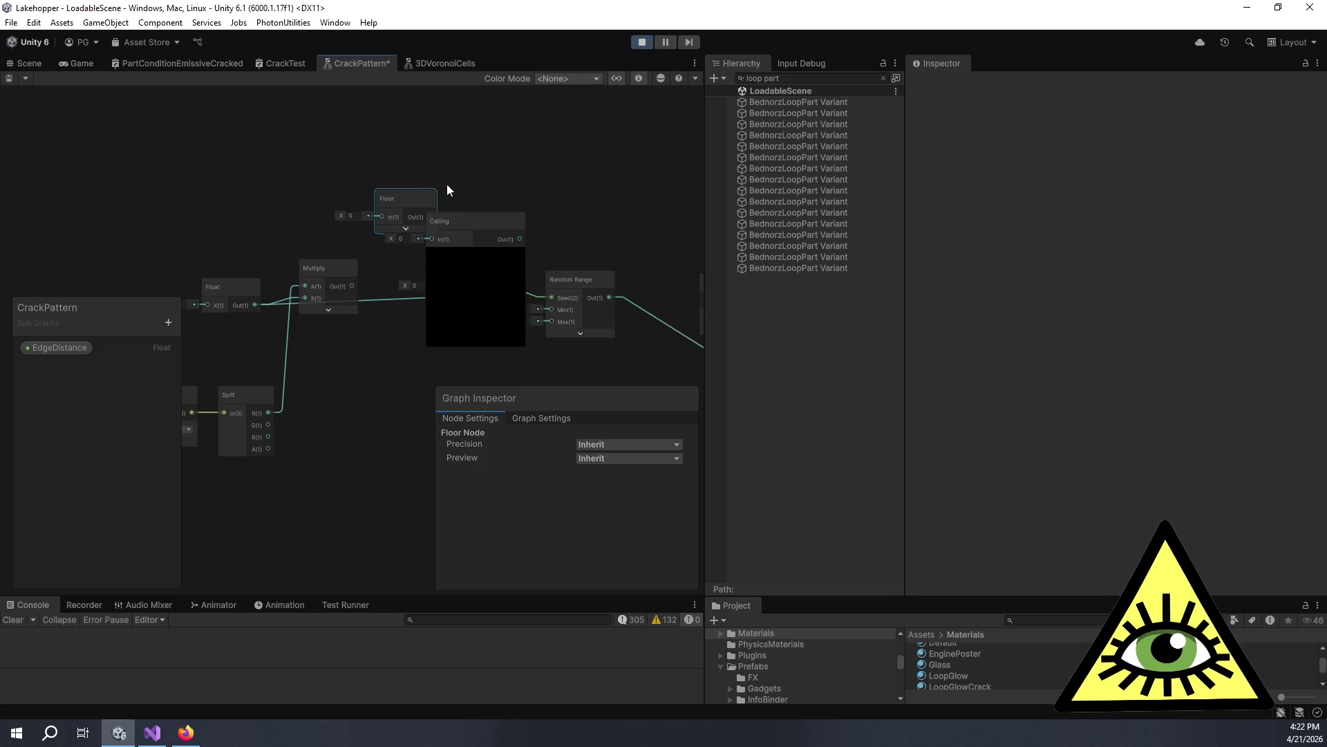
click(476, 254)
drag(454, 226, 383, 355)
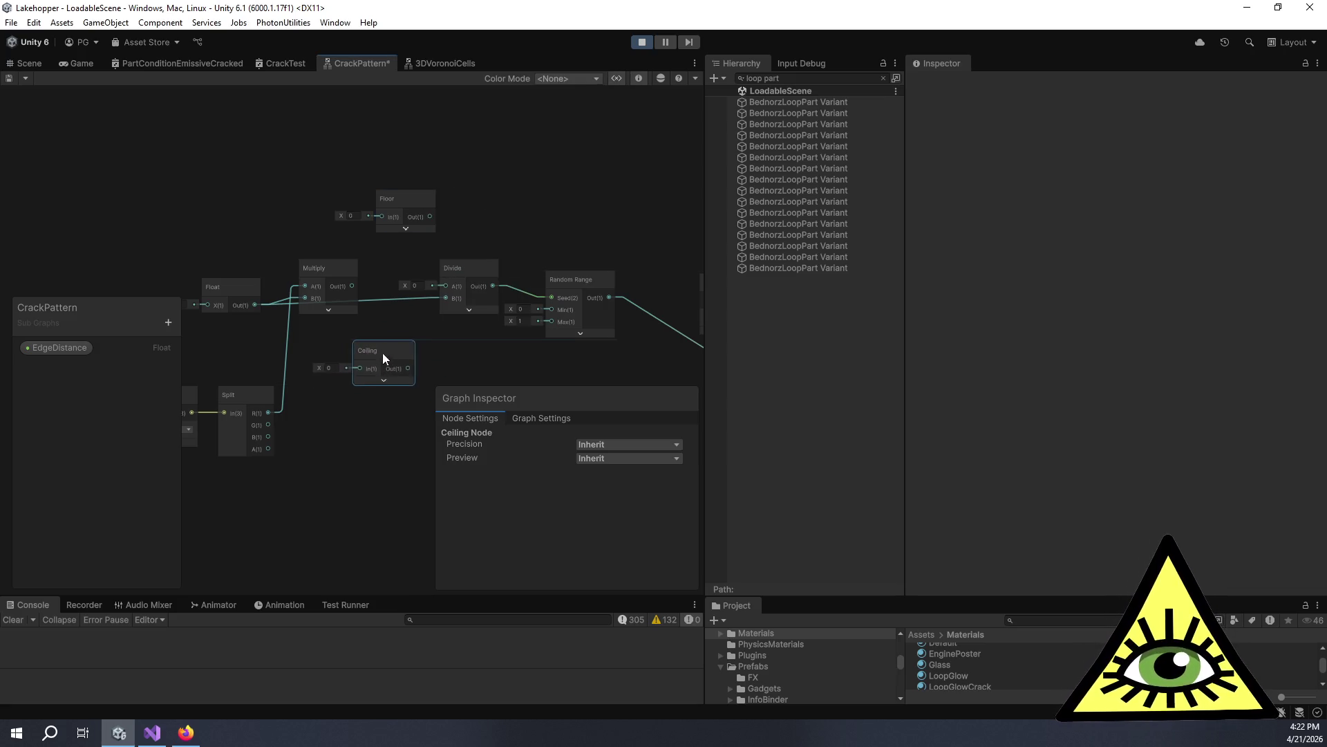
mouse_move(351, 287)
mouse_down()
mouse_move(358, 365)
mouse_move(442, 288)
mouse_up()
drag(484, 344, 504, 344)
mouse_move(409, 342)
mouse_down()
mouse_move(432, 277)
mouse_move(422, 265)
mouse_move(512, 245)
mouse_move(421, 264)
mouse_up()
Duplicate the Multiply, Divide and Random Range nodes to form a second parallel chain.
click(339, 242)
shift+click(479, 244)
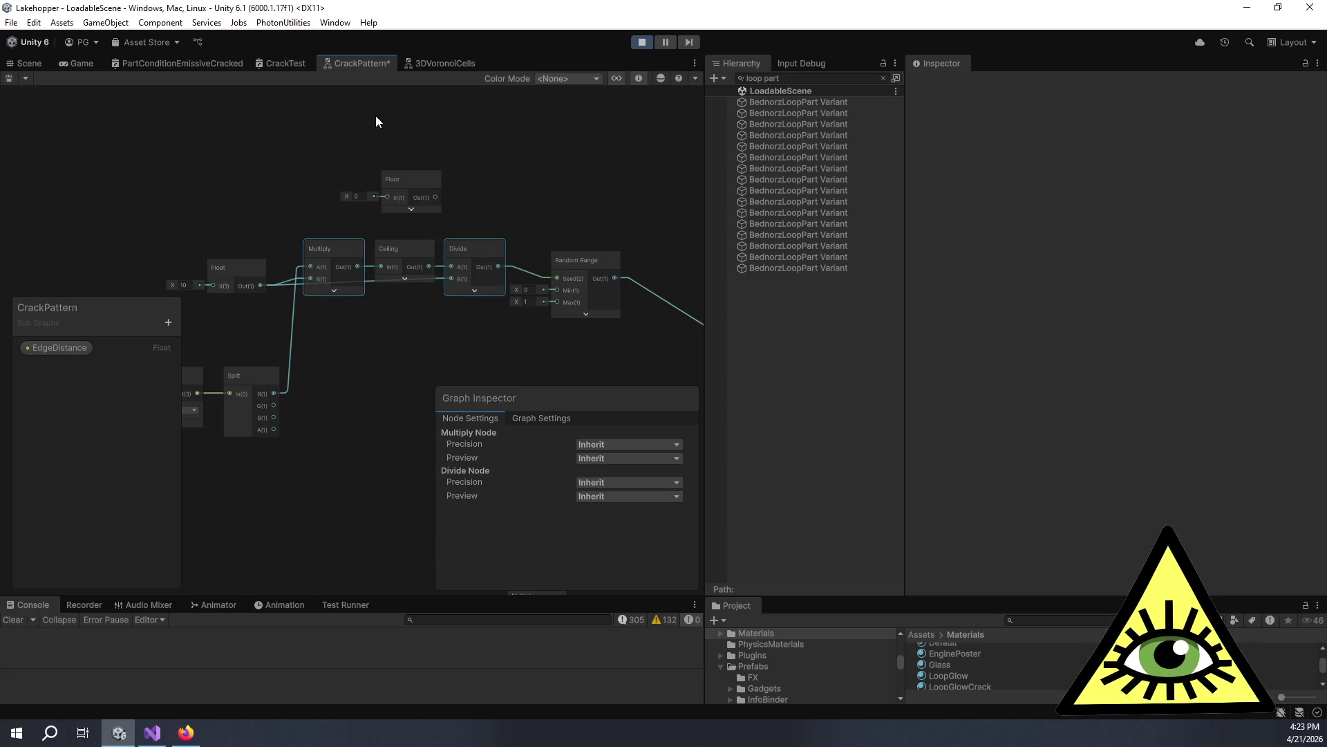
key(ctrl+d)
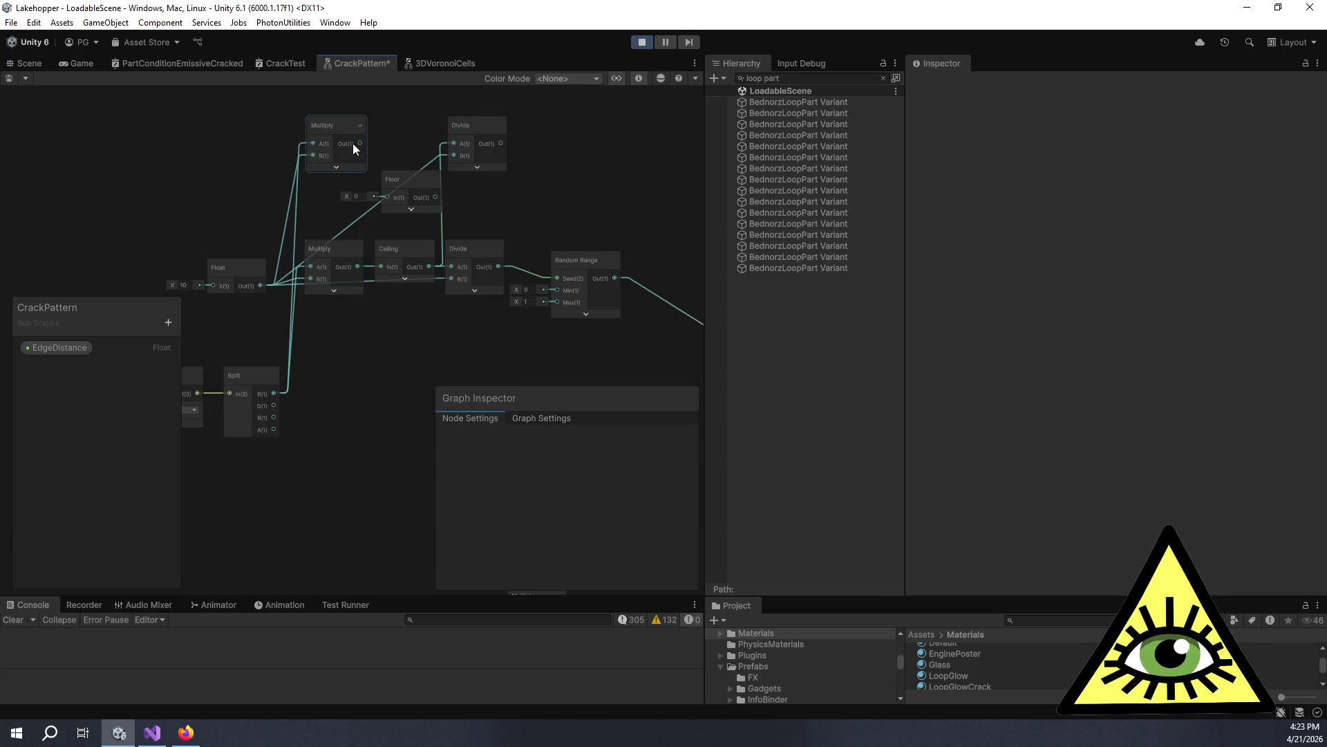
mouse_move(374, 164)
mouse_down()
mouse_move(364, 156)
mouse_move(388, 208)
mouse_move(450, 155)
mouse_move(452, 176)
mouse_move(421, 159)
mouse_up()
click(499, 283)
key(ctrl+d)
mouse_move(536, 282)
mouse_down()
mouse_move(495, 175)
mouse_move(479, 155)
mouse_move(479, 180)
mouse_move(422, 139)
mouse_move(422, 123)
mouse_move(419, 189)
mouse_up()
mouse_move(438, 319)
mouse_down()
mouse_move(405, 302)
mouse_move(559, 249)
mouse_move(502, 232)
mouse_up()
Move the Float node up and shift Position and Split up-left beside the chains.
scroll(403, 281, down, 2)
mouse_move(272, 259)
mouse_down()
mouse_move(251, 222)
mouse_move(267, 165)
mouse_up()
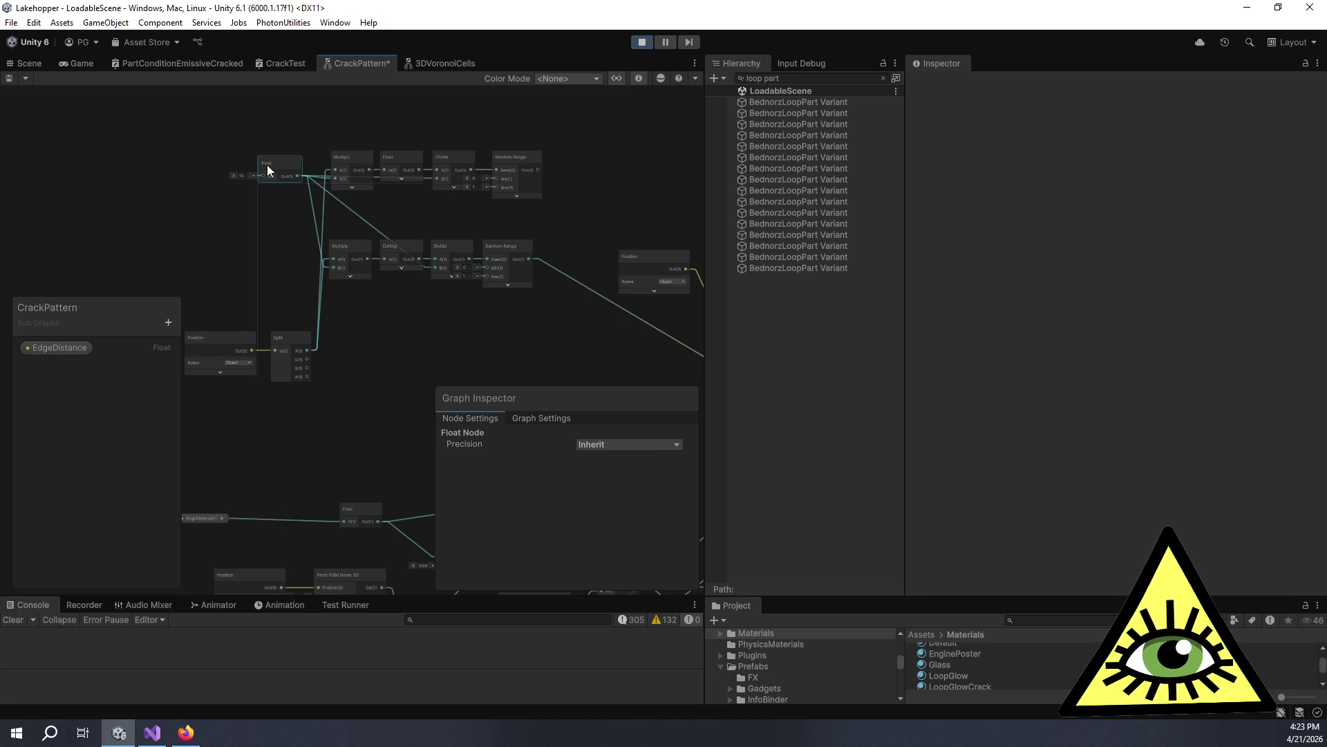
mouse_move(341, 322)
mouse_down()
mouse_move(373, 338)
mouse_move(412, 280)
mouse_move(512, 259)
mouse_move(491, 227)
mouse_up()
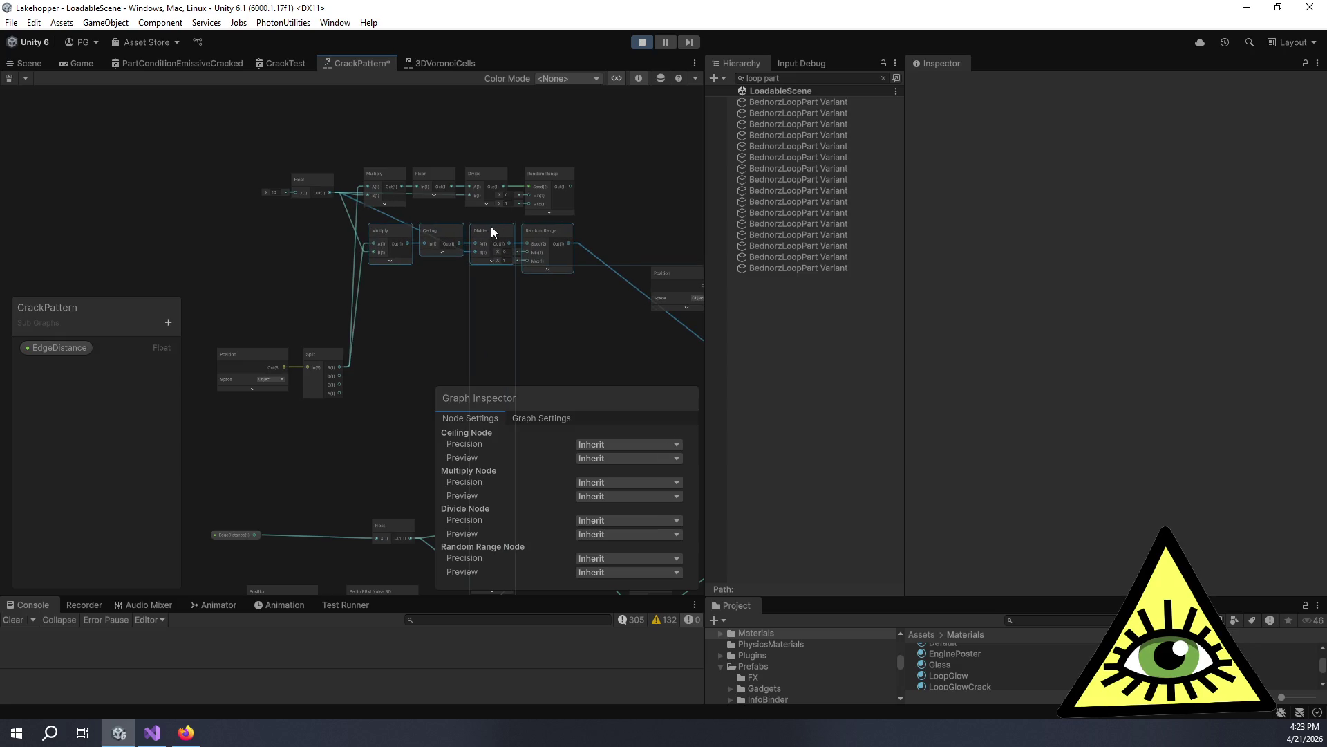
click(385, 326)
drag(384, 326, 442, 295)
mouse_move(214, 288)
mouse_down()
mouse_move(417, 348)
mouse_move(217, 244)
mouse_up()
mouse_move(421, 206)
mouse_down()
mouse_move(386, 239)
mouse_move(308, 238)
mouse_move(345, 215)
mouse_up()
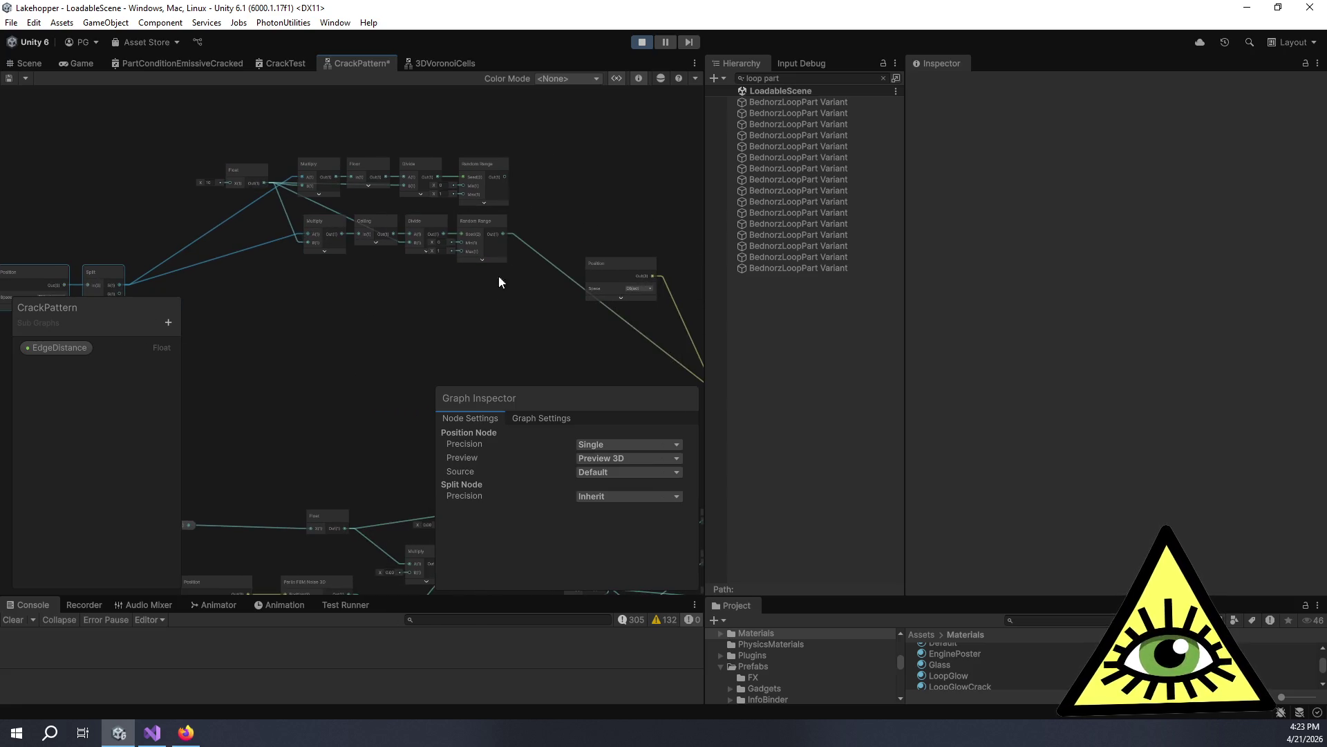
Add a Lerp node beside the two Random Range nodes.
drag(503, 273, 407, 243)
key(space)
text(lerp)
key(Return)
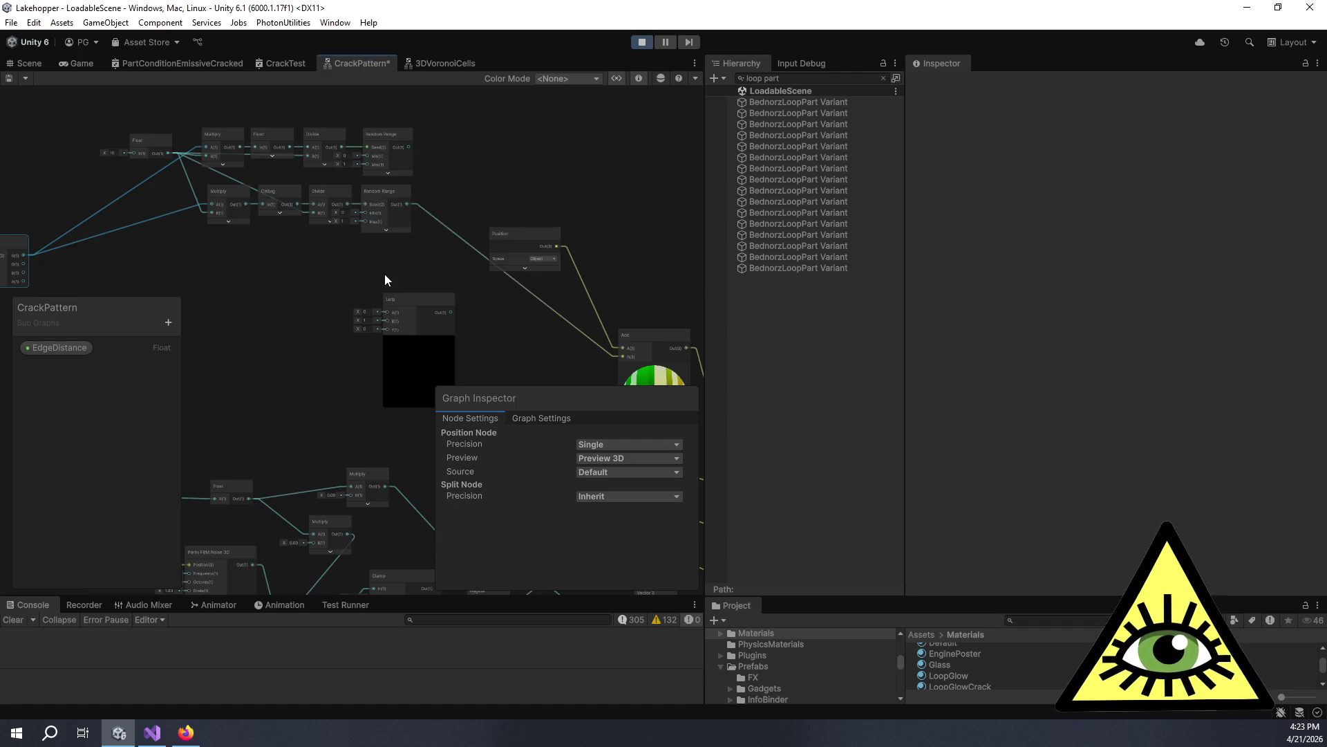
drag(413, 306, 444, 206)
scroll(470, 152, up, 5)
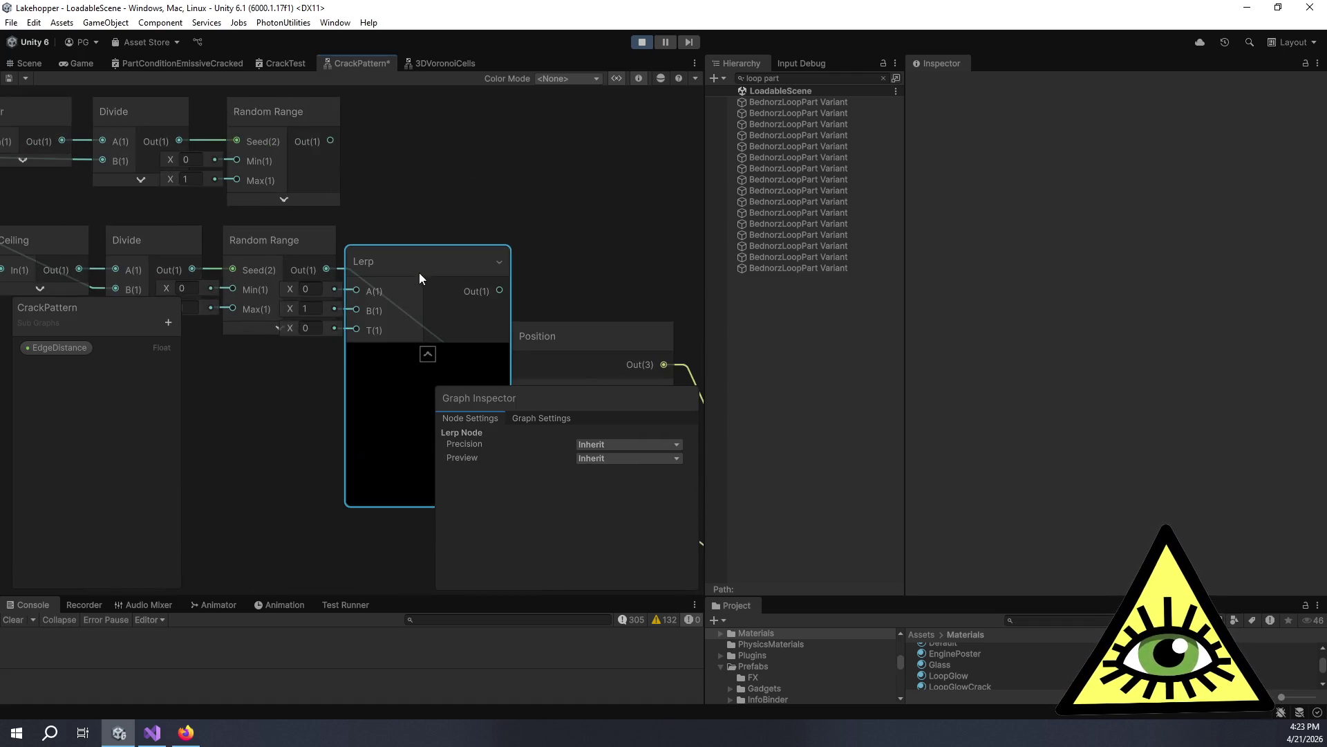
drag(420, 277, 502, 231)
Feed the upper and lower Random Range outputs into Lerp's A and B, with T at -0.5.
mouse_move(334, 141)
mouse_down()
mouse_move(462, 145)
mouse_move(451, 136)
mouse_move(534, 249)
mouse_up()
click(413, 300)
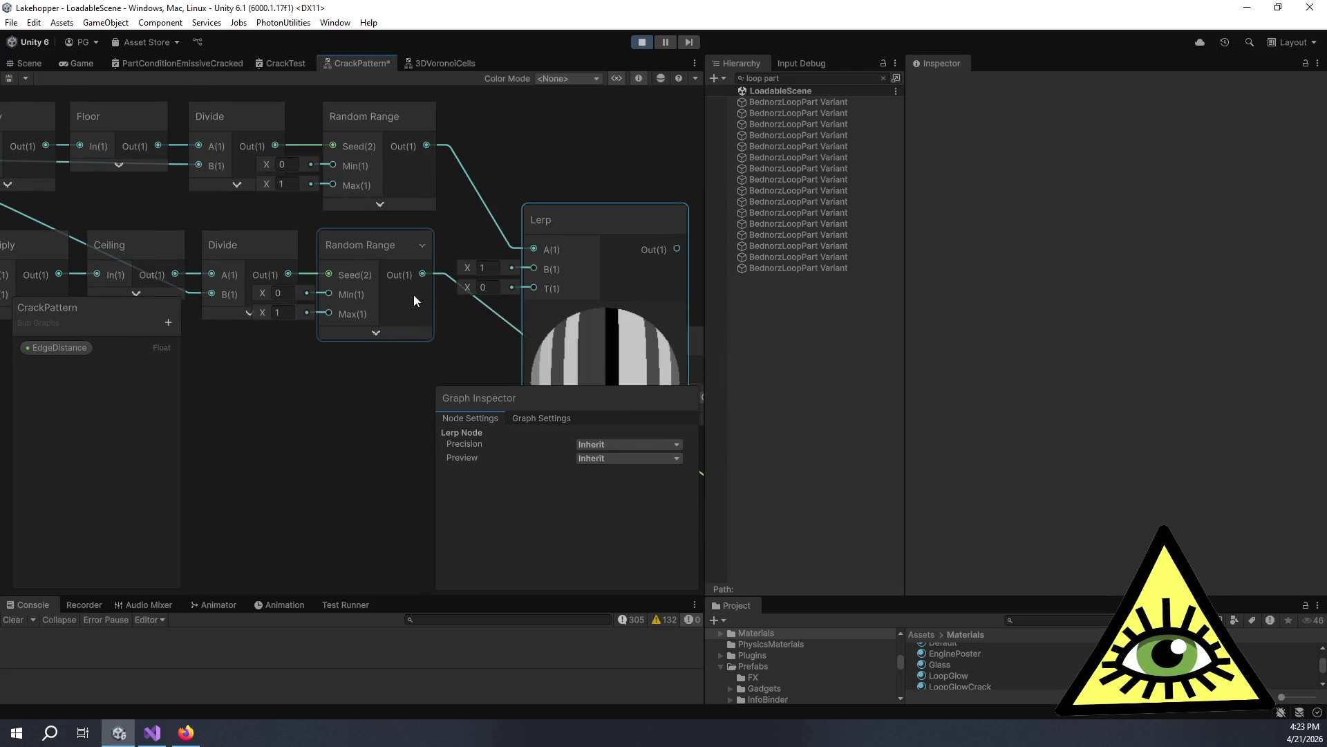
drag(423, 275, 530, 270)
mouse_move(618, 211)
mouse_down()
mouse_move(513, 111)
mouse_move(508, 85)
mouse_move(458, 251)
mouse_move(355, 305)
mouse_move(424, 239)
mouse_move(345, 178)
mouse_move(296, 204)
mouse_move(325, 202)
mouse_move(263, 203)
mouse_up()
drag(408, 141, 476, 135)
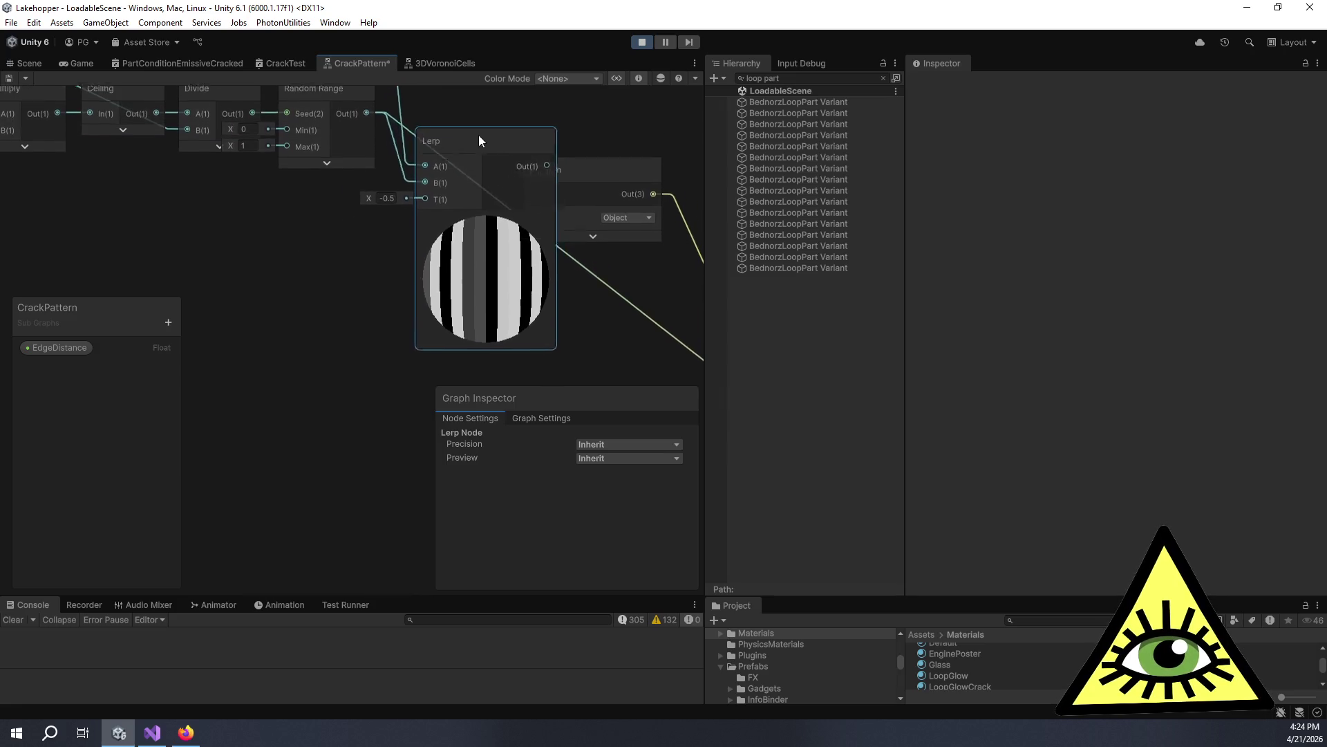
scroll(459, 199, down, 1)
scroll(461, 205, down, 5)
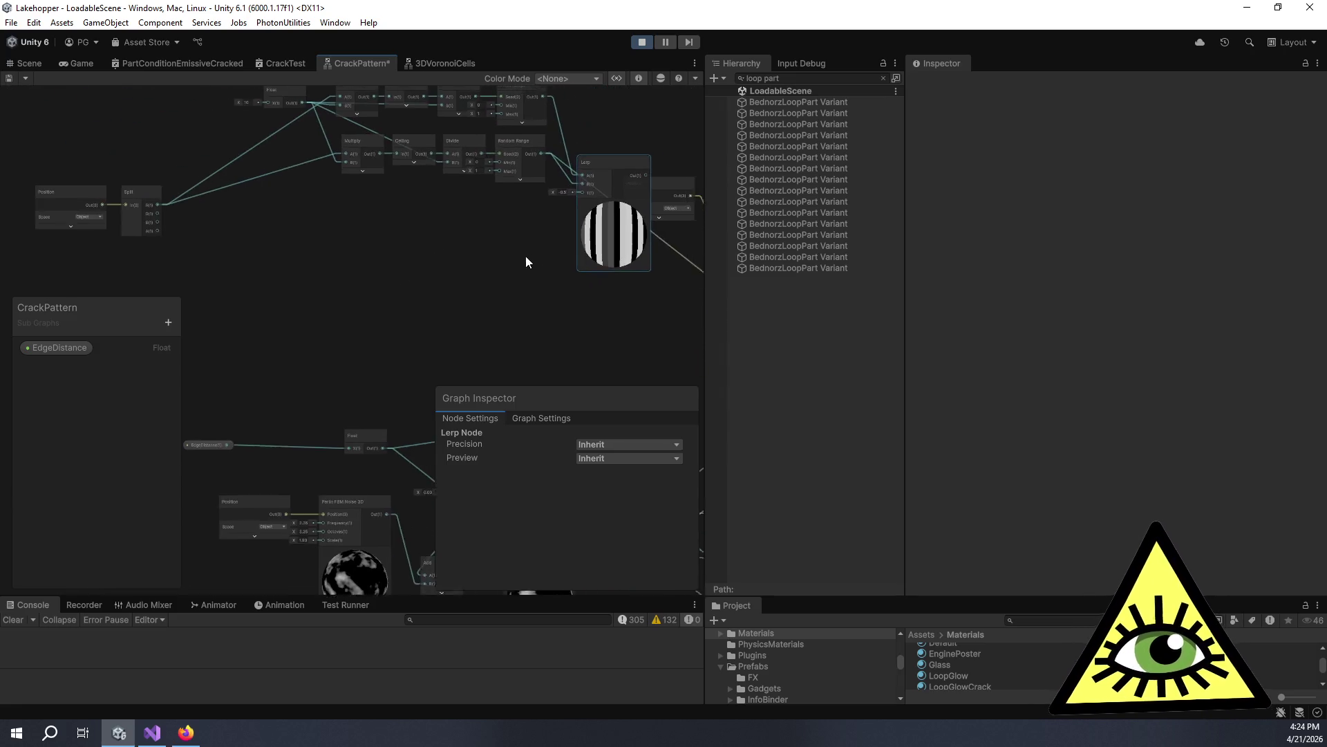
key(space)
Add a Modulo node near the Lerp node.
text(m)
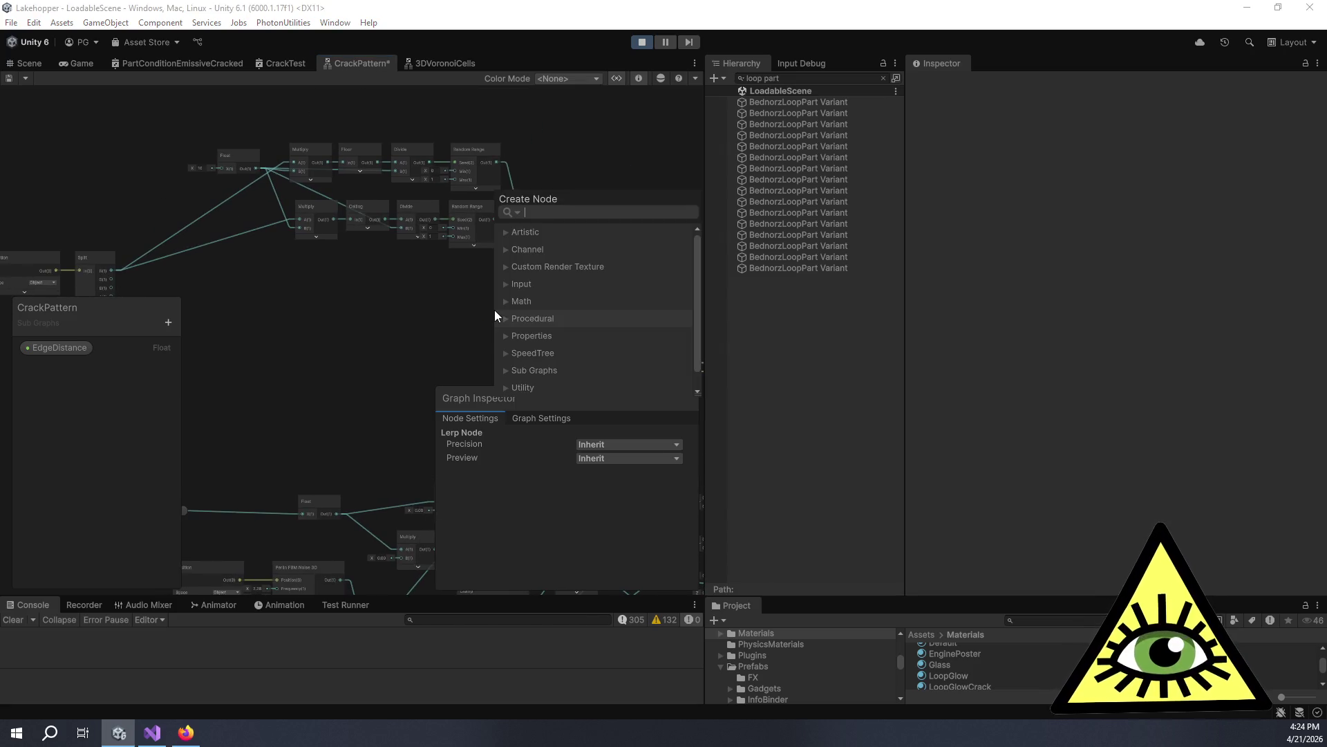
text(odulo)
key(Return)
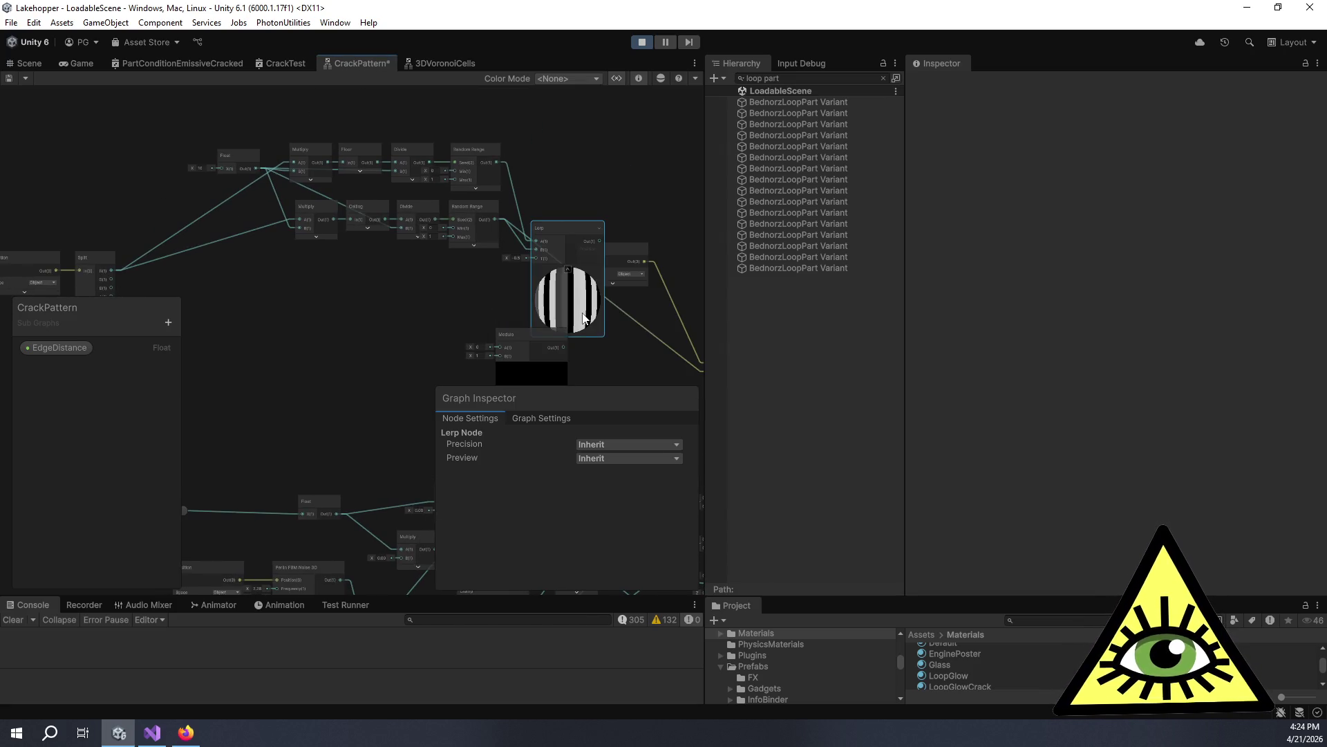
drag(529, 336, 367, 279)
scroll(468, 279, up, 4)
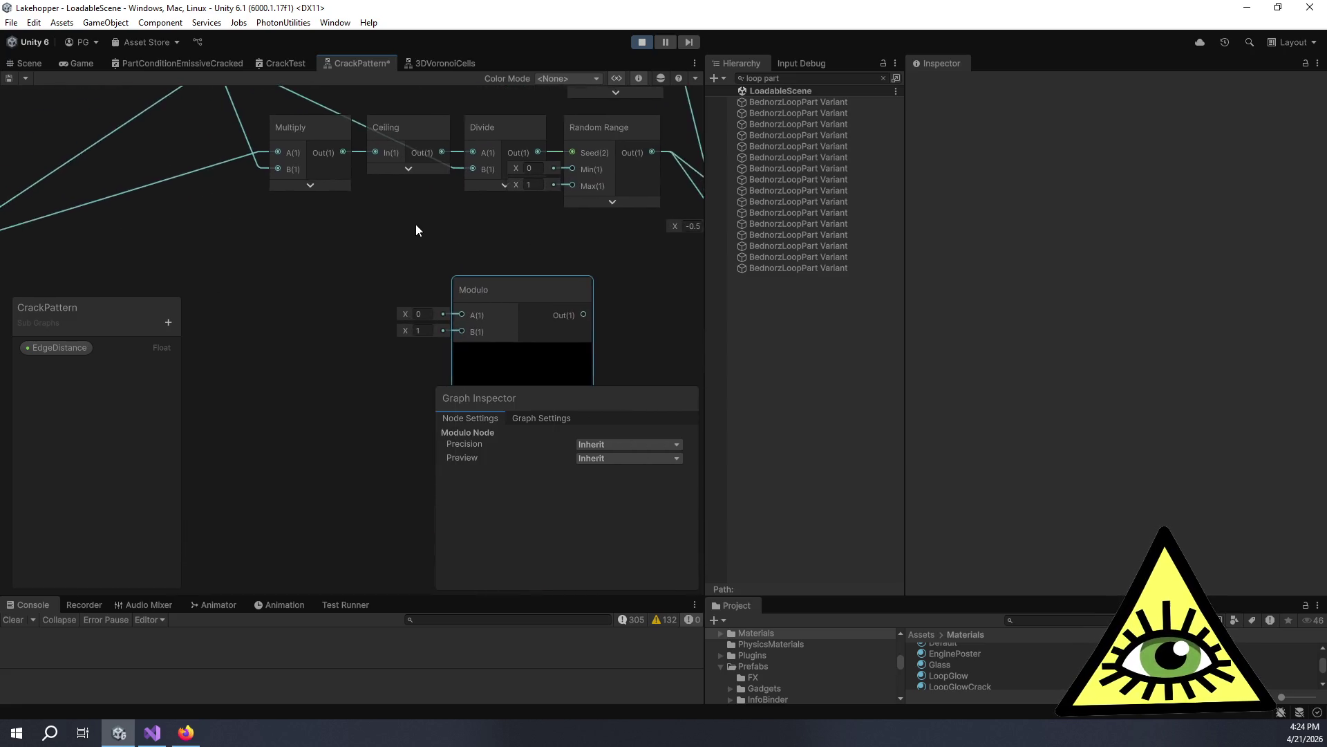
drag(487, 267, 377, 296)
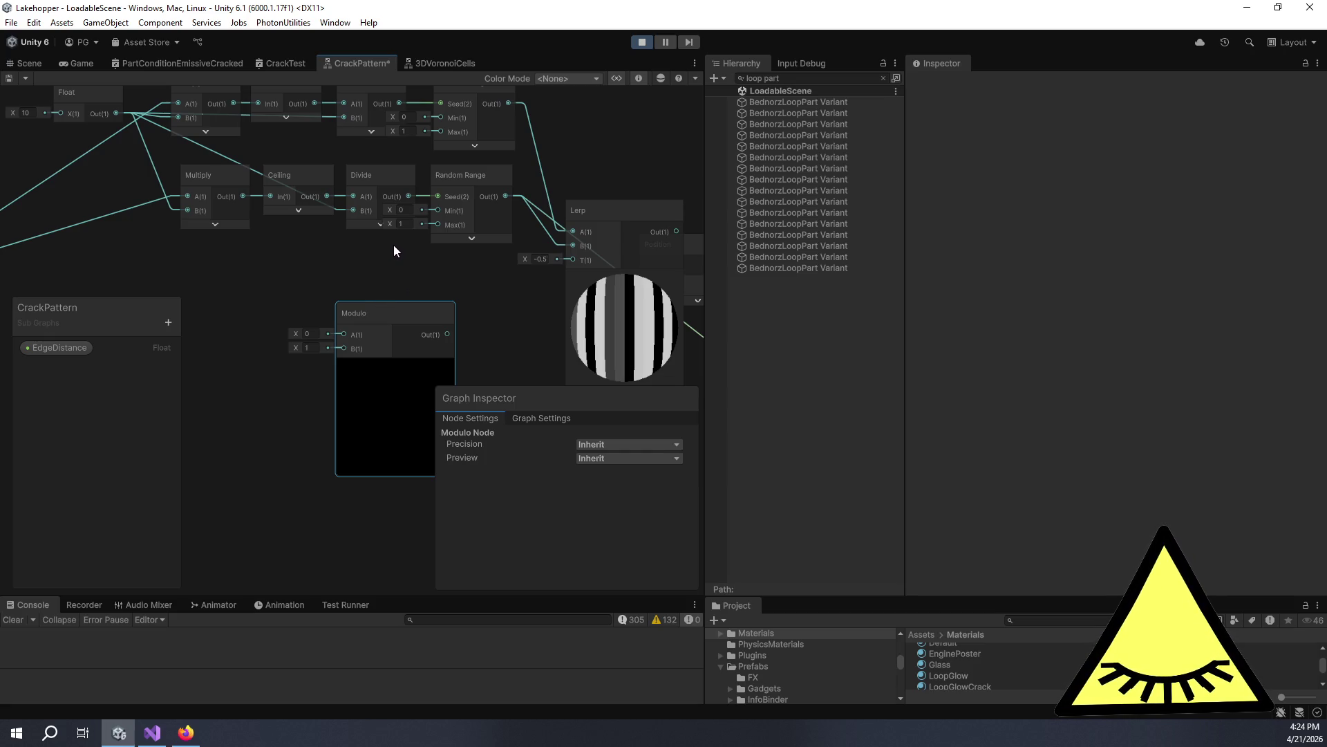
scroll(408, 245, down, 2)
scroll(554, 235, down, 3)
drag(549, 257, 472, 238)
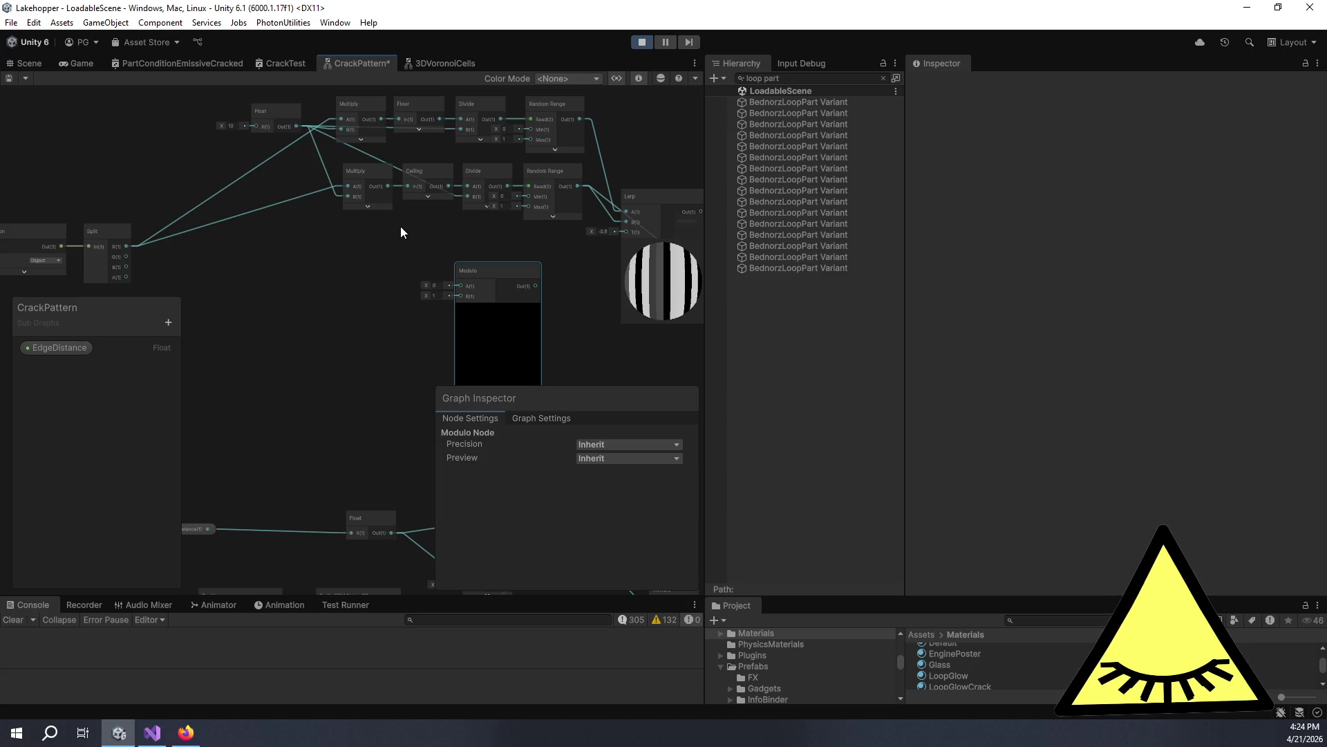
scroll(398, 228, up, 2)
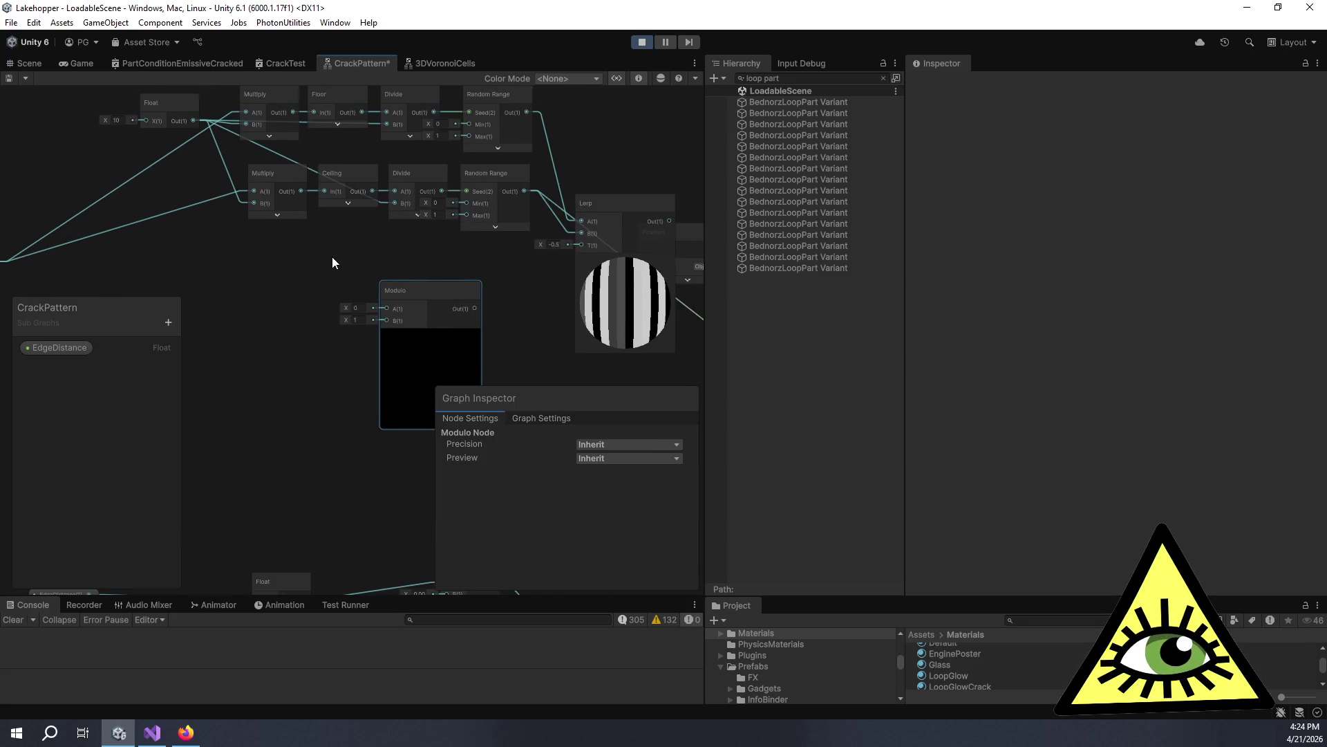
Delete the lower Multiply and feed the remaining Multiply into Ceiling as well.
mouse_move(283, 175)
mouse_down()
mouse_move(260, 169)
mouse_move(304, 197)
mouse_move(318, 246)
mouse_up()
key(Delete)
drag(333, 184, 364, 263)
drag(318, 168, 299, 234)
Connect the Multiply output to Modulo's A input, leaving B at 1.
mouse_move(329, 317)
mouse_down()
mouse_move(309, 313)
mouse_move(258, 240)
mouse_move(385, 292)
mouse_up()
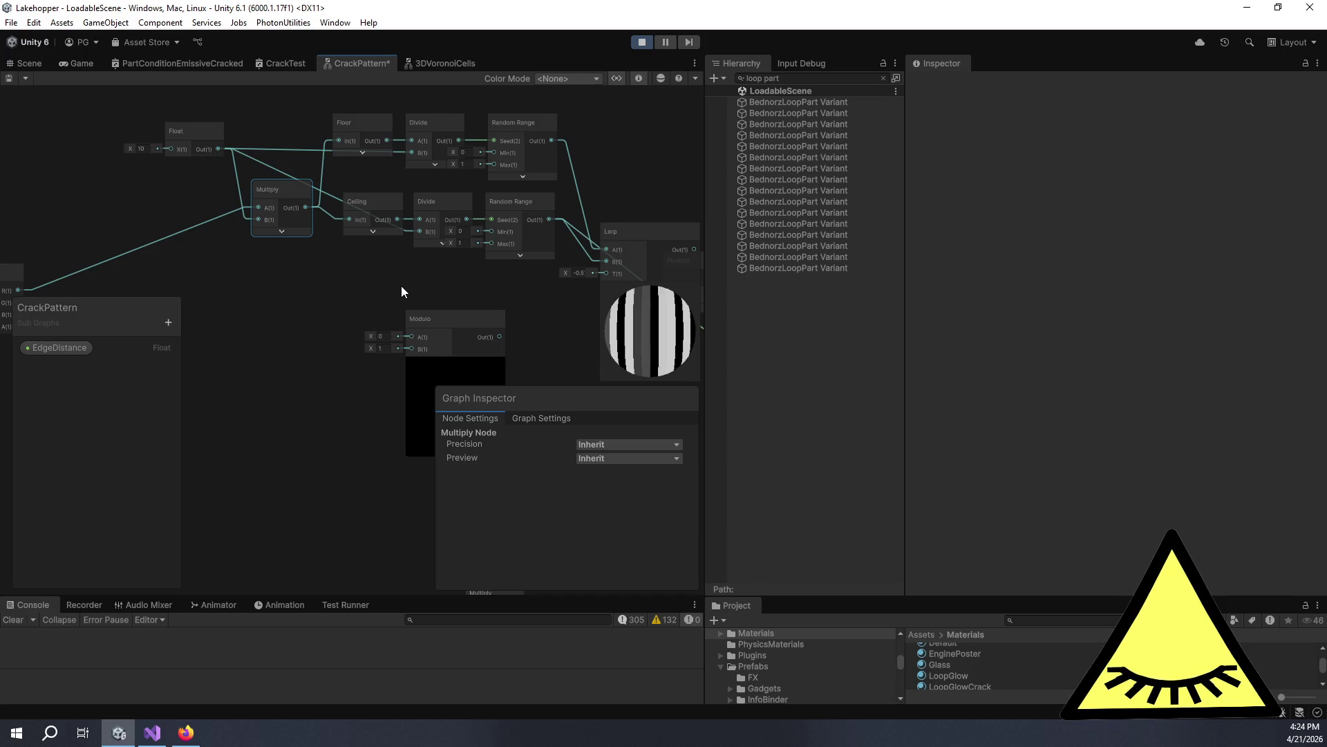
drag(471, 281, 397, 252)
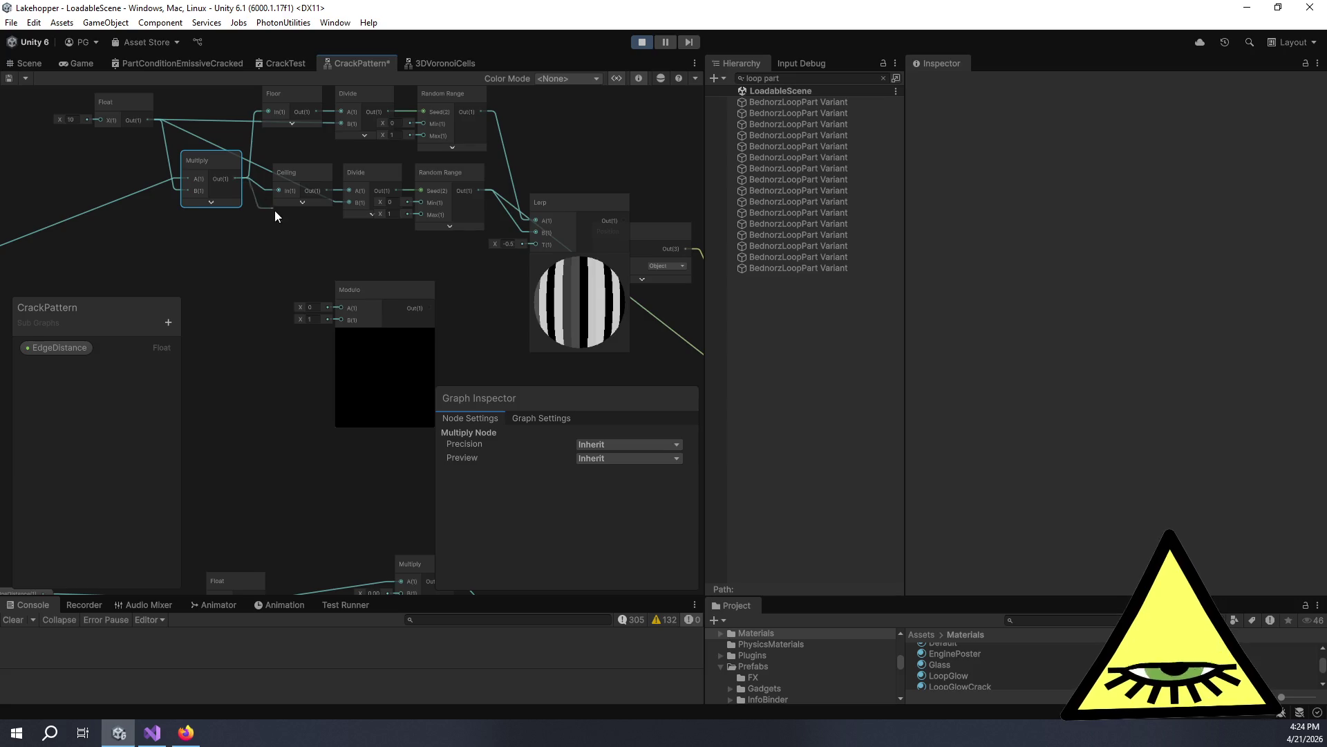
mouse_move(316, 273)
mouse_down()
mouse_move(341, 307)
mouse_move(320, 252)
mouse_move(276, 231)
mouse_move(445, 244)
mouse_move(355, 243)
mouse_up()
scroll(430, 241, down, 1)
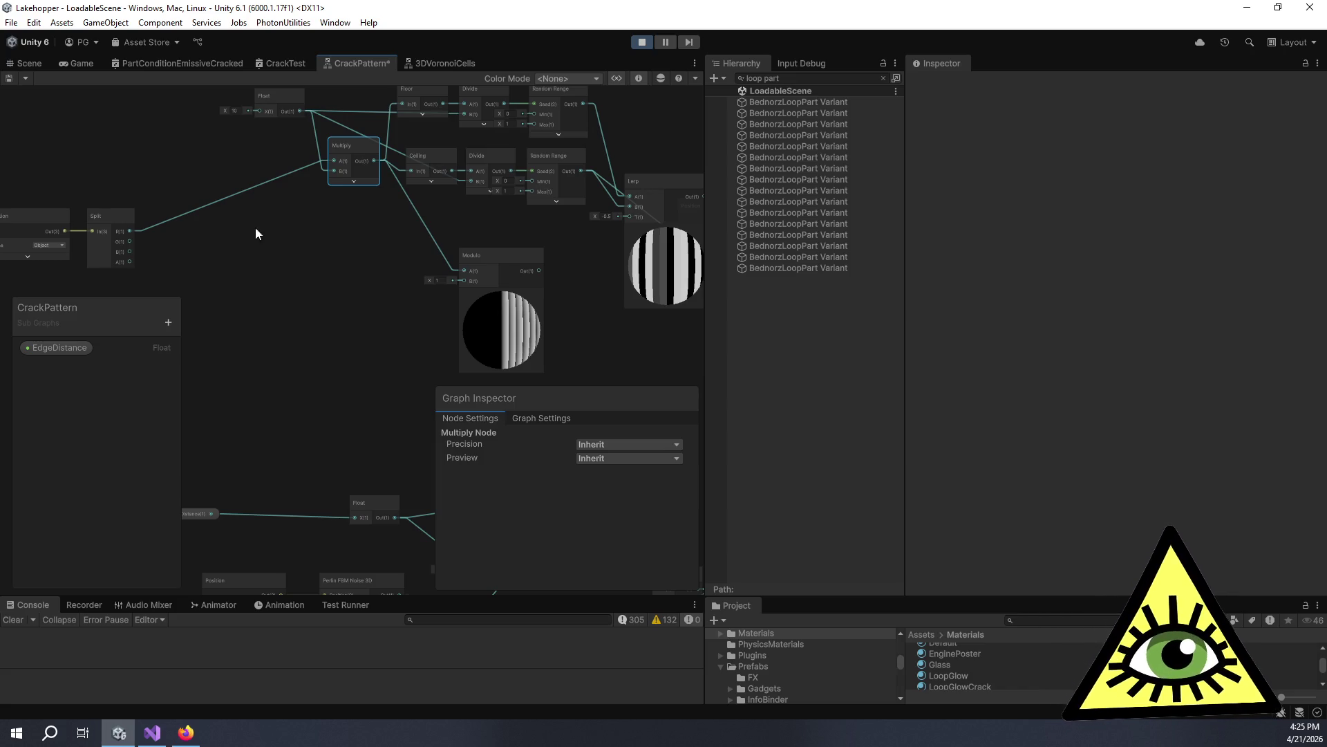
Connect the Float output to the Modulo node's B input.
scroll(322, 322, down, 2)
scroll(238, 272, up, 2)
mouse_move(268, 130)
mouse_down()
mouse_move(325, 252)
mouse_move(438, 322)
mouse_move(429, 314)
mouse_up()
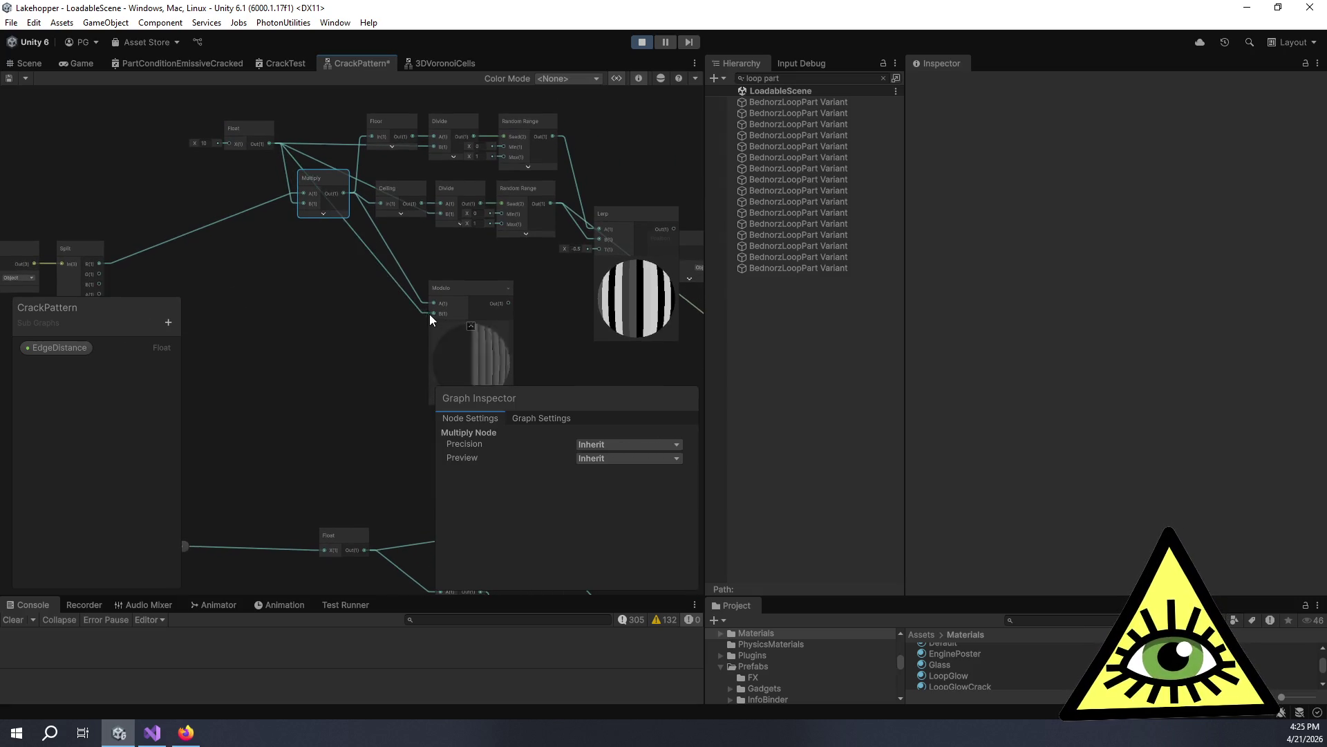
Move the Modulo node up and left, and check the Multiply, Ceiling, Random Range and Lerp nodes.
drag(557, 281, 487, 235)
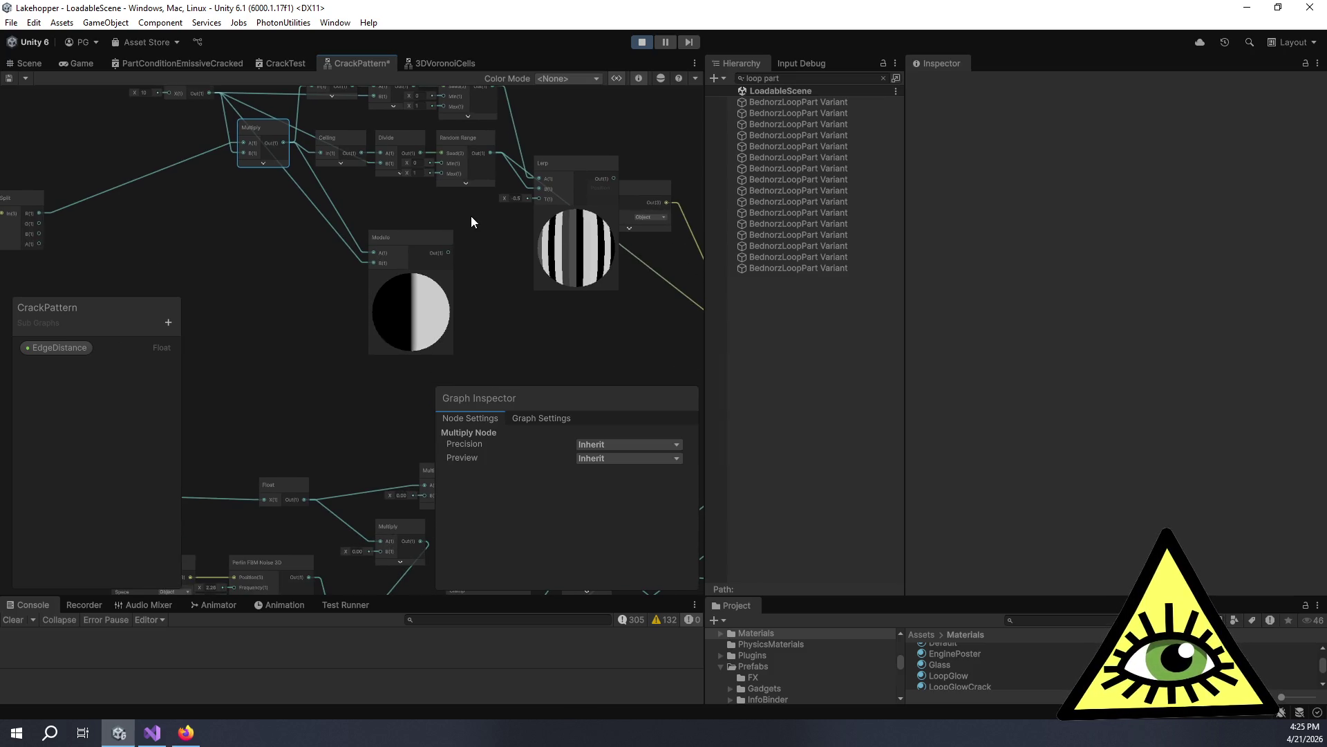
mouse_move(421, 232)
mouse_down()
mouse_move(403, 198)
mouse_move(441, 267)
mouse_move(375, 310)
mouse_move(351, 301)
mouse_up()
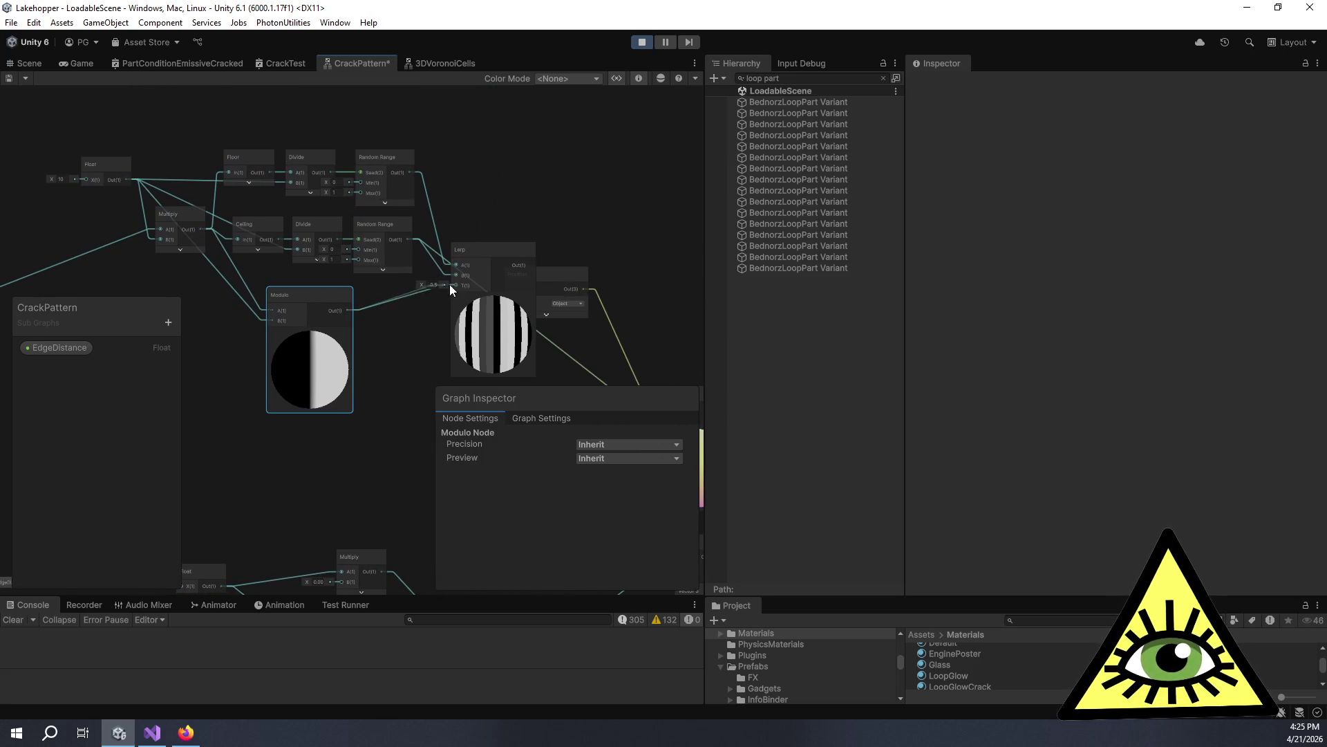
scroll(535, 333, up, 3)
scroll(534, 334, up, 2)
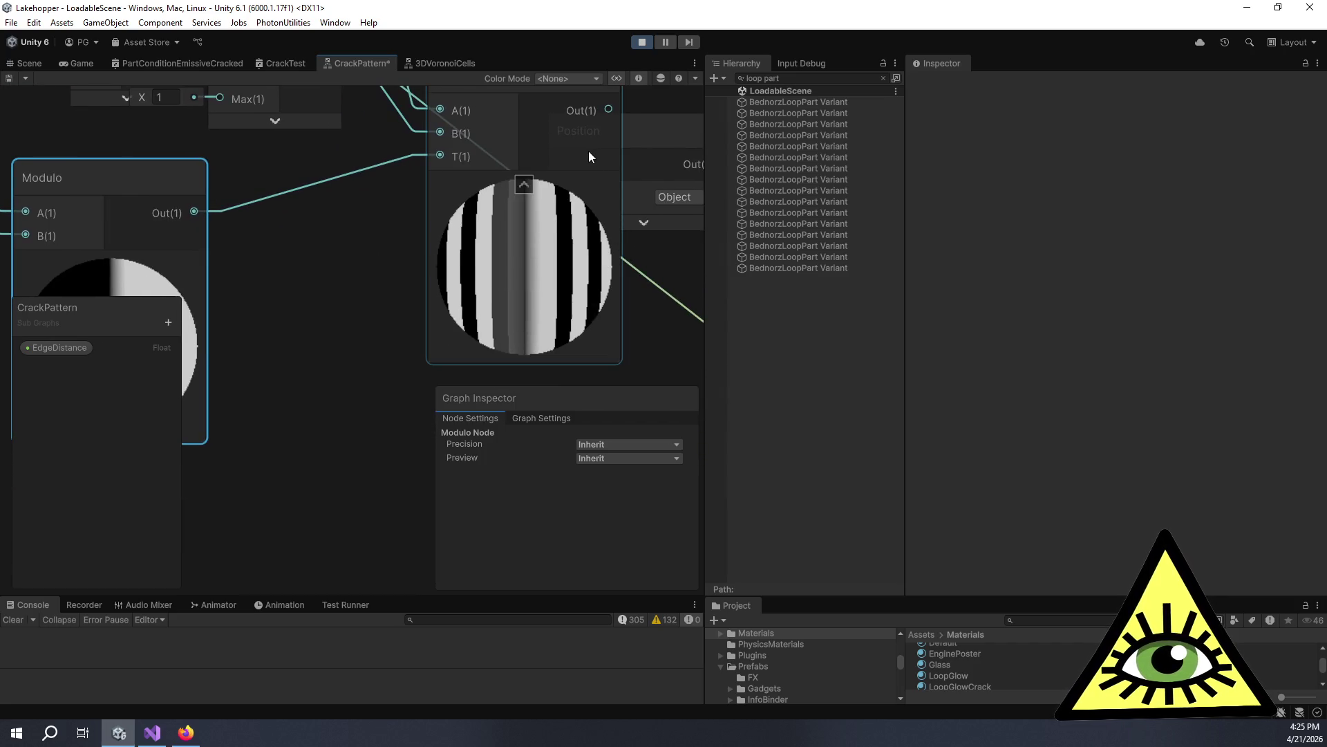
mouse_move(293, 219)
mouse_down()
mouse_move(362, 230)
mouse_move(465, 184)
mouse_up()
scroll(466, 183, down, 2)
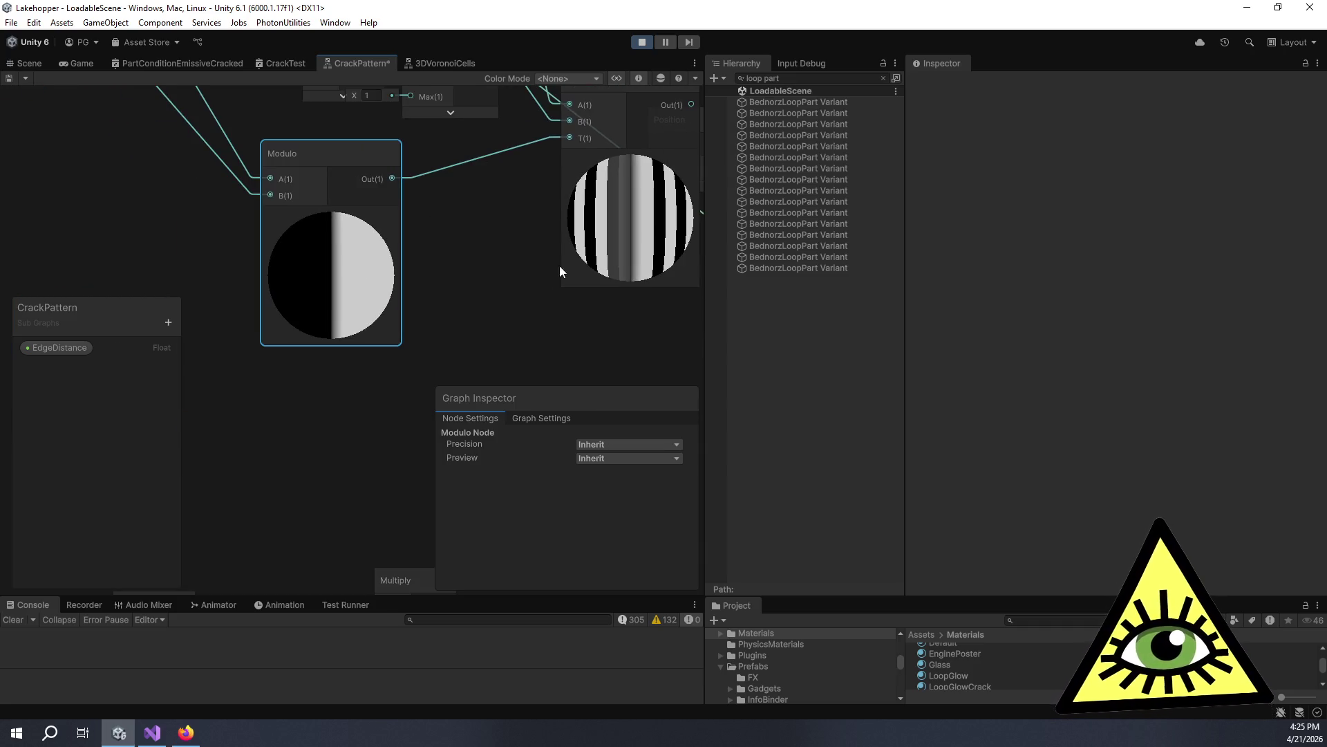
mouse_move(511, 259)
mouse_down()
mouse_move(671, 387)
mouse_move(698, 389)
mouse_up()
drag(594, 260, 507, 221)
Try linking Split's R output to Modulo's A input, then delete that link.
scroll(471, 264, down, 3)
scroll(443, 188, up, 2)
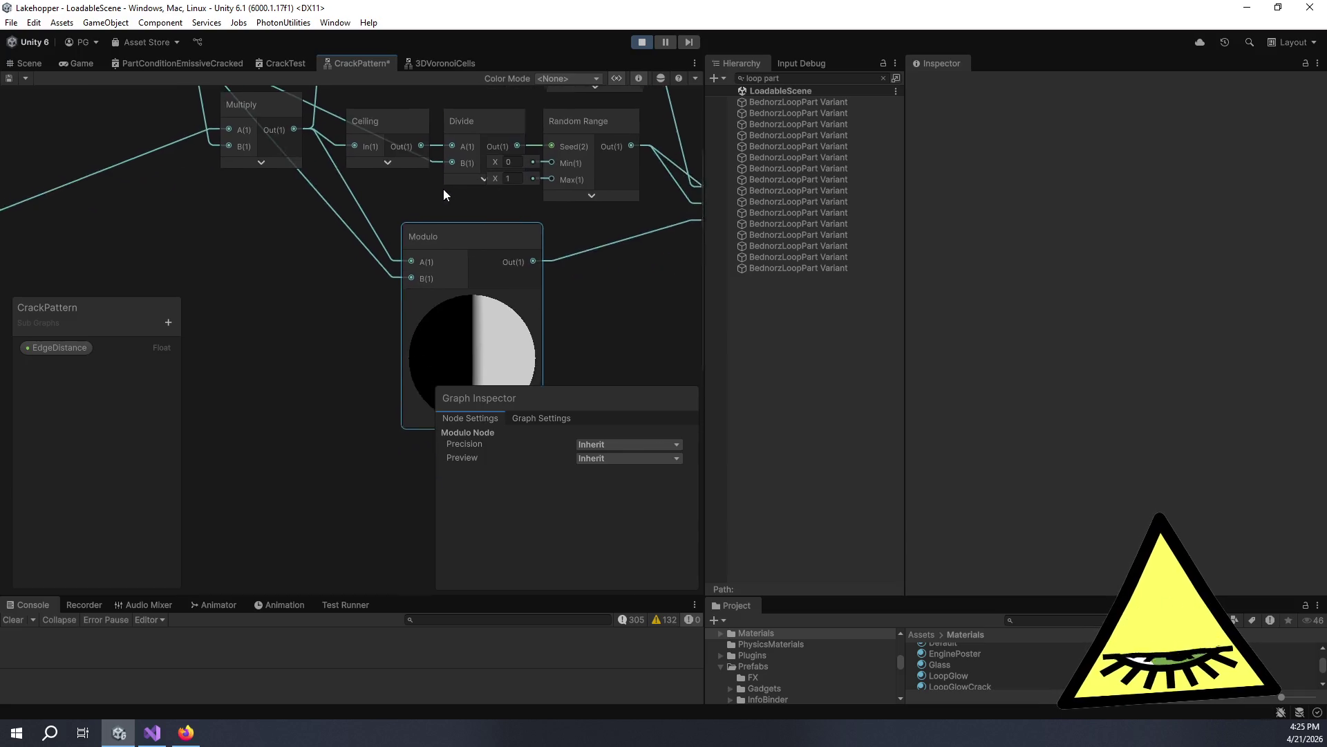
scroll(461, 192, down, 1)
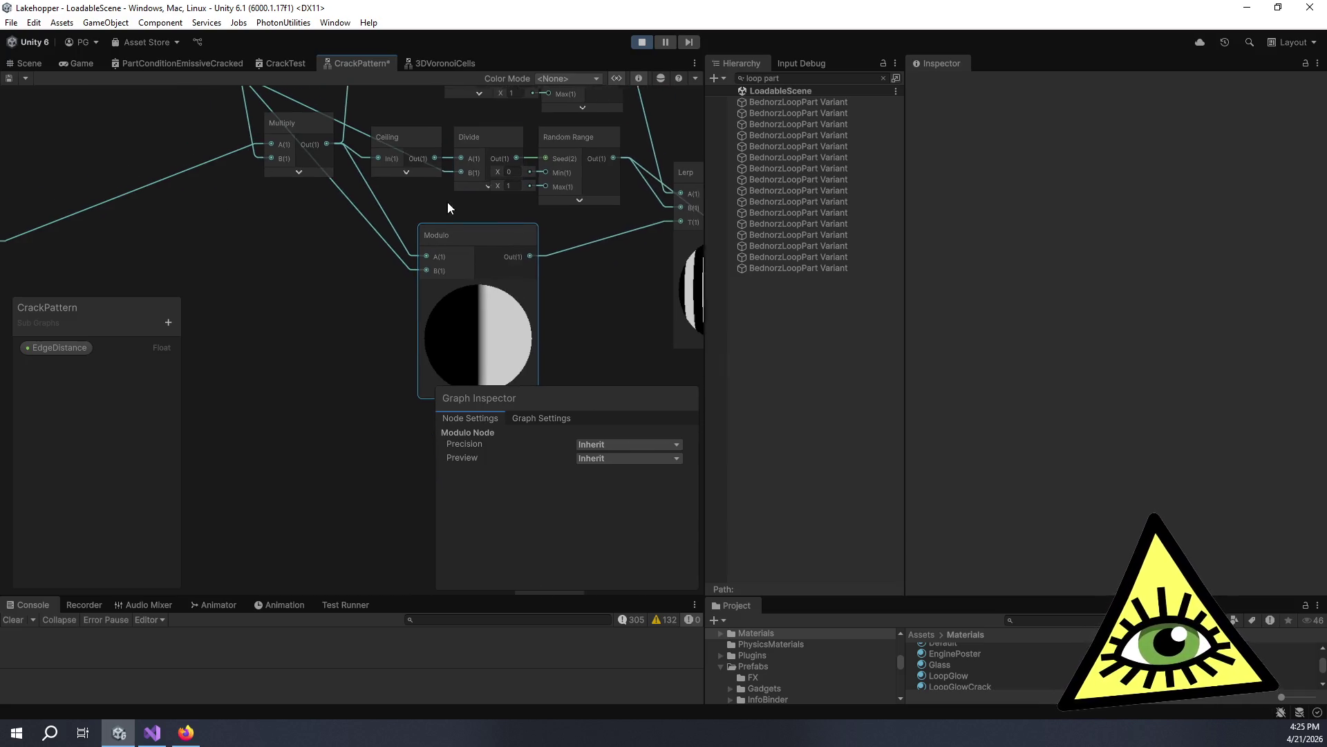
scroll(445, 205, down, 1)
mouse_move(290, 201)
mouse_down()
mouse_move(290, 275)
mouse_move(277, 235)
mouse_up()
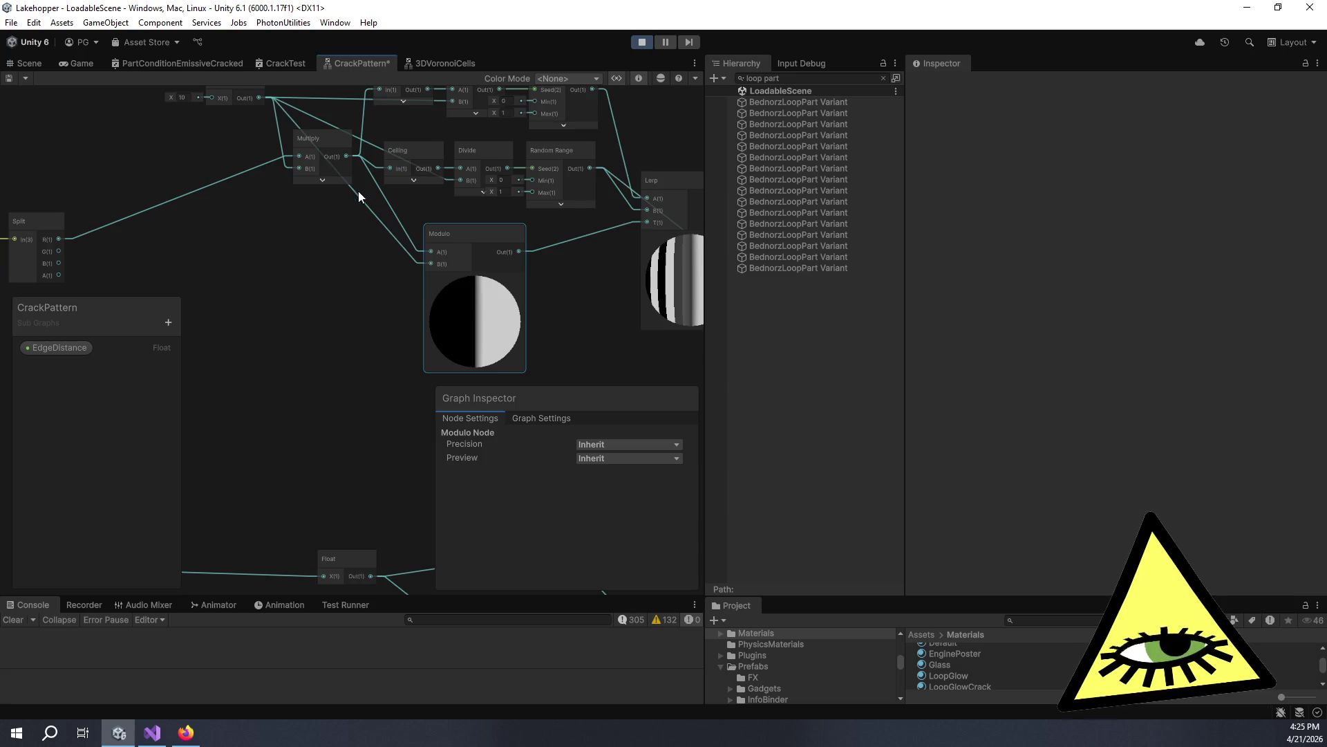
mouse_move(59, 240)
mouse_down()
mouse_move(441, 242)
mouse_move(305, 209)
mouse_move(347, 212)
mouse_move(398, 249)
mouse_up()
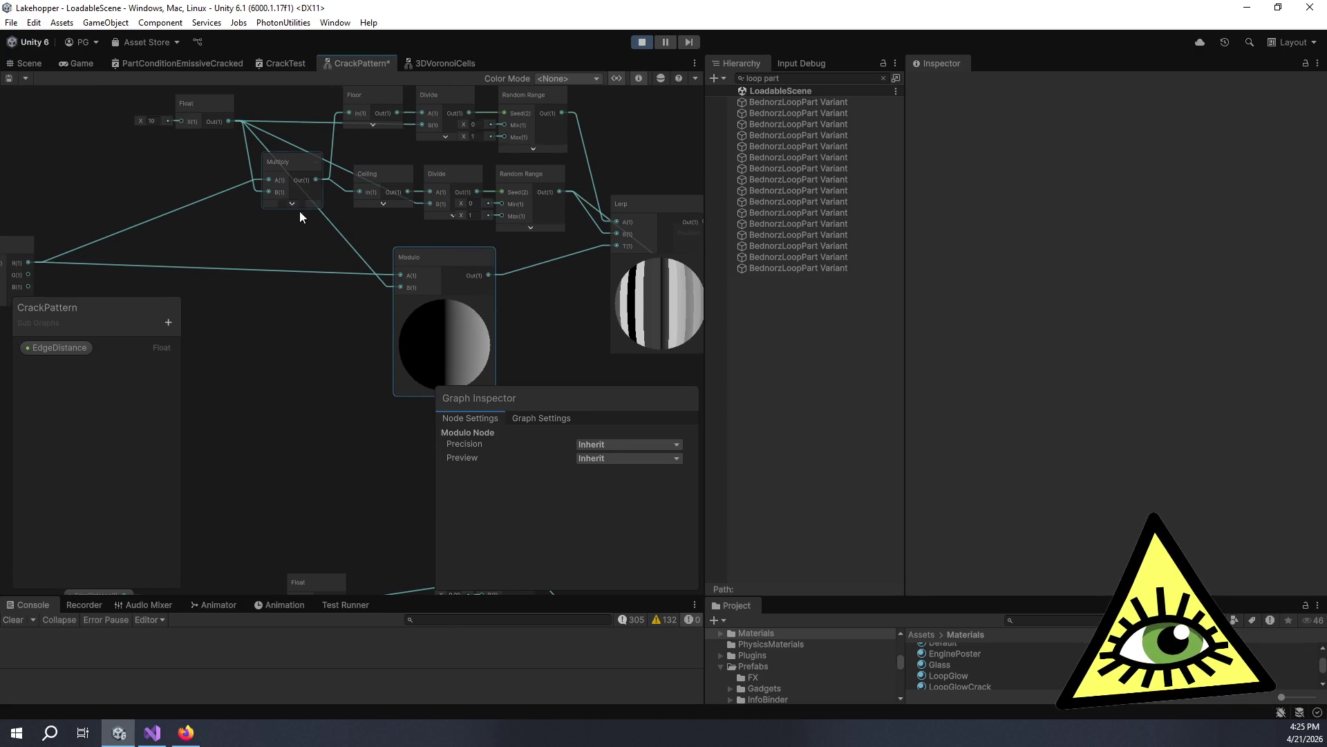
click(292, 268)
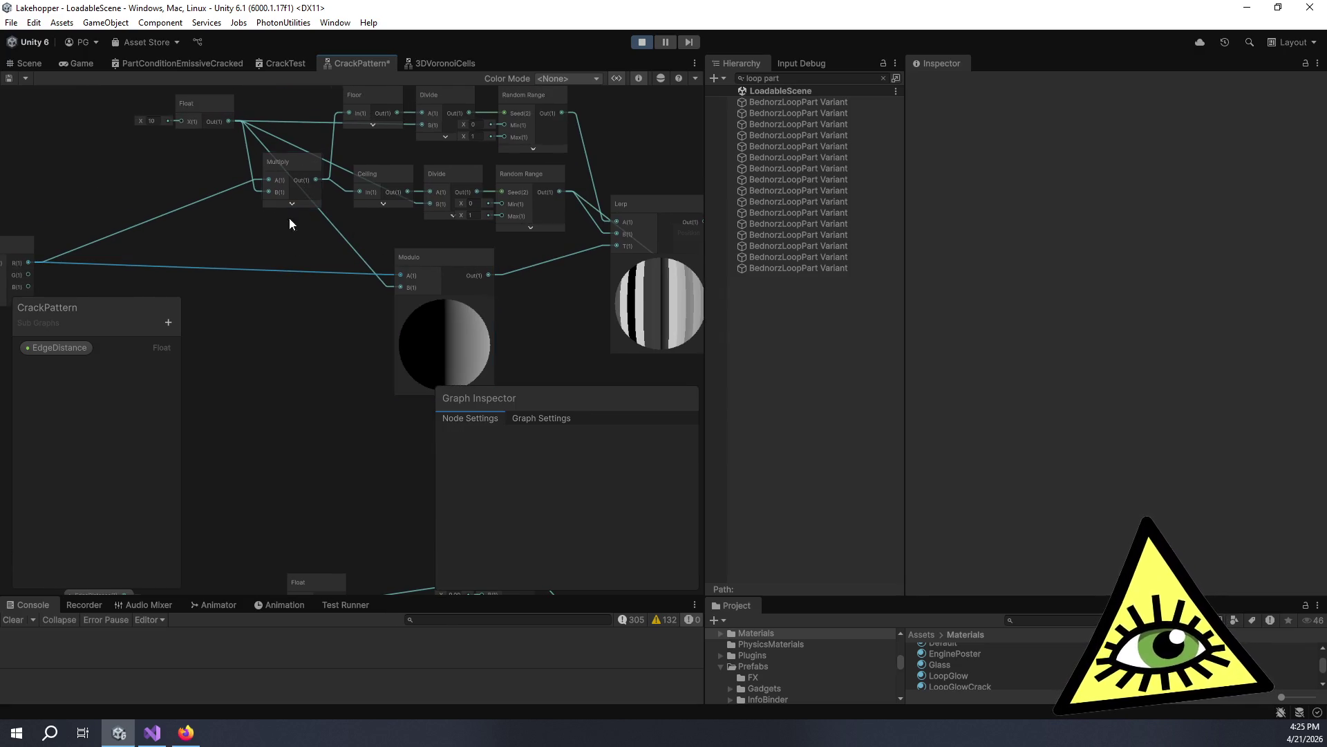
key(Delete)
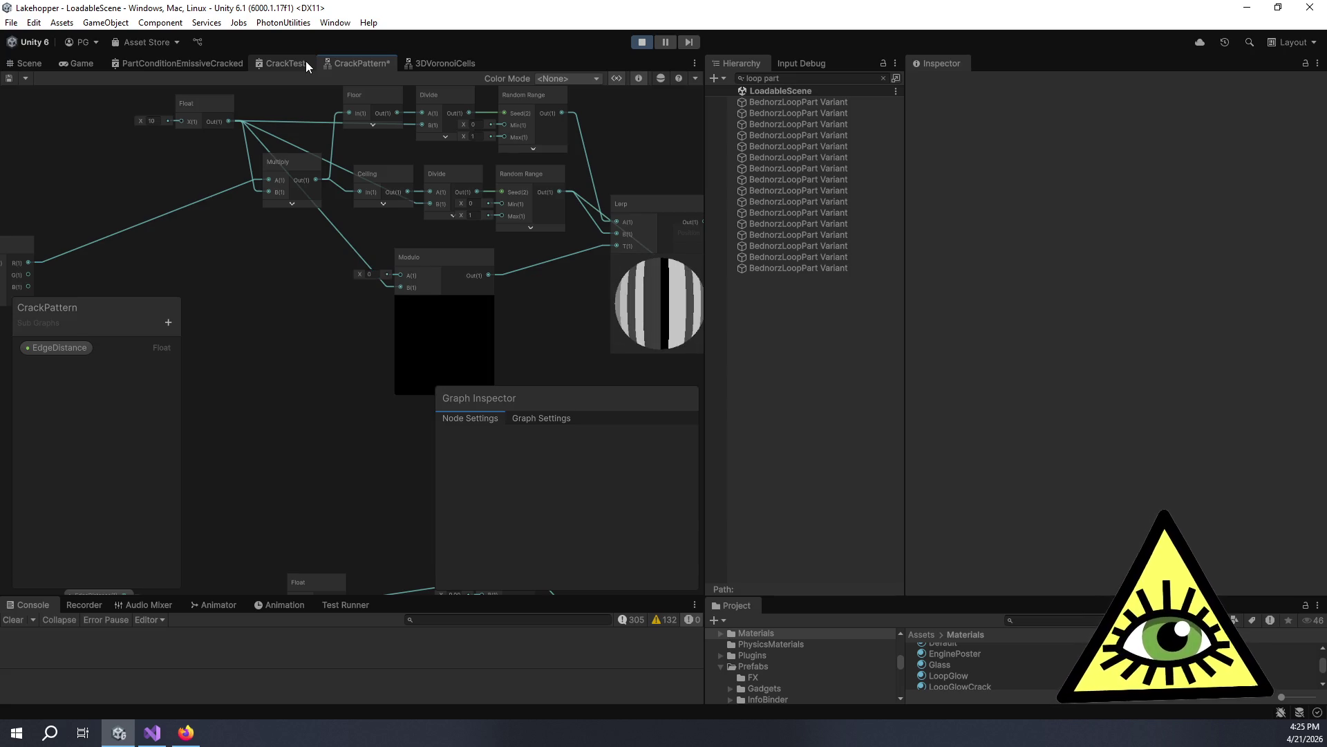
Delete the wire into Modulo's B input so it falls back to 1.
mouse_move(389, 262)
mouse_down()
mouse_move(316, 208)
mouse_move(352, 243)
mouse_up()
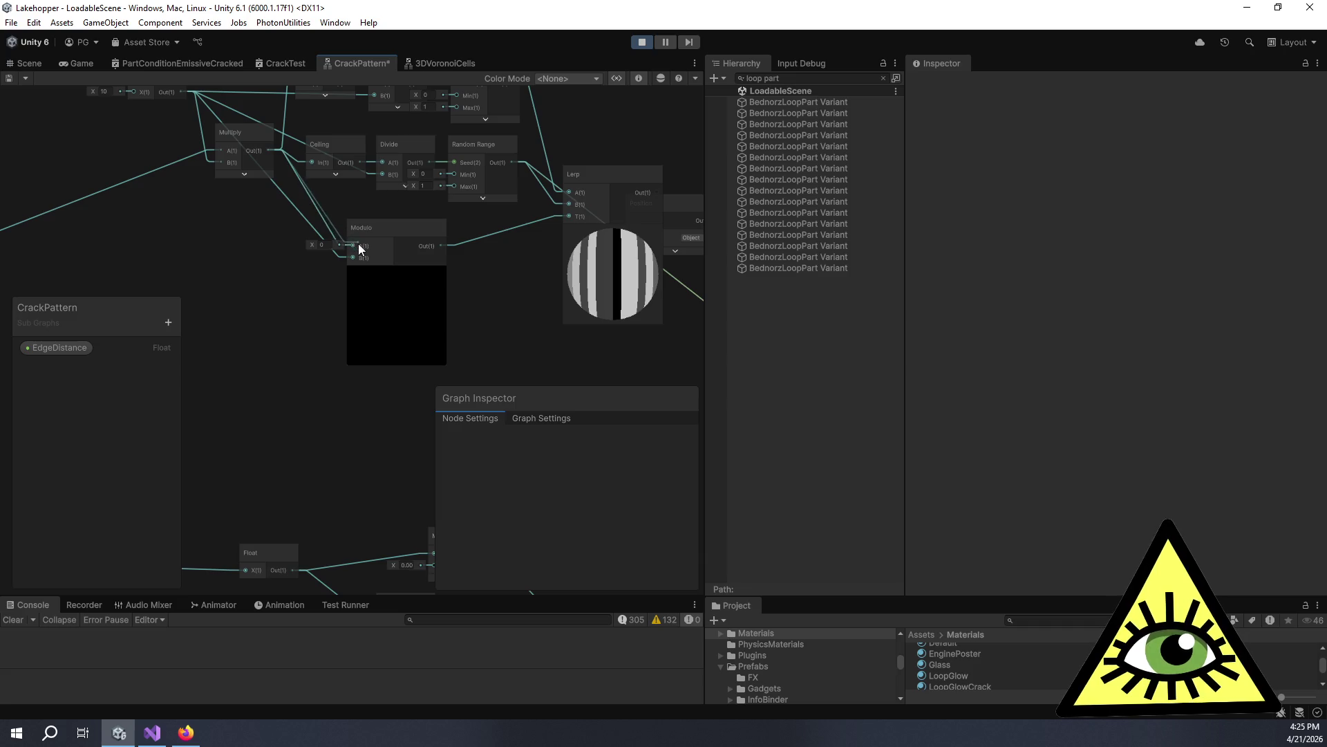
click(311, 222)
key(Delete)
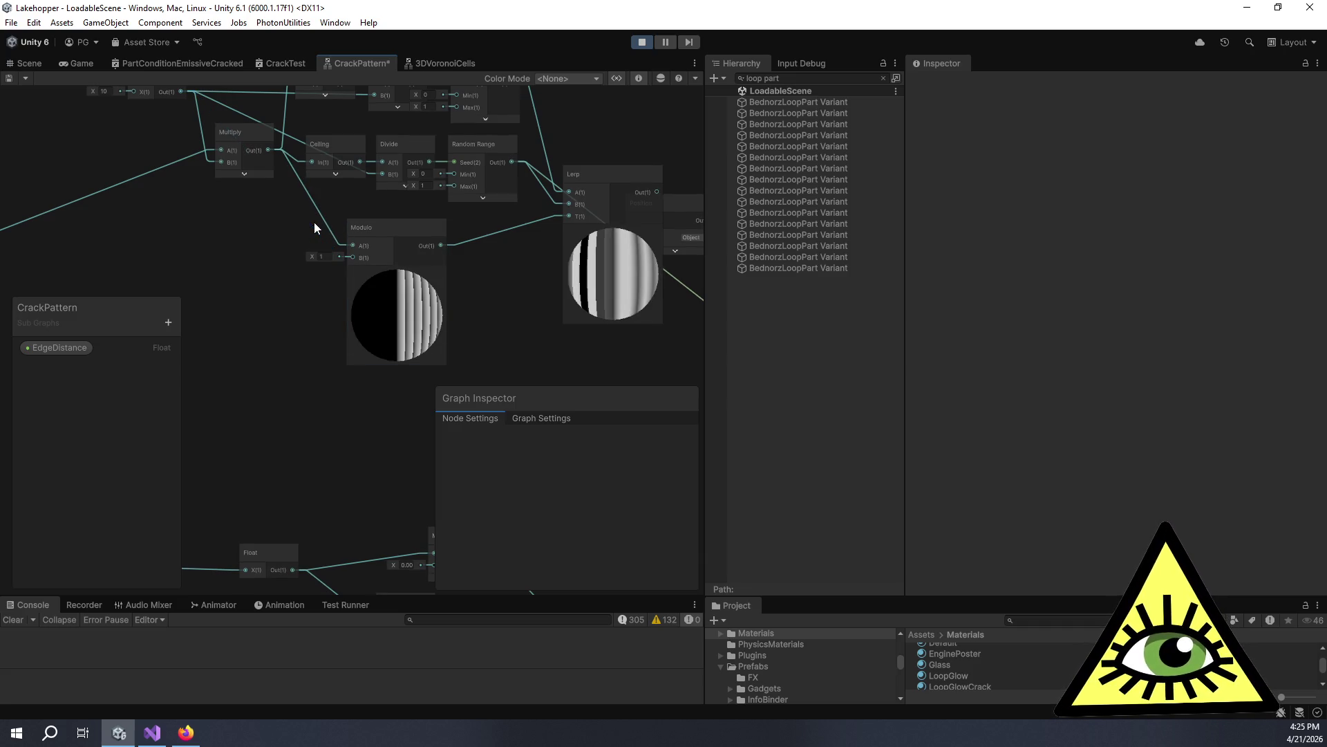
scroll(356, 267, up, 5)
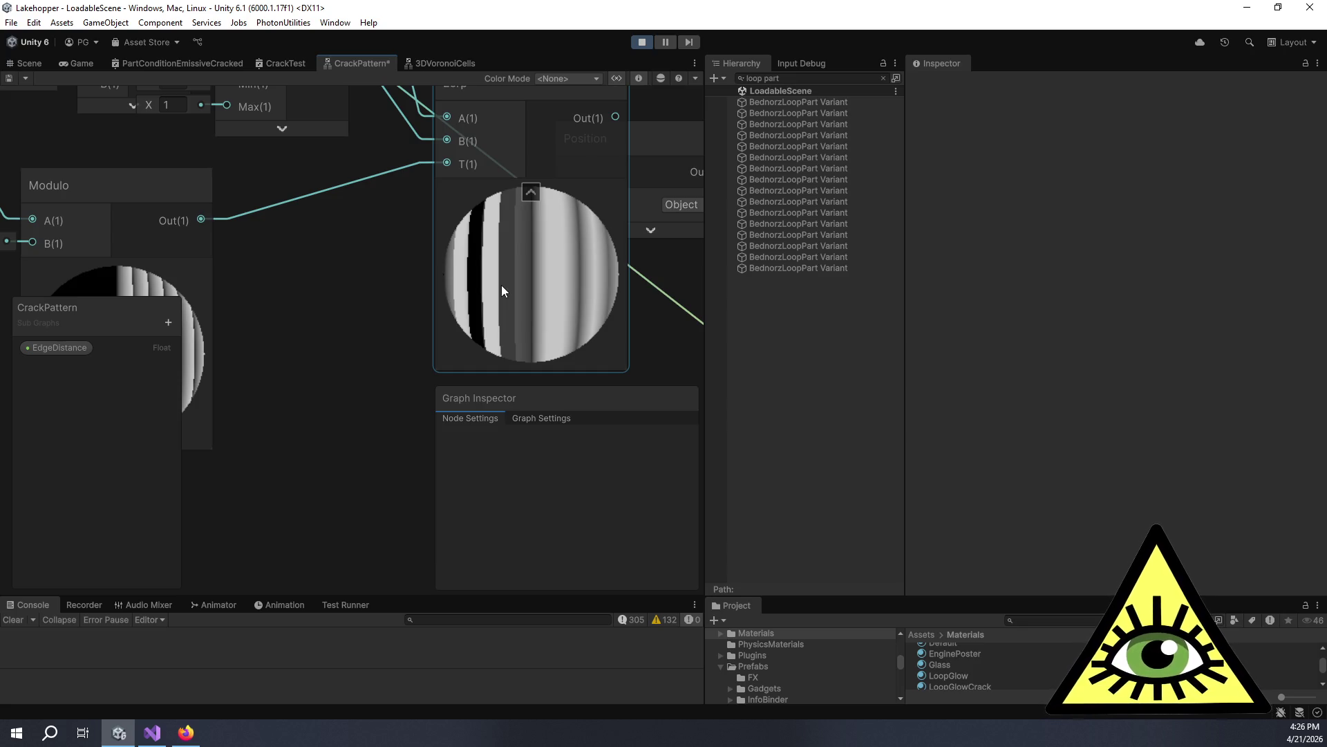
scroll(500, 285, down, 2)
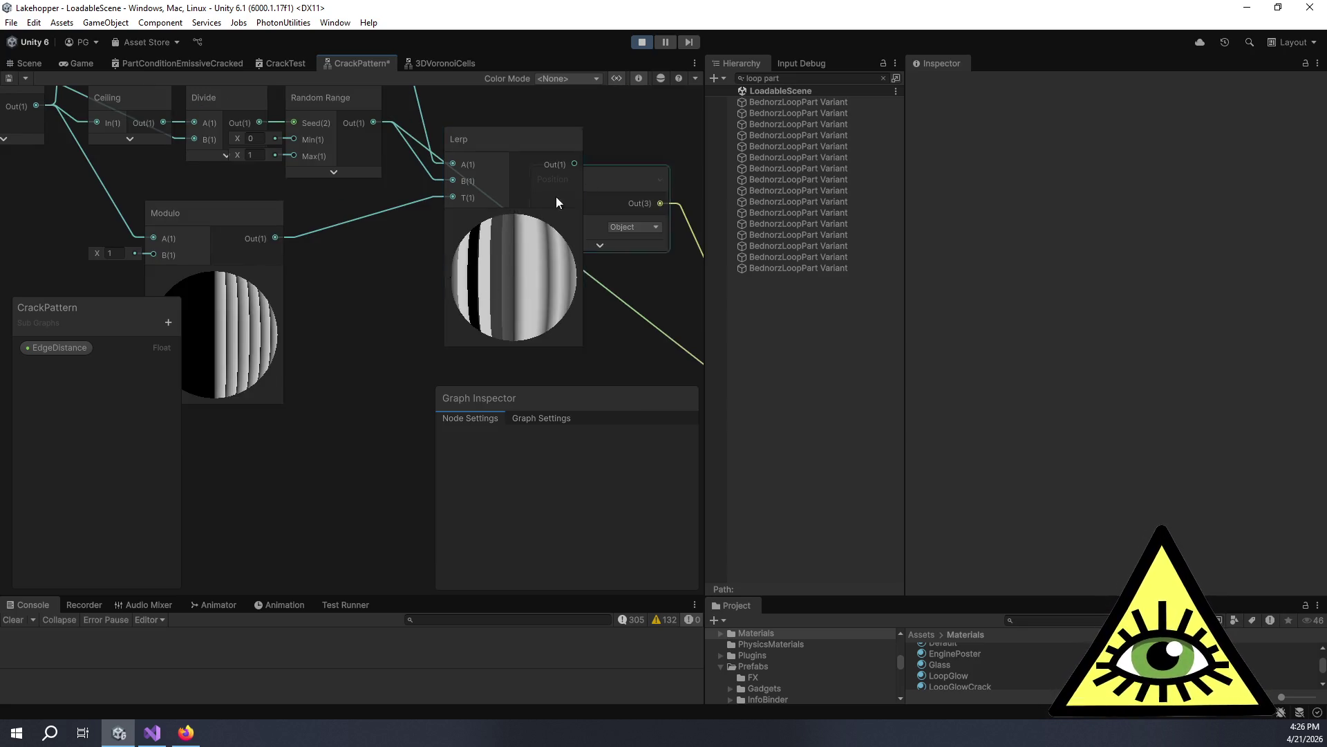
Collapse the Modulo node's preview and move the node up and left.
mouse_move(550, 306)
mouse_down()
mouse_move(403, 226)
mouse_move(358, 166)
mouse_up()
scroll(410, 211, down, 2)
mouse_move(410, 210)
mouse_down()
mouse_move(510, 277)
mouse_move(587, 264)
mouse_up()
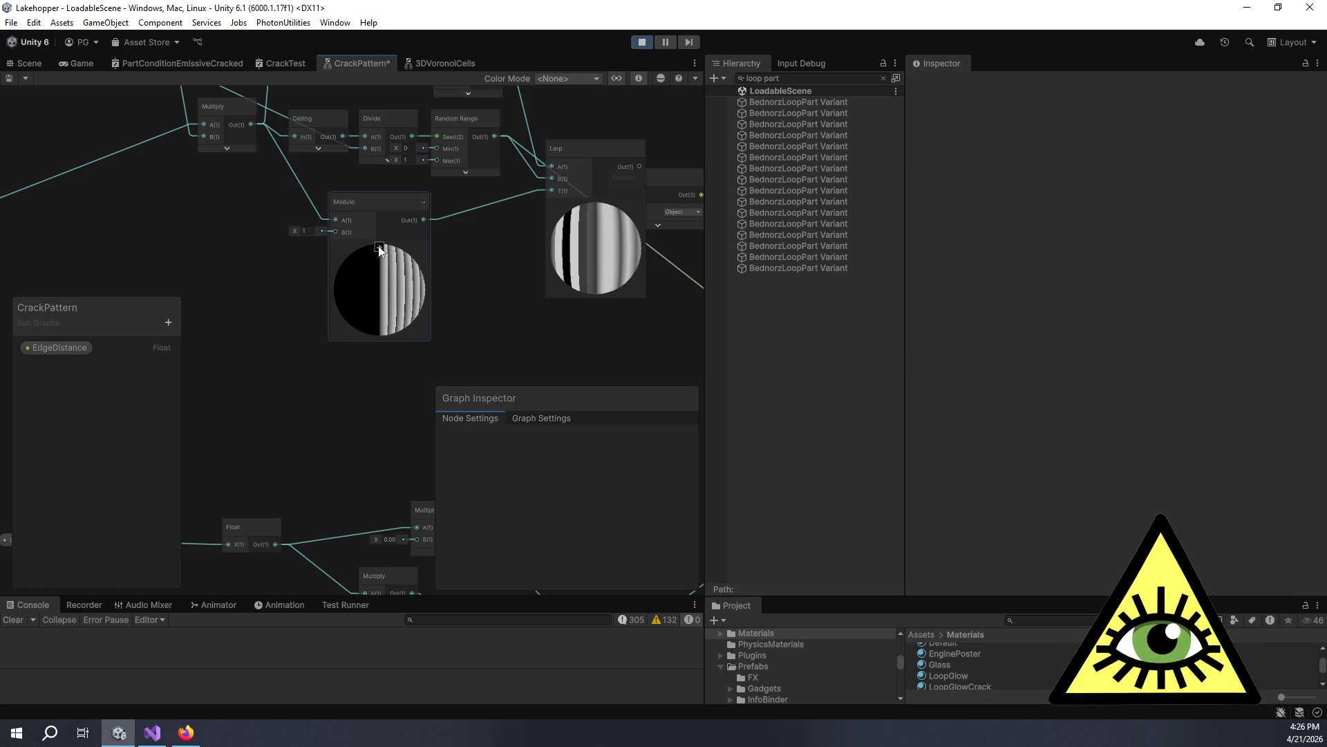
click(381, 246)
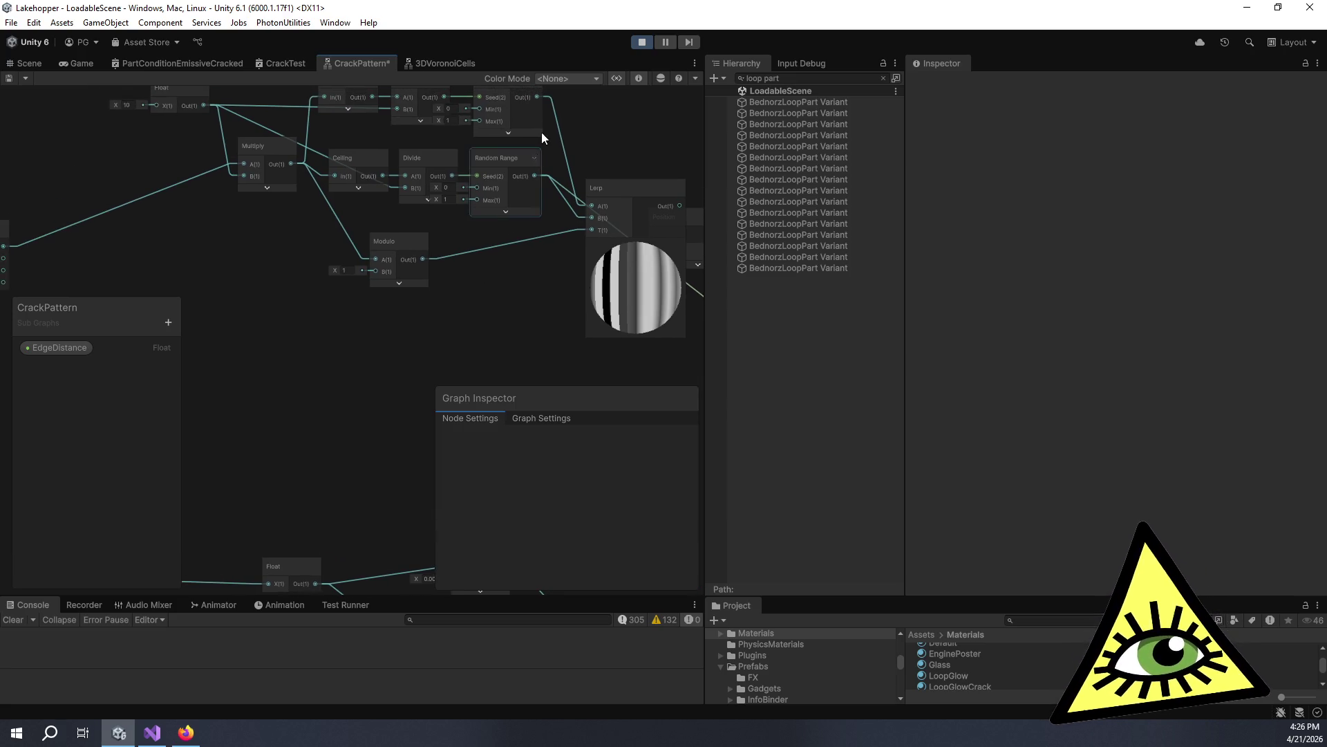
mouse_move(357, 296)
mouse_down()
mouse_move(425, 351)
mouse_move(319, 330)
mouse_up()
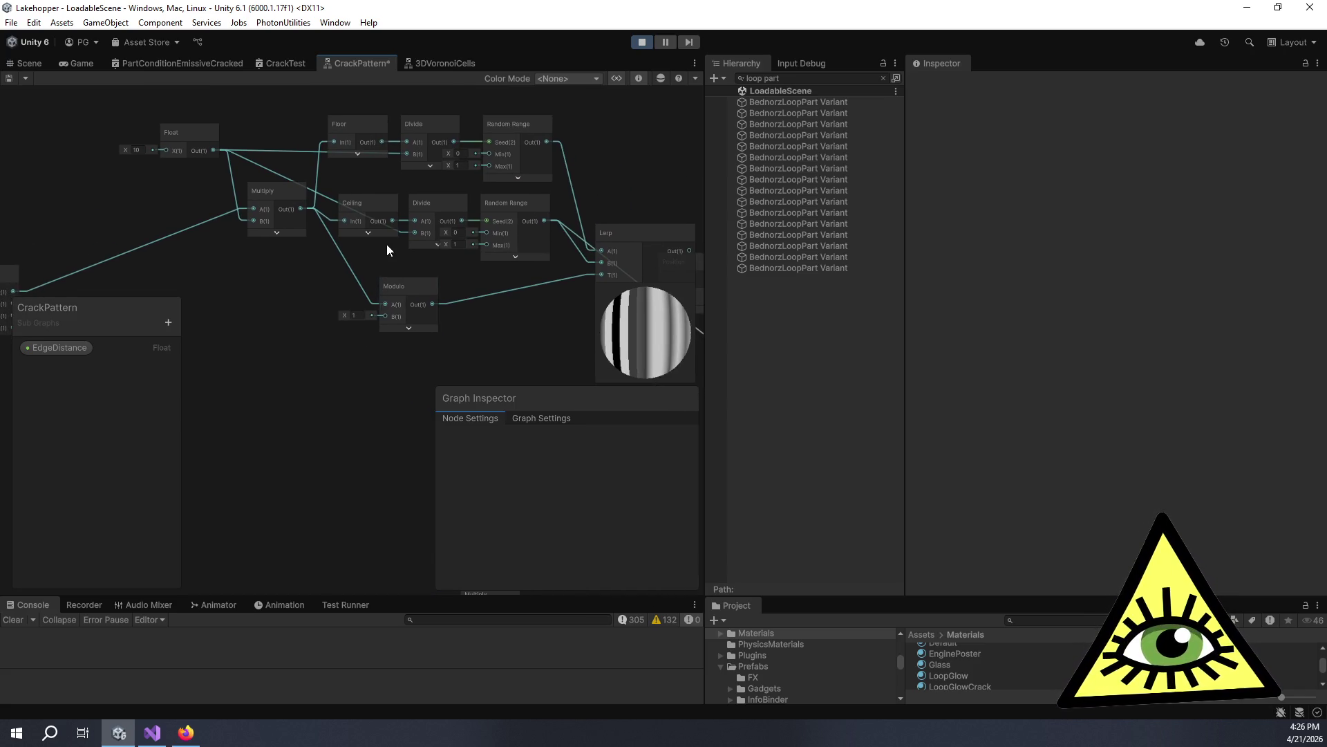
drag(404, 287, 367, 264)
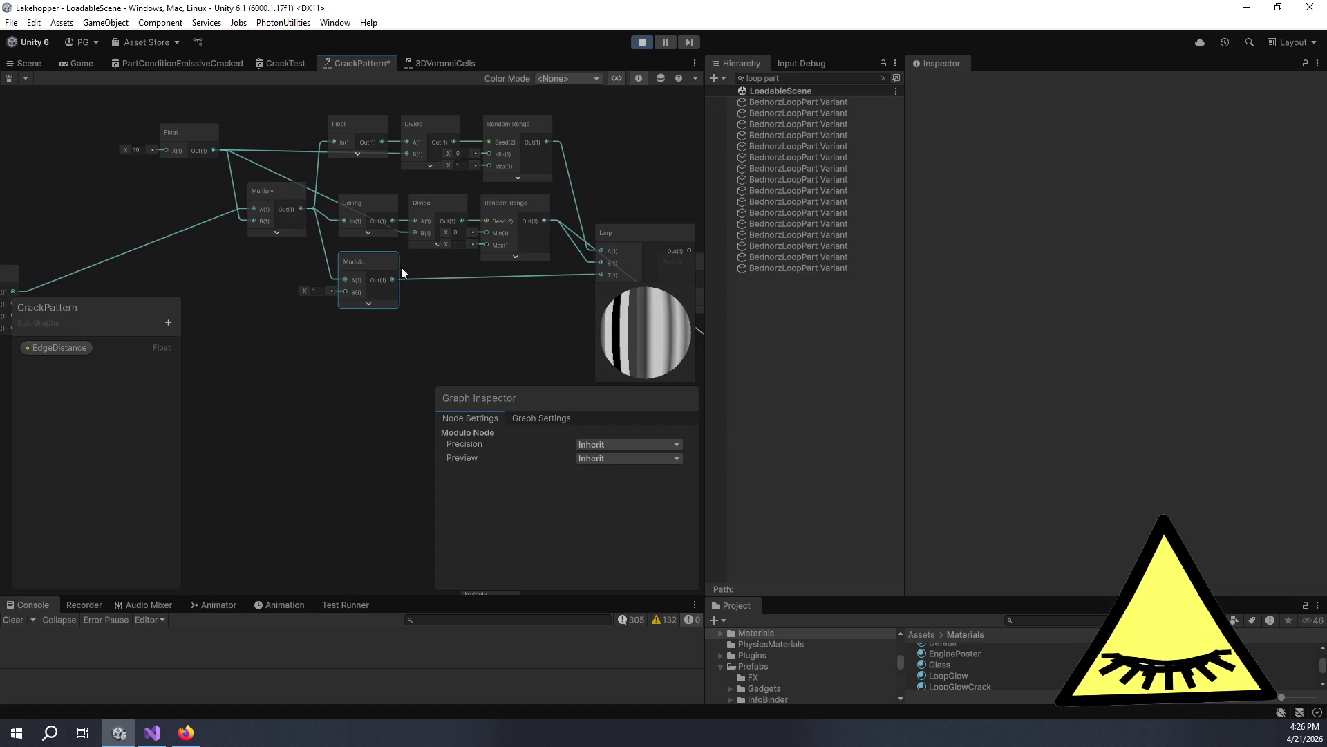
Pan across the Split and Lerp nodes back to Modulo and bring up node search.
mouse_move(239, 282)
mouse_down()
mouse_move(331, 265)
mouse_move(286, 233)
mouse_move(299, 239)
mouse_up()
scroll(277, 246, up, 5)
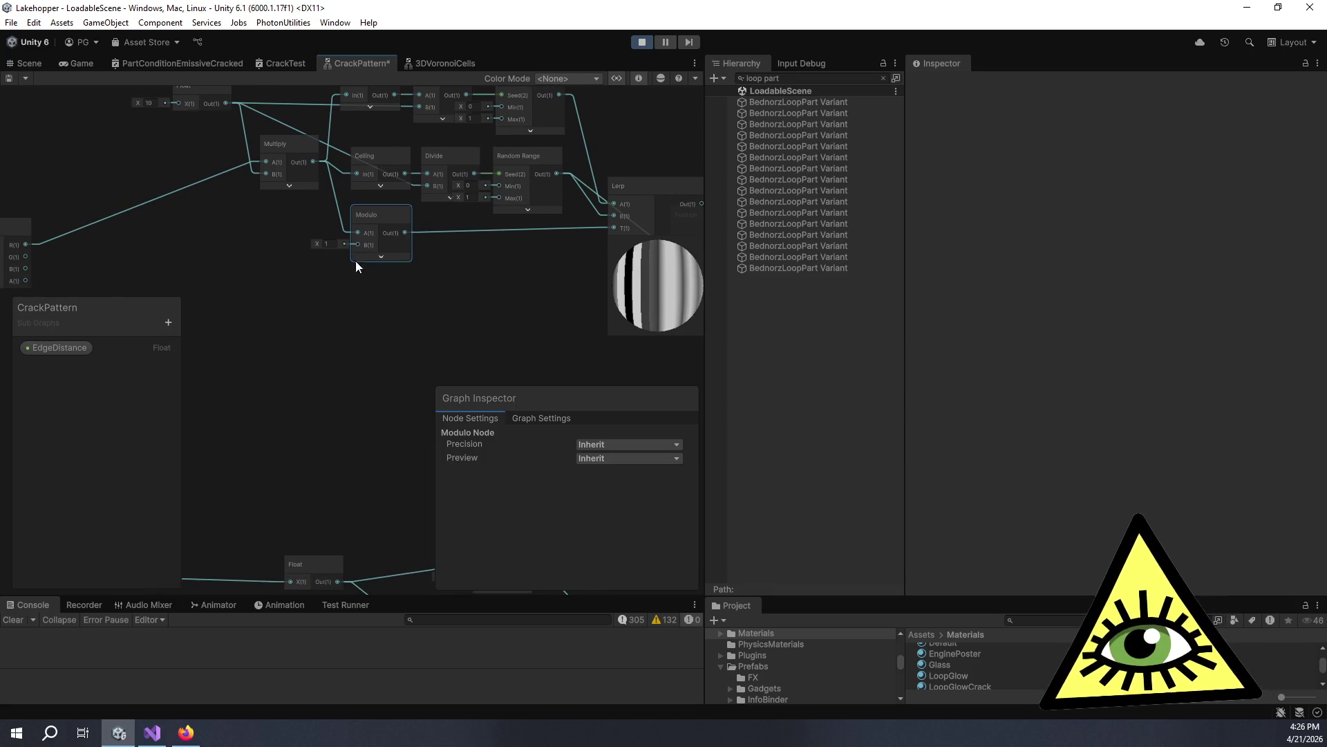
mouse_move(455, 277)
mouse_down()
mouse_move(470, 275)
mouse_move(310, 282)
mouse_up()
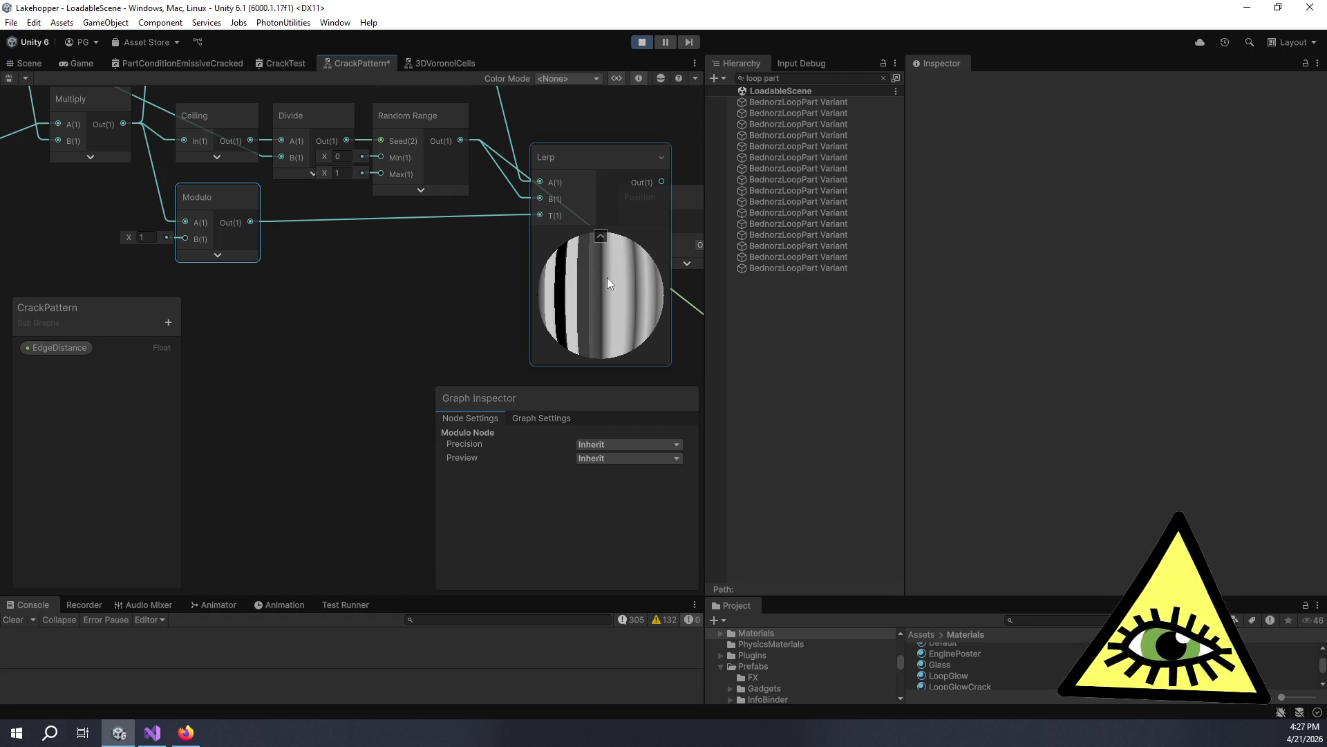
mouse_move(289, 262)
mouse_down()
mouse_move(457, 292)
mouse_move(477, 280)
mouse_up()
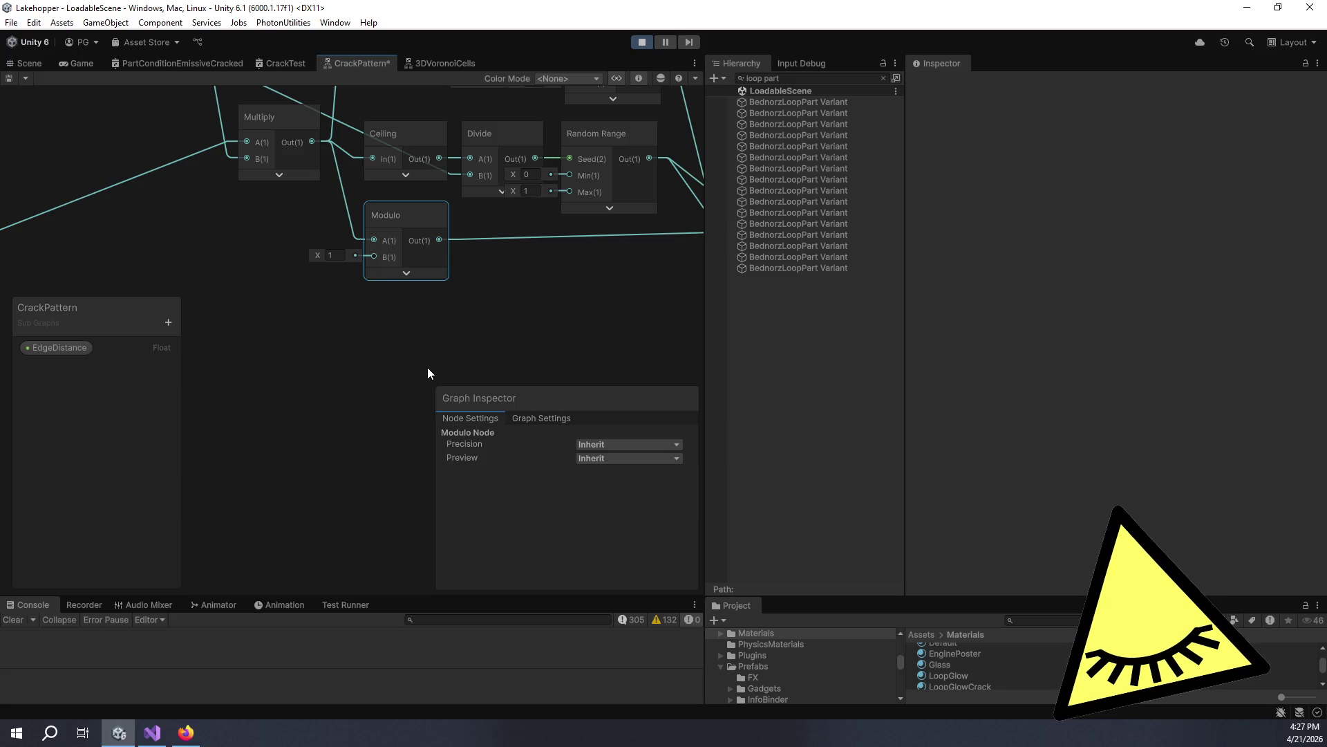
key(space)
Add an Absolute node between Multiply's output and Modulo's A input.
text(abs)
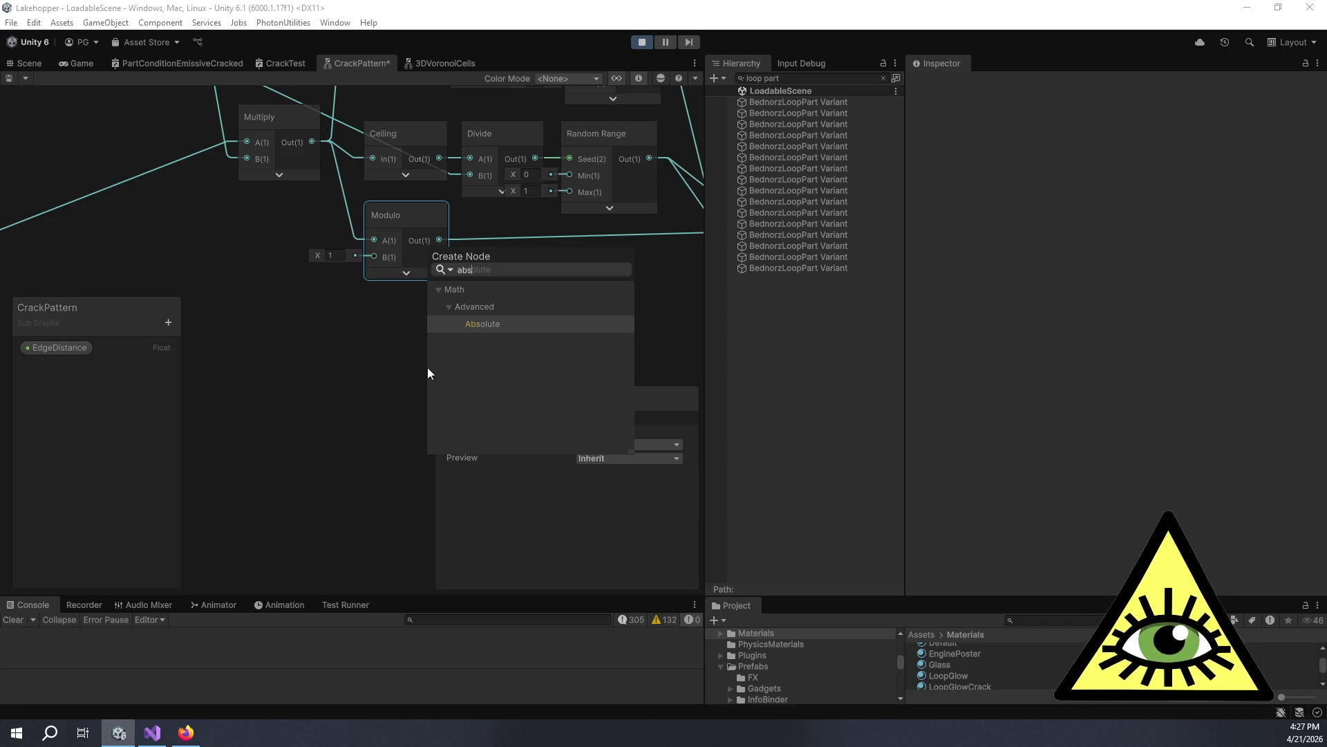
key(Return)
mouse_move(462, 382)
mouse_down()
mouse_move(383, 333)
mouse_move(393, 355)
mouse_move(284, 302)
mouse_up()
mouse_move(242, 119)
mouse_down()
mouse_move(267, 388)
mouse_move(255, 349)
mouse_up()
drag(378, 349, 305, 229)
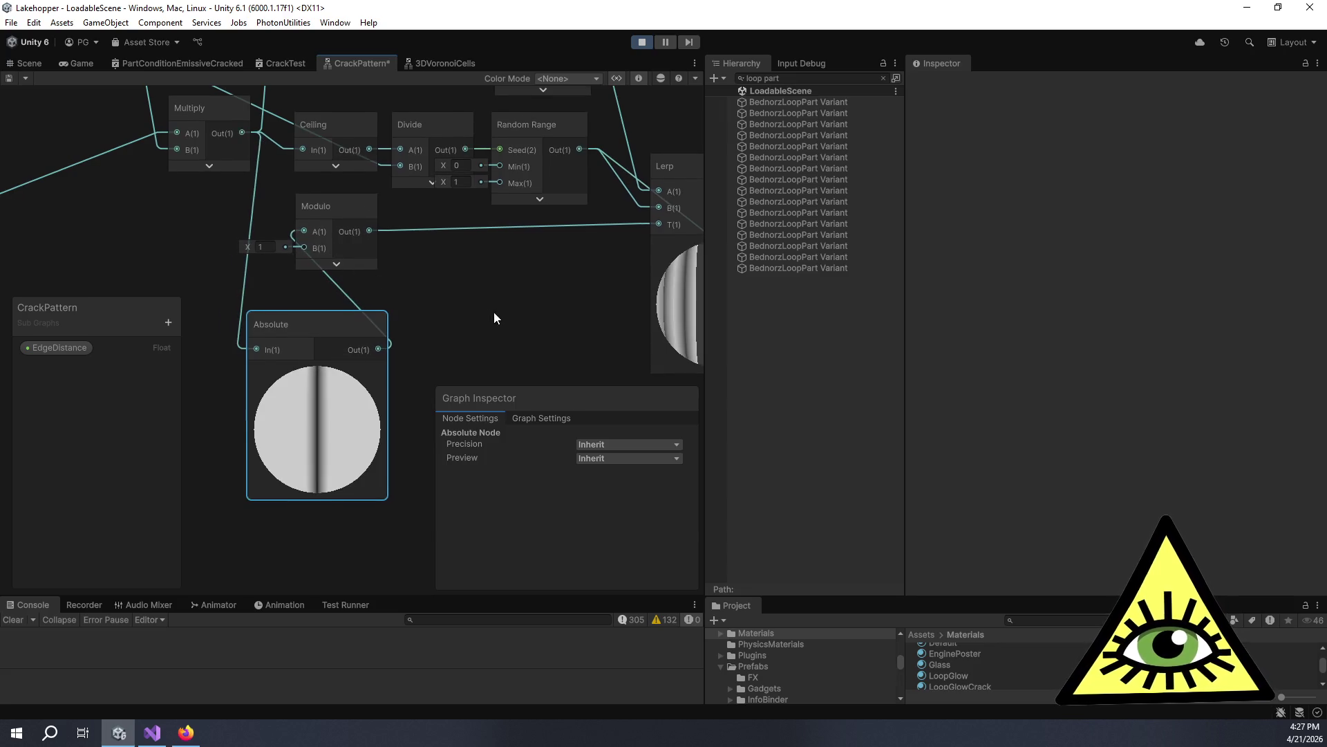
drag(495, 312, 376, 288)
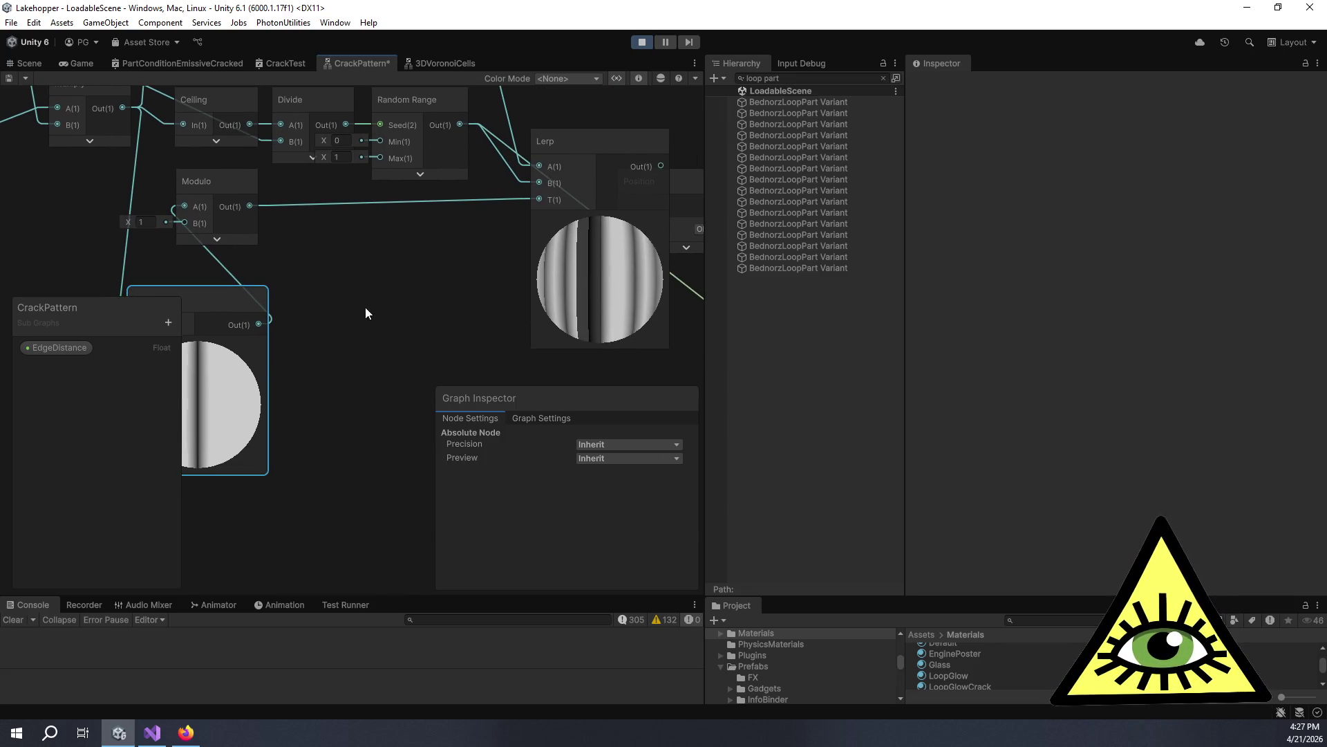
Expand the Lerp node's preview and show it as a flat 2D image.
scroll(603, 315, up, 4)
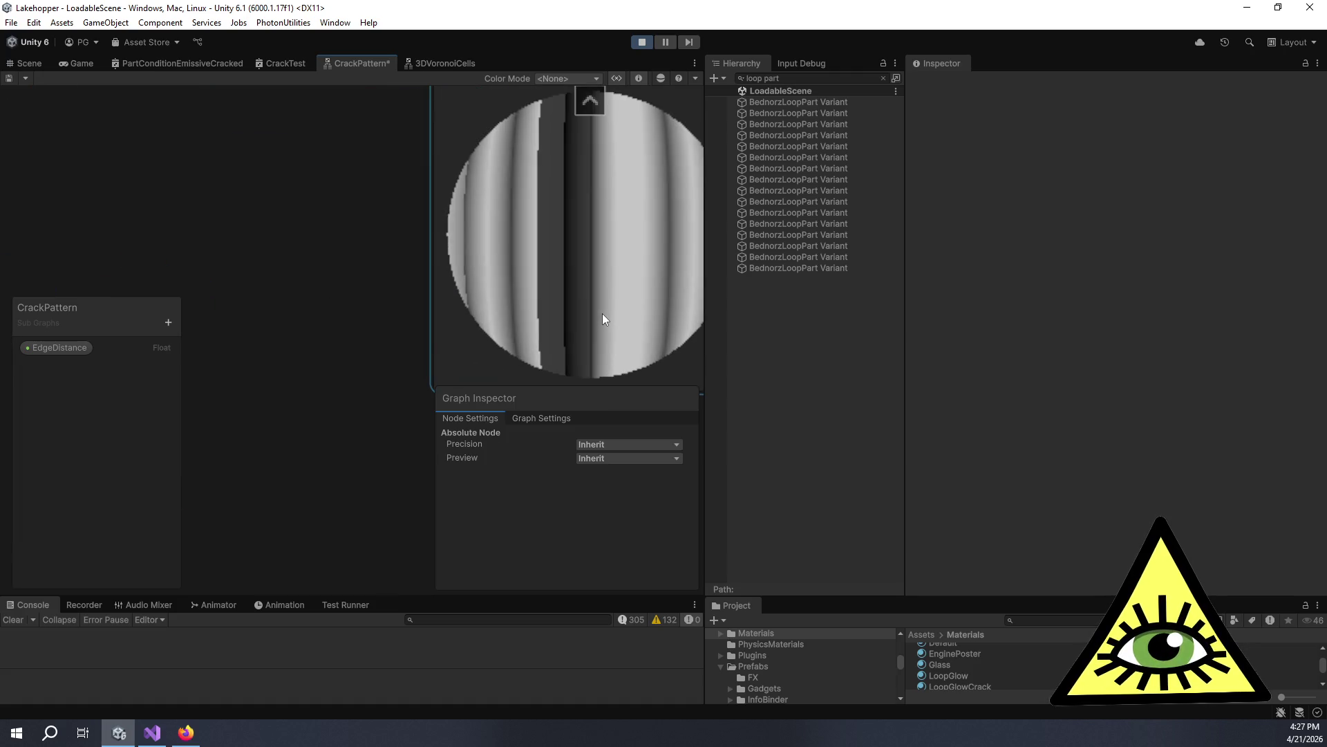
scroll(603, 313, down, 4)
click(589, 232)
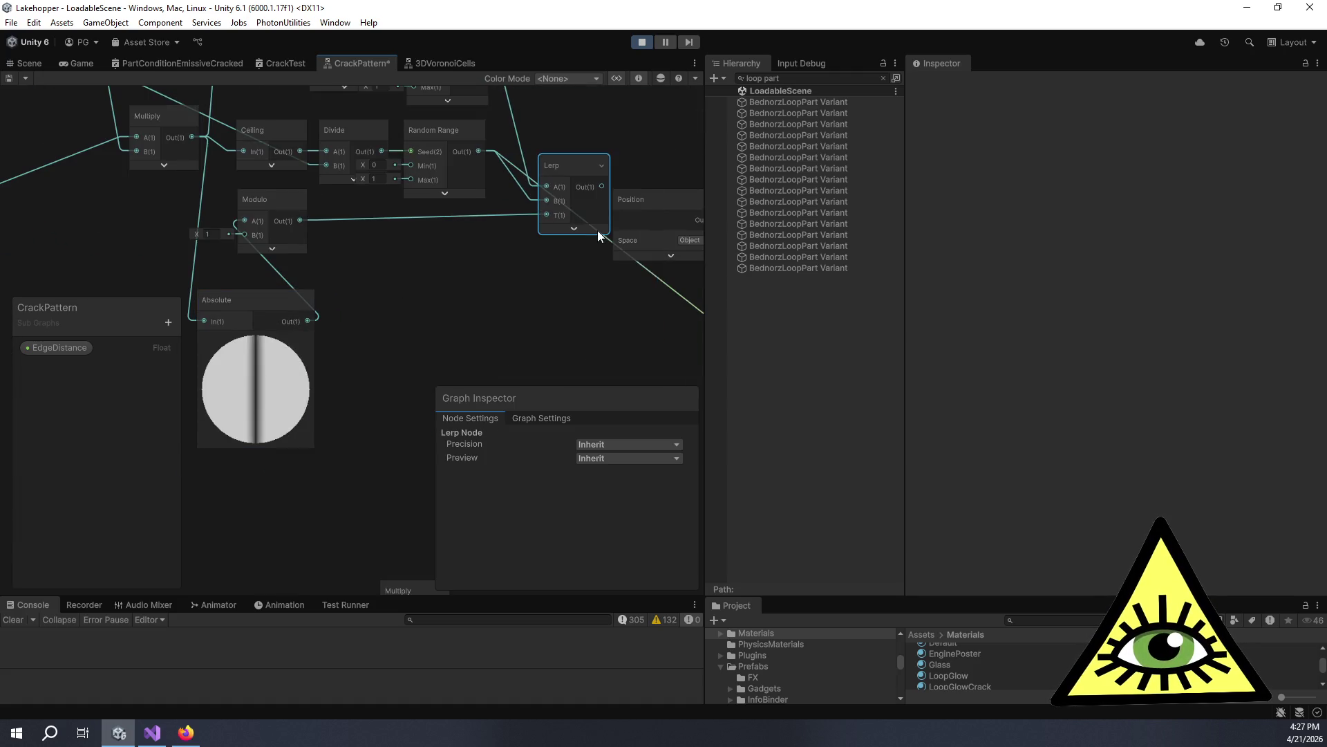
click(574, 229)
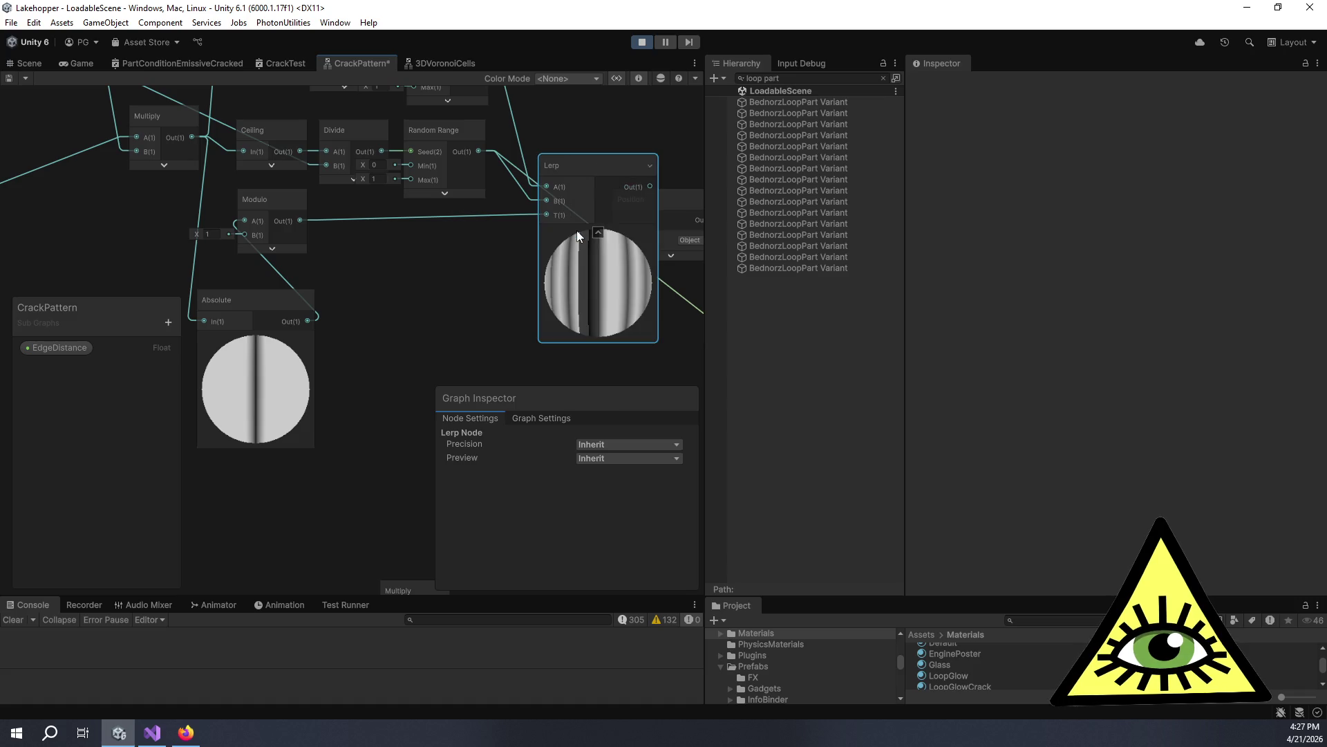
click(633, 456)
click(632, 484)
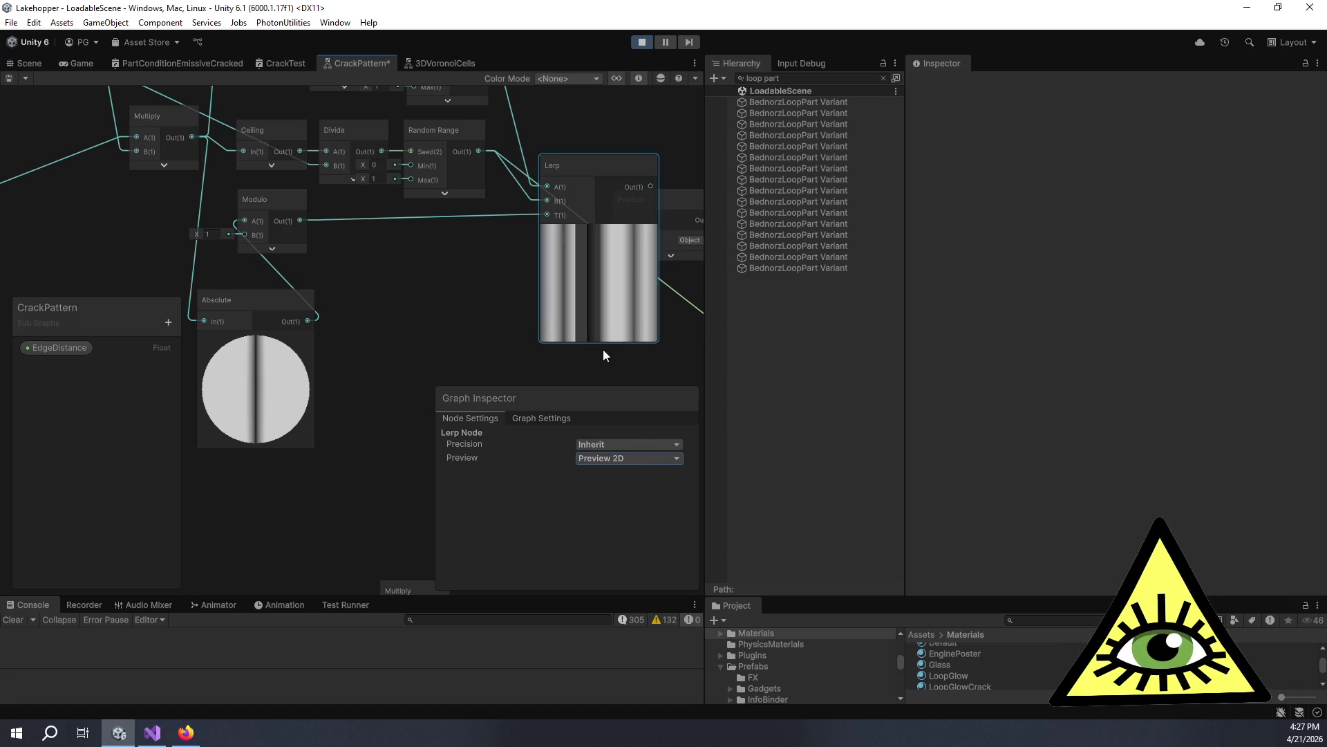
scroll(603, 340, up, 5)
scroll(607, 312, down, 5)
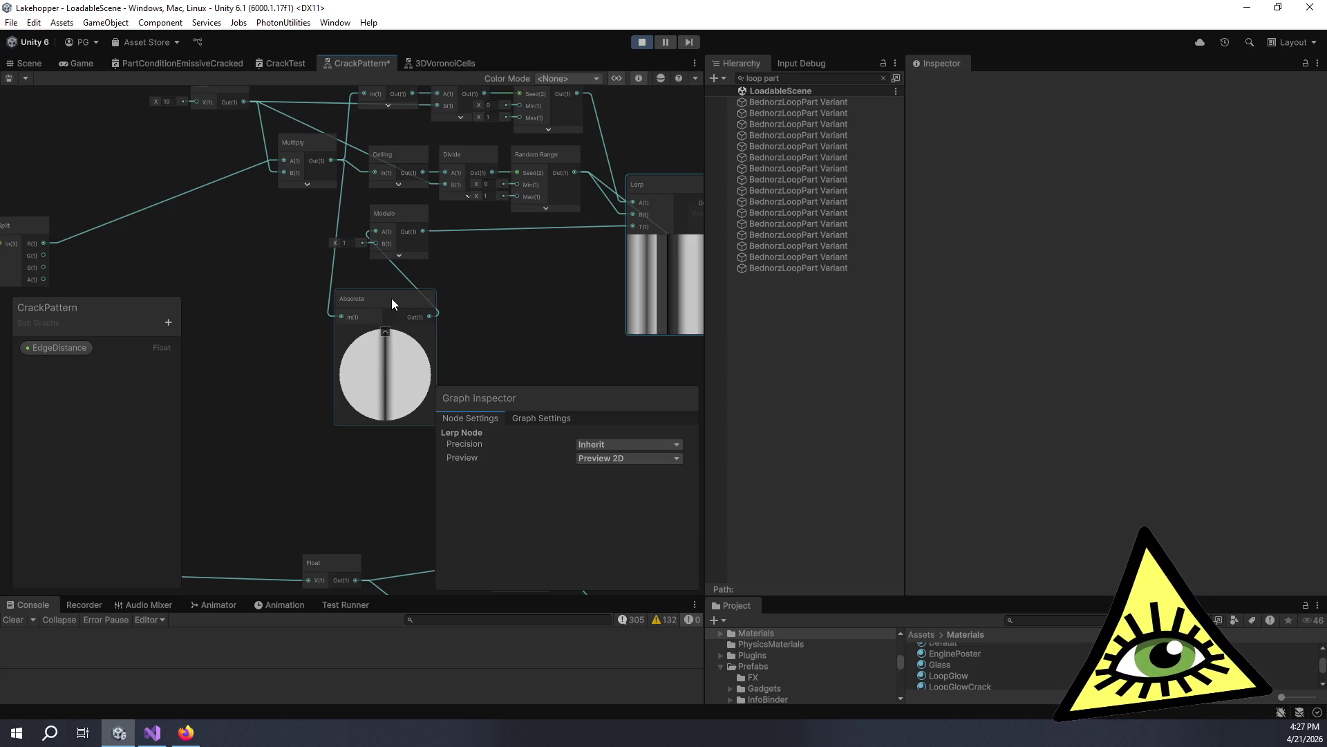
Set Modulo's B value to 1, then delete the Absolute node.
click(355, 241)
text(2)
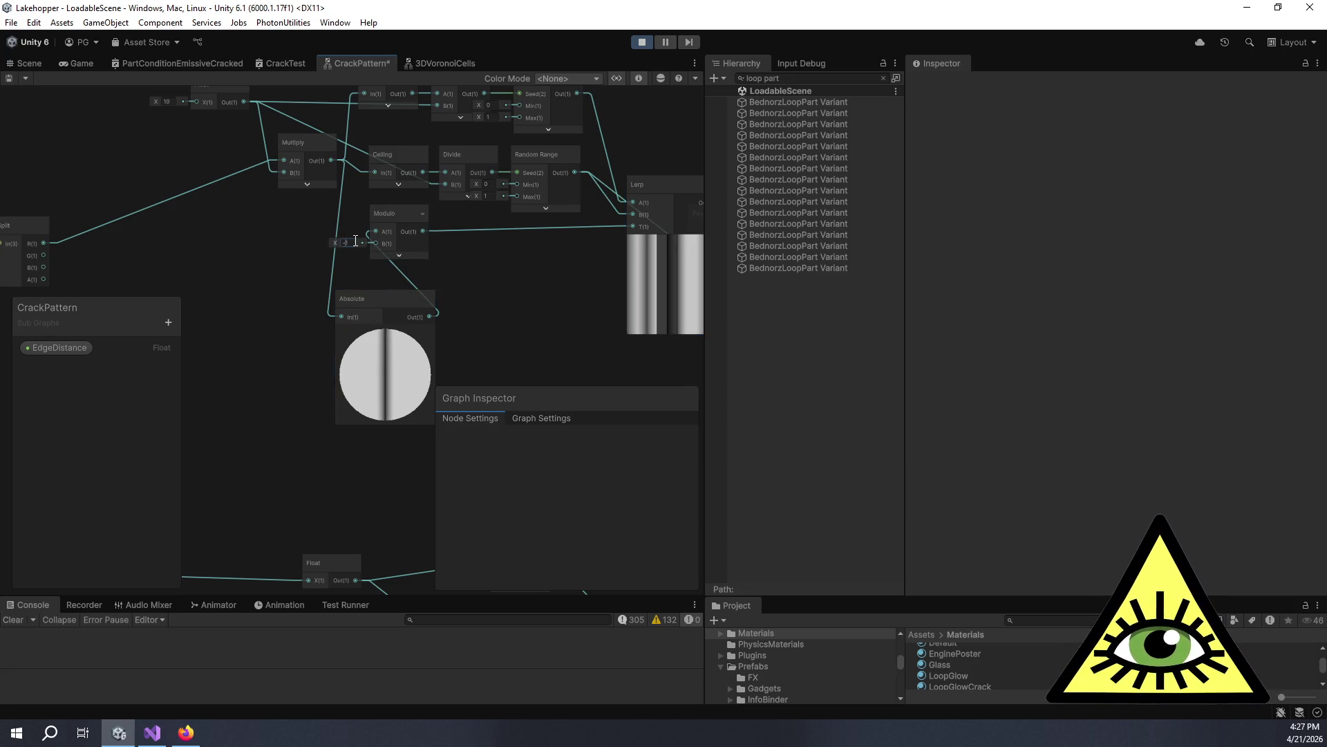
text(1)
key(Return)
mouse_move(488, 281)
mouse_down()
mouse_move(383, 268)
mouse_move(433, 275)
mouse_up()
click(289, 239)
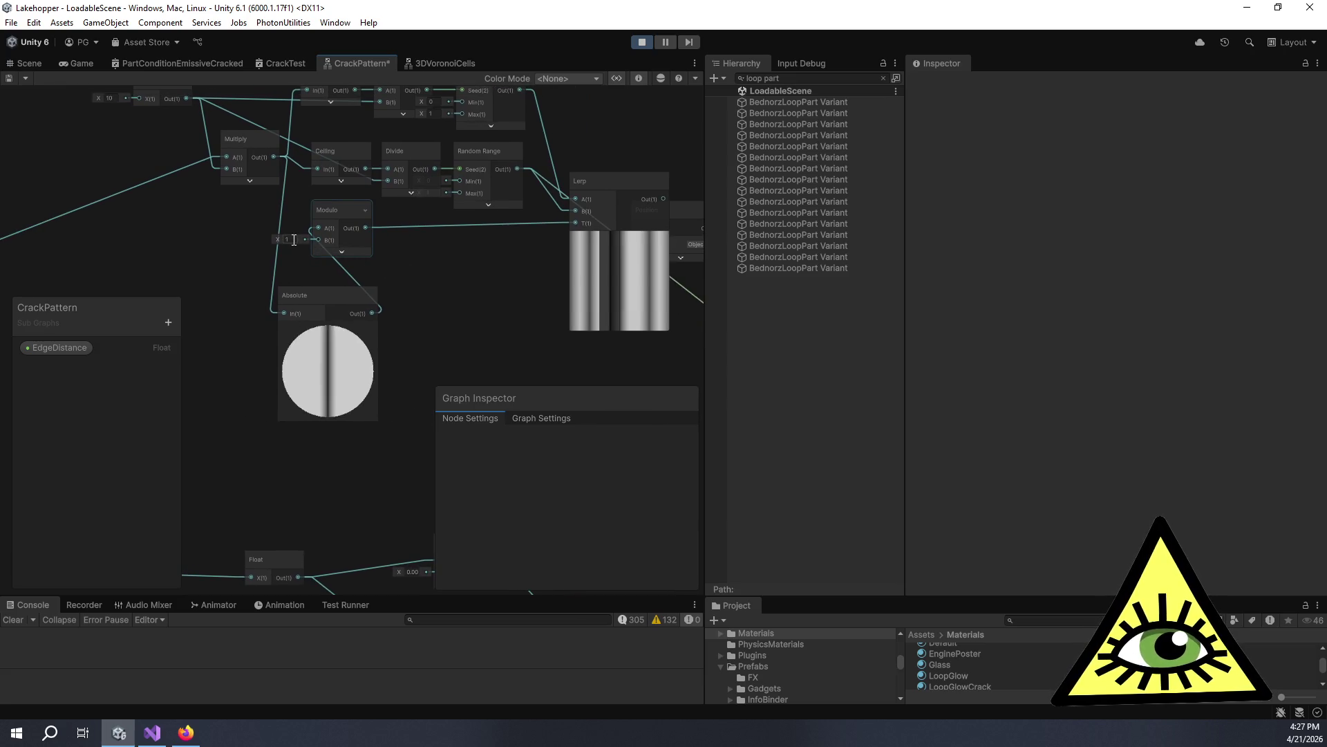
drag(264, 239, 497, 320)
click(404, 330)
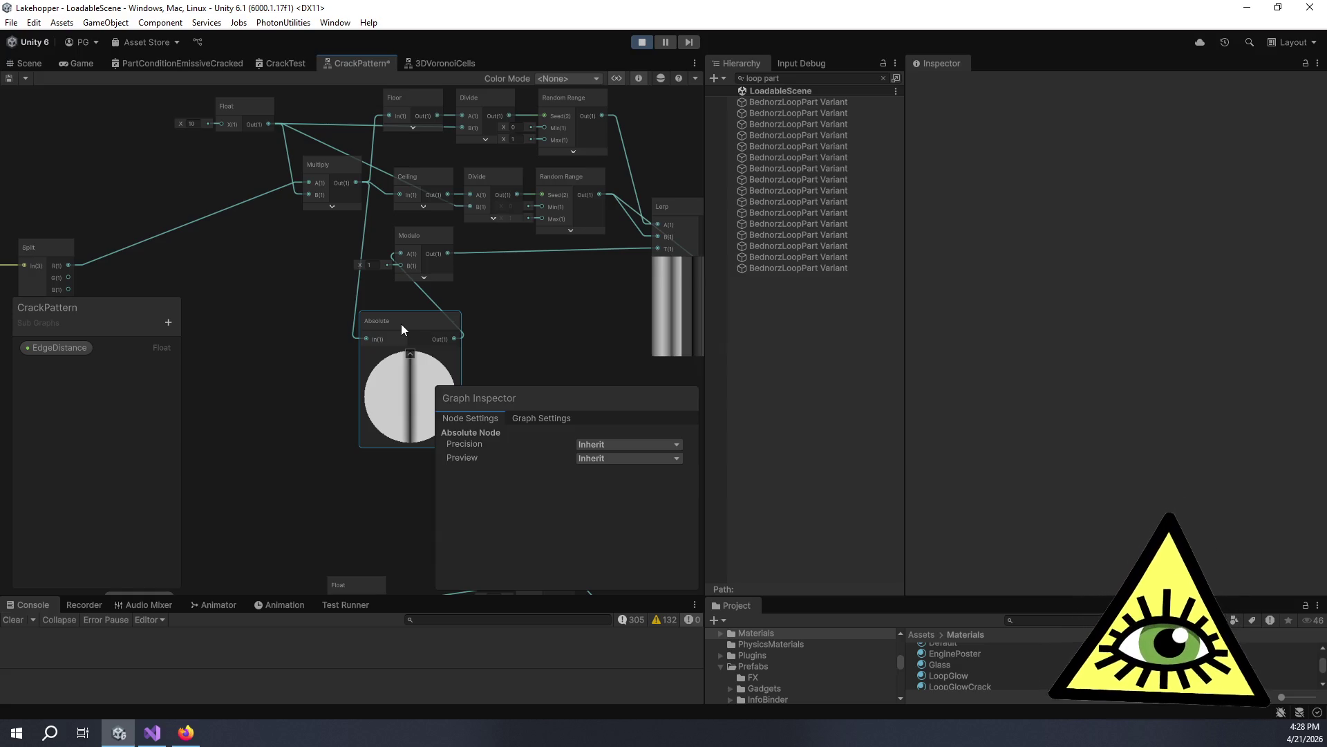
key(Delete)
Add a Comparison node with Multiply feeding input A, initially set to Less.
mouse_move(401, 324)
mouse_down()
mouse_move(276, 313)
mouse_move(441, 343)
mouse_up()
key(space)
text(comp)
key(Return)
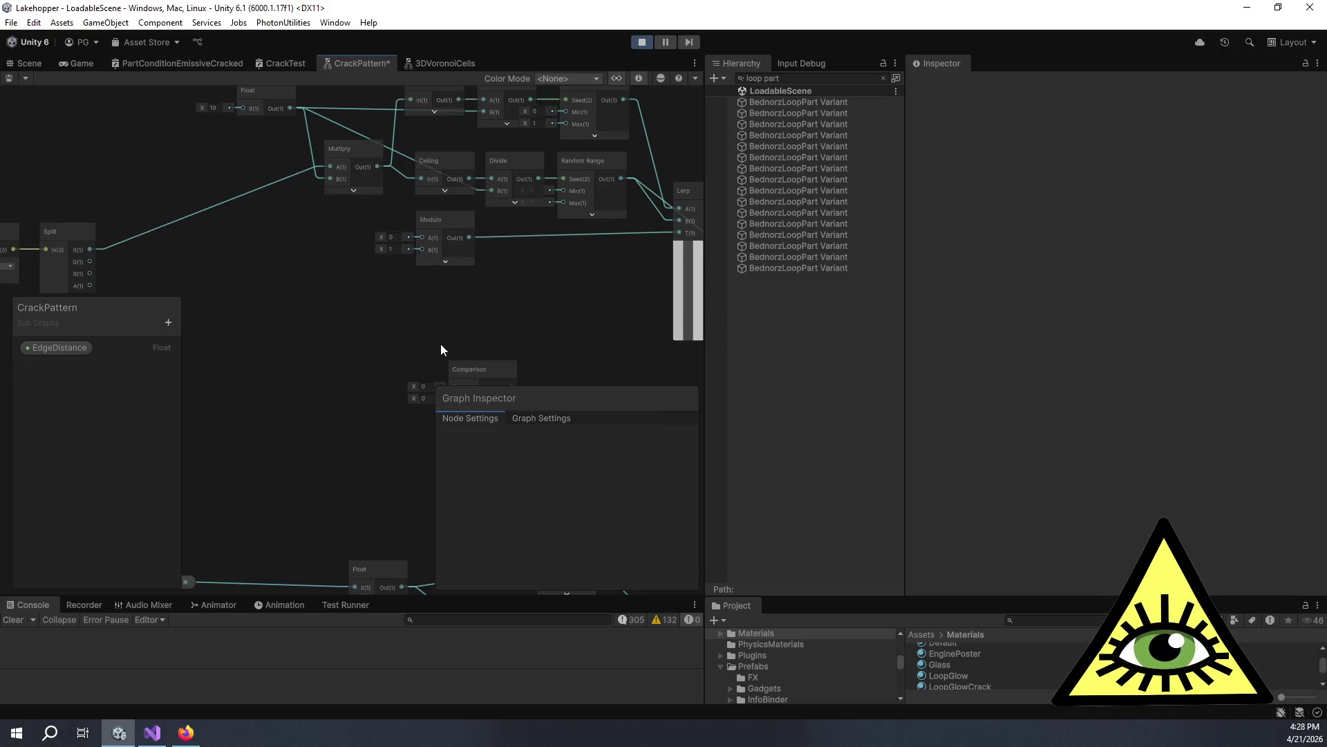
drag(487, 368, 537, 256)
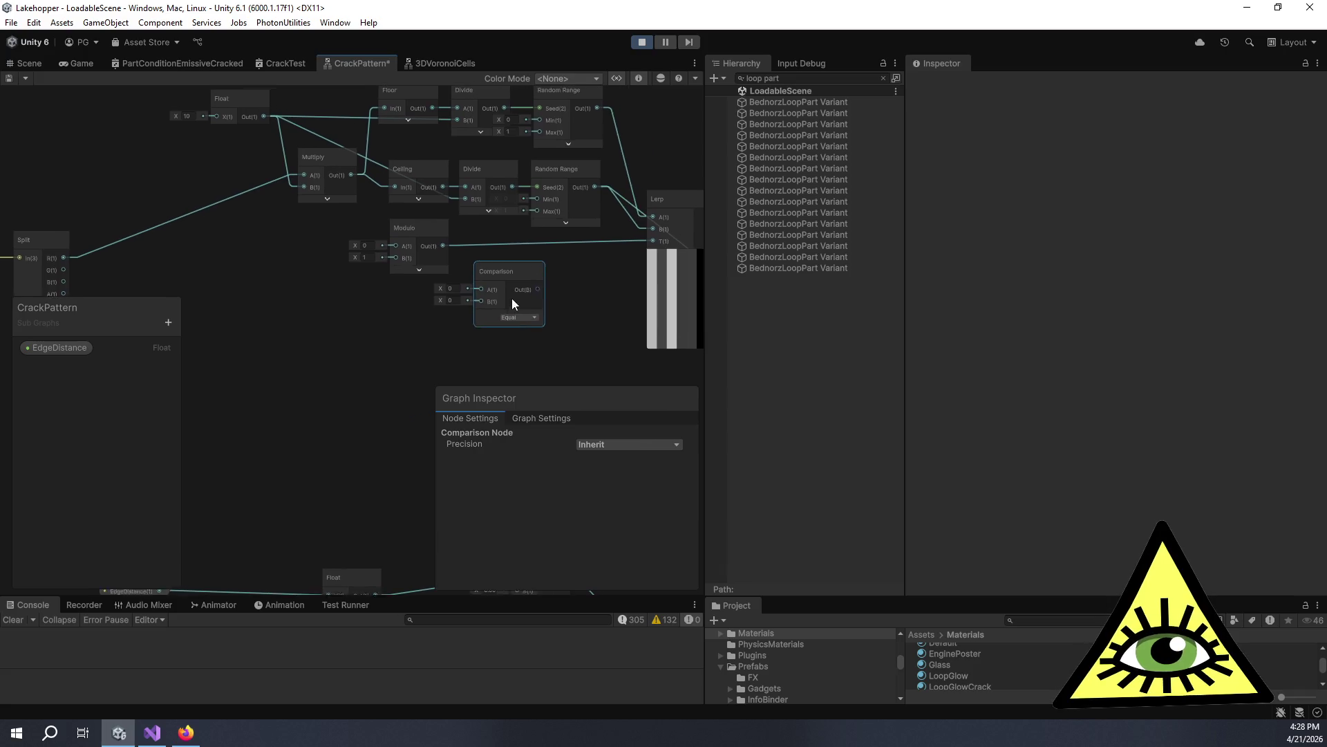
drag(329, 177, 456, 288)
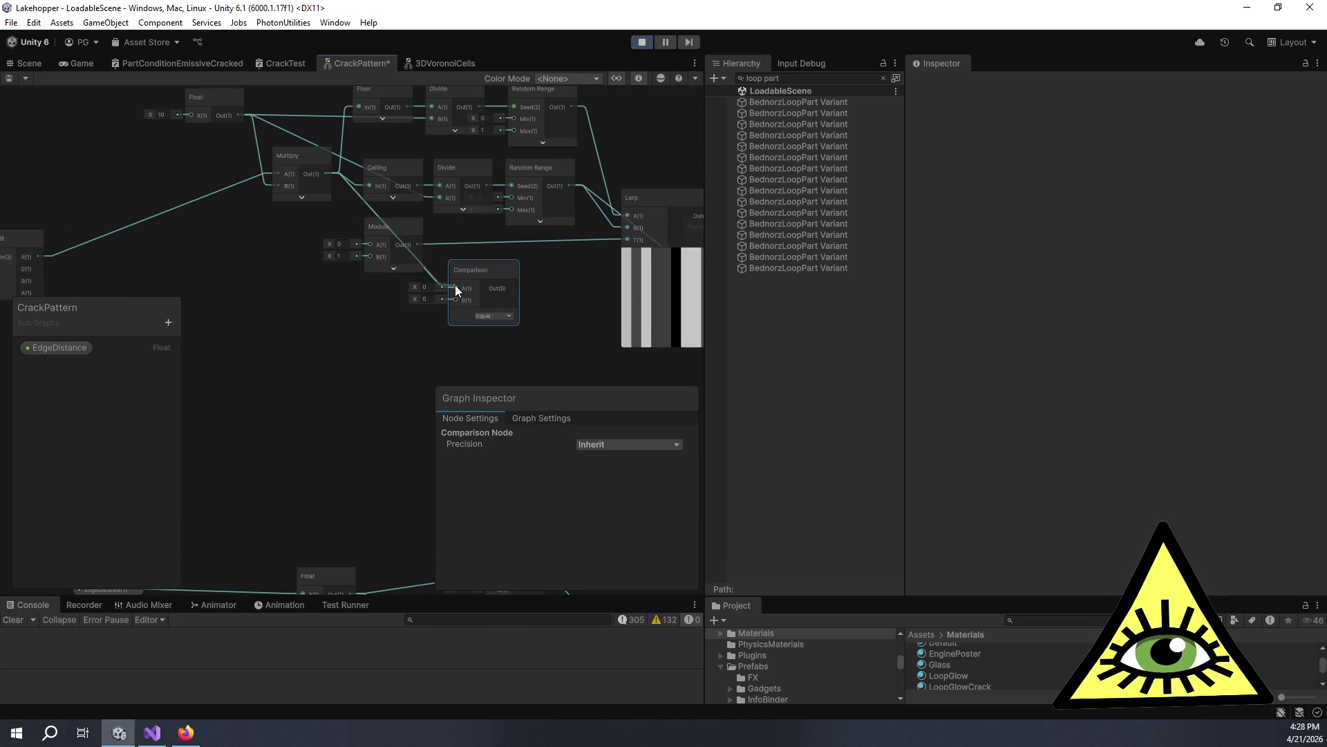
click(502, 317)
click(532, 360)
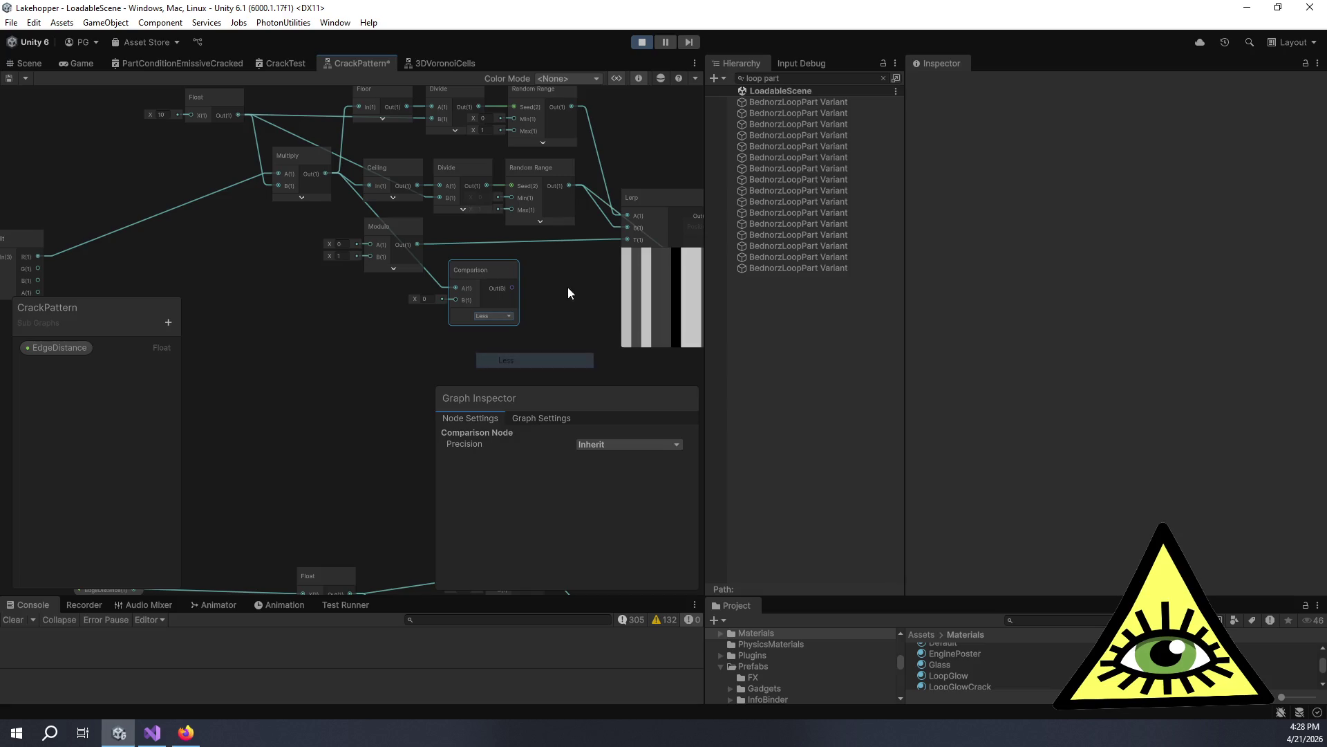
mouse_move(484, 275)
mouse_down()
mouse_move(434, 321)
mouse_move(346, 305)
mouse_up()
Add a Branch node using the Comparison as Predicate, and switch the comparison to Greater Or Equal.
key(space)
text(bran)
click(516, 301)
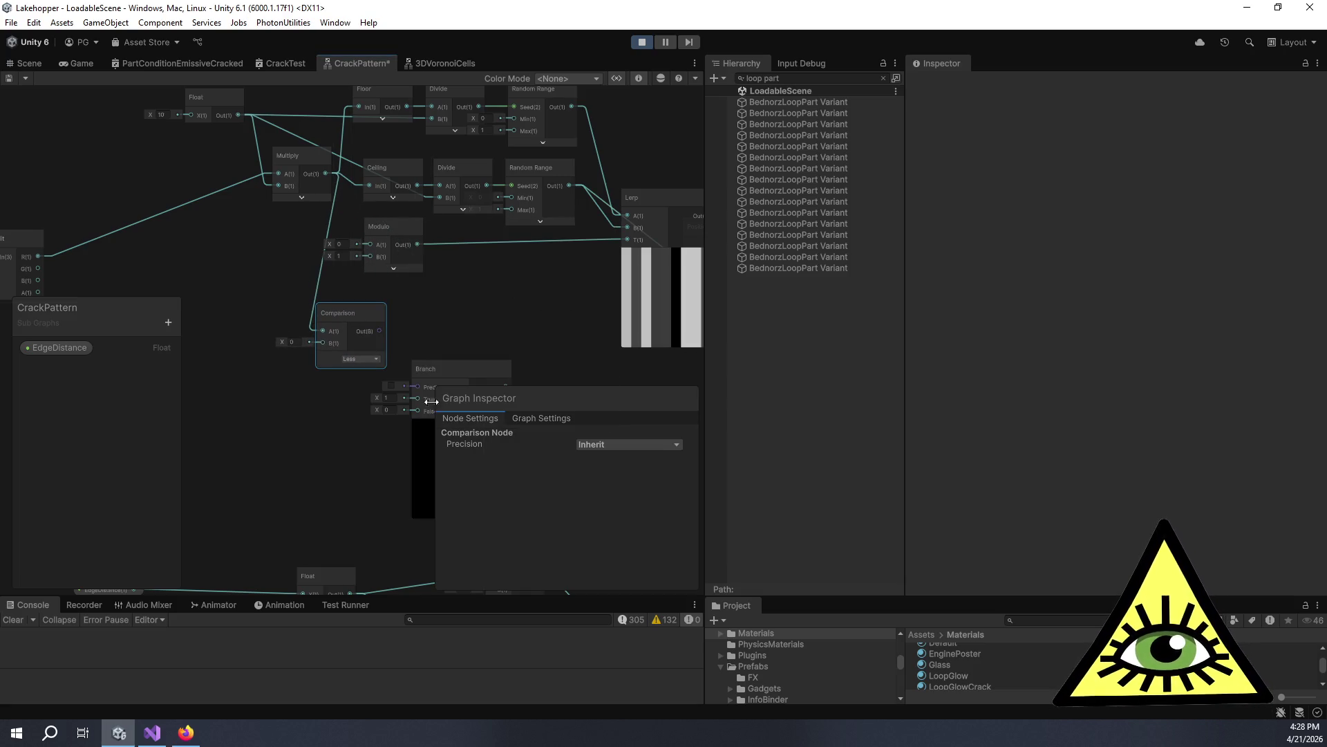
drag(452, 375, 478, 314)
drag(379, 331, 438, 329)
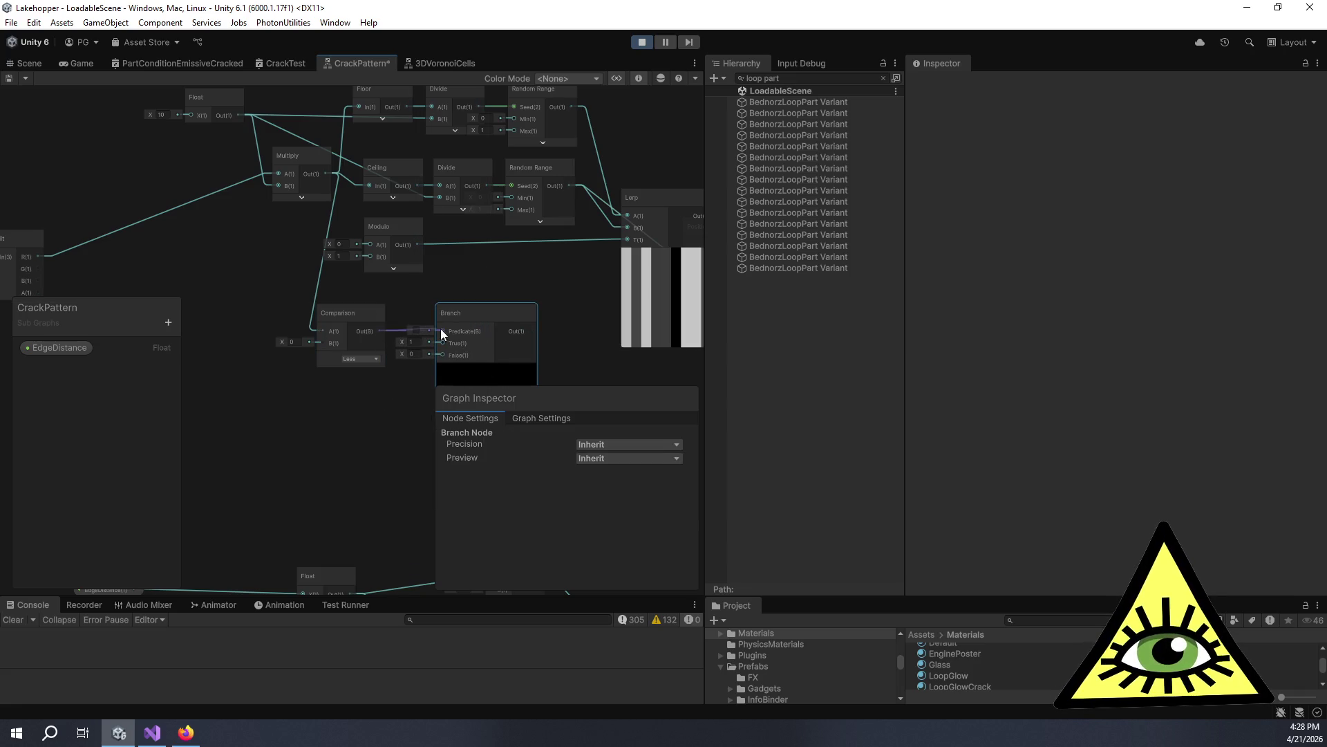
click(367, 360)
click(394, 448)
drag(458, 336, 477, 296)
mouse_move(359, 318)
mouse_down()
mouse_move(377, 290)
mouse_move(455, 299)
mouse_move(422, 253)
mouse_up()
Wire Modulo into Branch's True input and Multiply into Modulo's A input.
drag(453, 317, 454, 317)
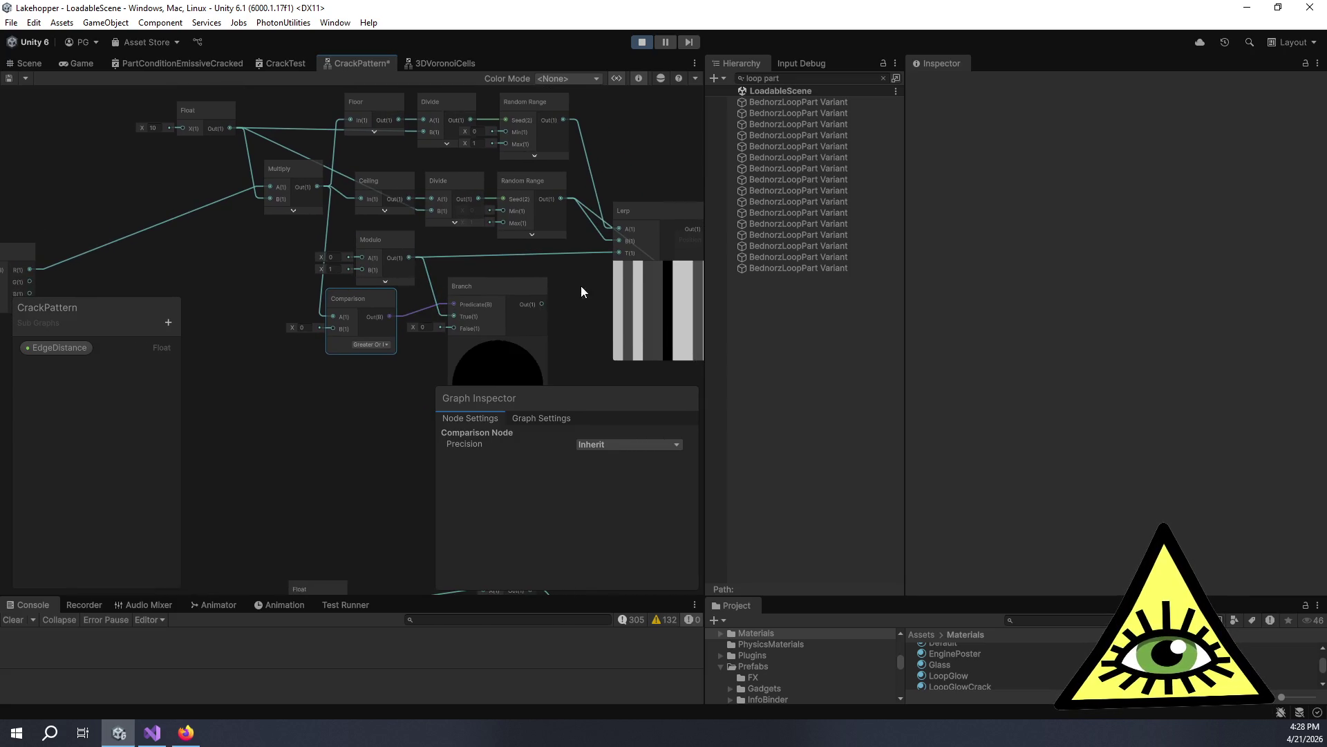
click(363, 205)
drag(354, 213, 397, 262)
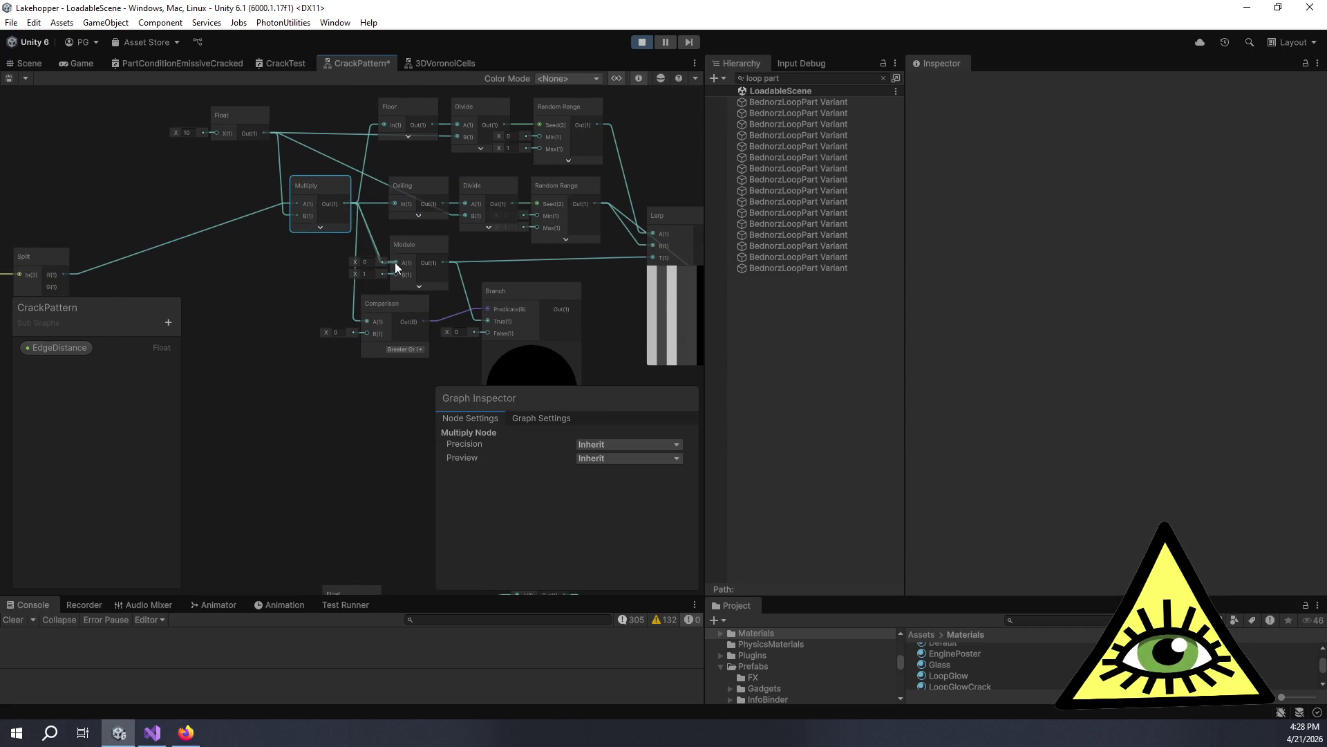
drag(567, 271, 496, 190)
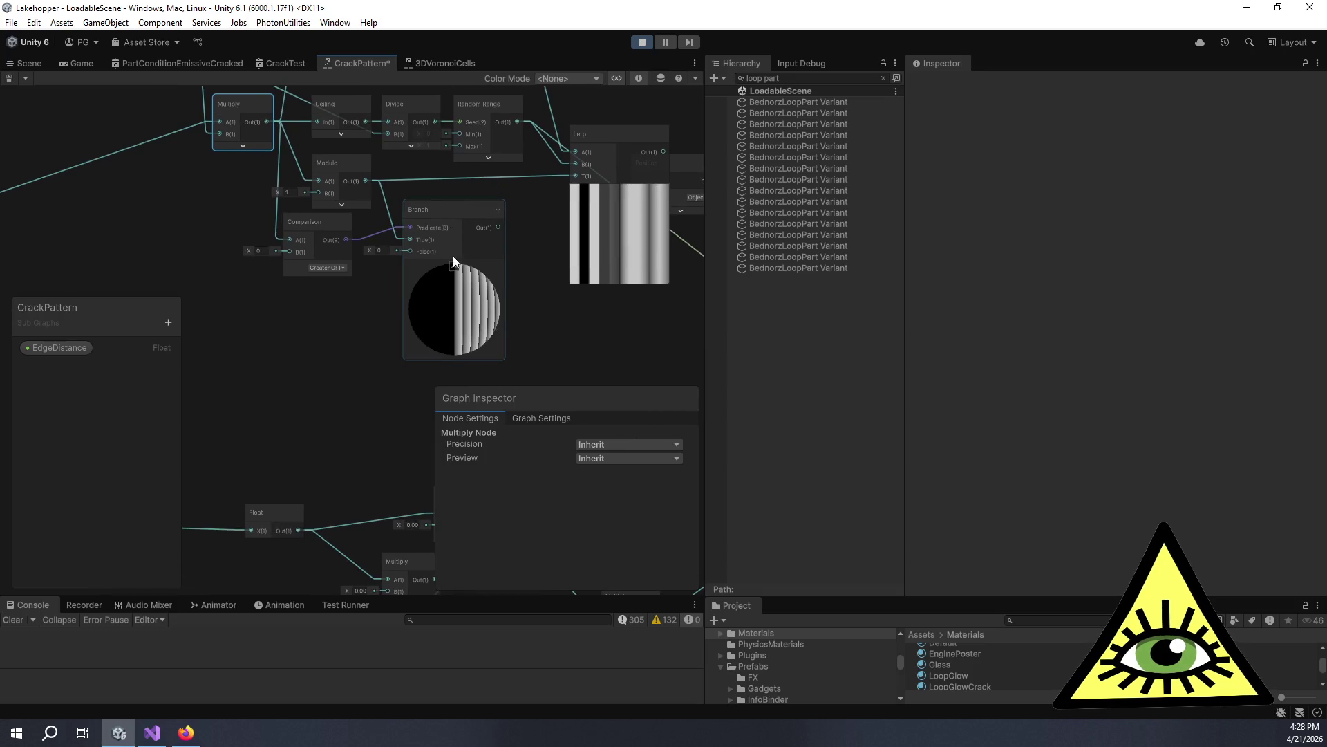
drag(459, 213, 488, 202)
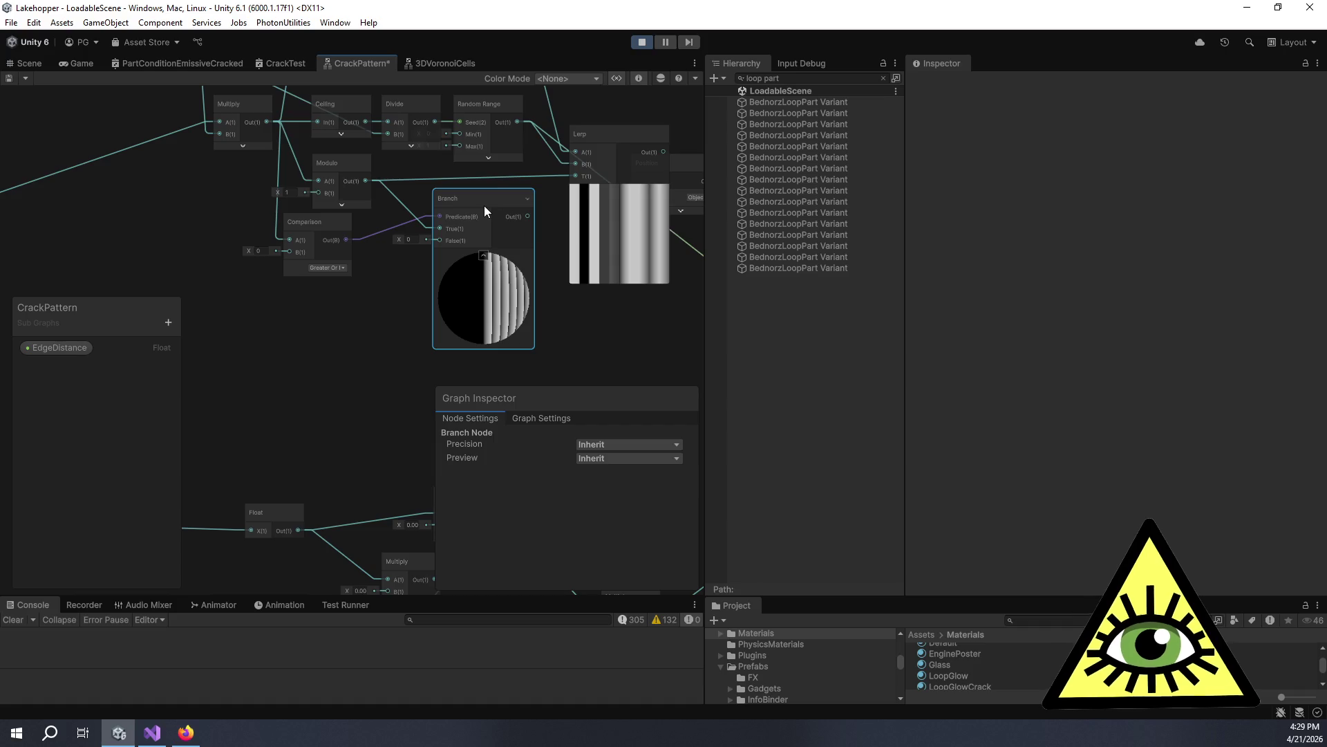
mouse_move(493, 197)
mouse_down()
mouse_move(609, 204)
mouse_move(487, 179)
mouse_move(422, 255)
mouse_up()
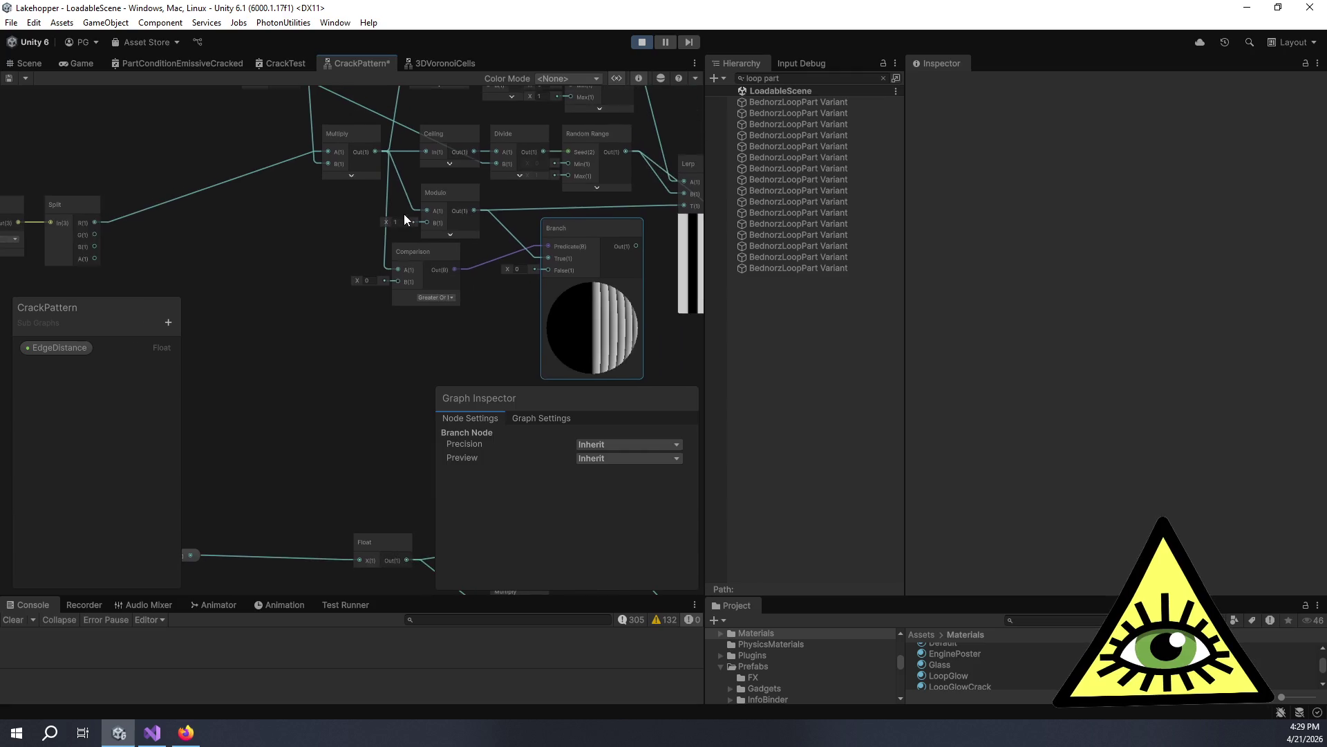
Add an Absolute node fed by the Multiply output.
mouse_move(358, 139)
mouse_down()
mouse_move(283, 131)
mouse_move(286, 183)
mouse_move(472, 202)
mouse_move(344, 236)
mouse_up()
click(475, 227)
key(space)
text(abs)
key(Return)
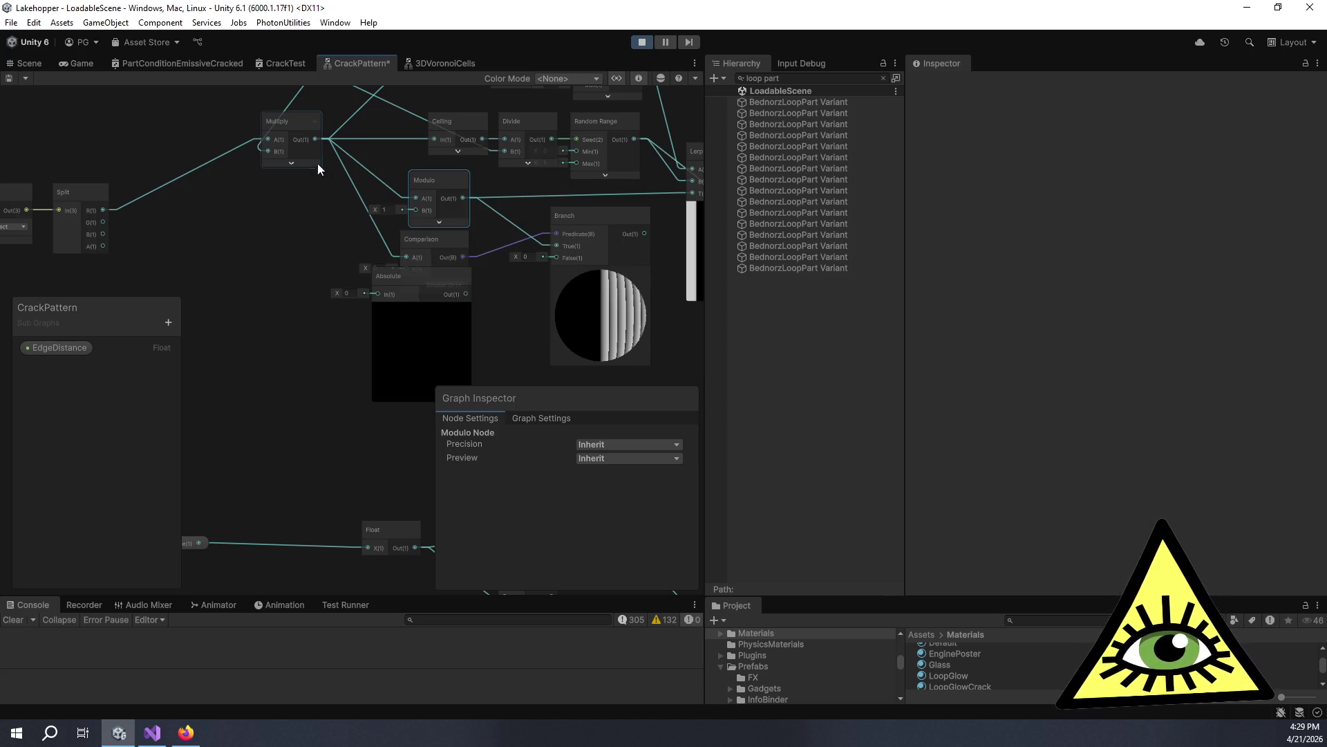
mouse_move(316, 139)
mouse_down()
mouse_move(383, 295)
mouse_move(295, 315)
mouse_up()
drag(413, 362, 363, 348)
Chain Absolute into a second Modulo and a One Minus node, feeding Branch's False input.
key(space)
text(mod)
key(Return)
mouse_move(330, 307)
mouse_down()
mouse_move(368, 393)
mouse_move(394, 320)
mouse_move(362, 314)
mouse_up()
key(space)
text(one minus)
key(Return)
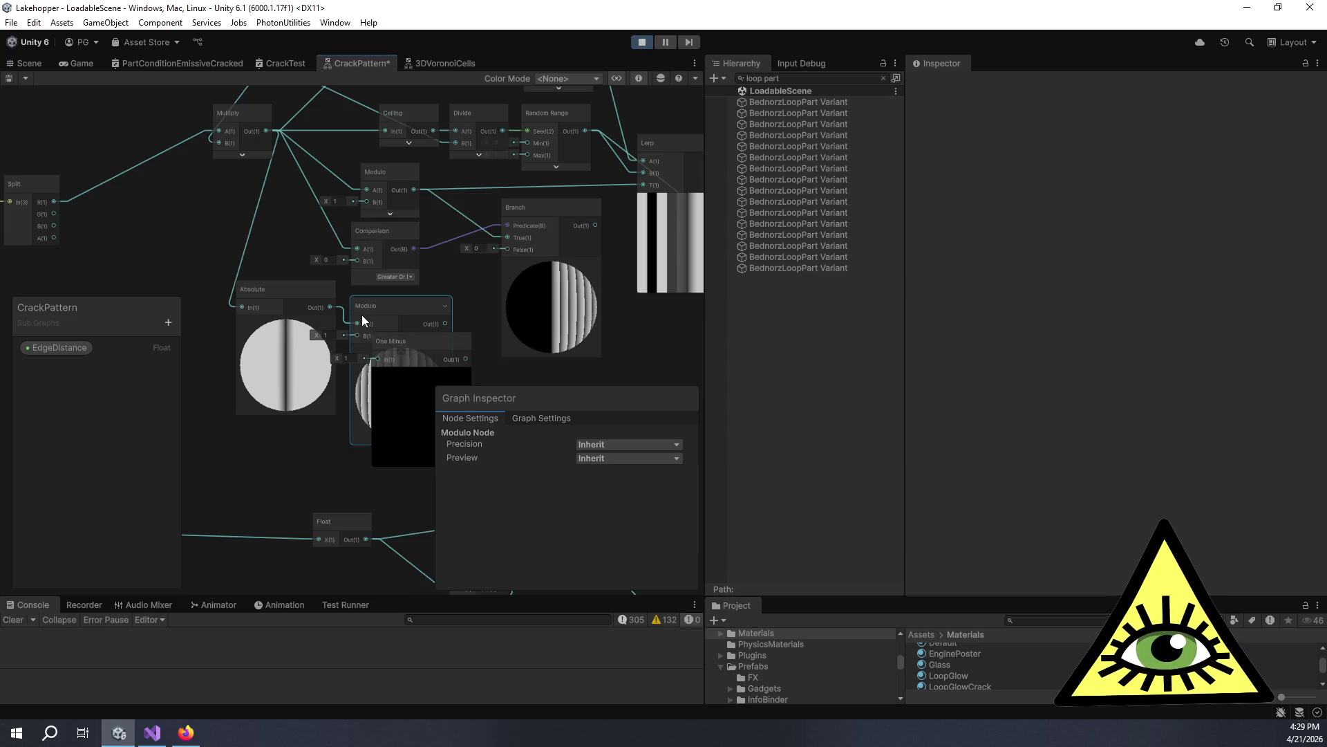
drag(444, 323, 379, 359)
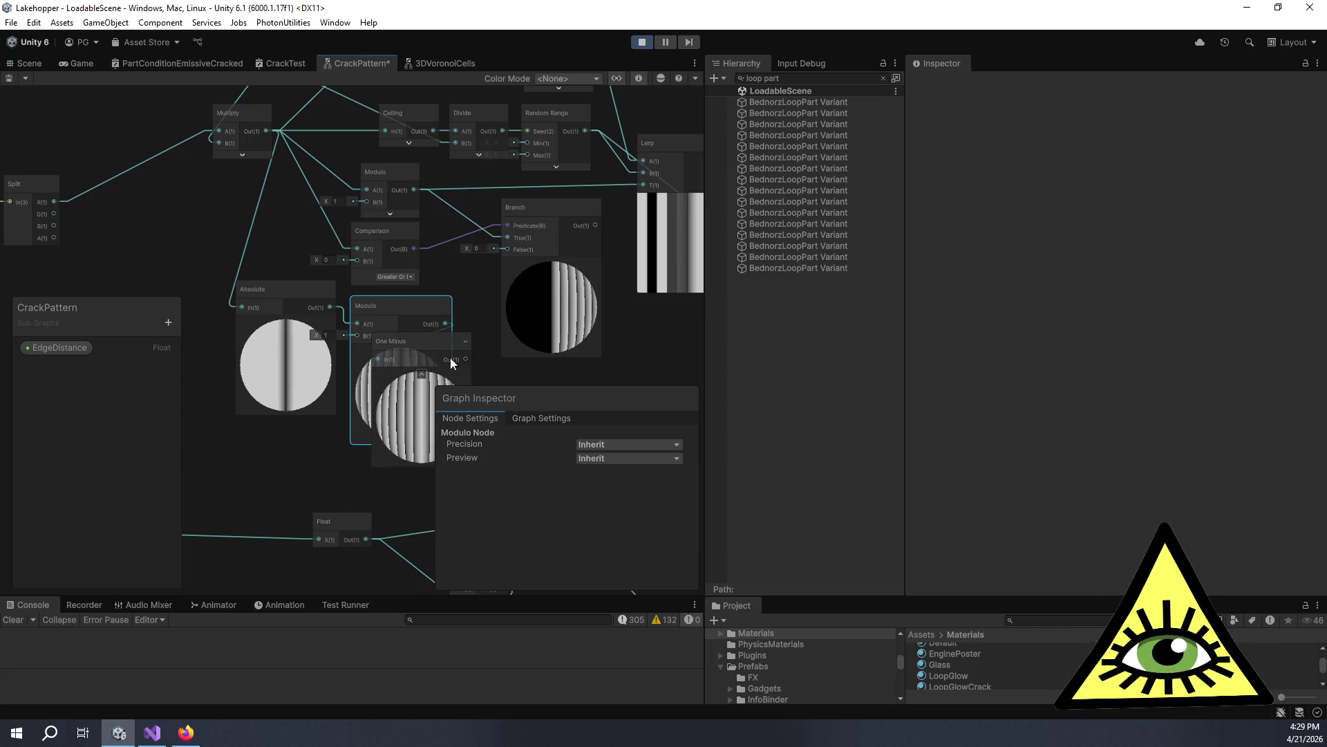
drag(470, 359, 504, 250)
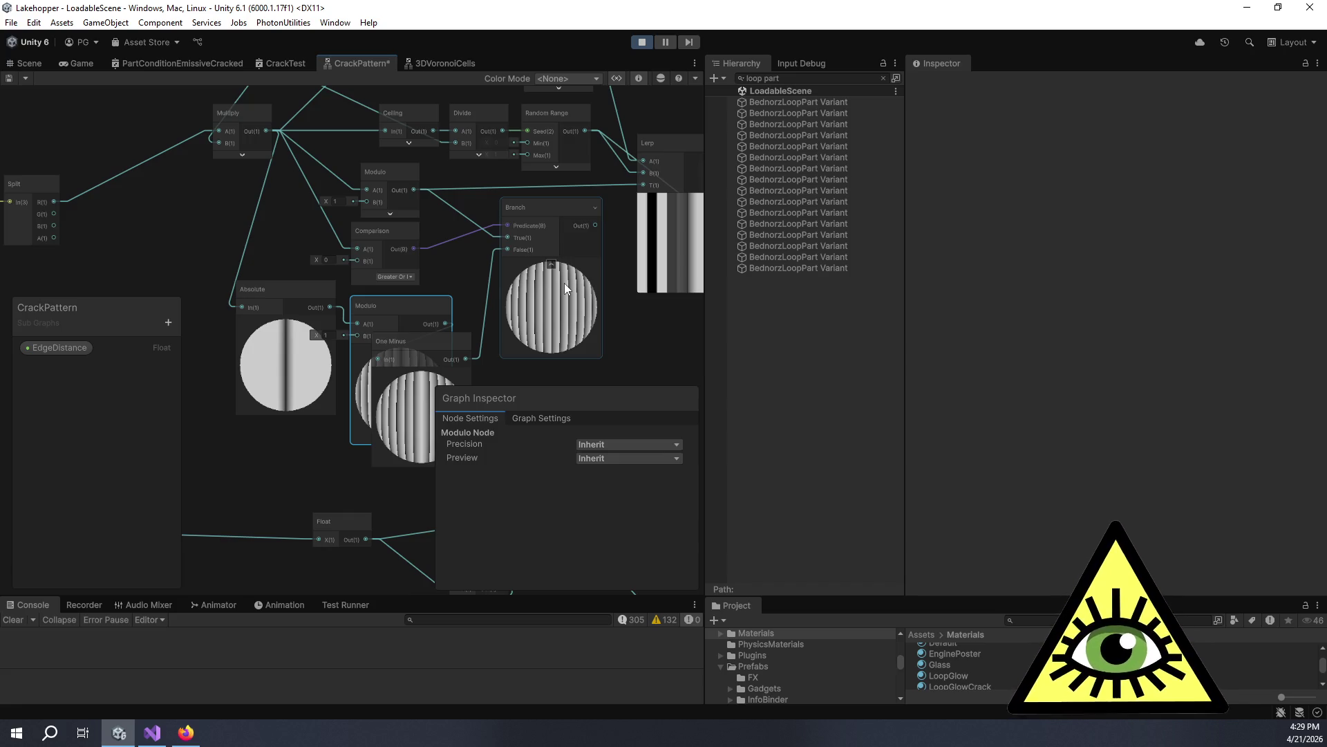
Collapse the One Minus node's preview and tuck the node up and right.
drag(498, 277, 572, 212)
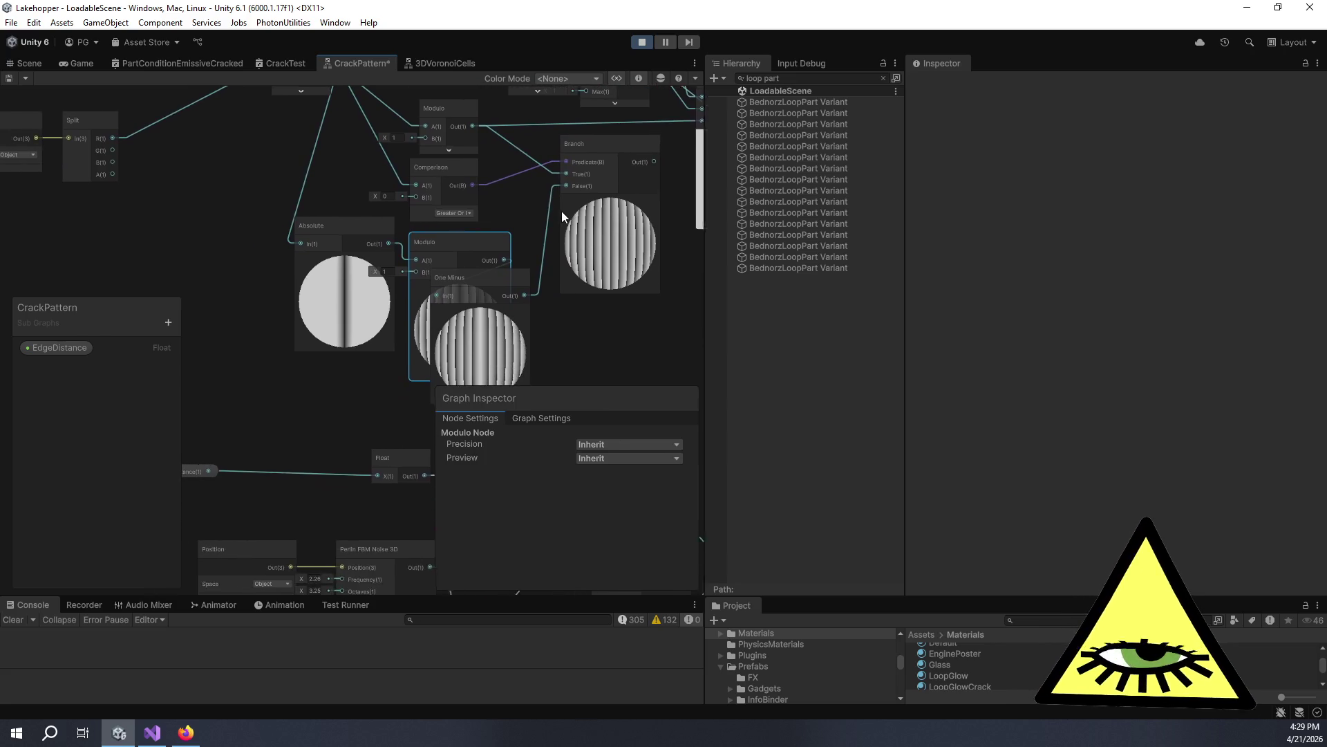
click(497, 311)
mouse_move(498, 306)
mouse_down()
mouse_move(456, 284)
mouse_move(524, 192)
mouse_move(494, 174)
mouse_up()
mouse_move(369, 215)
mouse_down()
mouse_move(450, 264)
mouse_move(383, 246)
mouse_move(325, 334)
mouse_up()
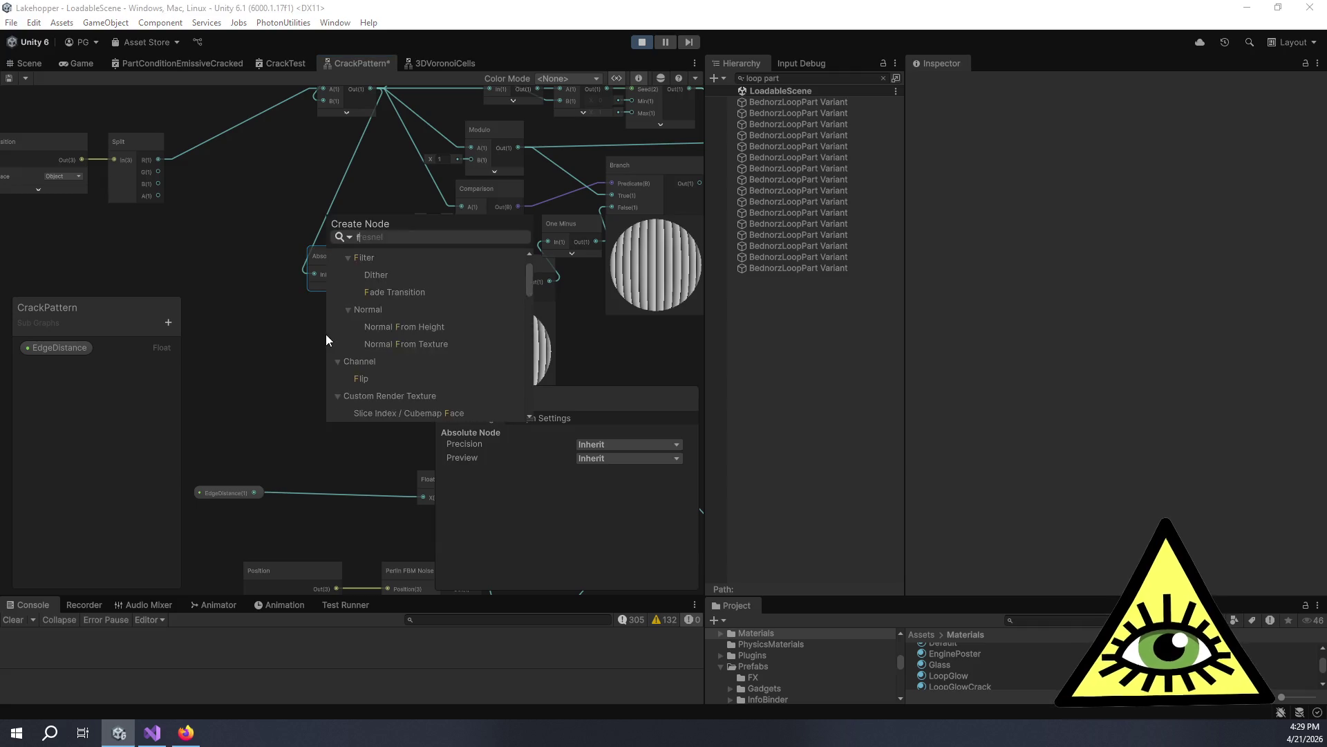
Add a Fraction node via the 'rac' search and place it near Multiply.
text(rac)
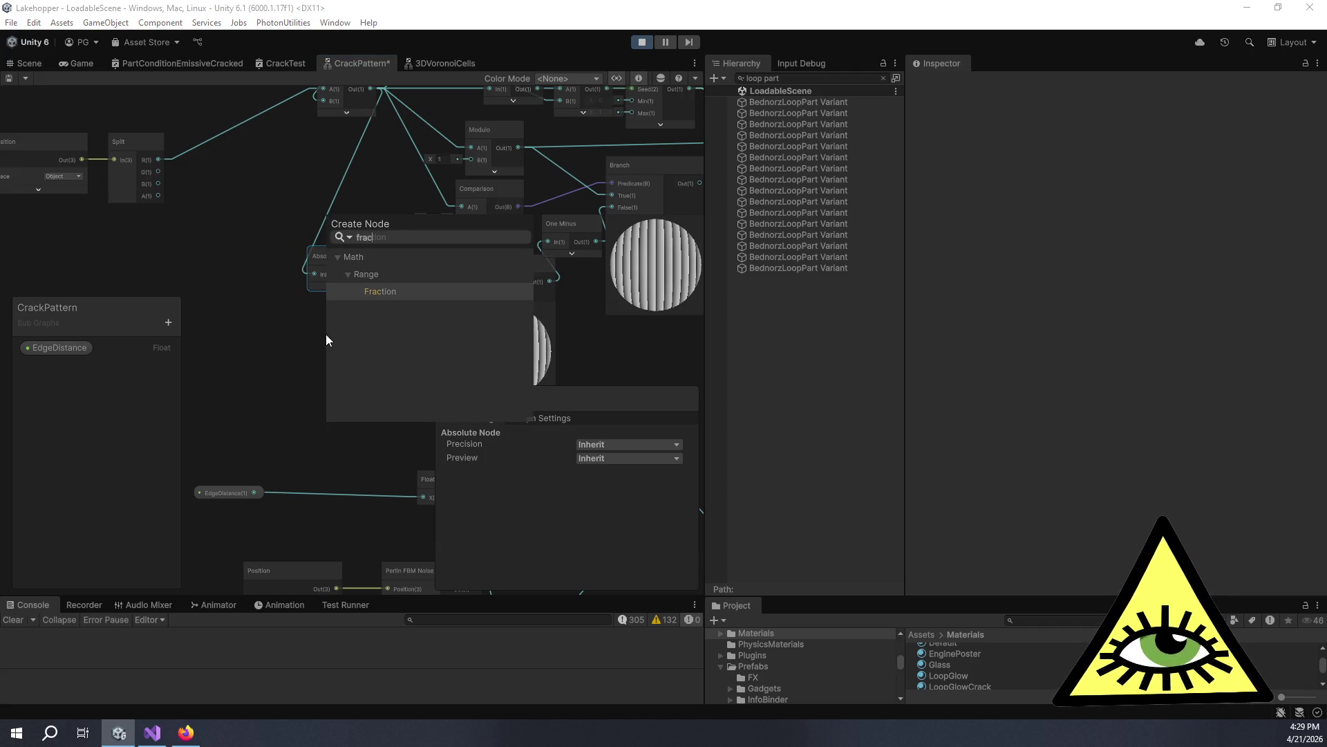
key(Return)
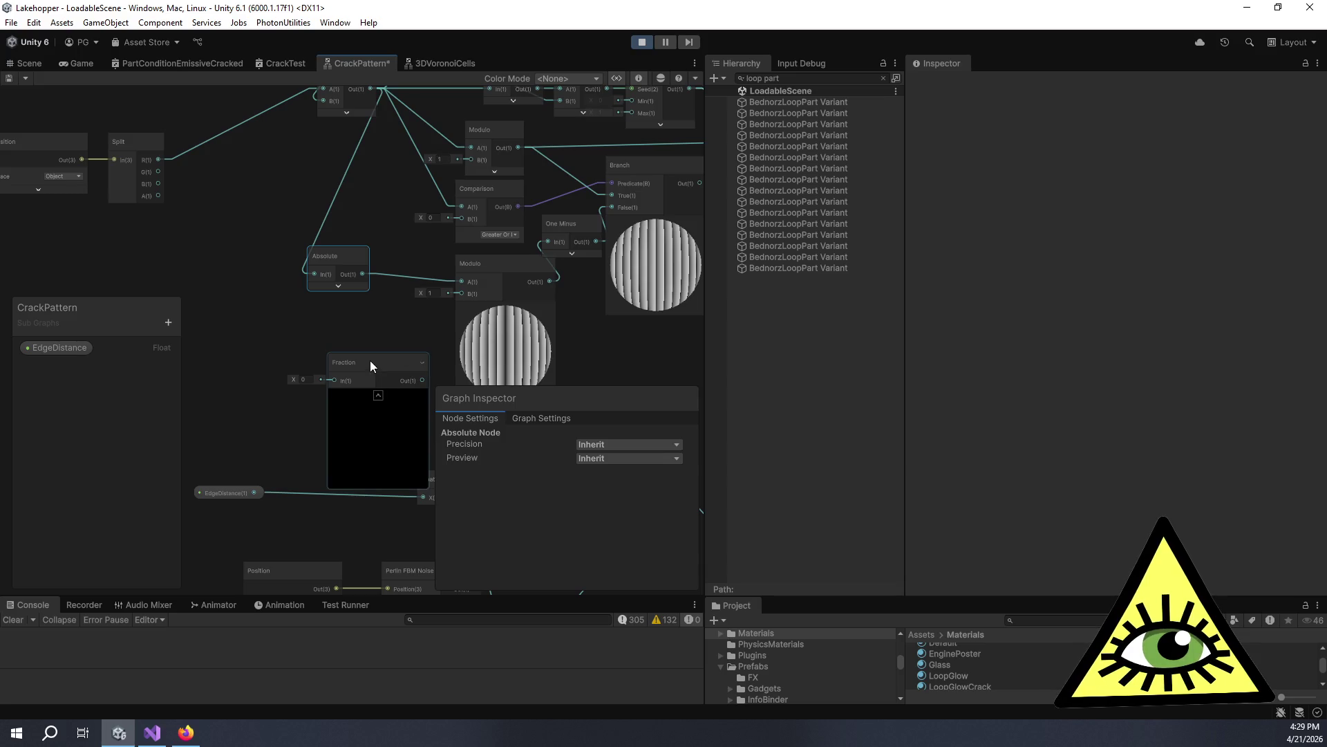
mouse_move(370, 361)
mouse_down()
mouse_move(336, 327)
mouse_move(296, 338)
mouse_move(338, 306)
mouse_move(327, 325)
mouse_move(361, 310)
mouse_move(338, 275)
mouse_up()
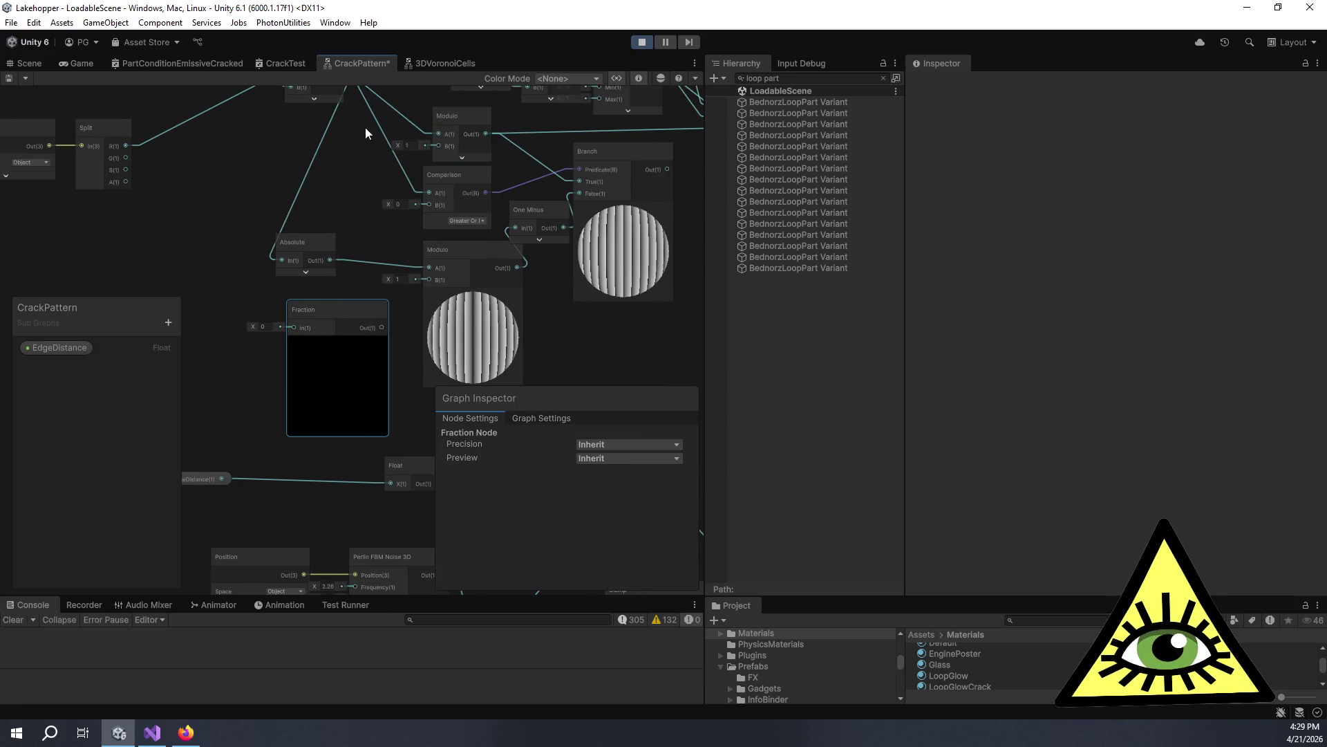
drag(366, 123, 359, 161)
drag(326, 114, 319, 127)
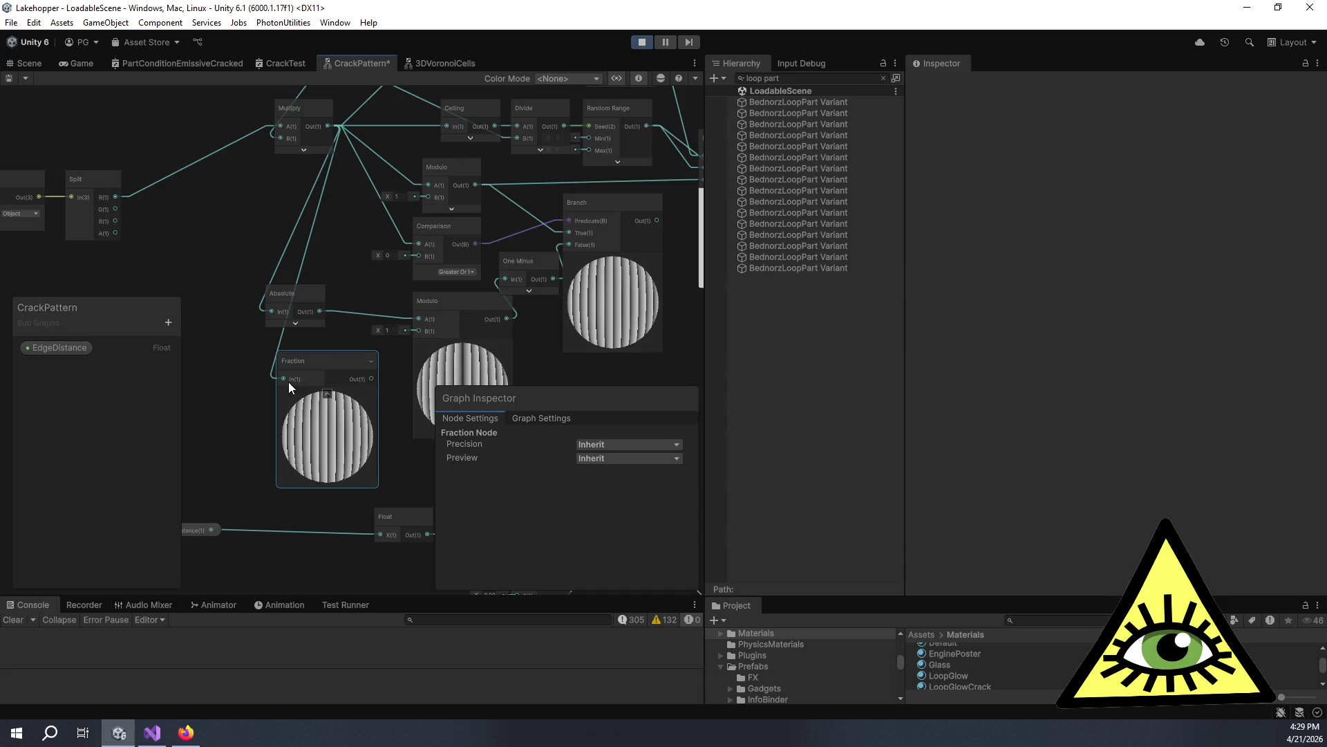
drag(350, 343, 306, 285)
Delete the One Minus, both Modulo, Branch, Comparison and Absolute nodes, then reposition Fraction.
click(420, 250)
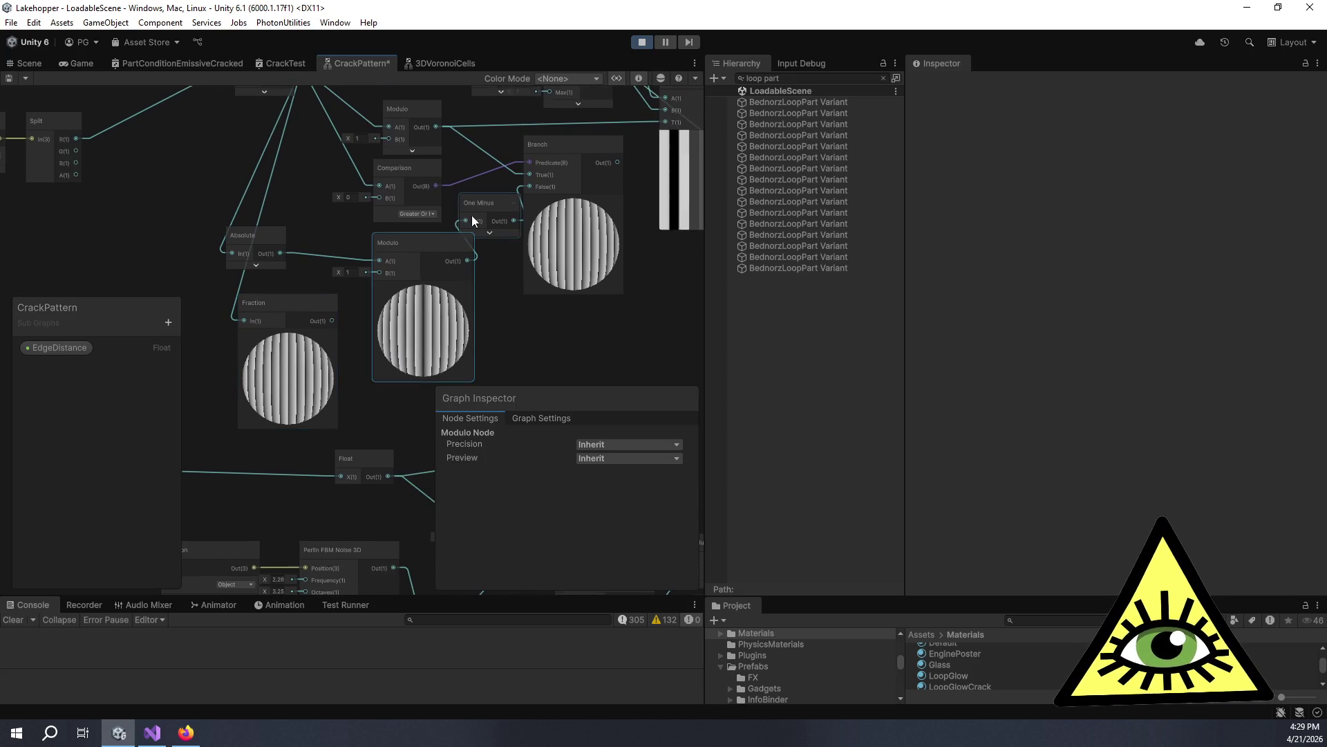
click(482, 202)
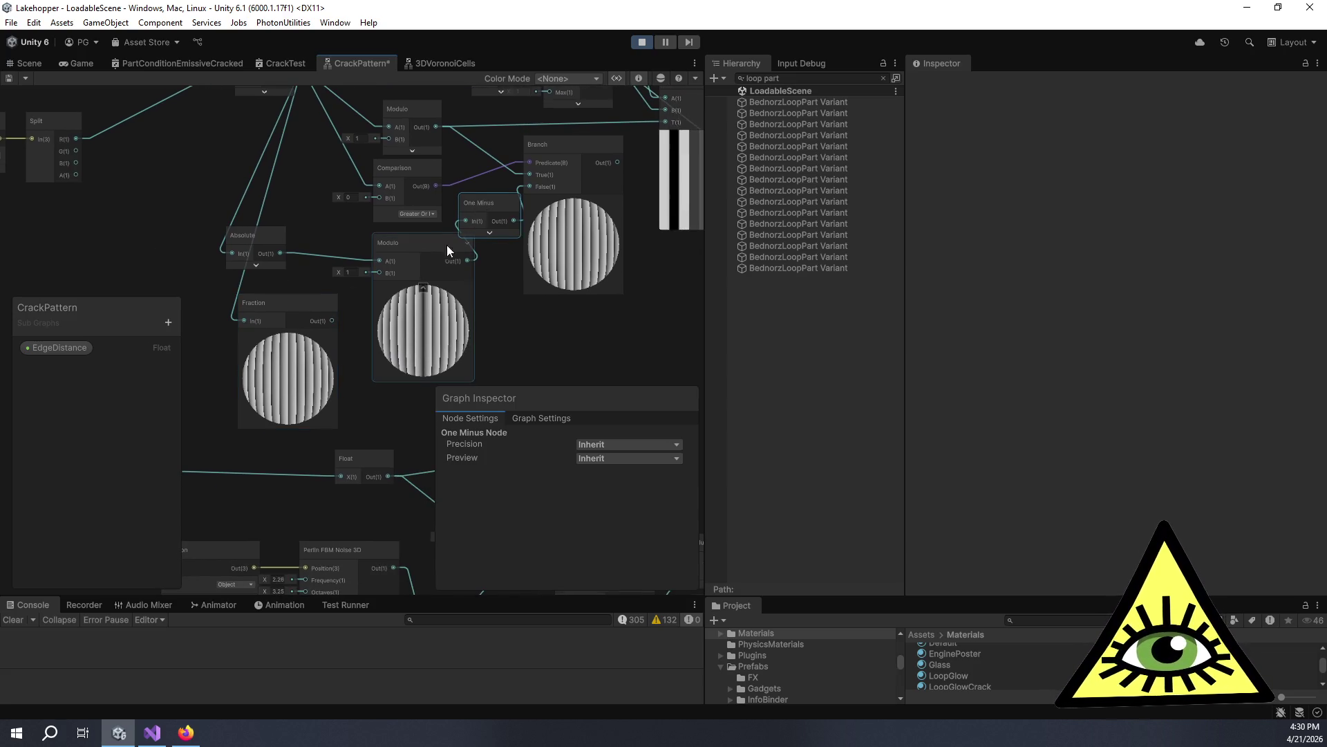
key(Delete)
click(430, 254)
key(Delete)
click(542, 173)
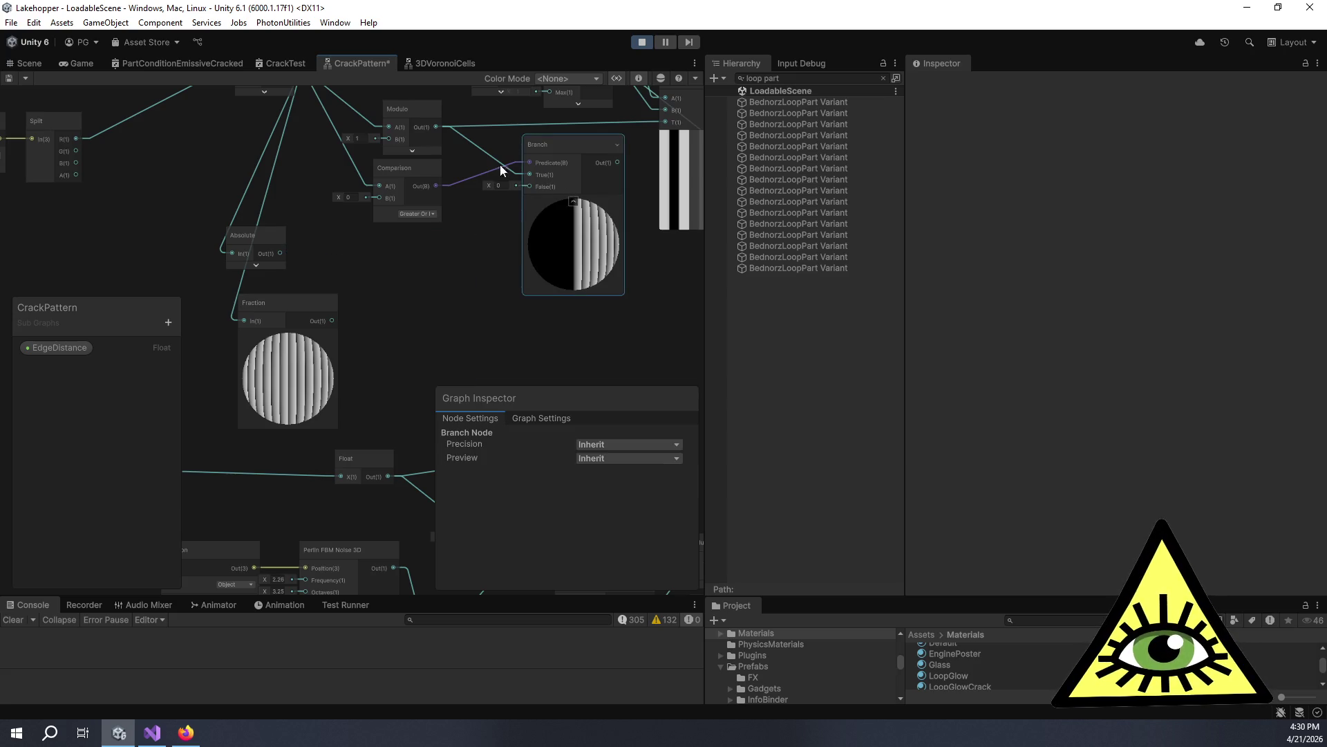
key(Delete)
key(Delete)
click(413, 184)
key(Delete)
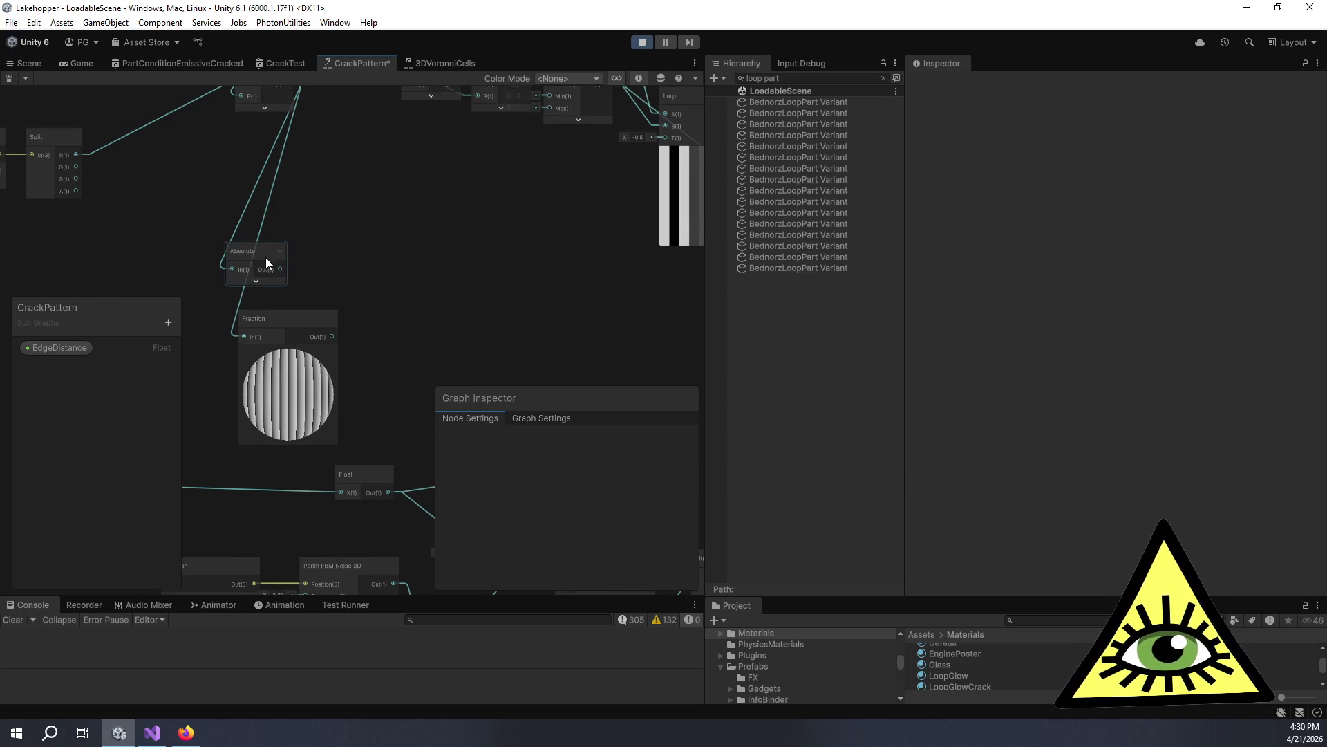
click(271, 257)
key(Delete)
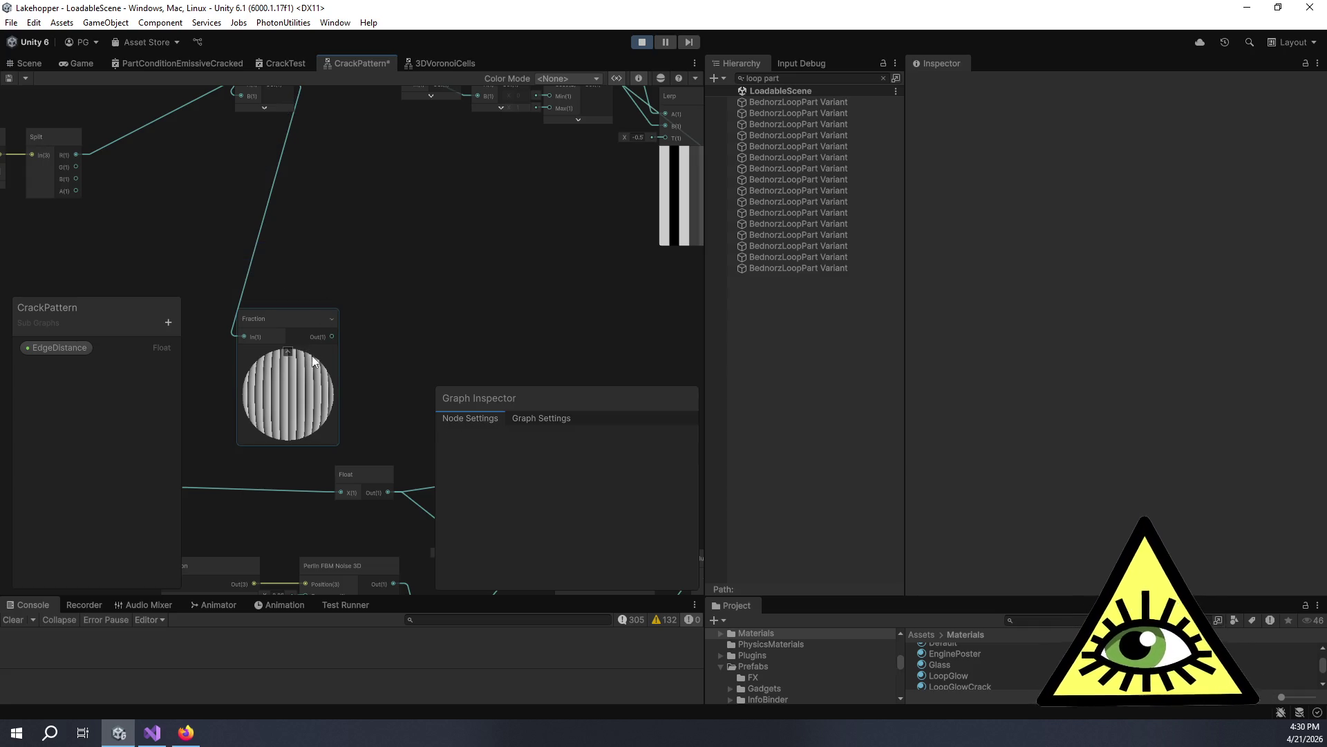
mouse_move(287, 330)
mouse_down()
mouse_move(329, 278)
mouse_move(377, 146)
mouse_move(422, 371)
mouse_move(327, 267)
mouse_move(305, 325)
mouse_up()
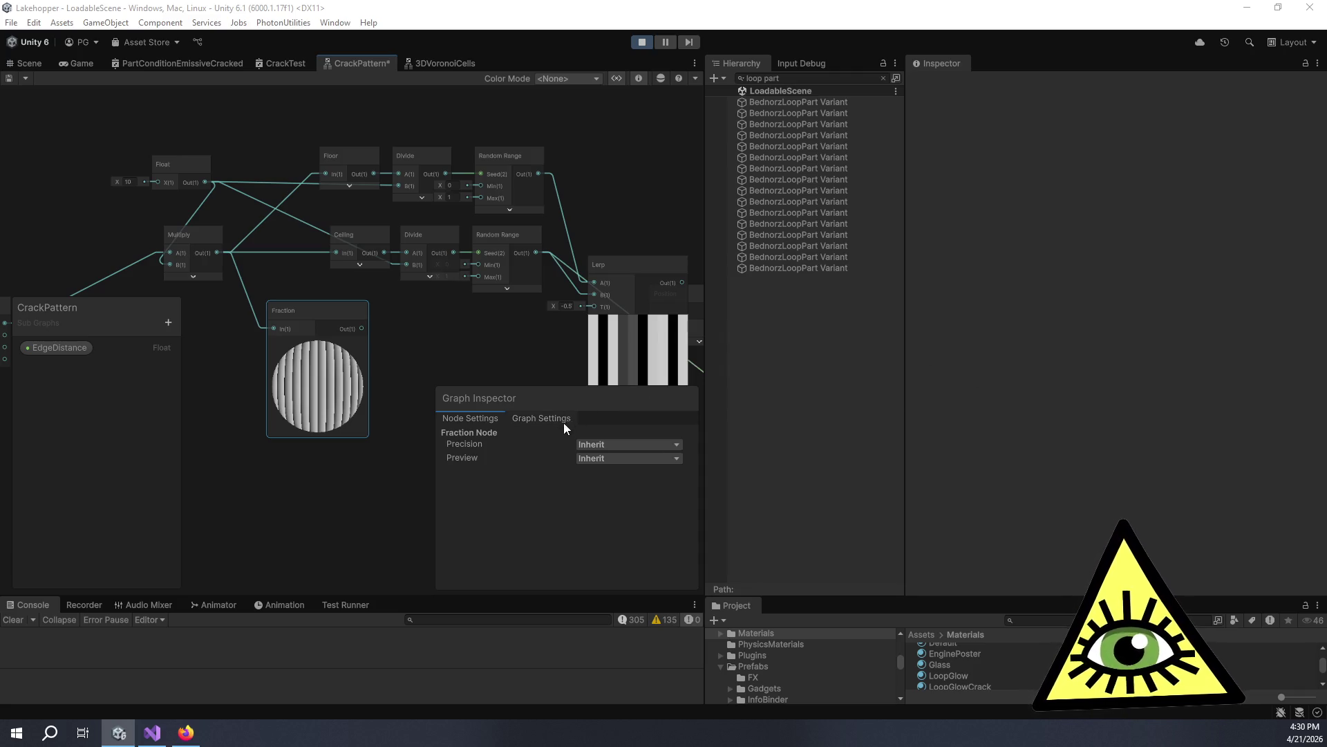
Wire Fraction's output into Lerp's T input and rearrange the Position, Fraction and Lerp nodes.
scroll(391, 377, up, 5)
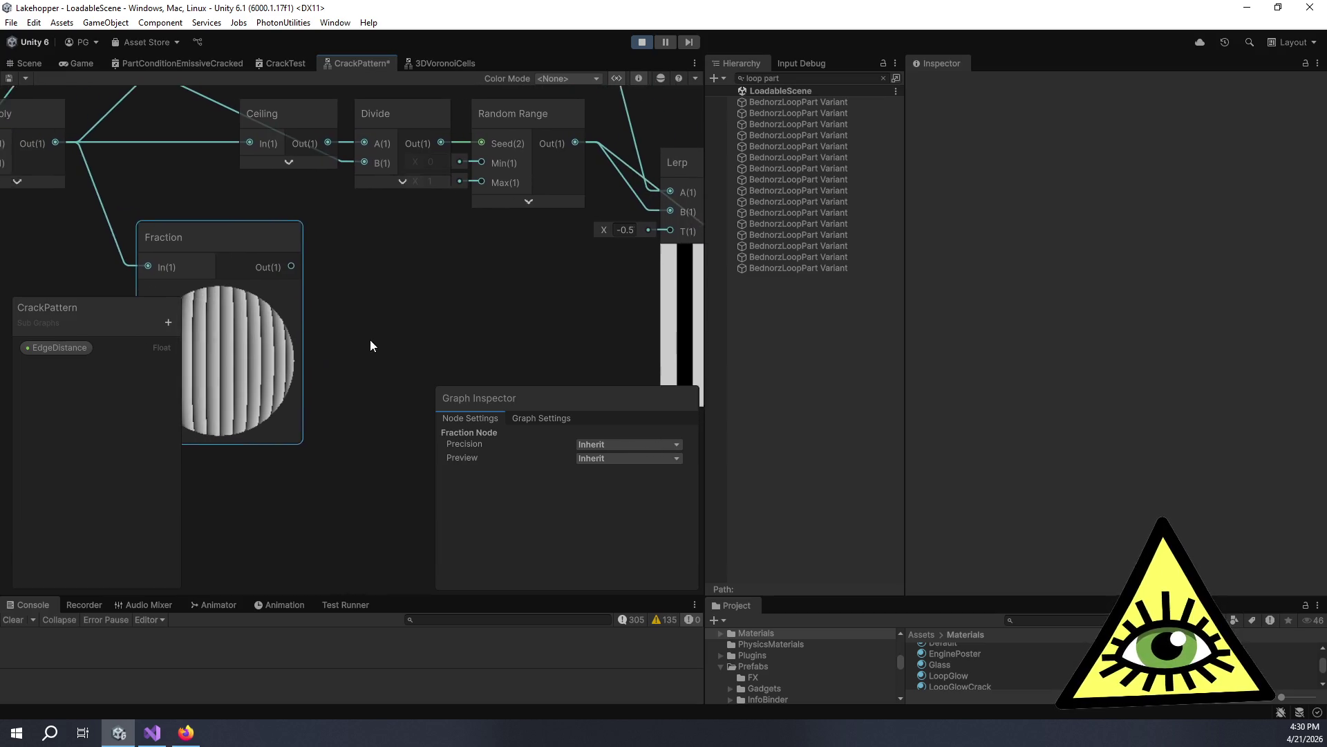
mouse_move(307, 263)
mouse_down()
mouse_move(612, 228)
mouse_move(259, 276)
mouse_move(341, 275)
mouse_up()
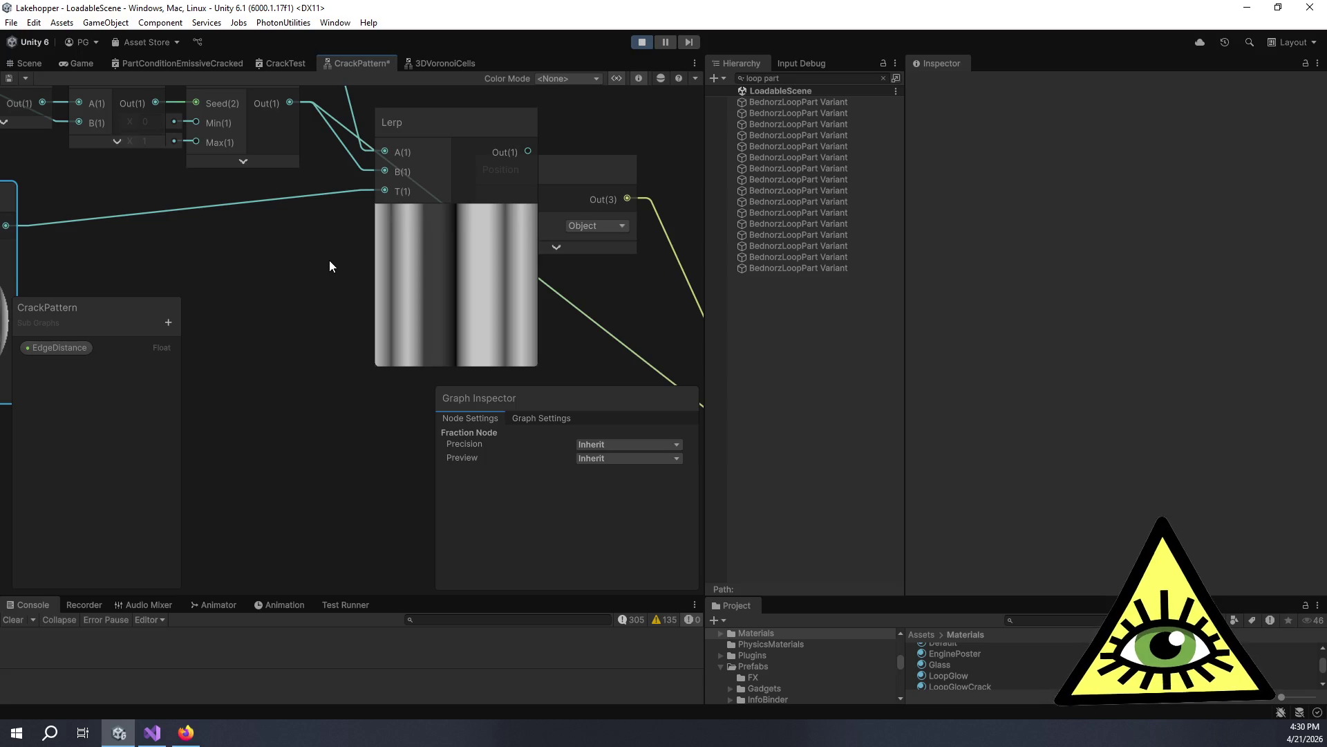
scroll(325, 264, down, 3)
scroll(577, 267, up, 1)
scroll(454, 222, down, 1)
mouse_move(454, 222)
mouse_down()
mouse_move(511, 209)
mouse_move(519, 117)
mouse_up()
drag(513, 219, 586, 235)
mouse_move(303, 234)
mouse_down()
mouse_move(380, 234)
mouse_move(352, 230)
mouse_up()
mouse_move(604, 198)
mouse_down()
mouse_move(612, 146)
mouse_move(592, 169)
mouse_move(591, 156)
mouse_move(632, 256)
mouse_move(412, 182)
mouse_move(481, 293)
mouse_move(532, 253)
mouse_up()
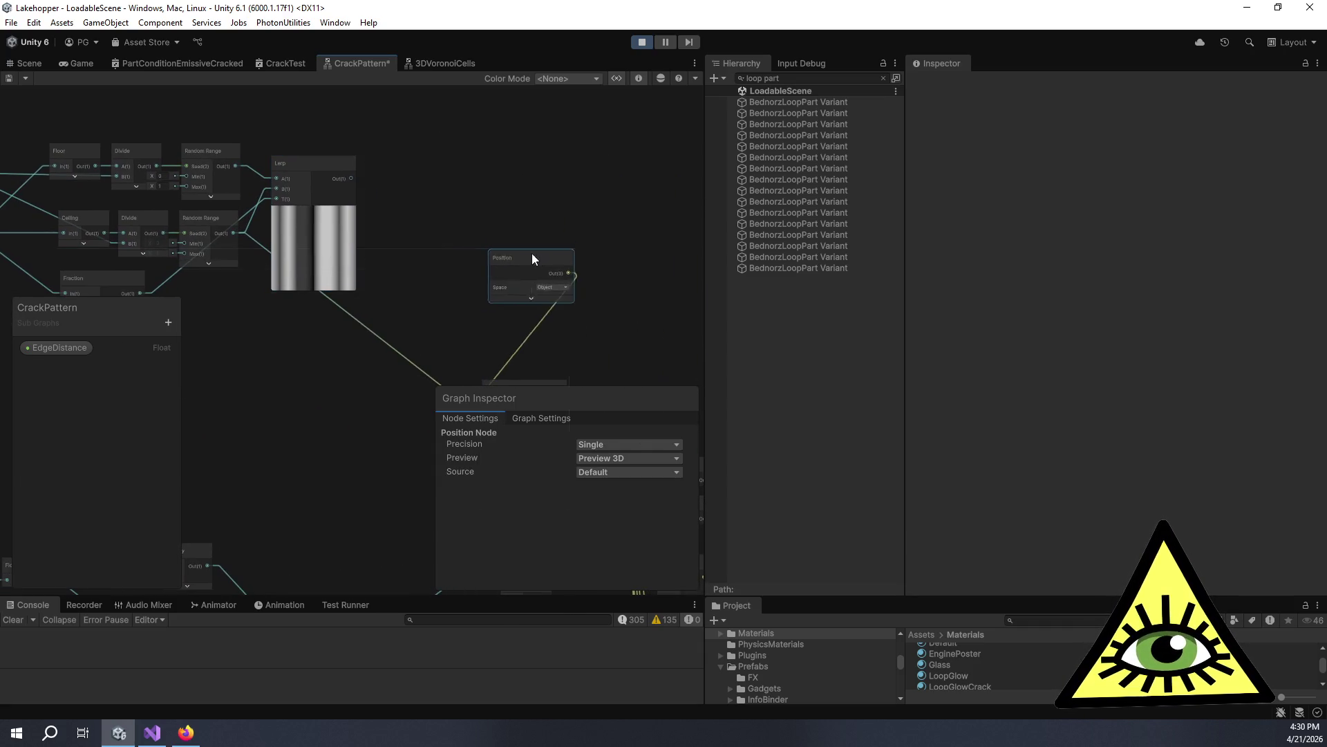
Add a Float node, connect the Lerp output into it, and place it.
right_click(420, 206)
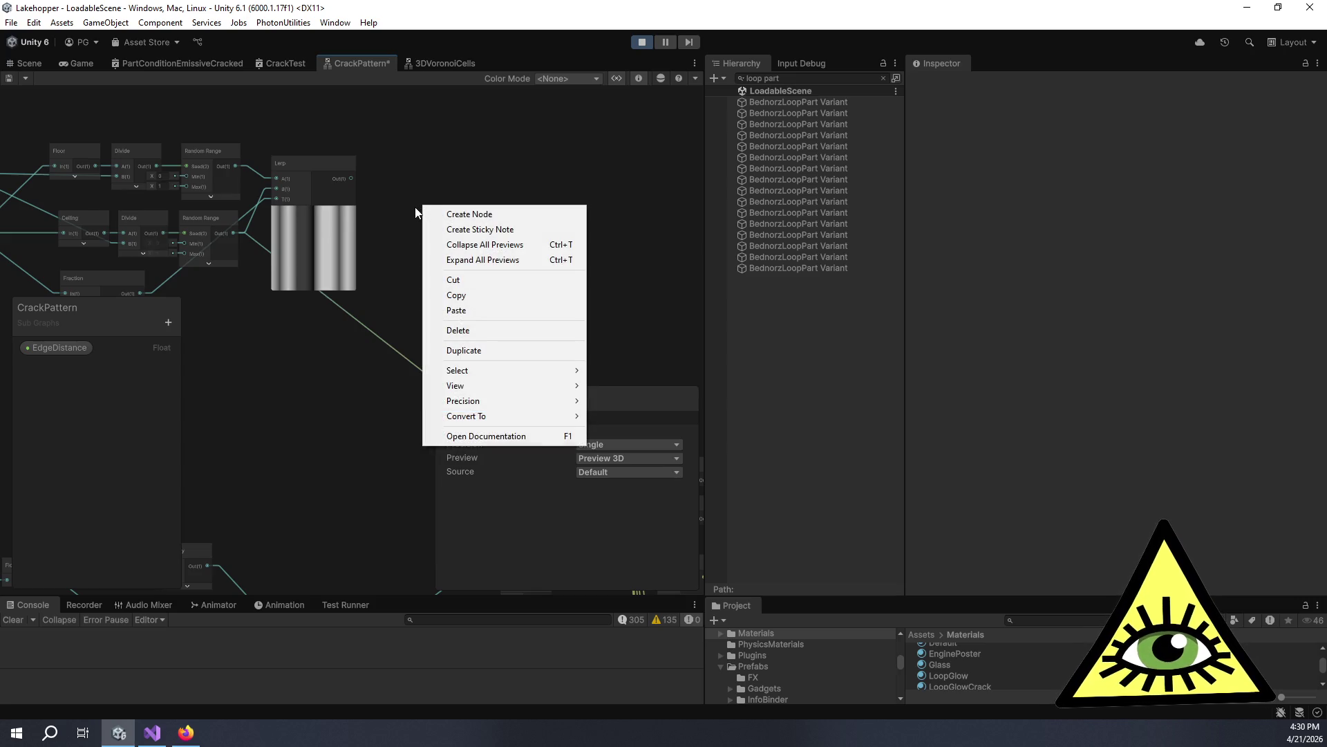
click(415, 206)
right_click(414, 206)
click(409, 205)
key(space)
text(float)
key(Return)
drag(350, 180, 418, 248)
click(421, 246)
mouse_move(450, 180)
mouse_down()
mouse_move(603, 155)
mouse_move(691, 201)
mouse_up()
mouse_move(224, 143)
mouse_down()
mouse_move(216, 186)
mouse_move(192, 181)
mouse_move(223, 183)
mouse_up()
Collapse the Fraction node's preview and select the Random Range, Divide, Floor and Ceiling cluster.
scroll(214, 200, down, 3)
scroll(235, 221, down, 2)
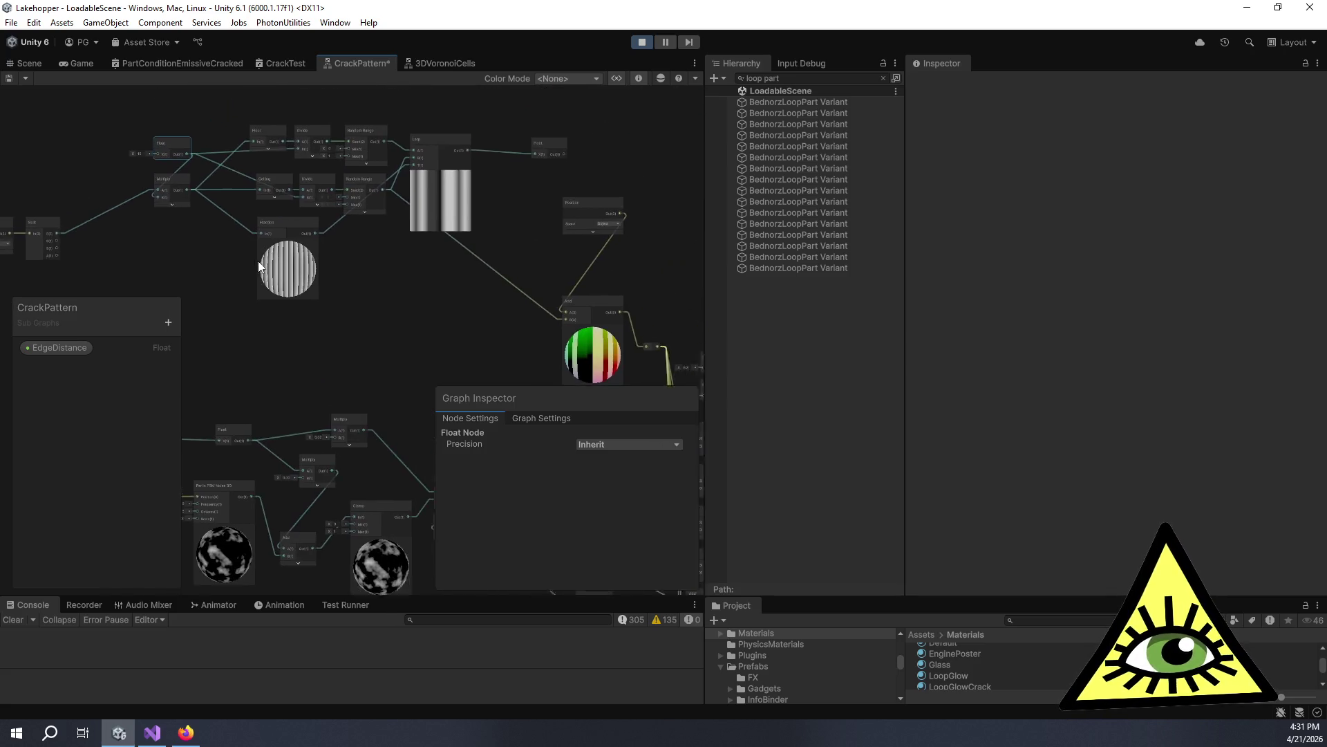
mouse_move(136, 120)
mouse_down()
mouse_move(468, 259)
mouse_move(93, 153)
mouse_up()
click(305, 250)
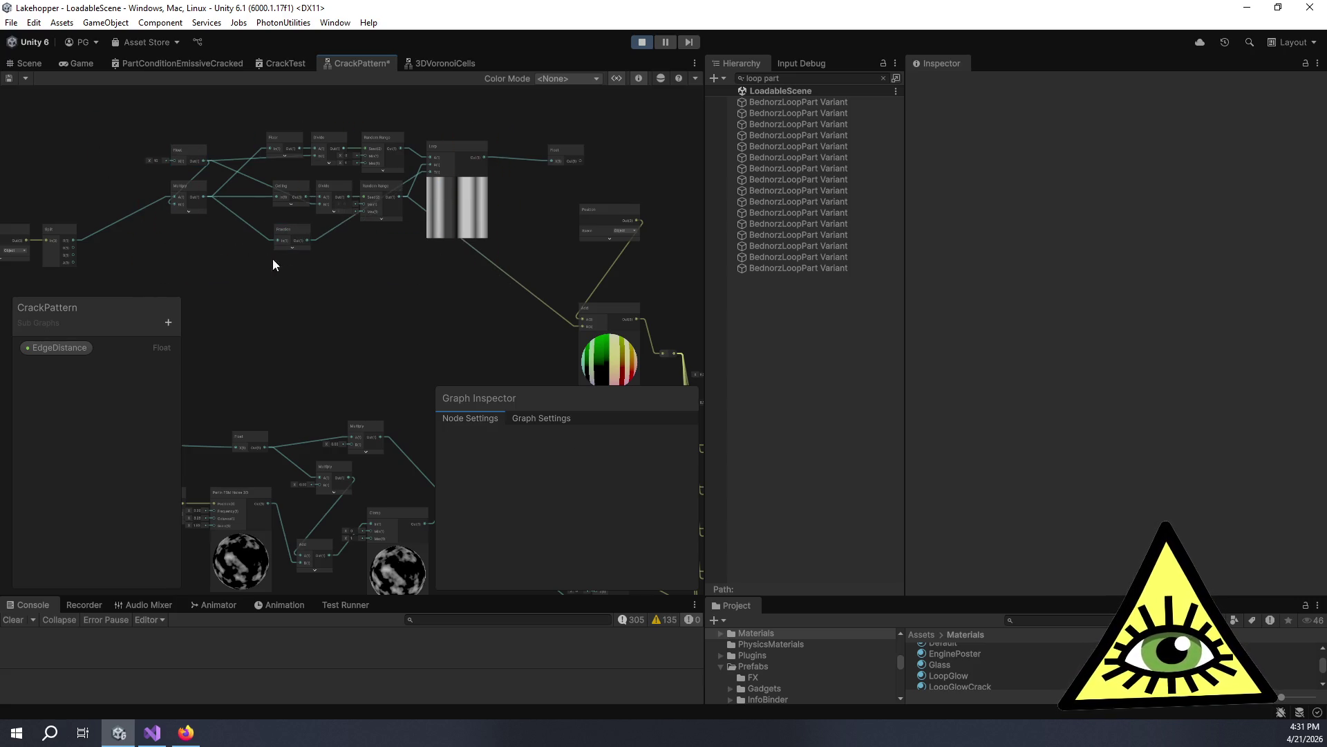
drag(481, 267, 512, 273)
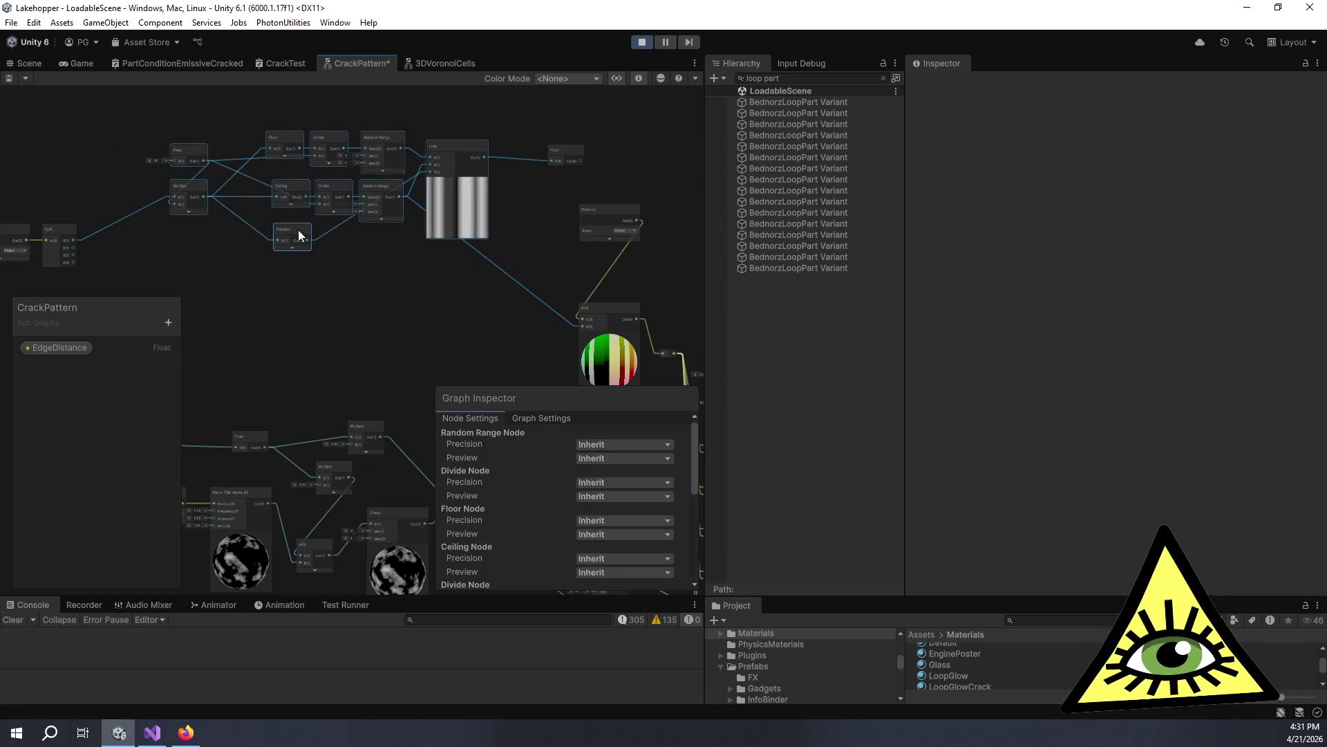
right_click(192, 192)
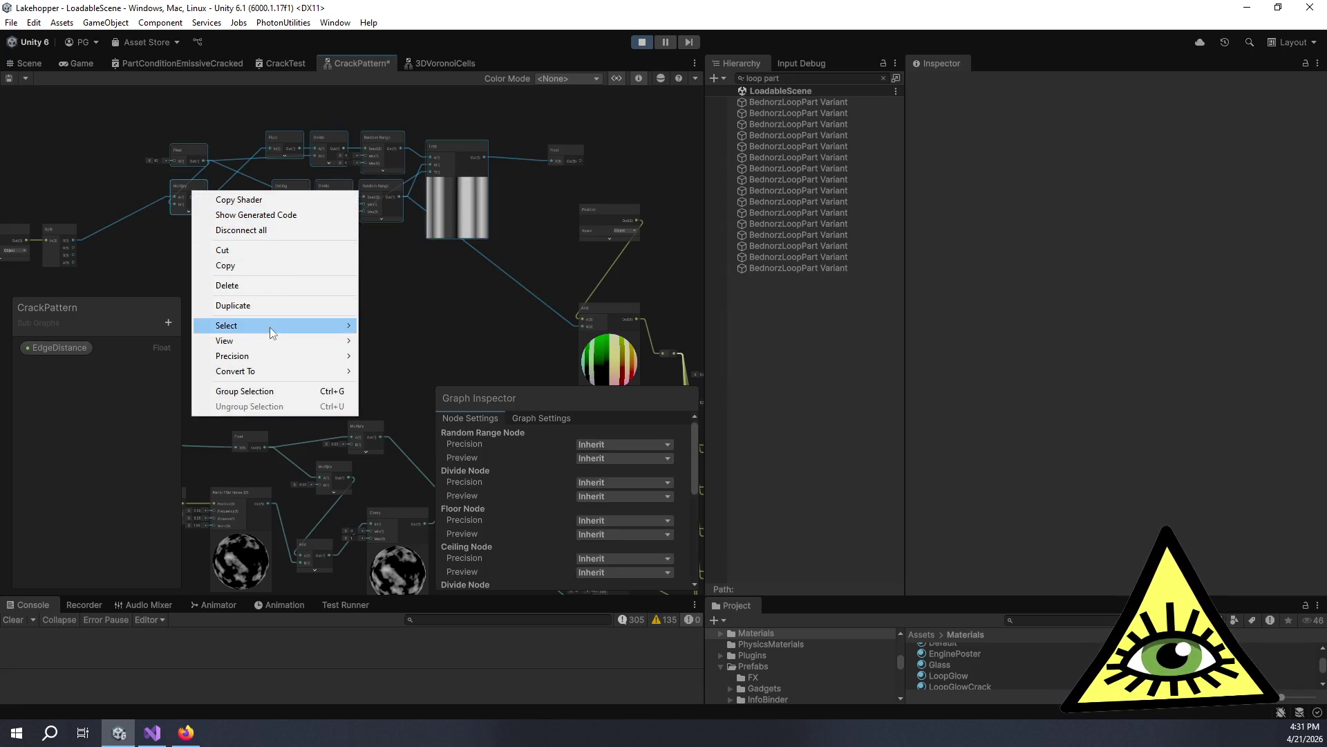
Convert the selected nodes into a sub-graph saved as RandomEdges.
mouse_move(304, 372)
click(403, 374)
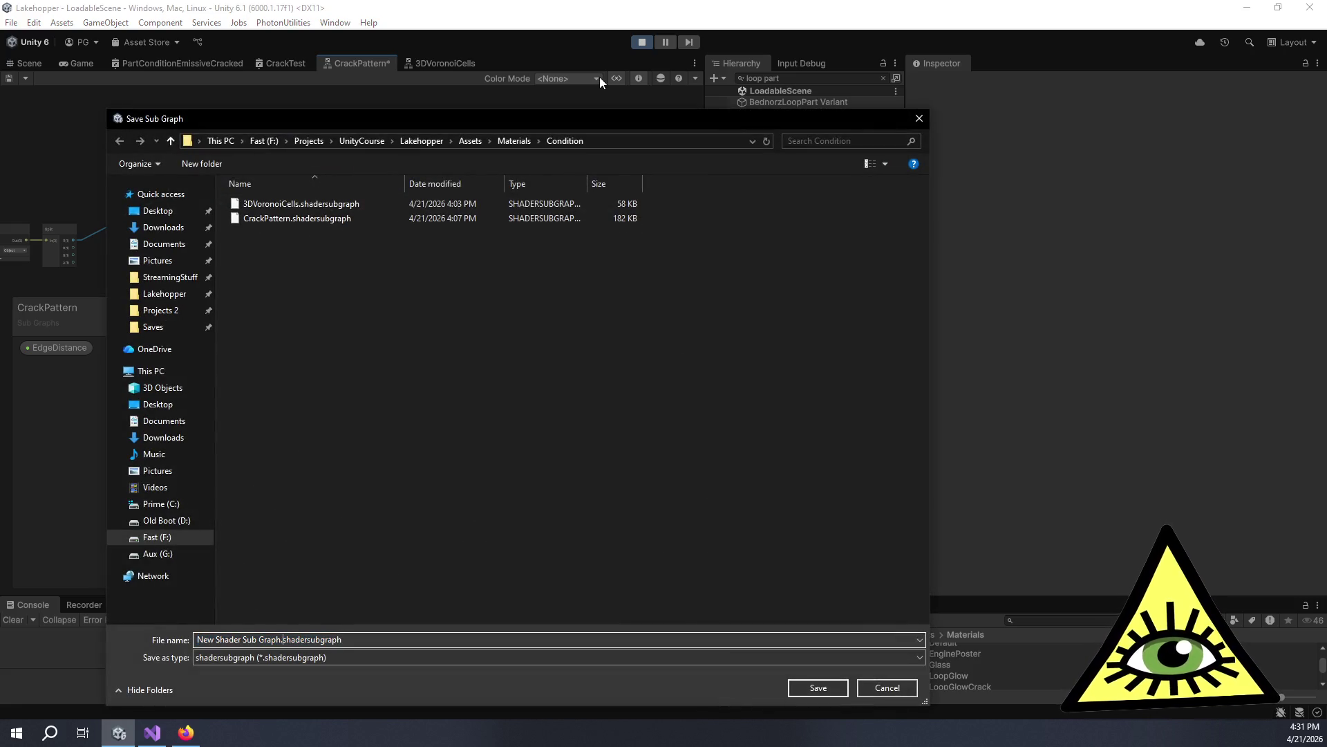
key(BackSpace)
key(BackSpace)
key(BackSpace)
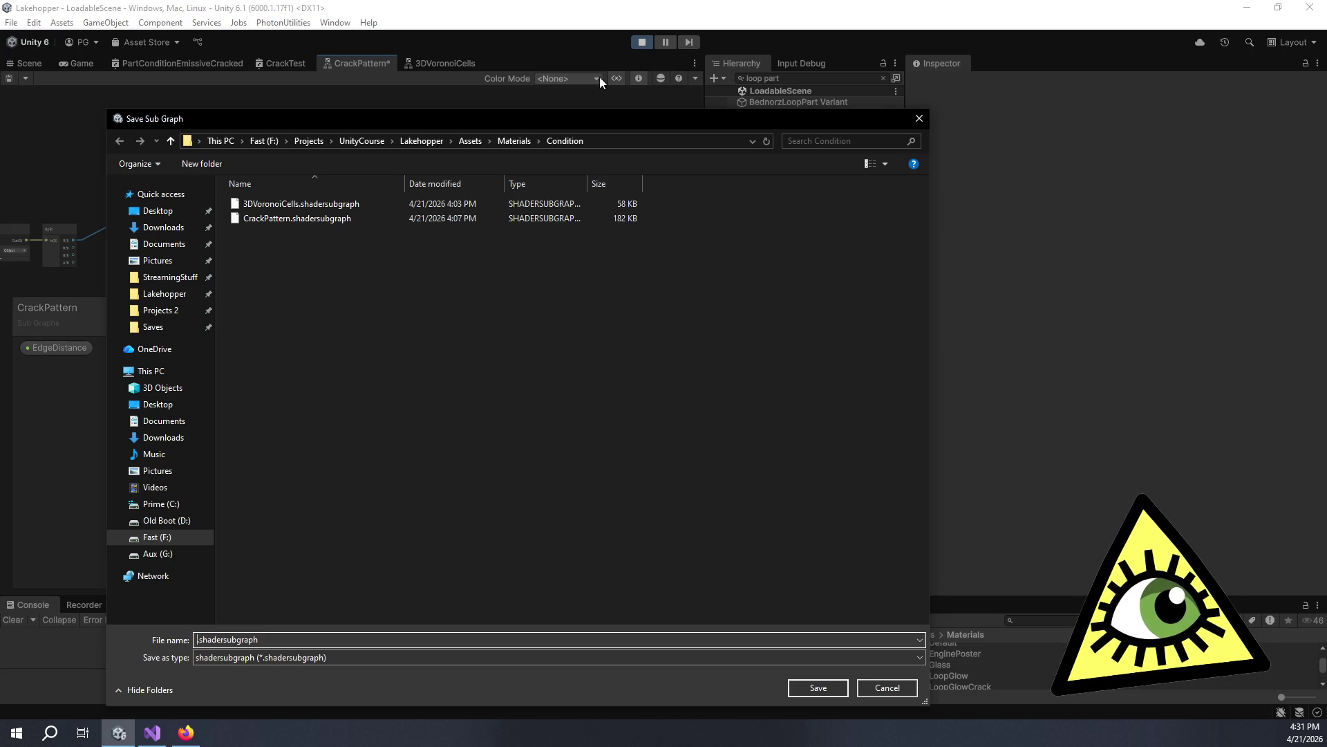
text(RandomEdges)
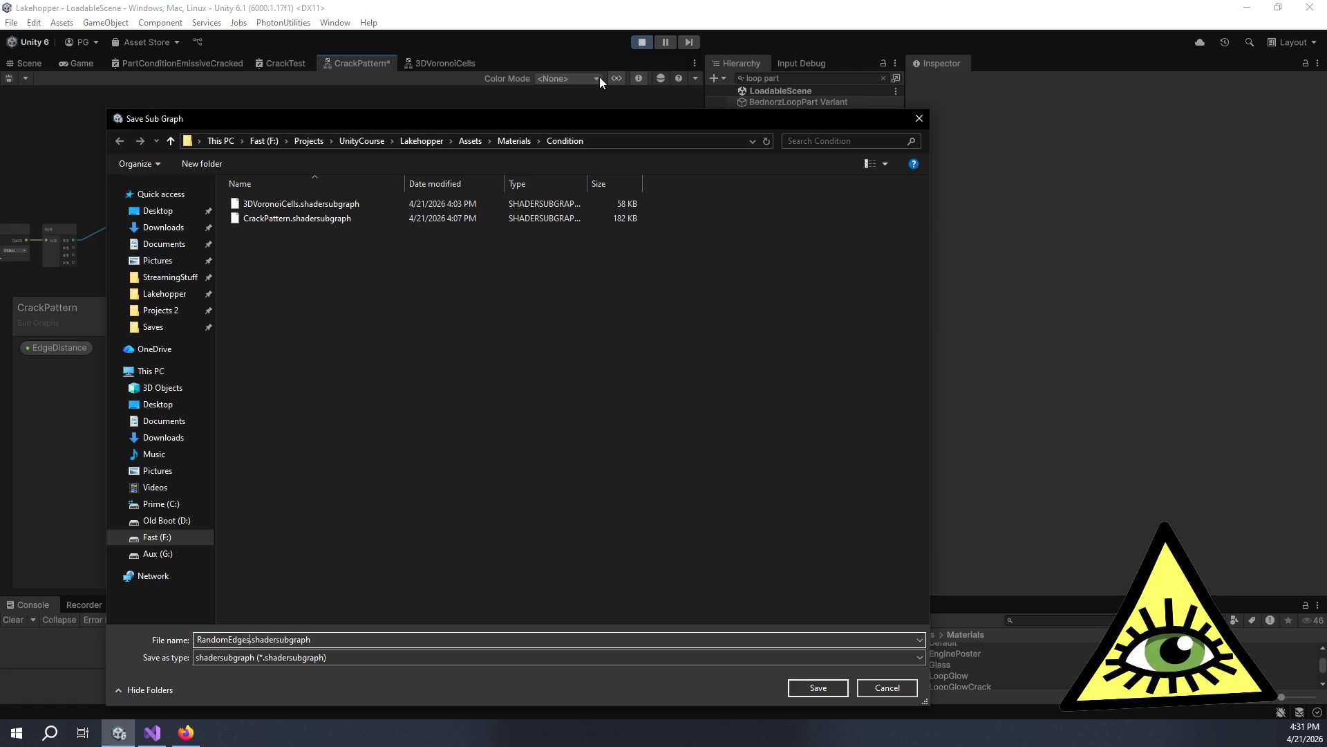
key(Return)
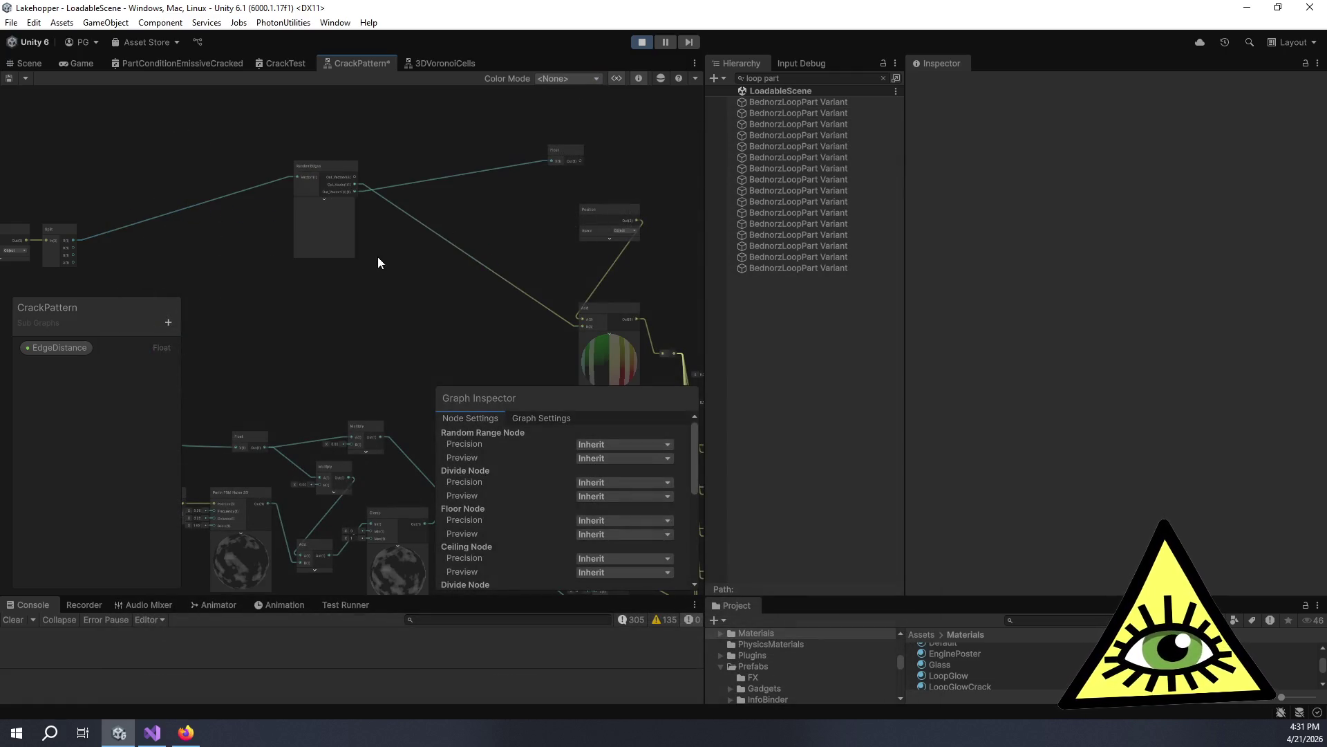
Reposition the new RandomEdges node and open it for editing in its own tab.
scroll(429, 246, up, 5)
scroll(424, 246, down, 5)
mouse_move(509, 237)
mouse_down()
mouse_move(284, 181)
mouse_move(385, 201)
mouse_up()
mouse_move(322, 153)
mouse_down()
mouse_move(299, 143)
mouse_move(255, 190)
mouse_up()
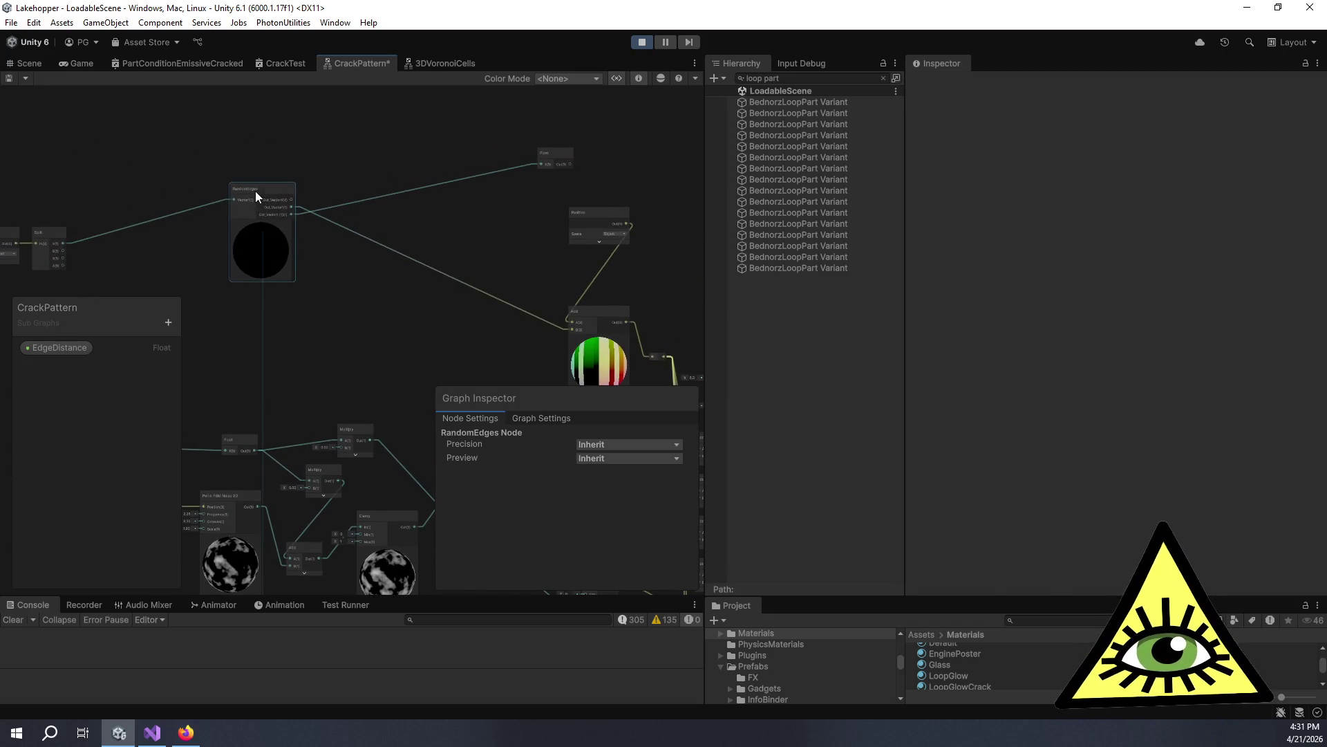
drag(317, 231, 372, 250)
scroll(372, 251, up, 4)
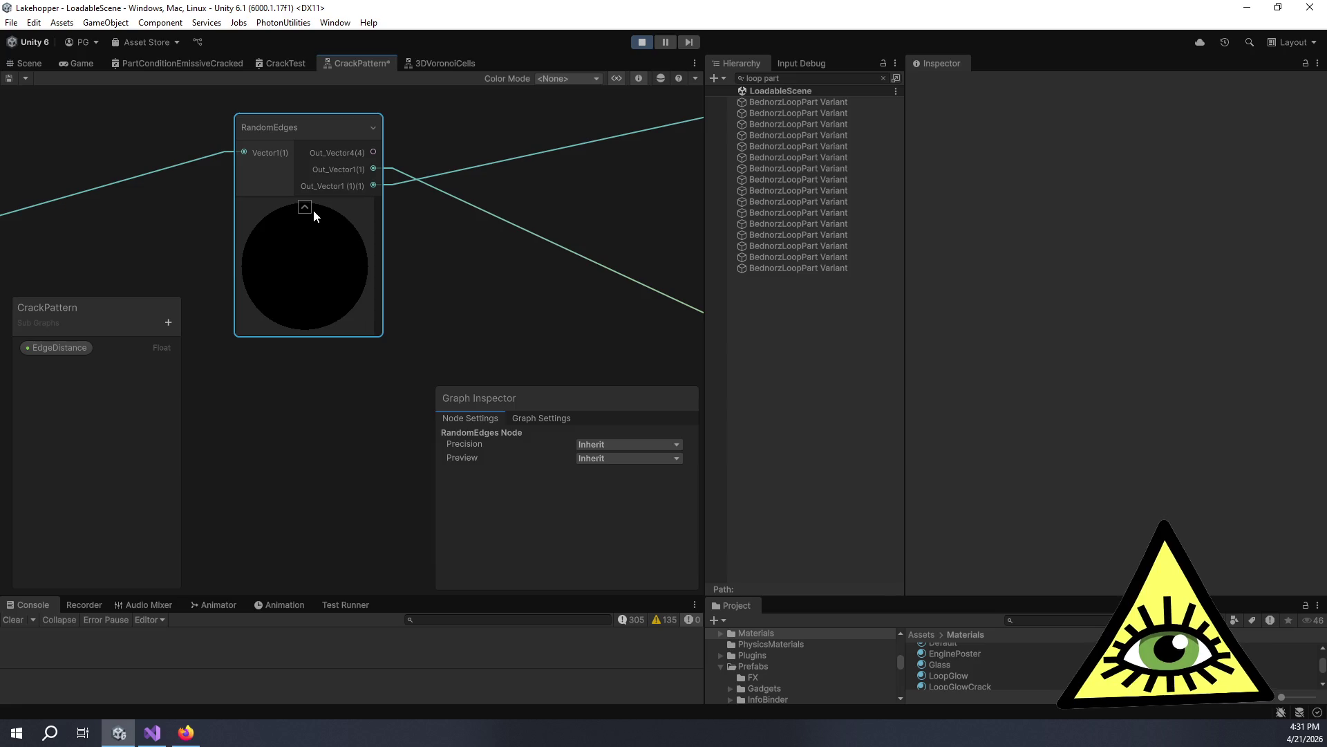
double_click(310, 139)
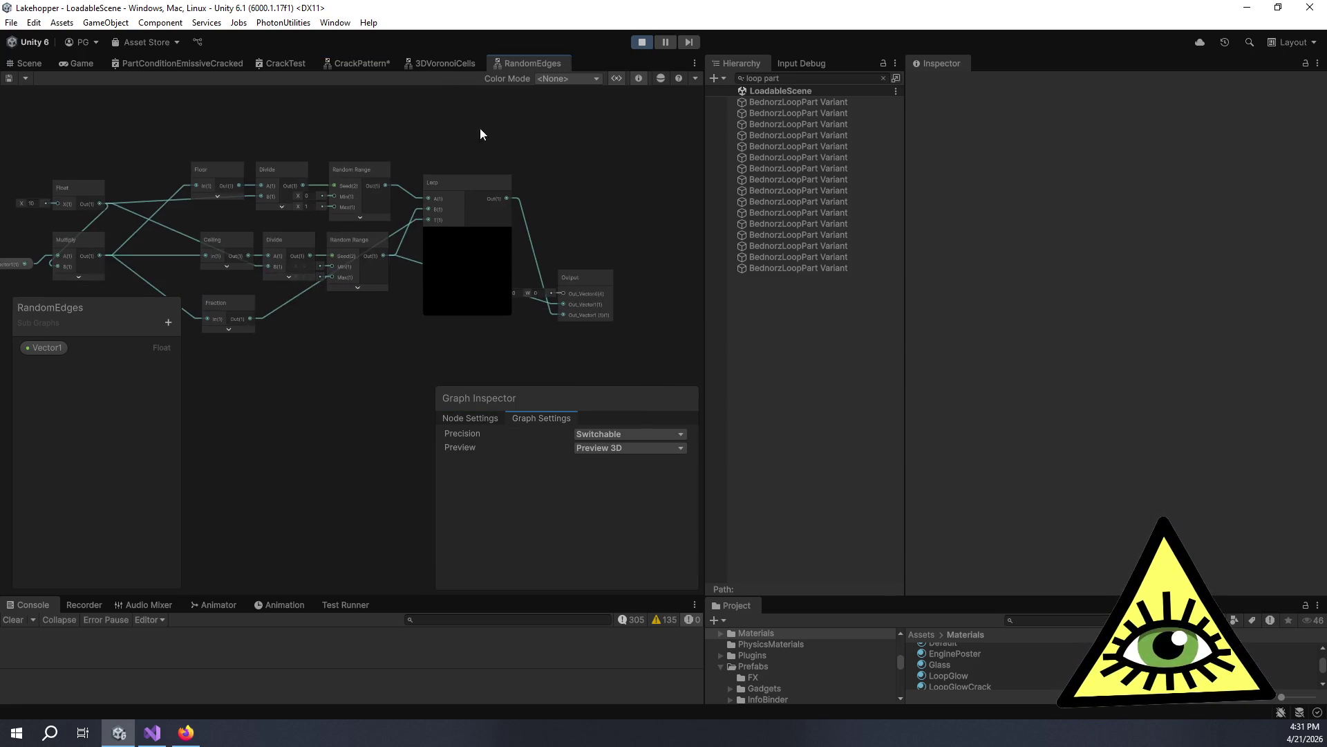
Remove the Out_Vector4 output and delete the connection into Out_Vector1.
scroll(592, 238, up, 3)
click(515, 231)
double_click(524, 497)
key(Return)
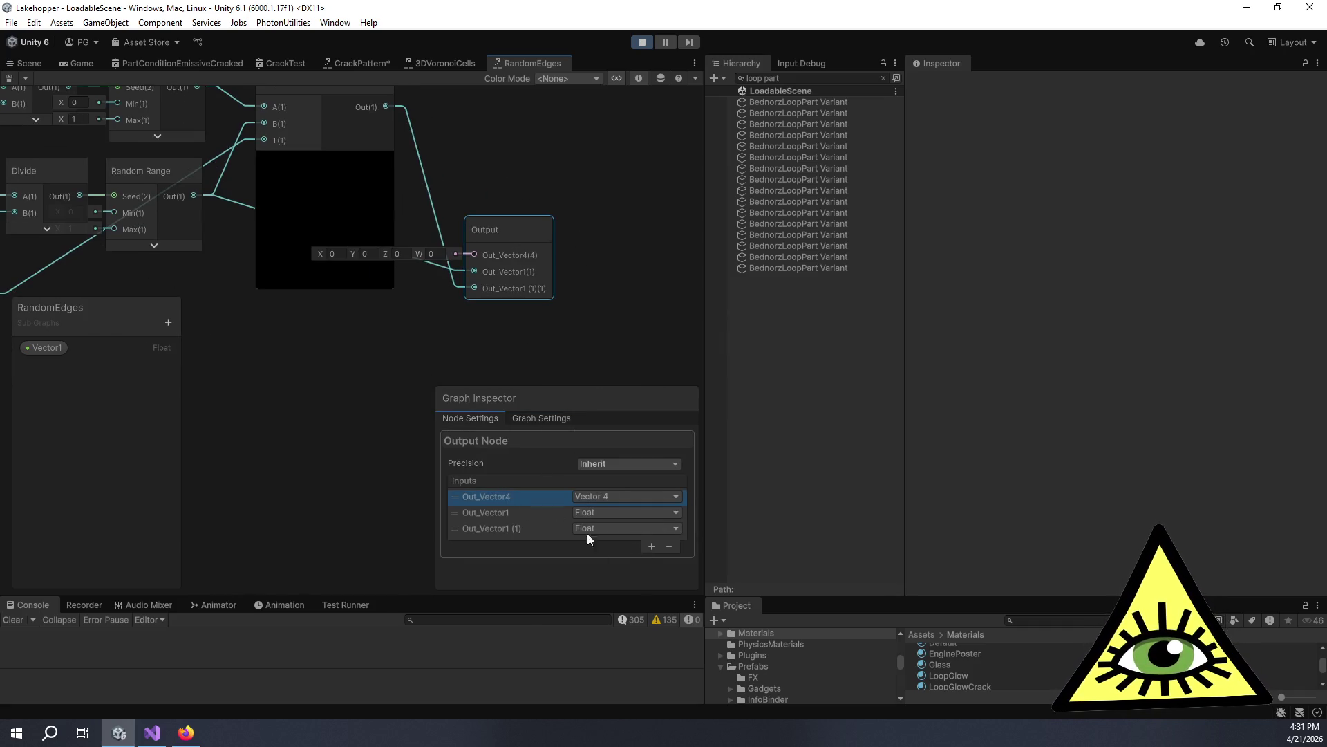
click(669, 546)
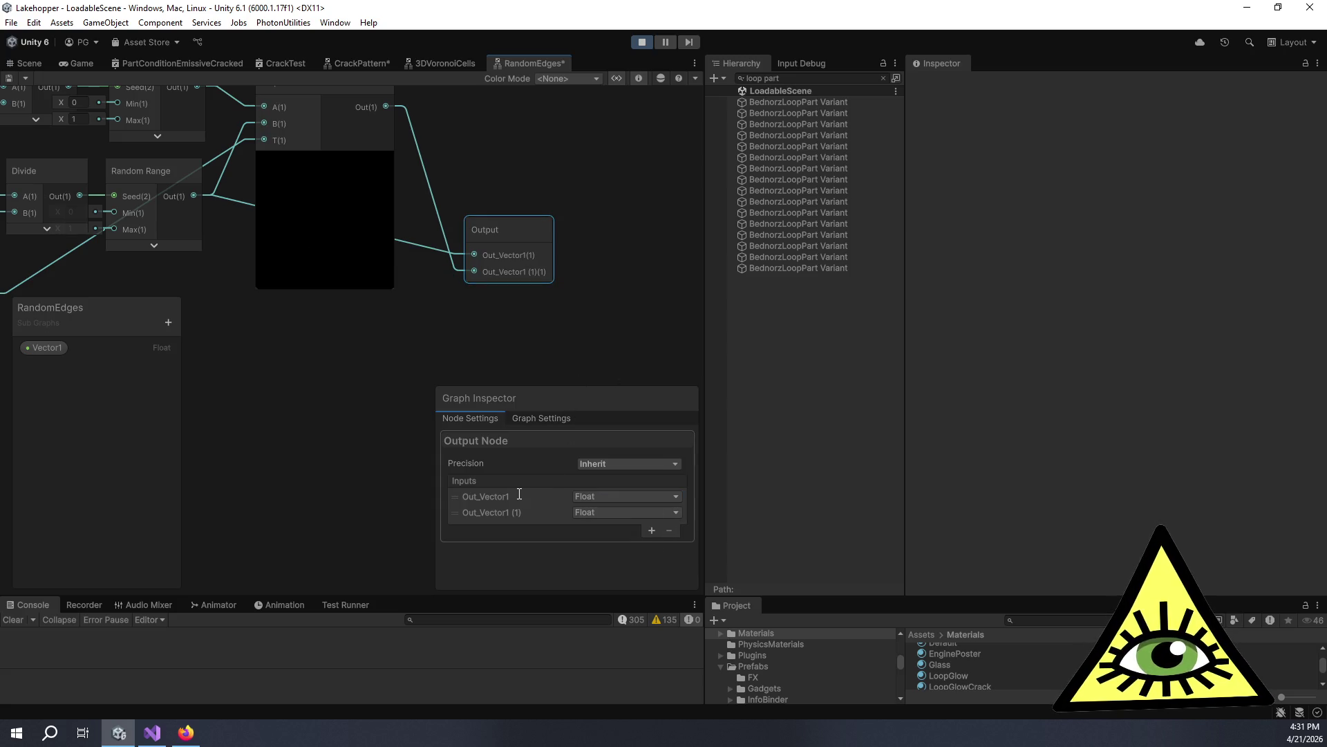
scroll(454, 329, down, 2)
drag(453, 329, 509, 343)
drag(520, 292, 597, 333)
click(575, 289)
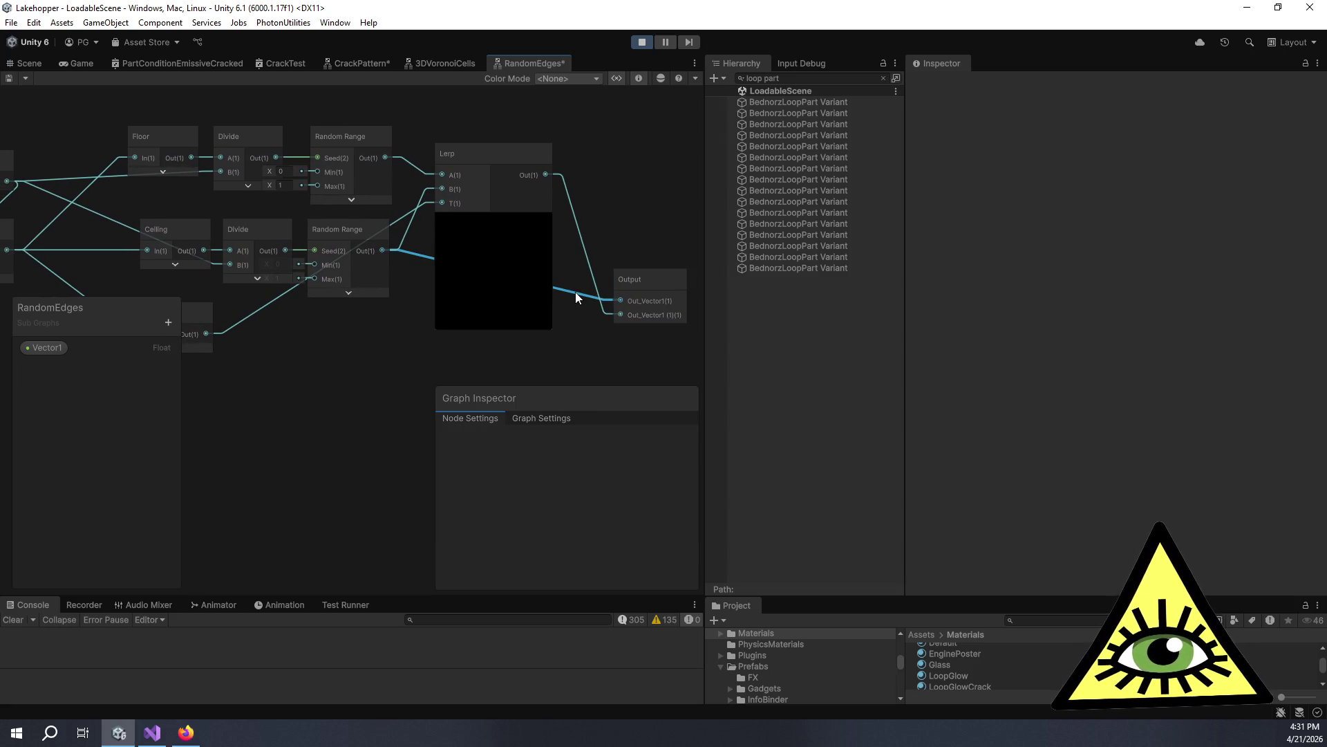
key(Delete)
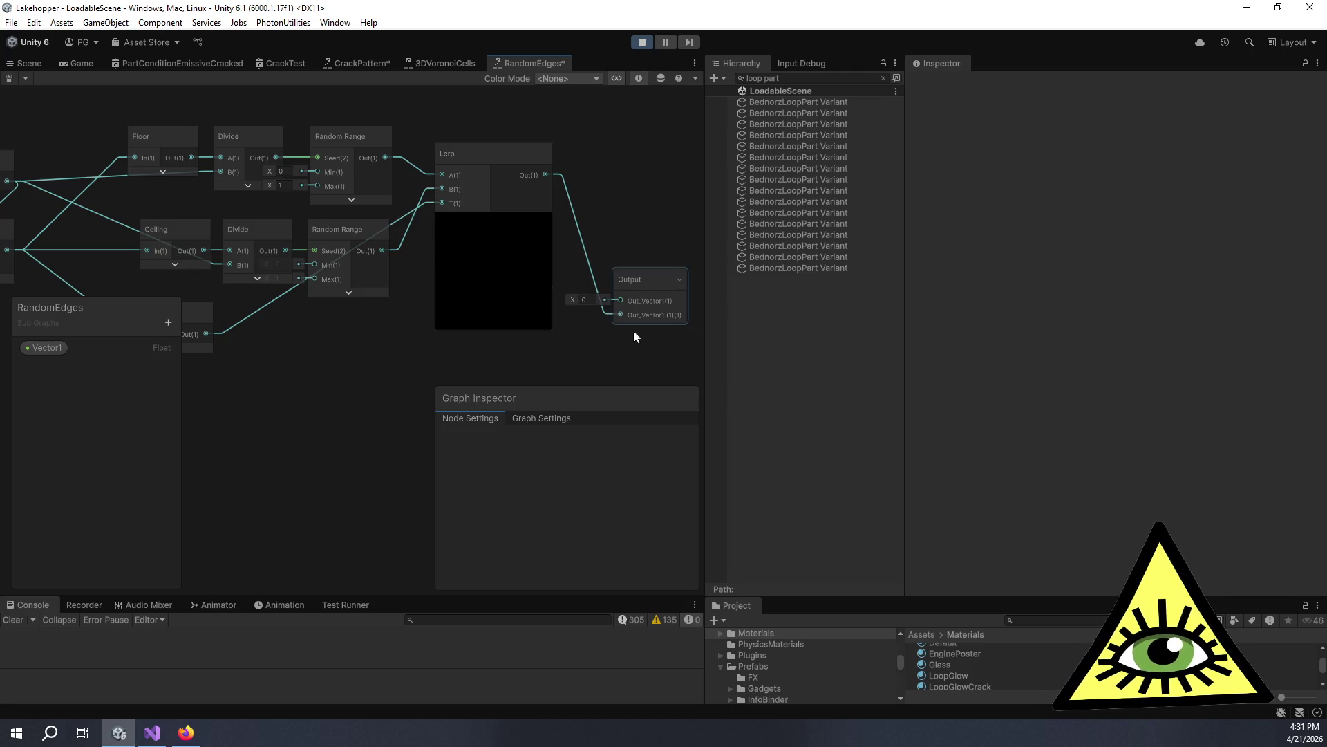
Remove the extra Out_Vector1 output and rename the remaining output to Value.
click(537, 415)
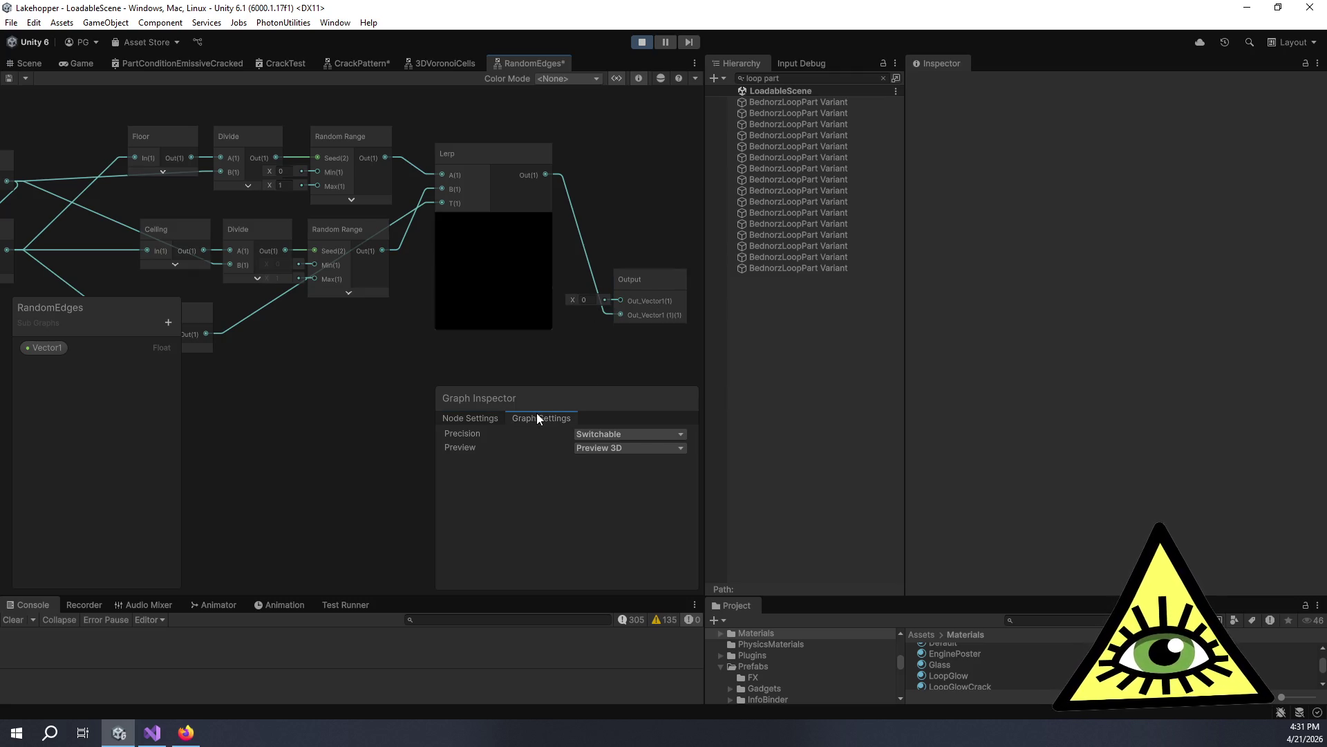
click(469, 417)
click(661, 278)
double_click(482, 512)
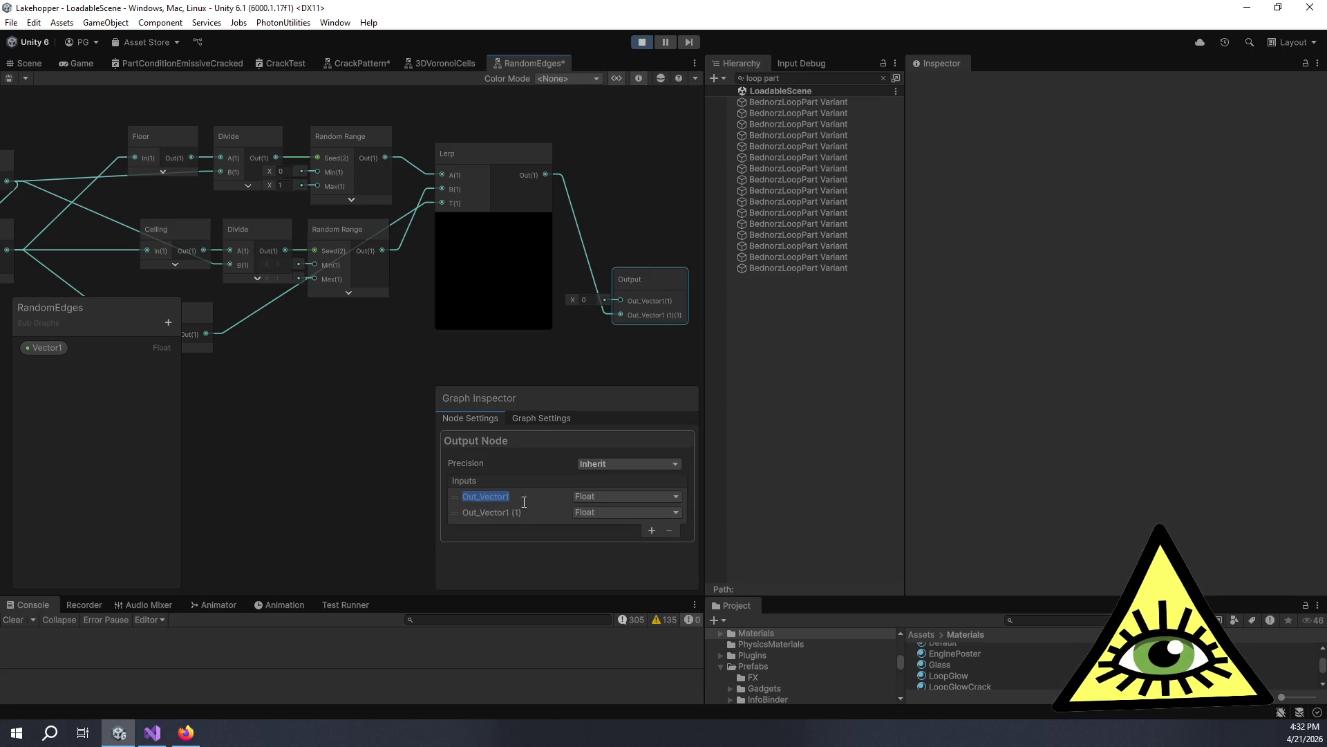
click(461, 496)
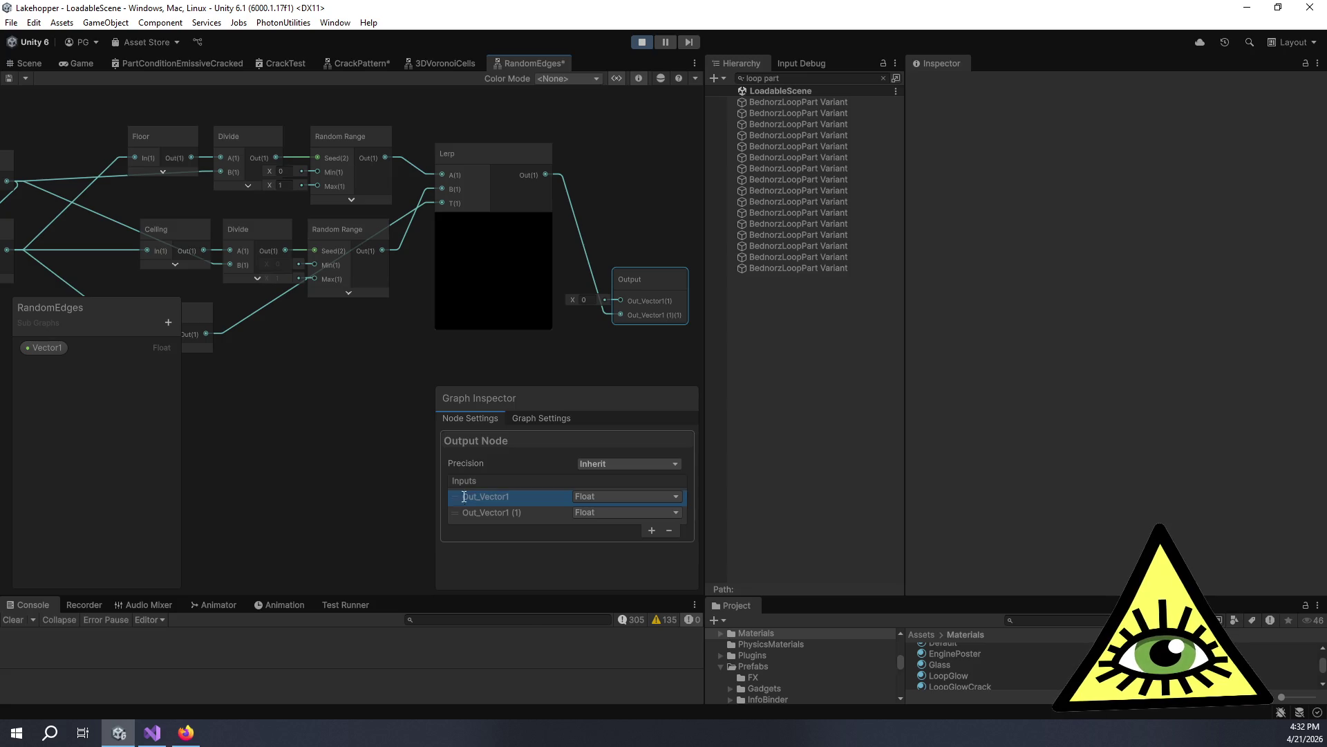
click(665, 529)
click(550, 498)
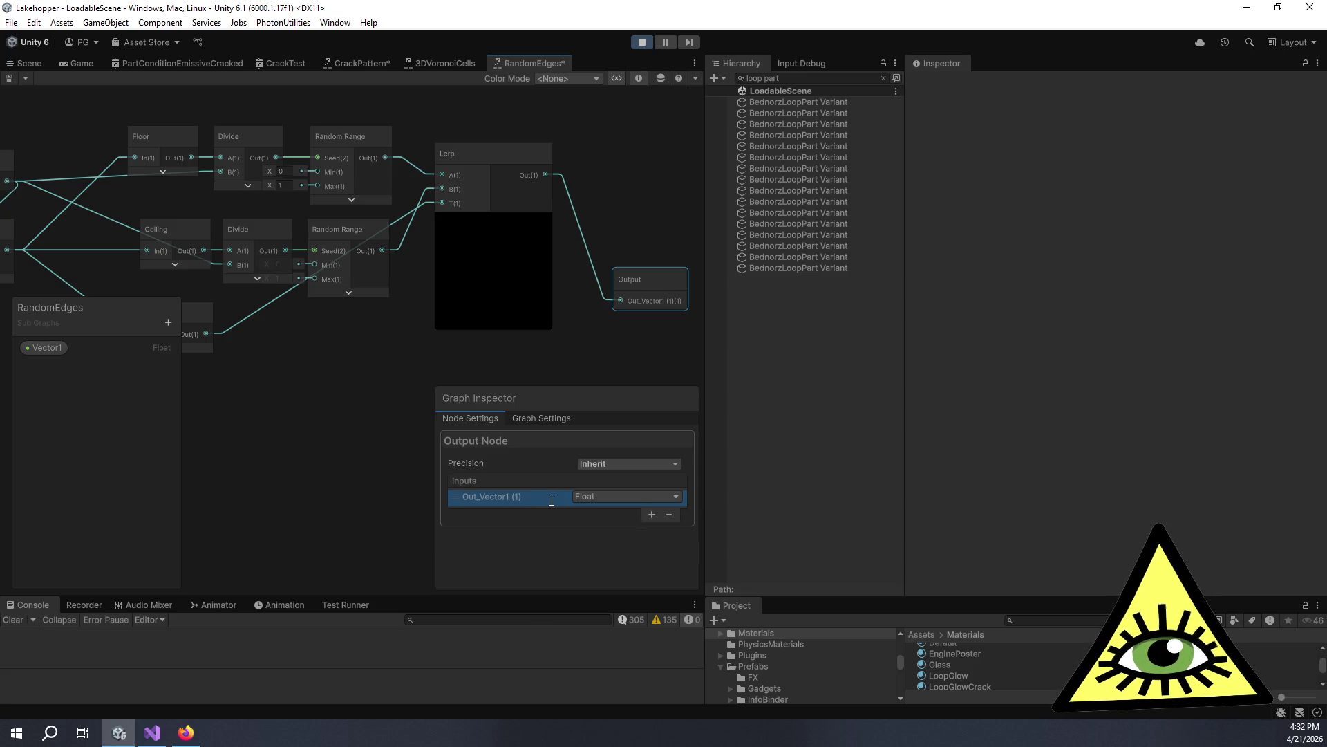
double_click(542, 498)
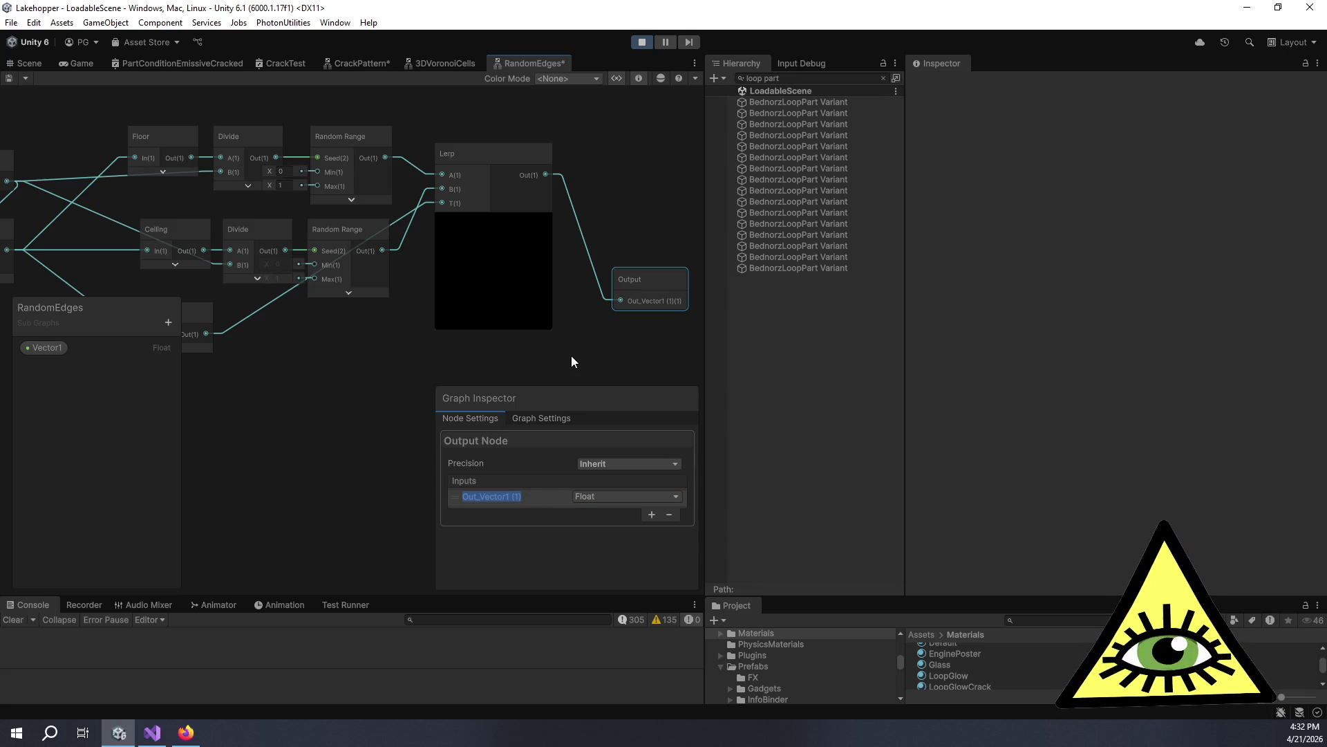
key(BackSpace)
text(Value)
key(Return)
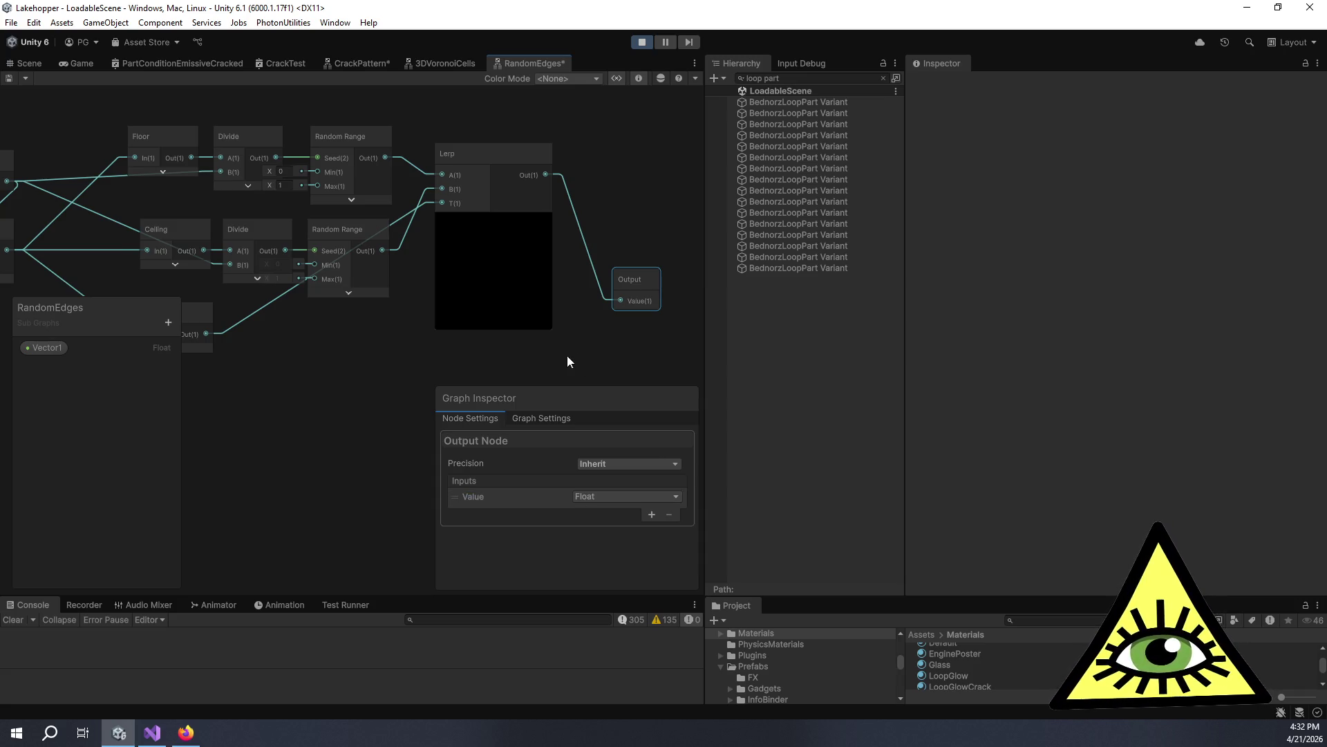
Rename the Vector1 input property to In.
scroll(345, 384, down, 2)
drag(345, 384, 513, 337)
scroll(418, 284, up, 3)
drag(417, 283, 430, 365)
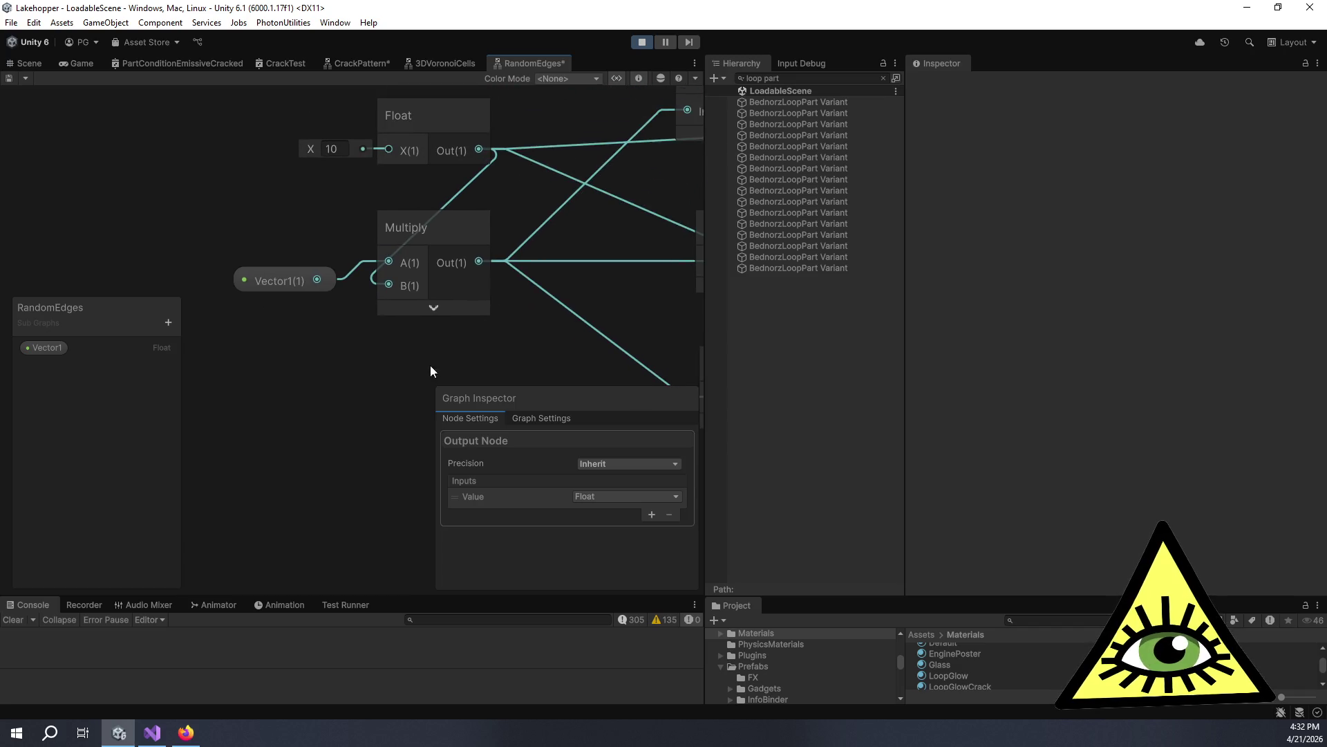
click(283, 279)
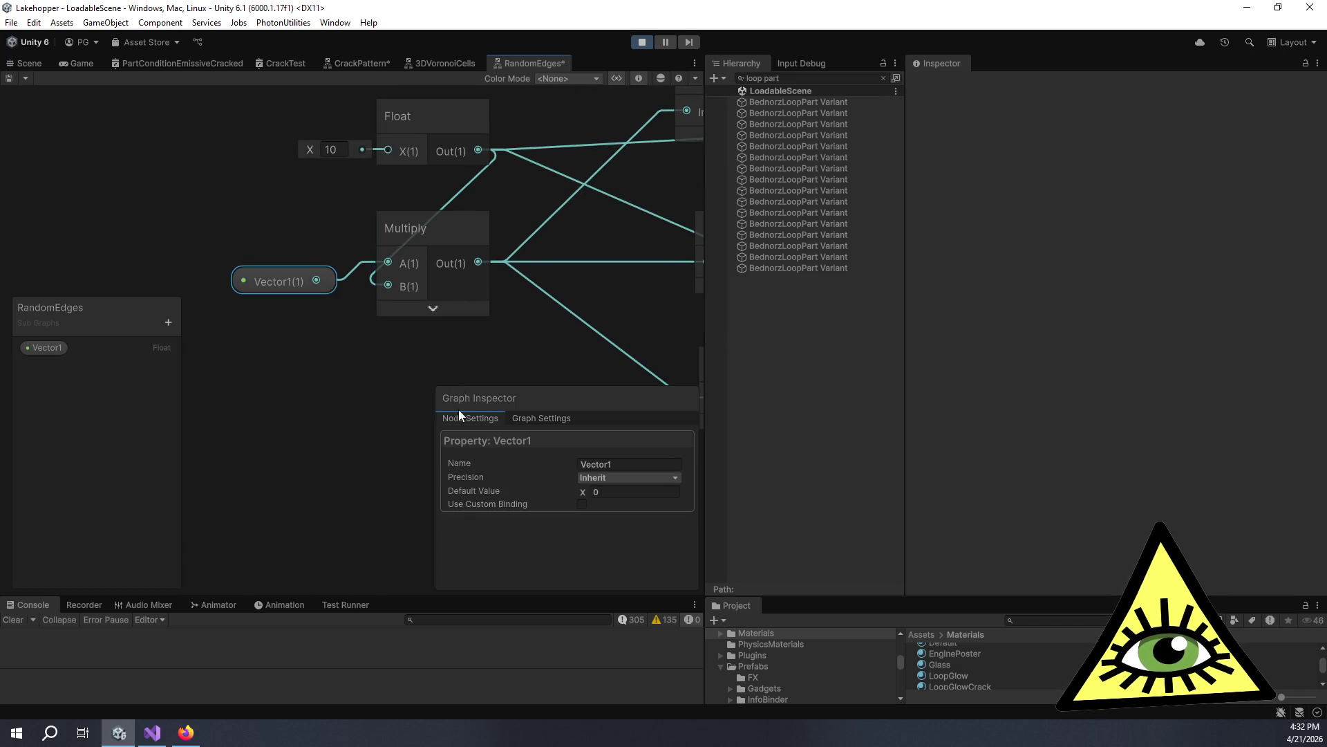
click(55, 348)
click(643, 464)
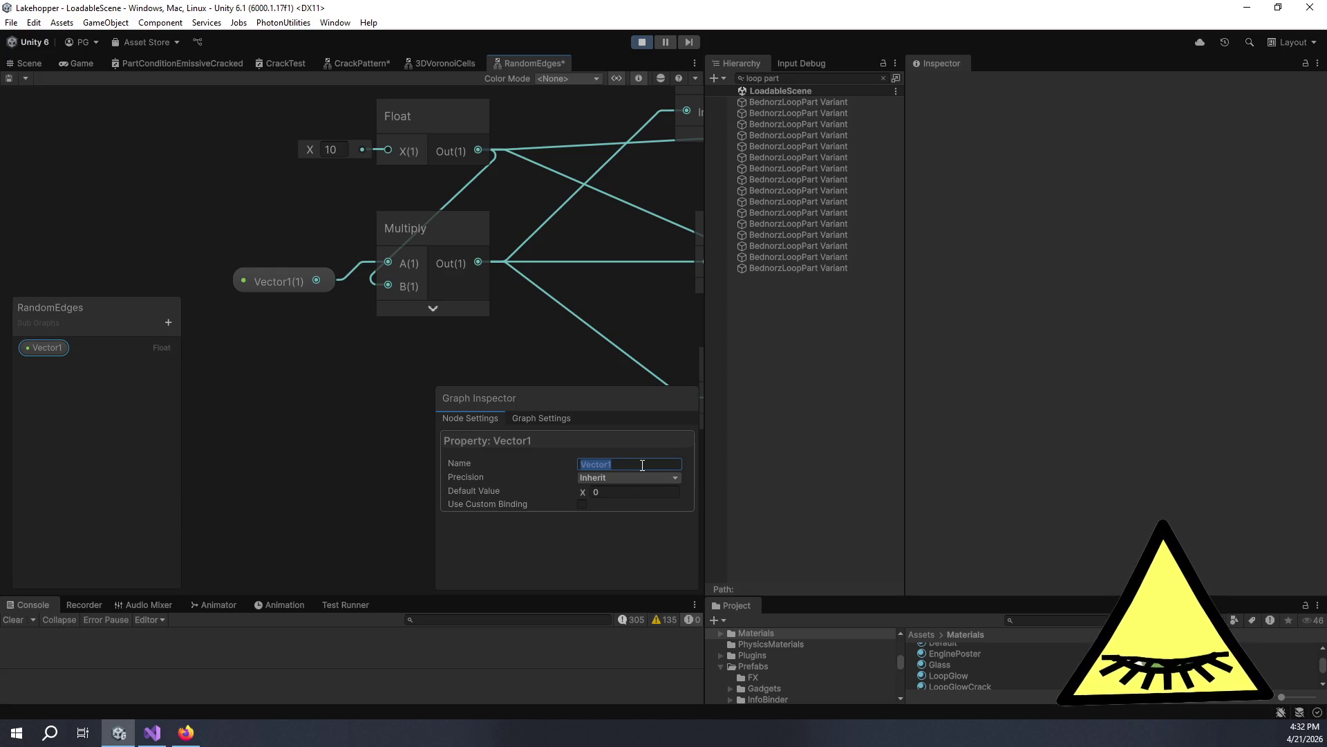
text(In)
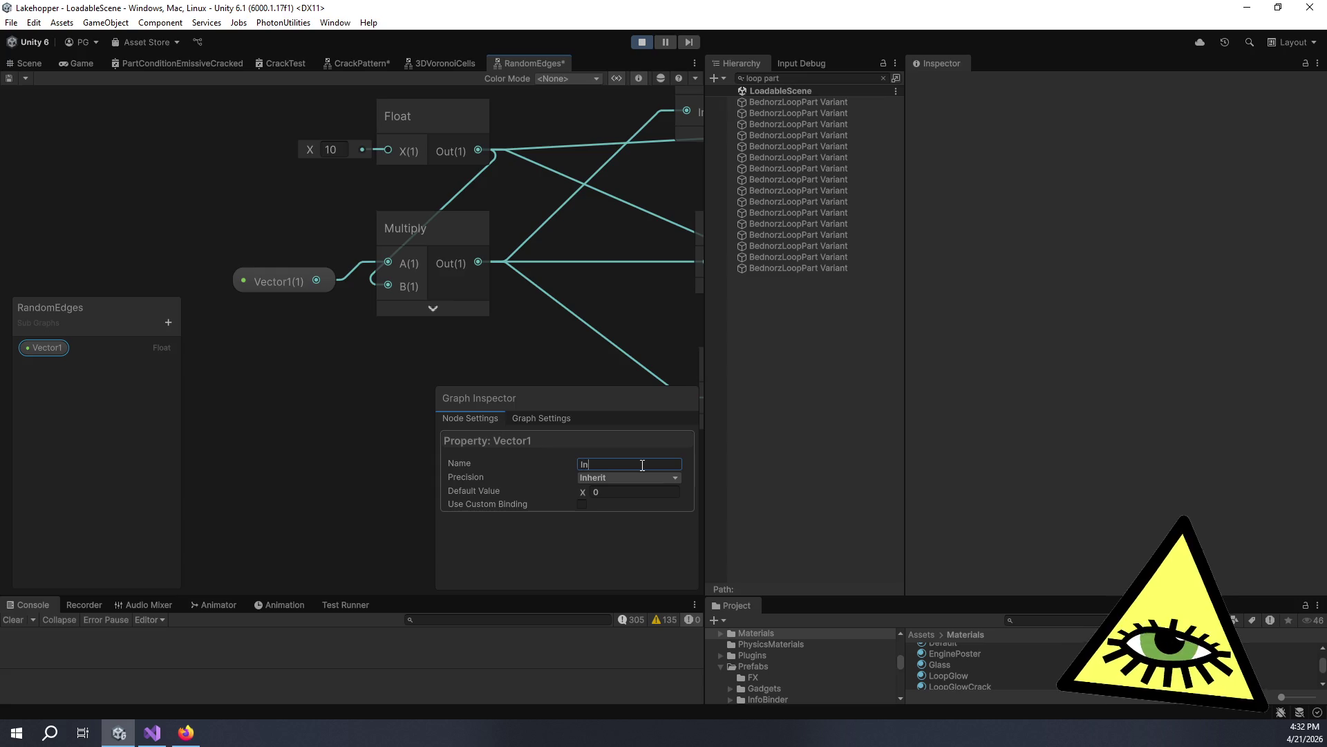
key(Return)
click(554, 405)
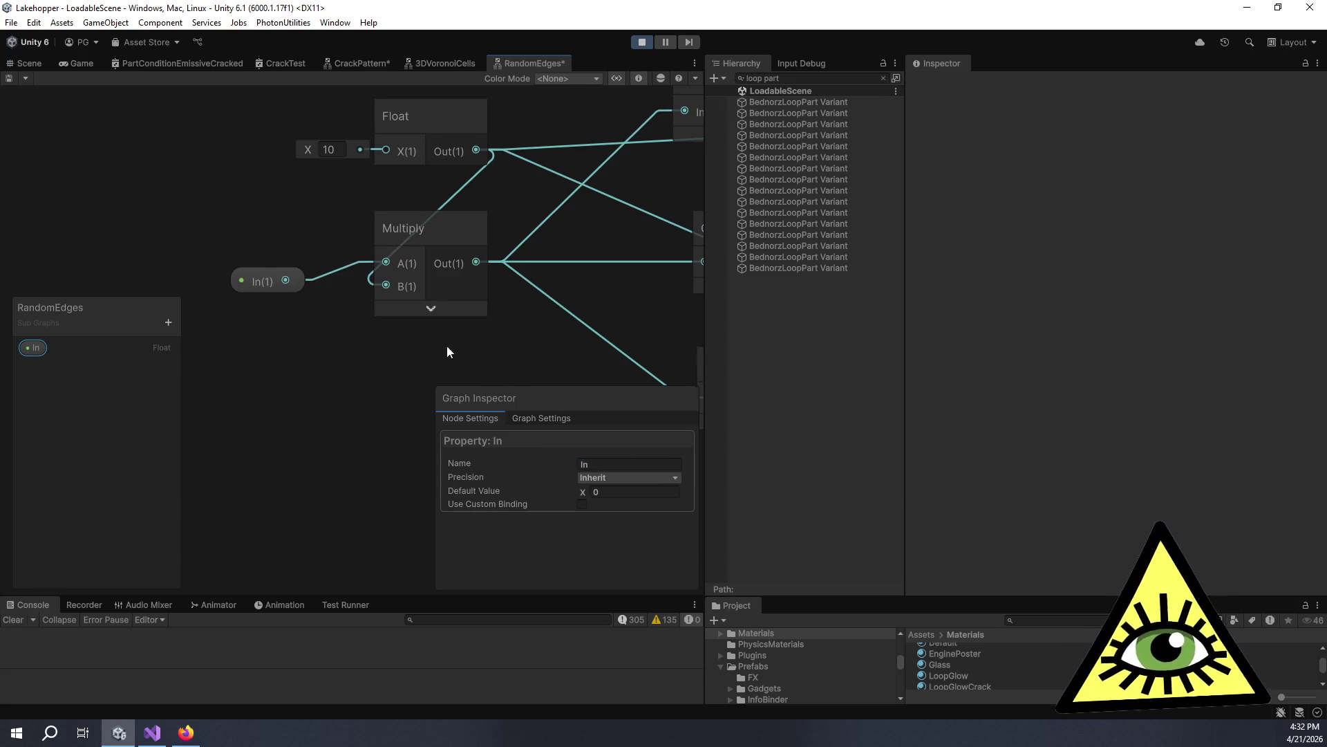
Save the RandomEdges sub-graph and return to the CrackPattern graph.
scroll(380, 211, down, 5)
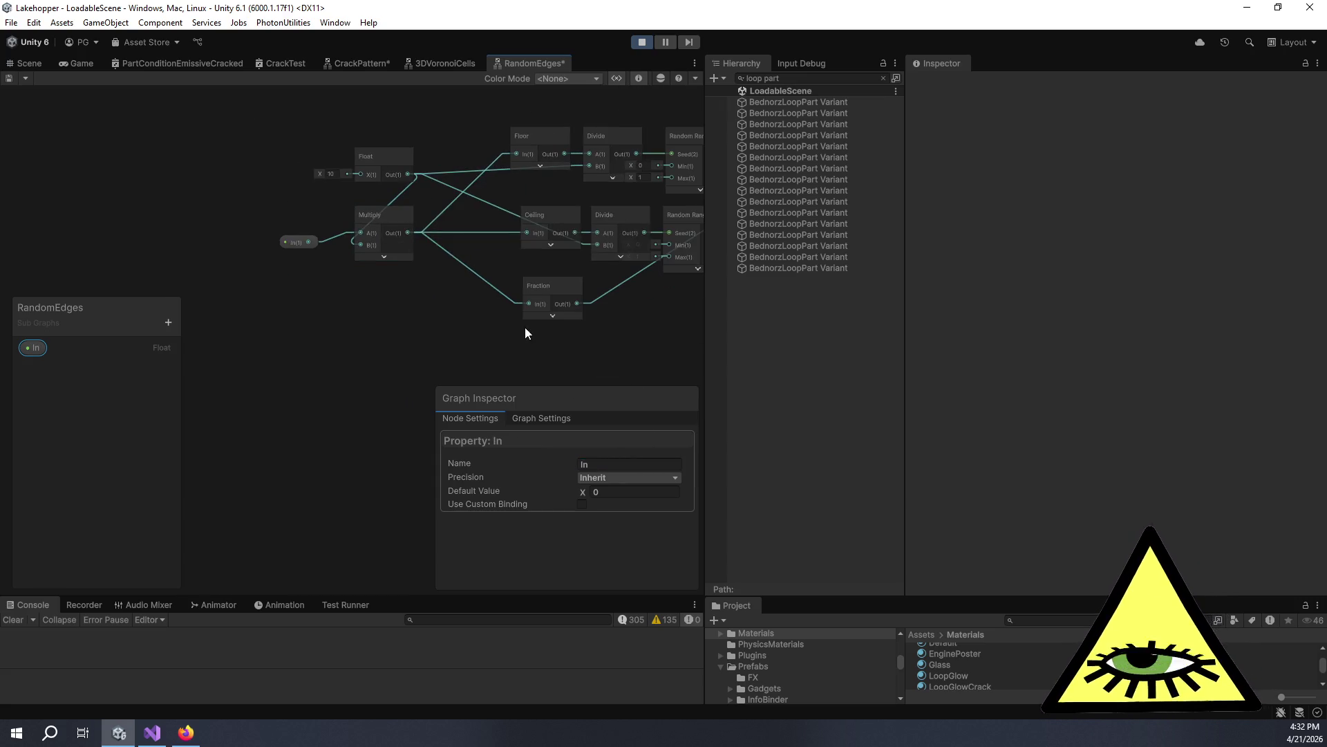
click(318, 338)
scroll(311, 346, right, 3)
key(ctrl+s)
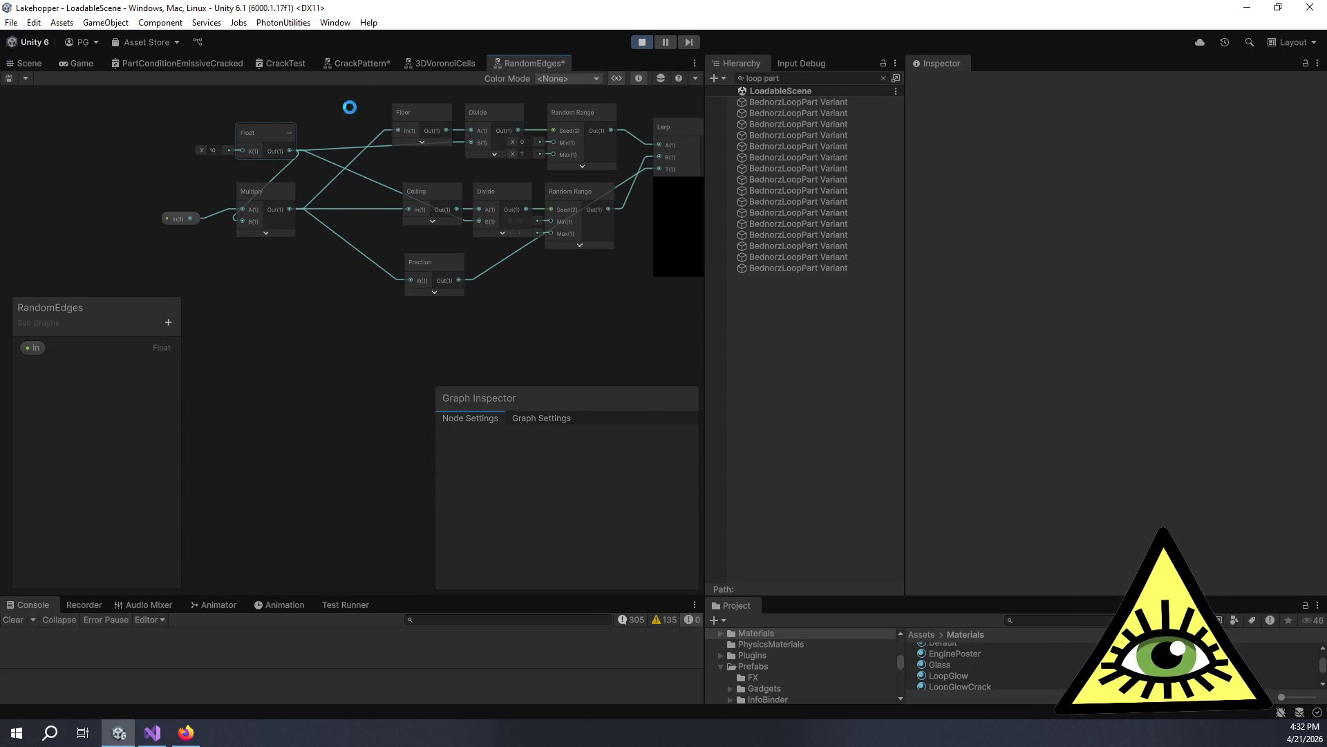
click(362, 64)
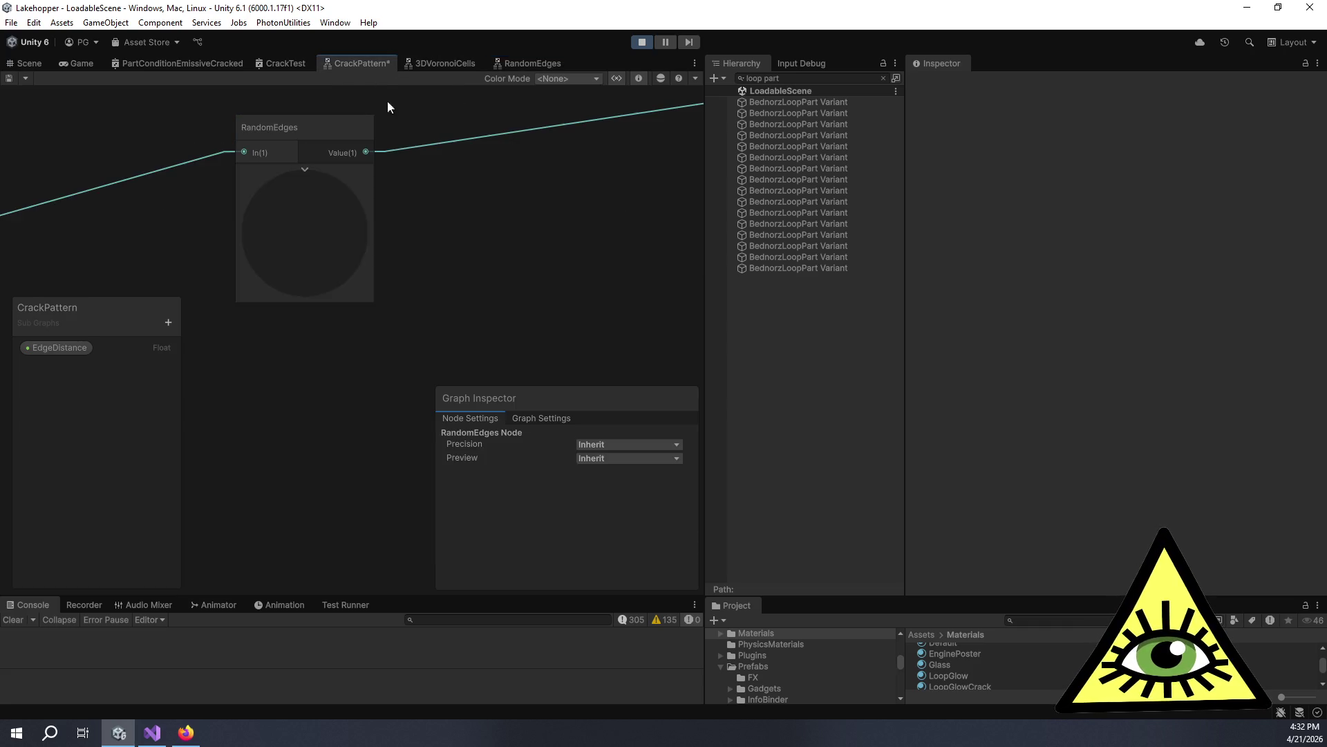
Duplicate RandomEdges into a stack of three, feeding the copies from Split's G and B outputs.
scroll(425, 197, down, 3)
drag(471, 234, 545, 163)
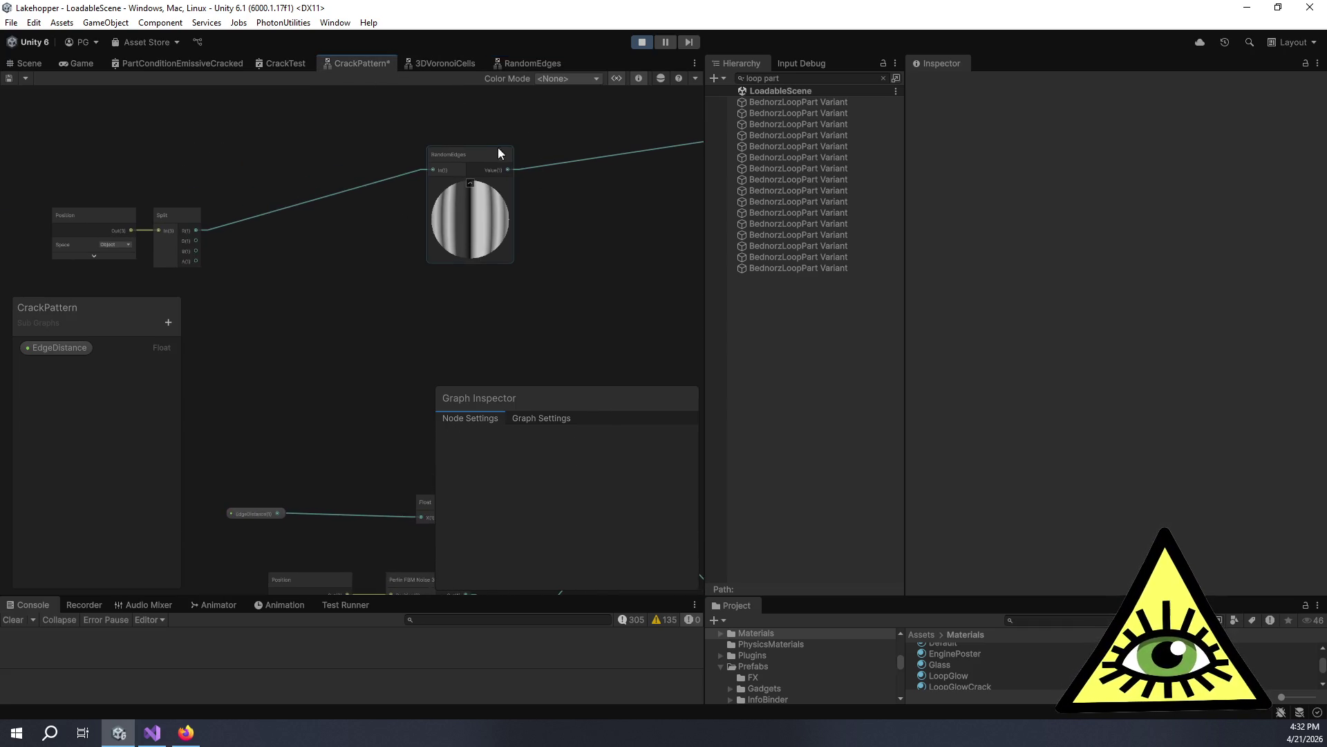
click(450, 134)
click(457, 259)
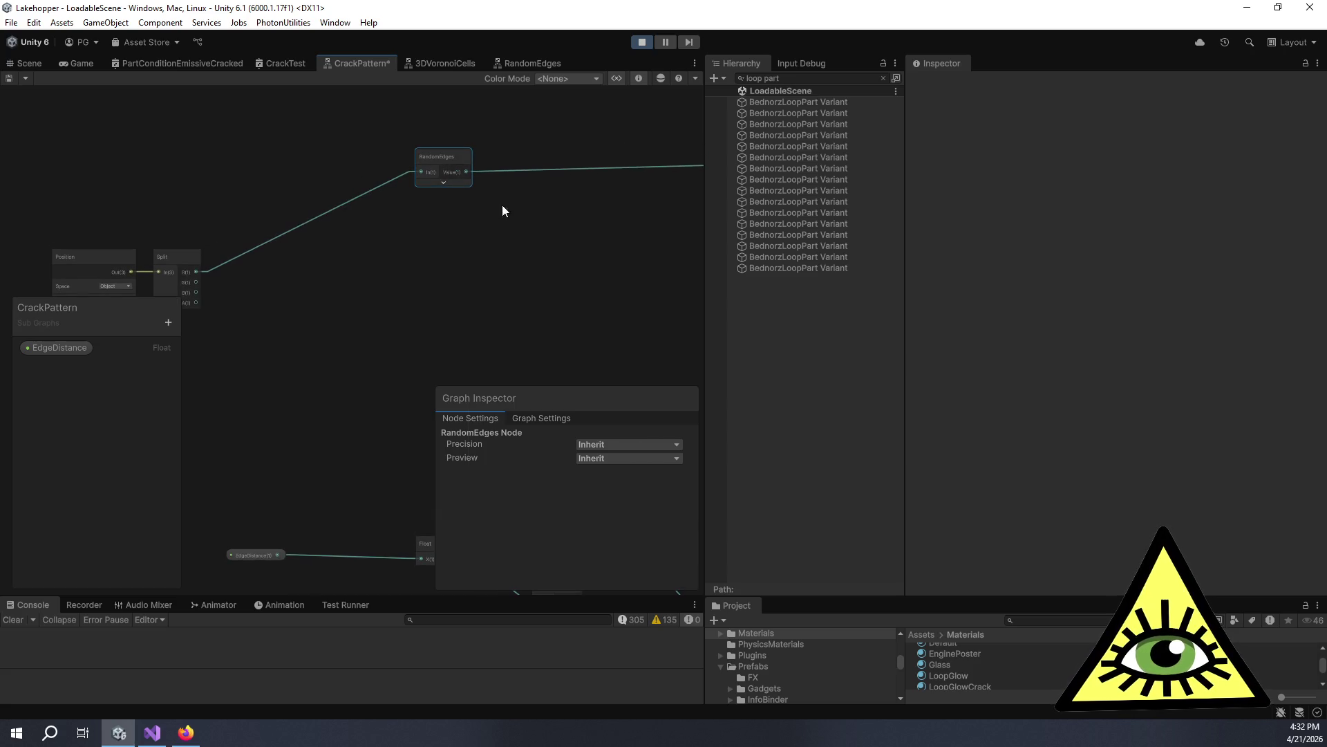
key(ctrl+d)
key(ctrl+d)
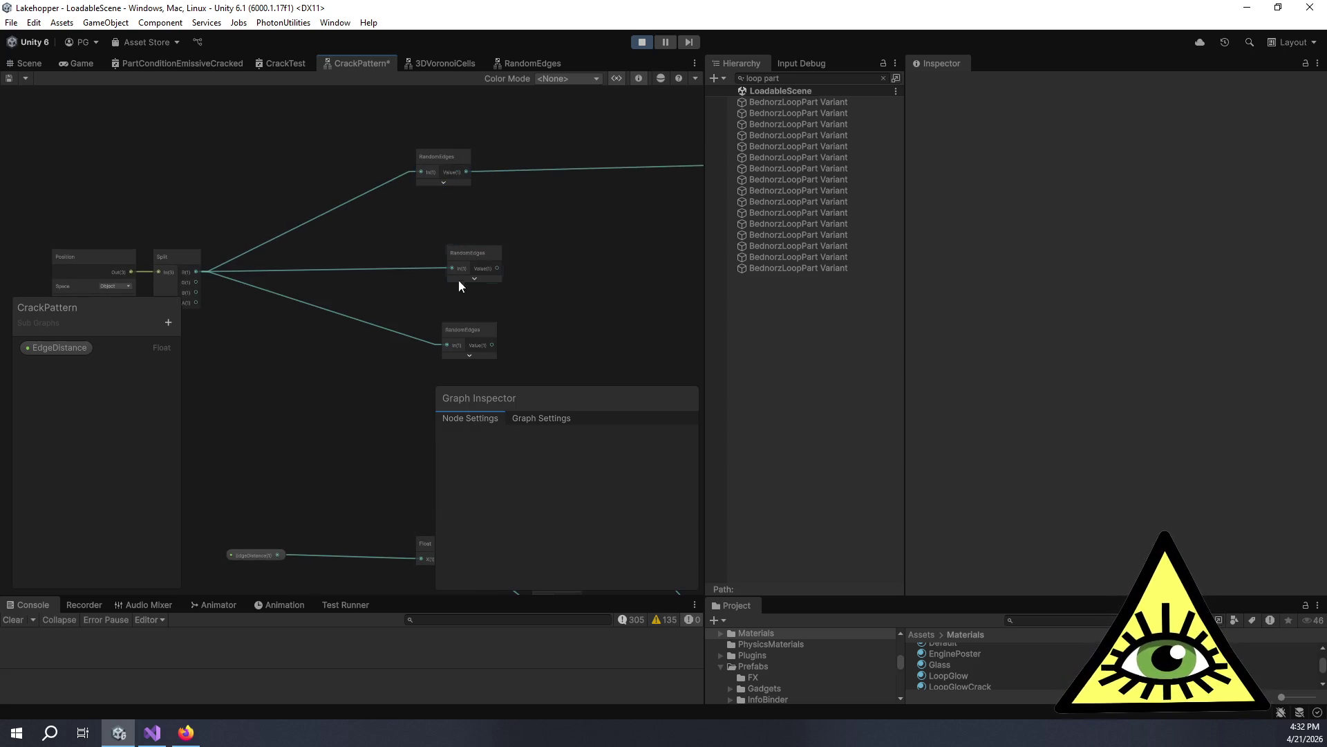
mouse_move(448, 320)
mouse_down()
mouse_move(425, 299)
mouse_move(434, 213)
mouse_move(444, 200)
mouse_move(451, 213)
mouse_up()
drag(455, 299, 460, 258)
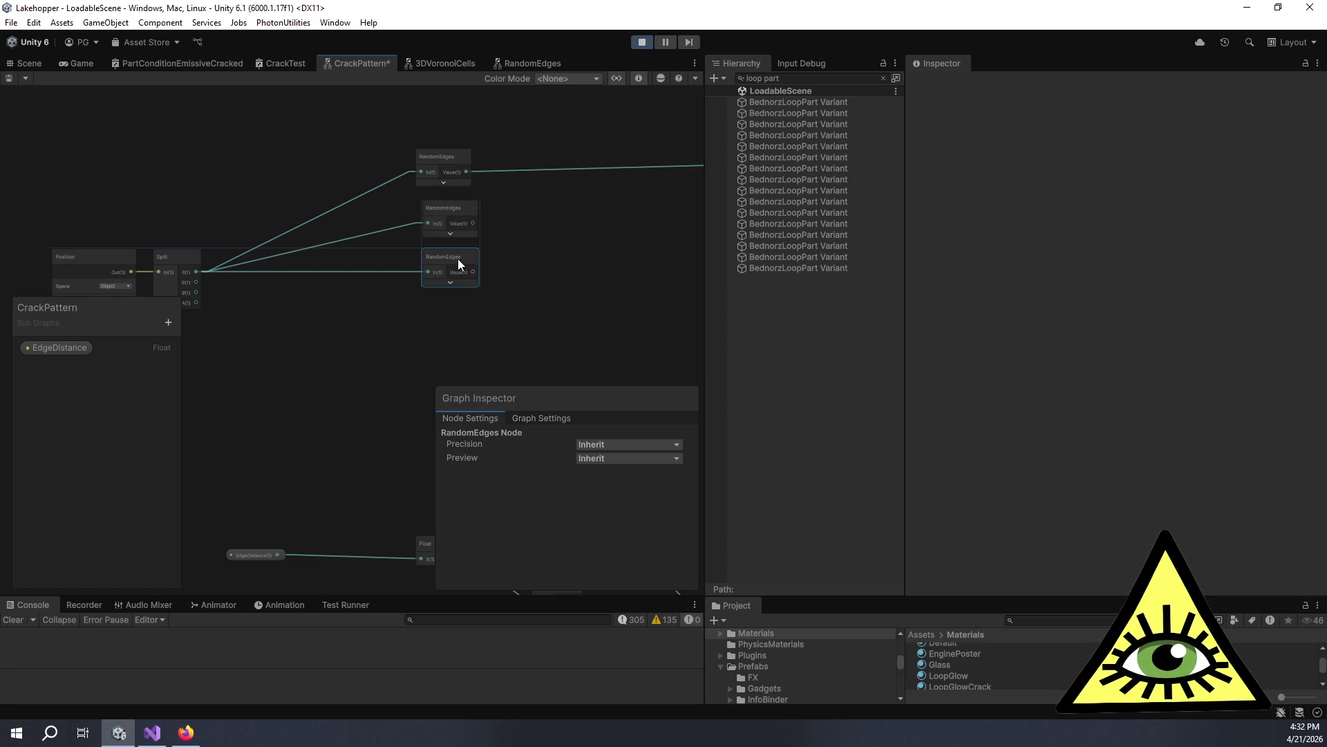
drag(198, 282, 417, 226)
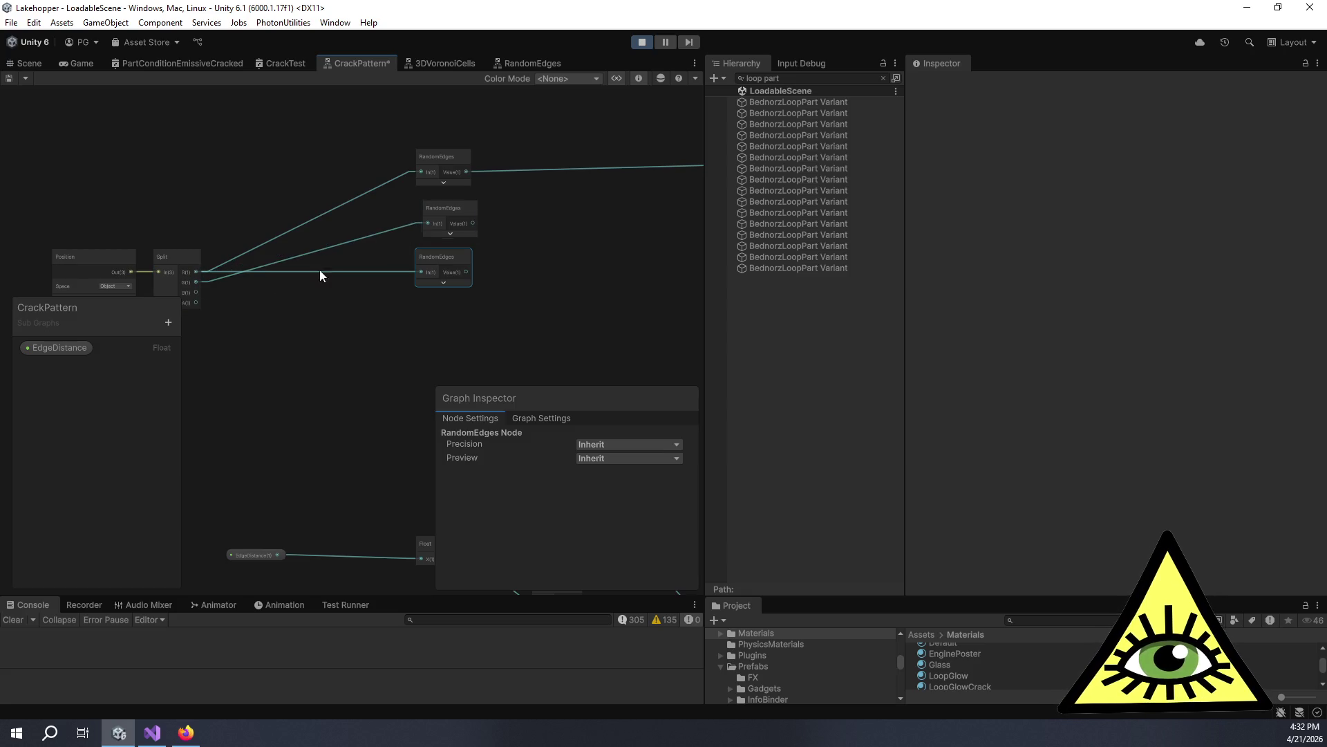
drag(200, 288, 421, 272)
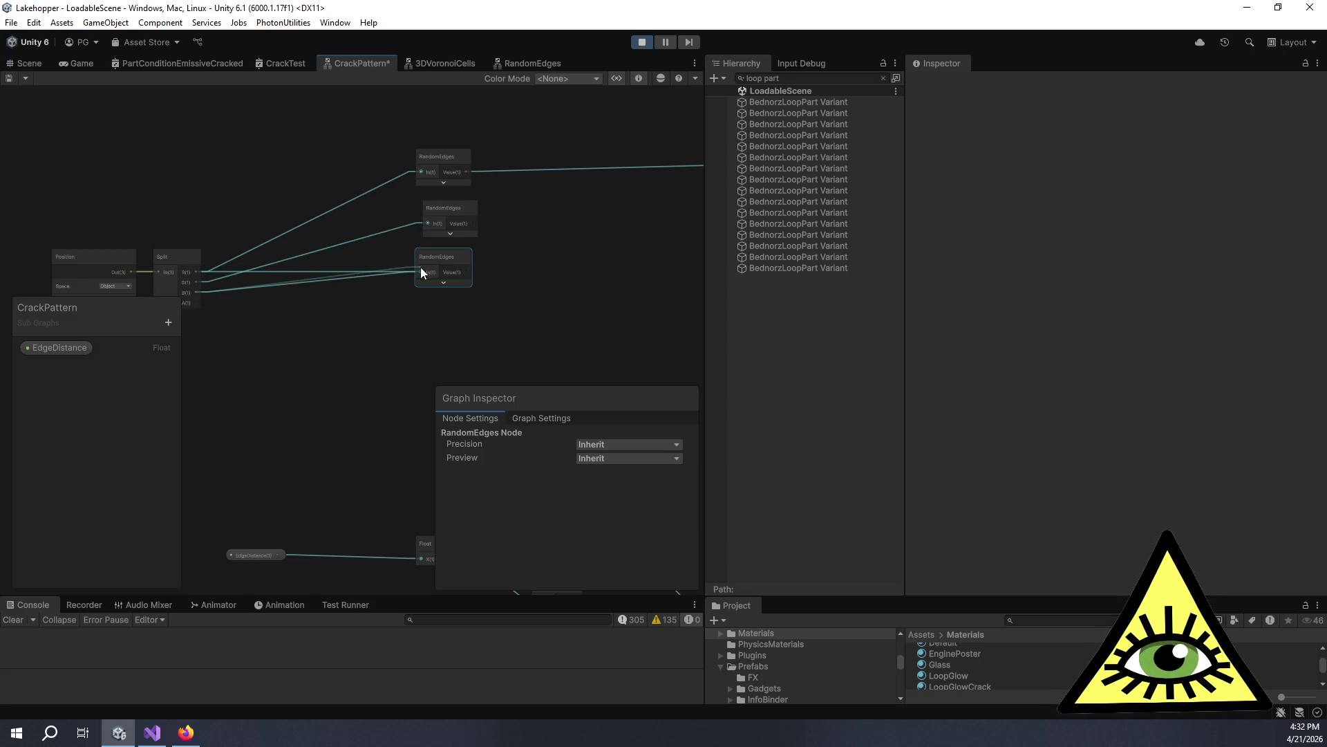
Delete the old Float node and add a Vector 3 node.
scroll(468, 245, down, 3)
scroll(517, 173, up, 3)
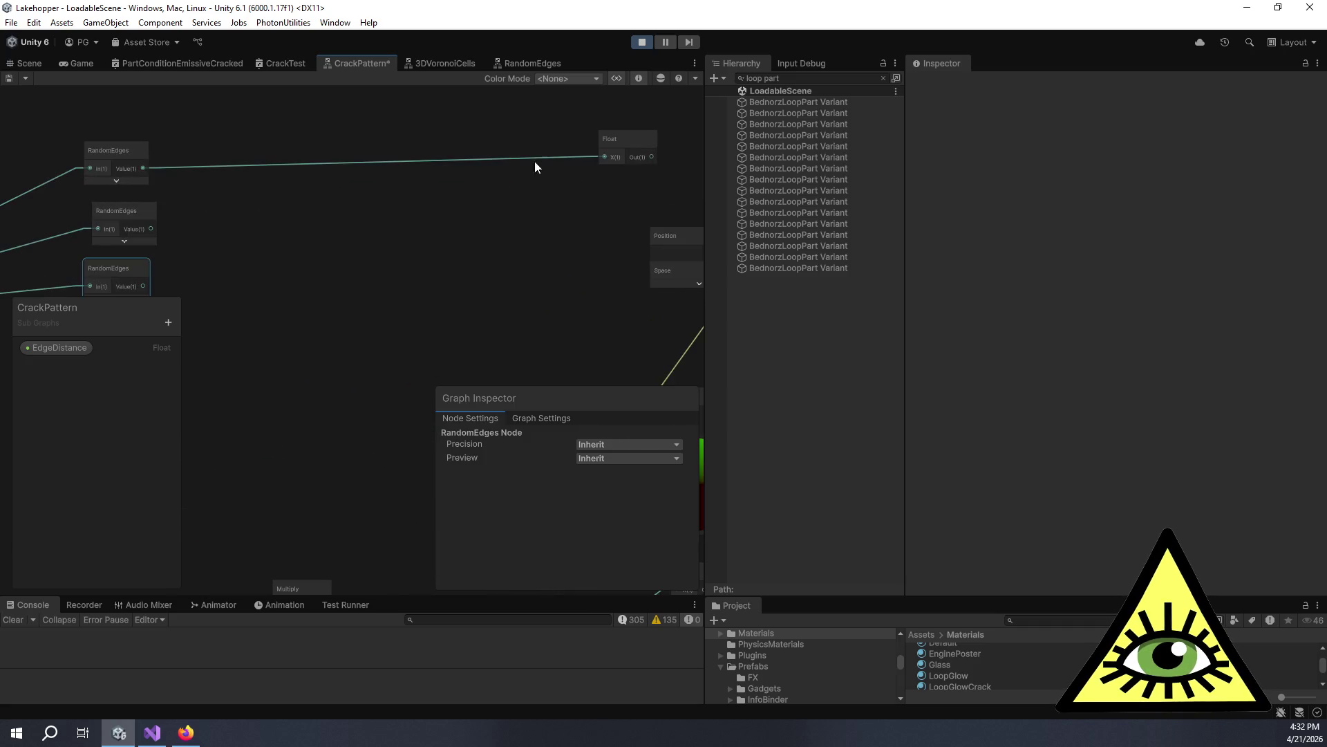
click(597, 148)
mouse_move(596, 148)
mouse_down()
mouse_move(287, 186)
mouse_move(303, 186)
mouse_up()
key(Delete)
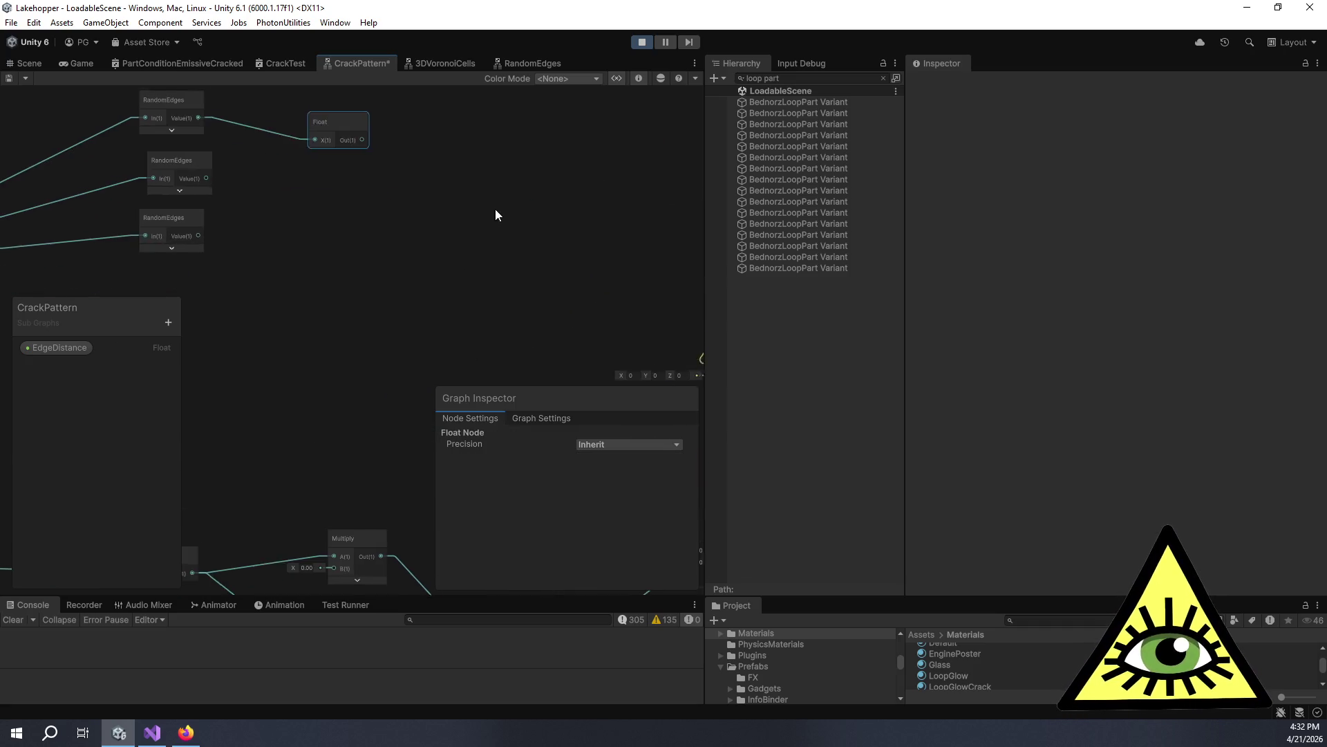
key(space)
text(vect)
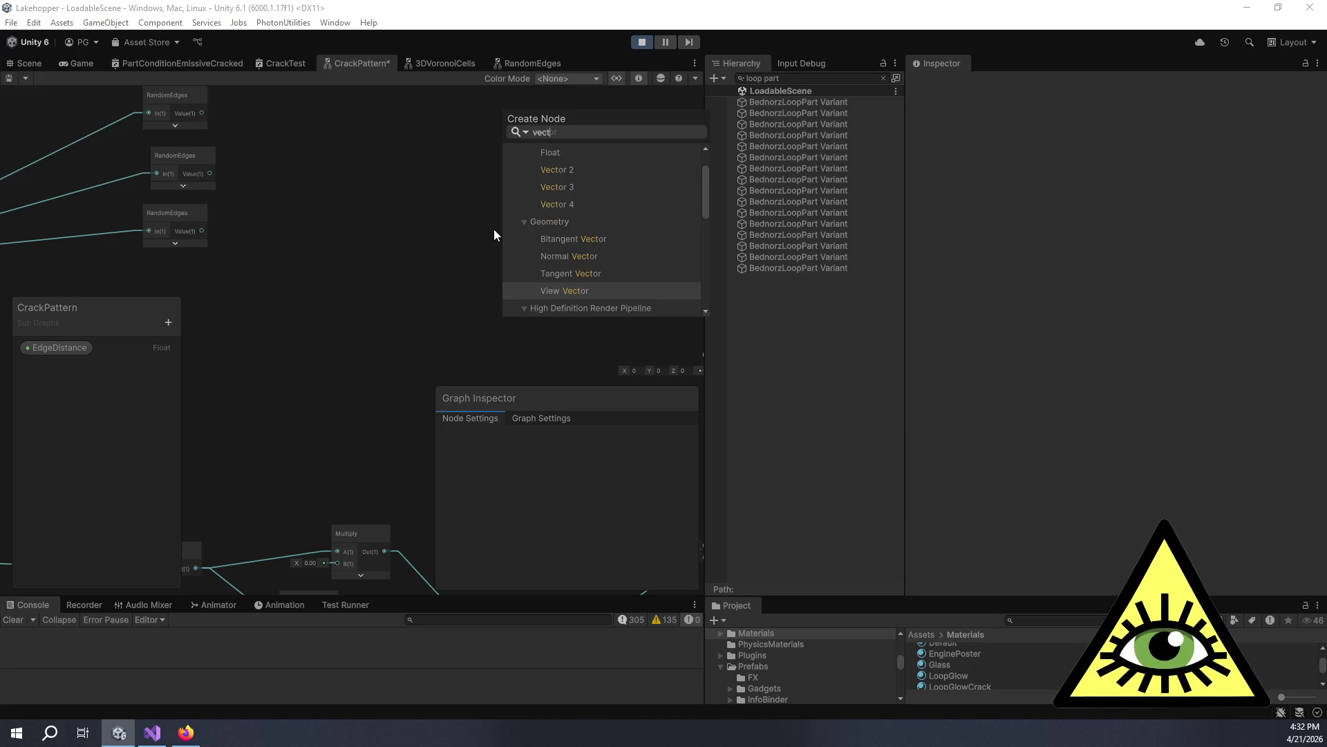
click(555, 189)
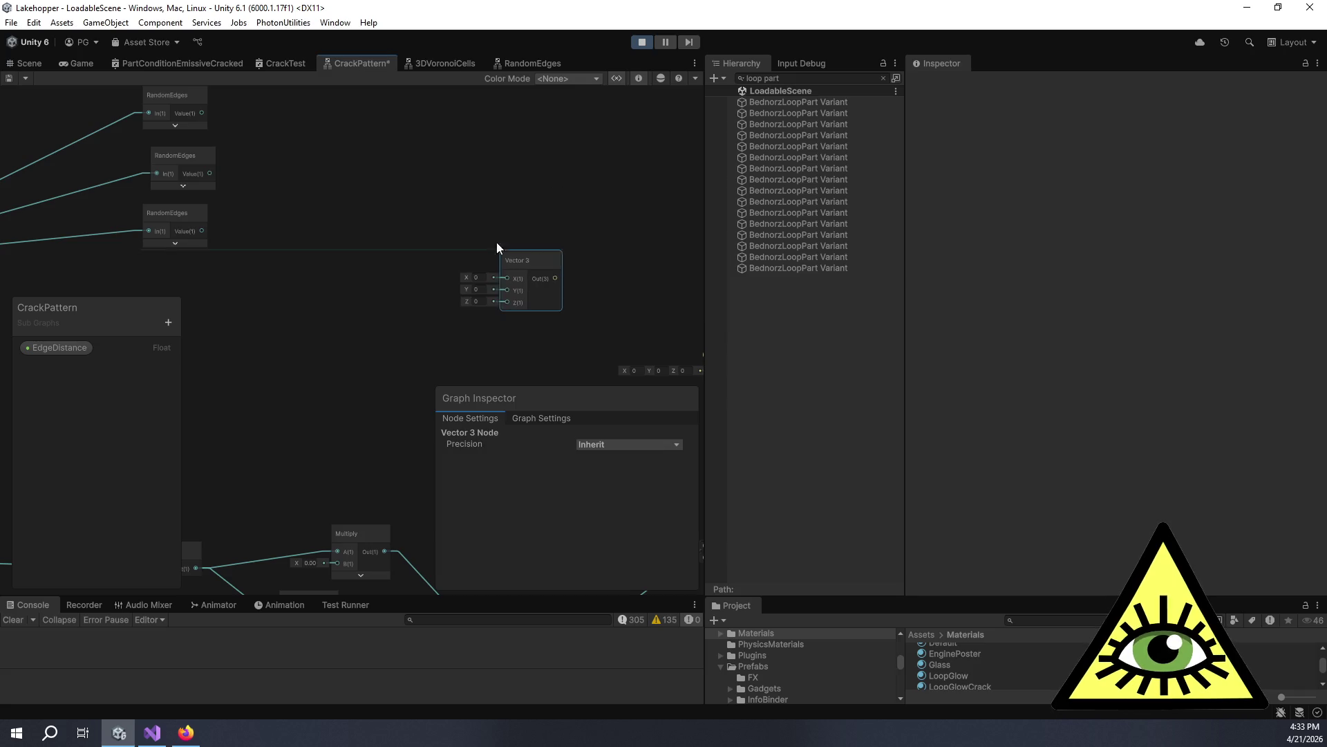
Connect the three RandomEdges to Vector 3 X, Y, Z and feed its output into Add.
mouse_move(201, 134)
mouse_down()
mouse_move(250, 142)
mouse_move(380, 228)
mouse_up()
drag(209, 197, 380, 241)
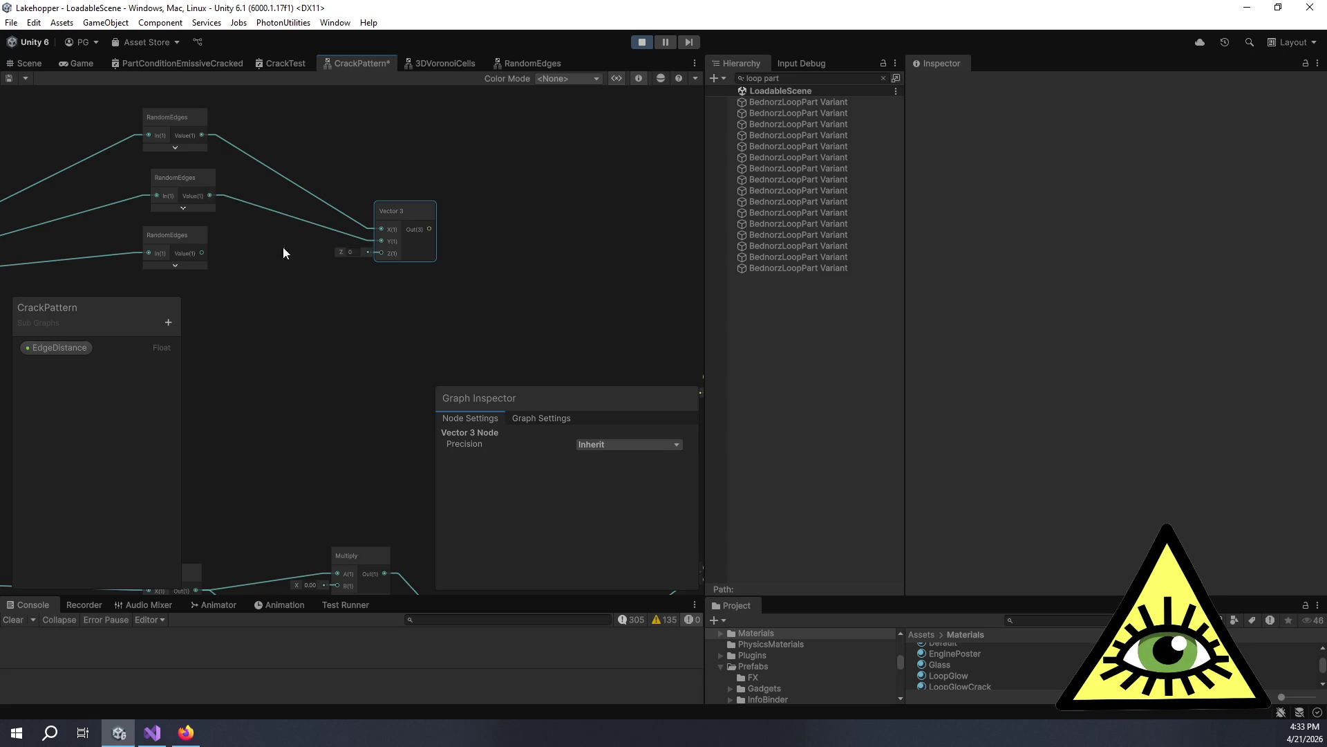
drag(202, 253, 389, 255)
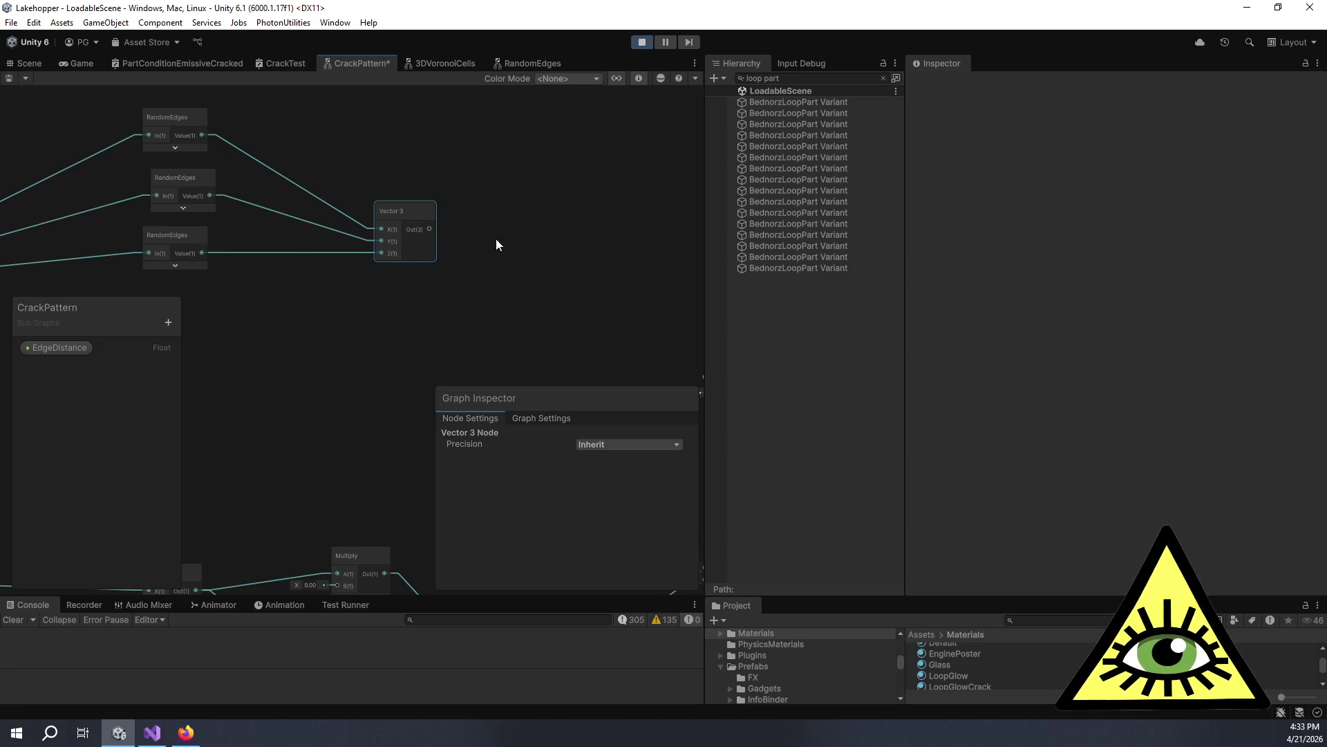
drag(495, 244, 281, 140)
drag(196, 126, 477, 305)
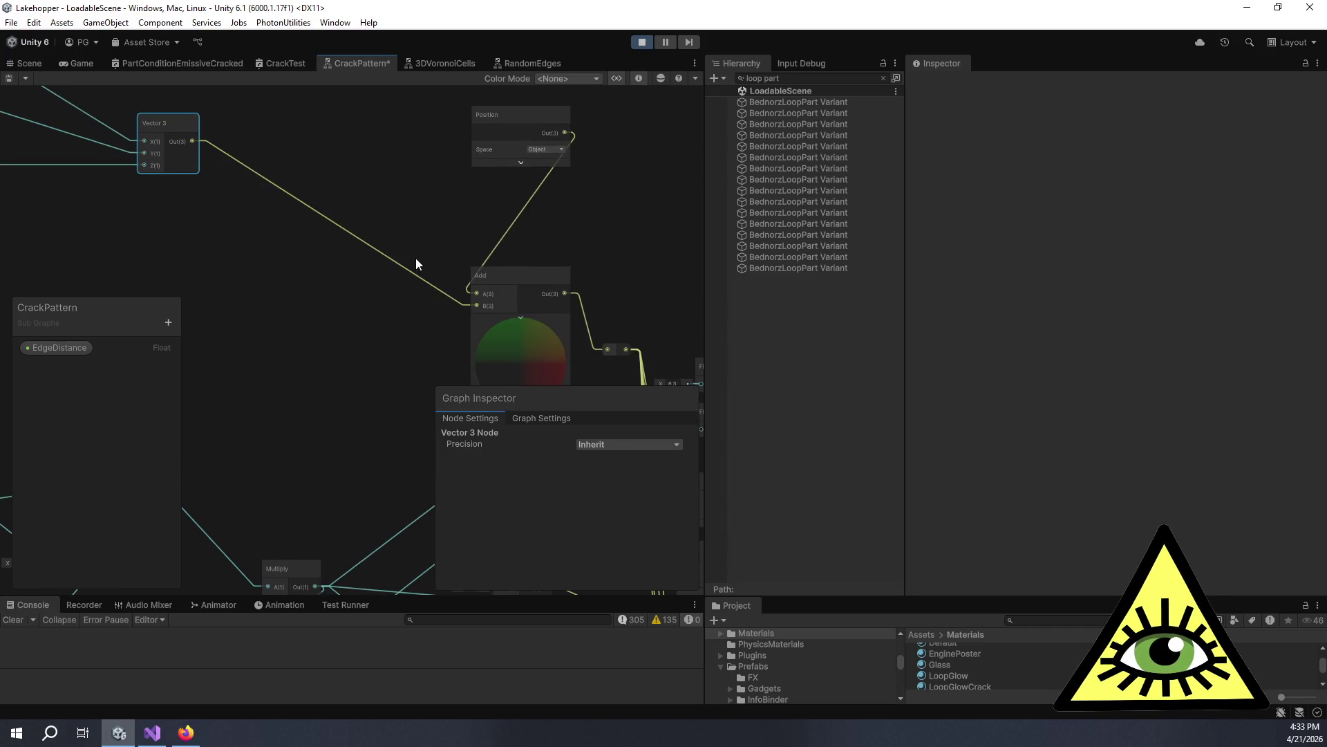
Inspect the Add node preview and move the Vector 3 node further left.
scroll(412, 255, up, 2)
drag(412, 255, 325, 151)
scroll(404, 253, up, 3)
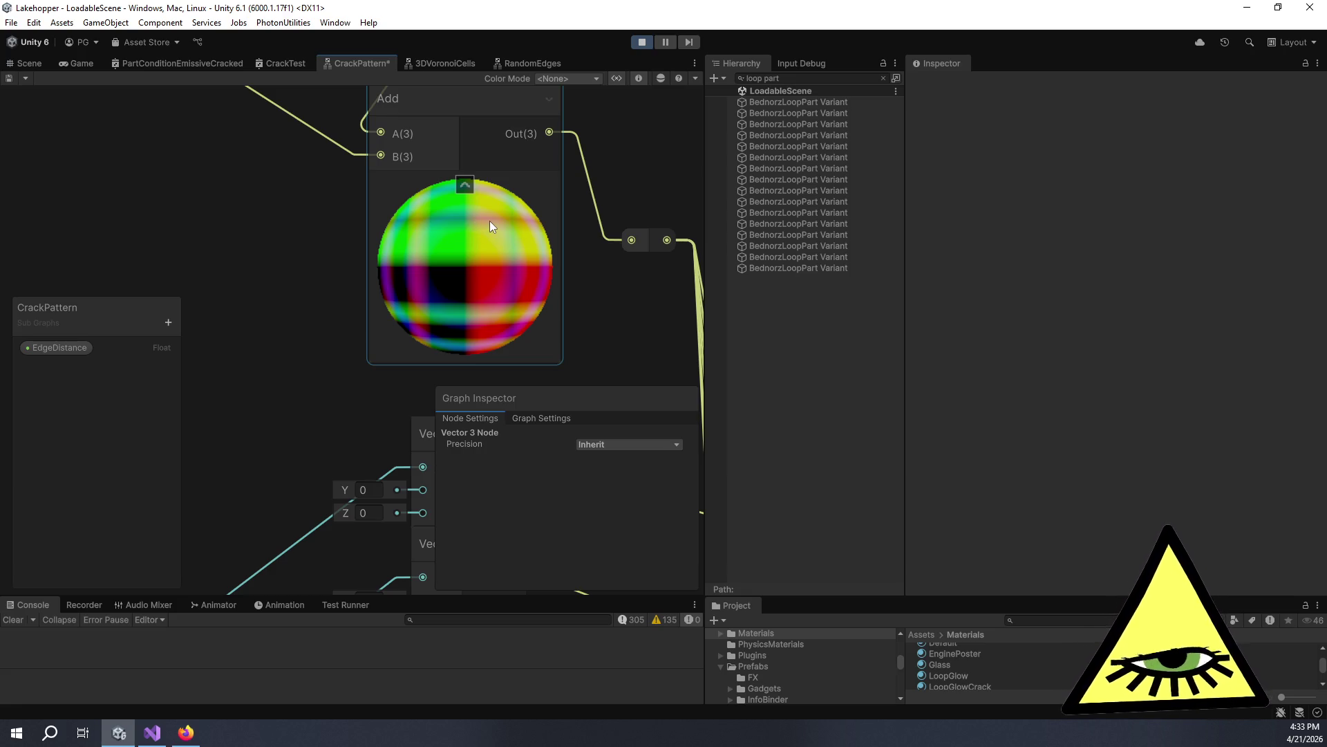
scroll(492, 225, down, 3)
drag(343, 195, 502, 289)
mouse_move(304, 150)
mouse_down()
mouse_move(213, 158)
mouse_move(209, 177)
mouse_move(459, 177)
mouse_move(336, 190)
mouse_up()
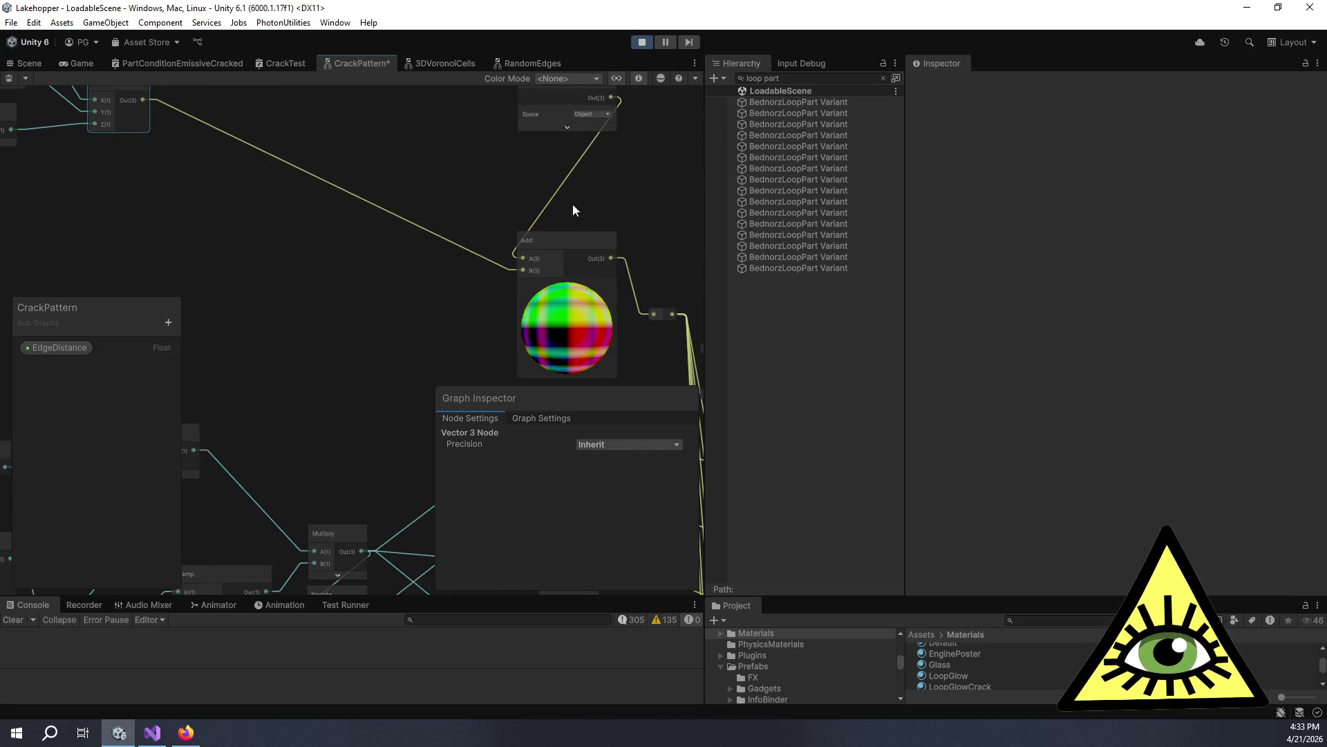
scroll(553, 228, down, 3)
Move the Add node up and left, then review the Vector 3, Position and Add layout.
click(531, 163)
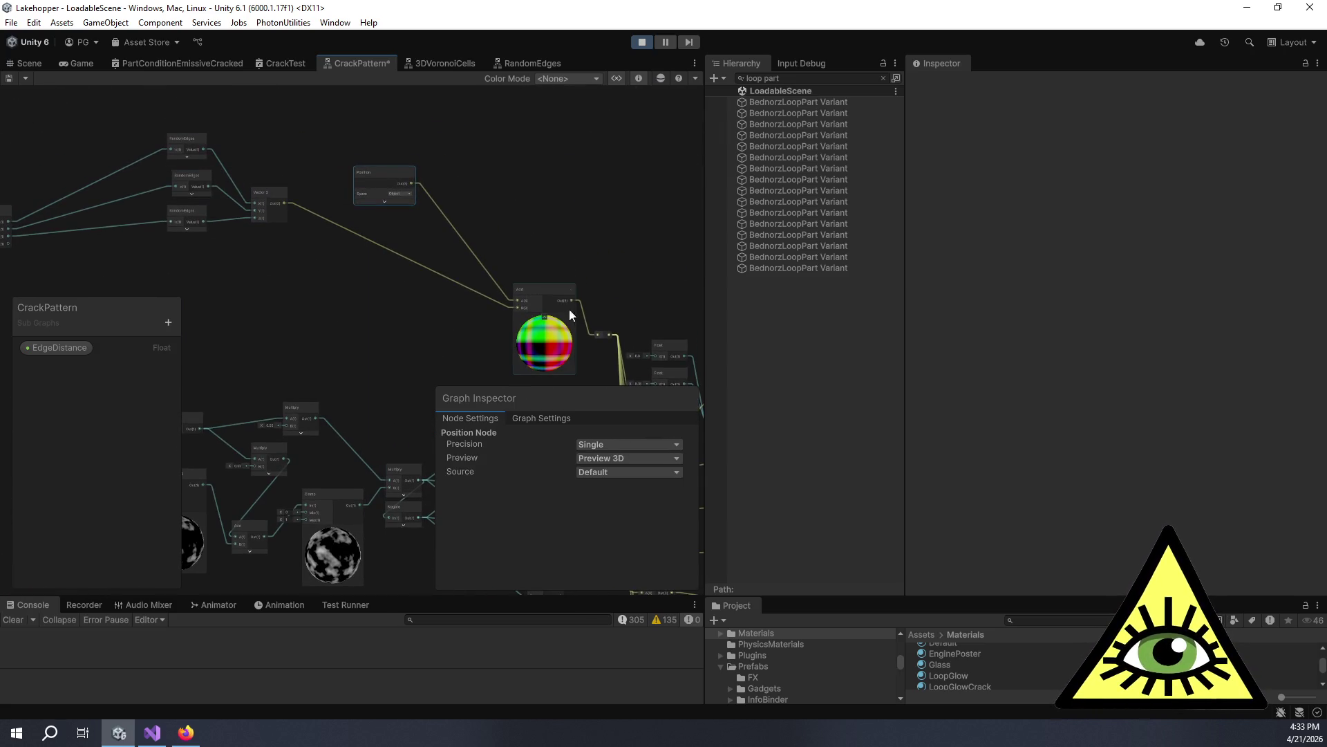
mouse_move(550, 295)
mouse_down()
mouse_move(462, 206)
mouse_move(467, 215)
mouse_up()
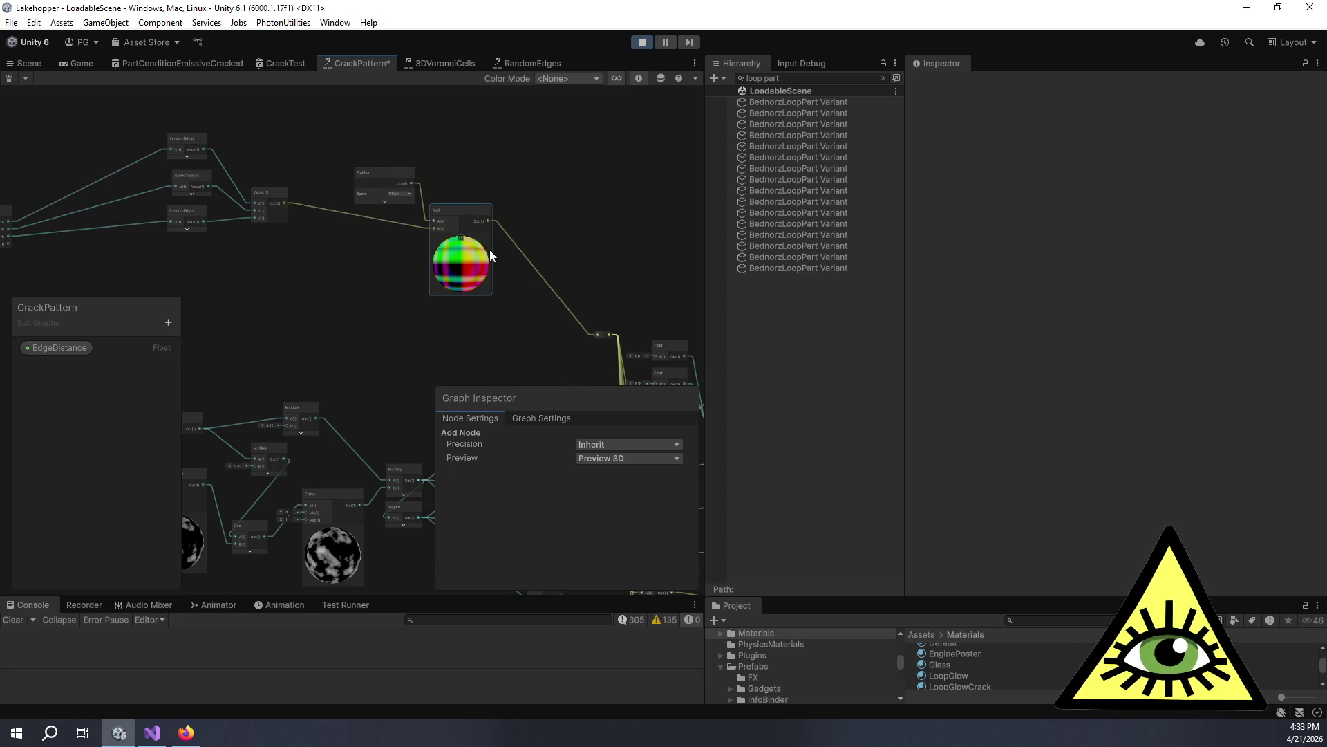
scroll(490, 256, up, 3)
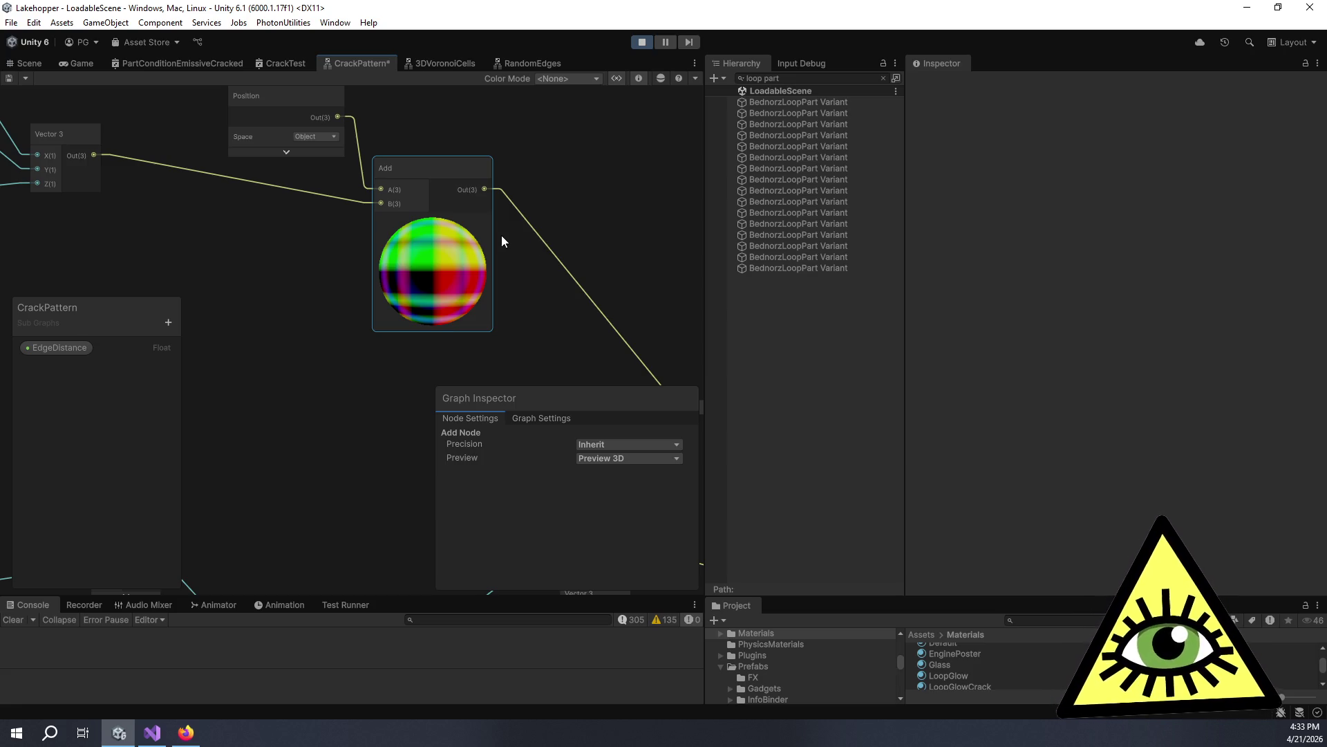
scroll(500, 236, down, 3)
drag(566, 293, 348, 109)
scroll(585, 244, up, 2)
scroll(533, 227, down, 2)
scroll(506, 300, up, 1)
mouse_move(506, 300)
mouse_down()
mouse_move(358, 209)
mouse_move(499, 325)
mouse_move(574, 332)
mouse_up()
mouse_move(522, 62)
mouse_down()
mouse_move(478, 196)
mouse_move(489, 217)
mouse_move(463, 226)
mouse_move(409, 200)
mouse_move(539, 318)
mouse_up()
scroll(652, 243, up, 2)
Add a Multiply node fed by the Vector 3 output.
key(space)
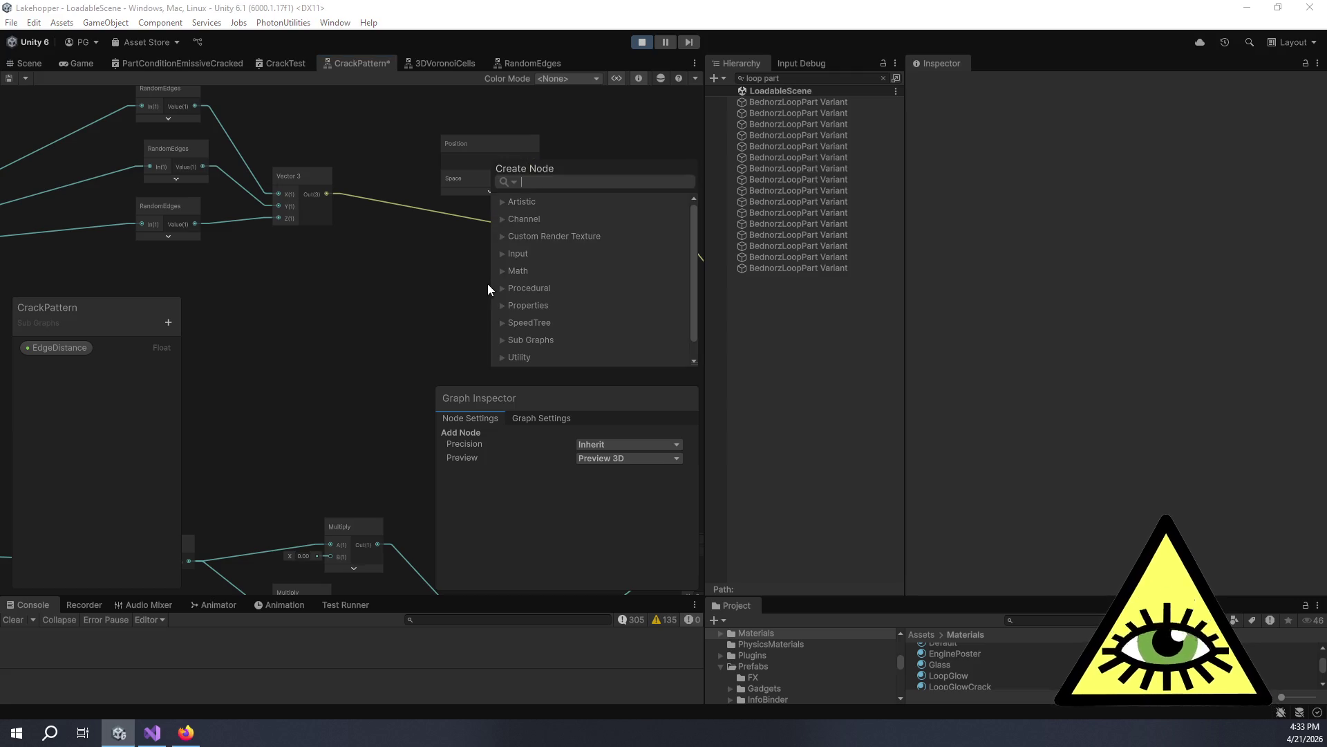
text(multiply)
key(Return)
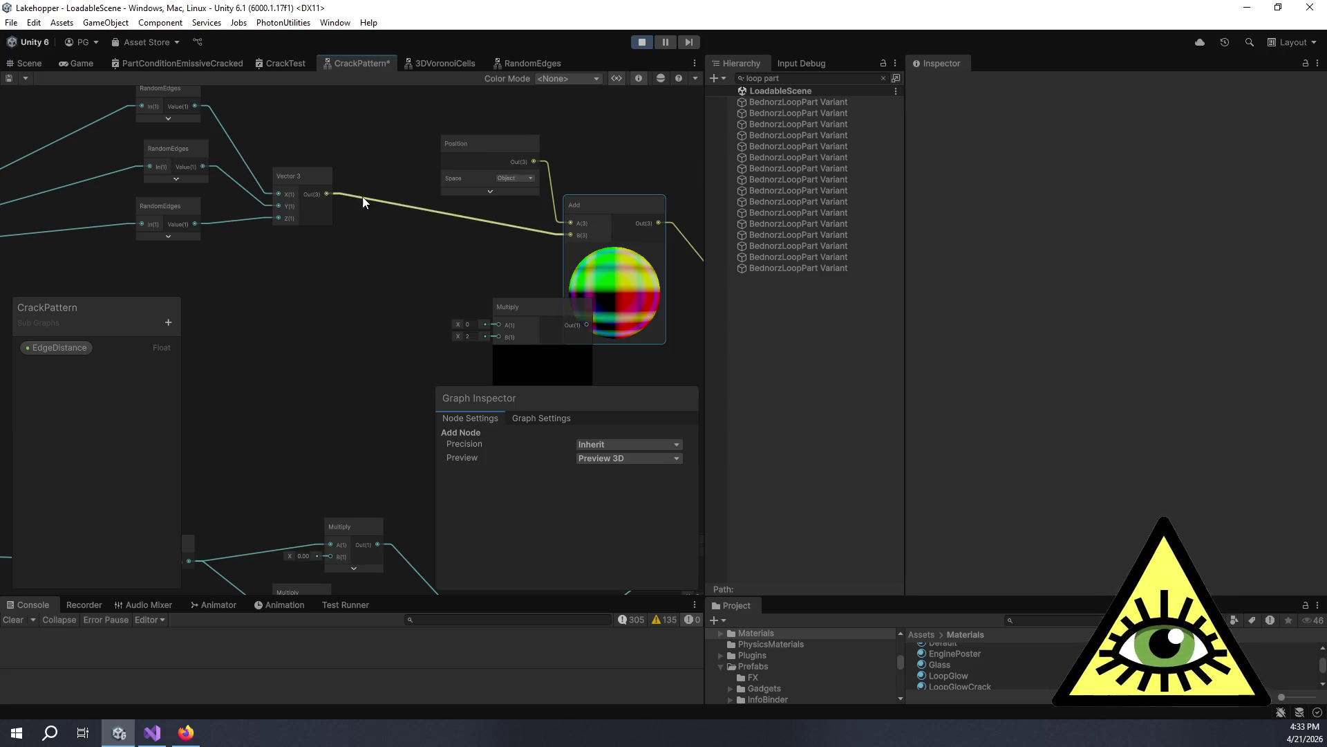
mouse_move(327, 195)
mouse_down()
mouse_move(484, 293)
mouse_move(499, 325)
mouse_move(419, 263)
mouse_move(571, 236)
mouse_up()
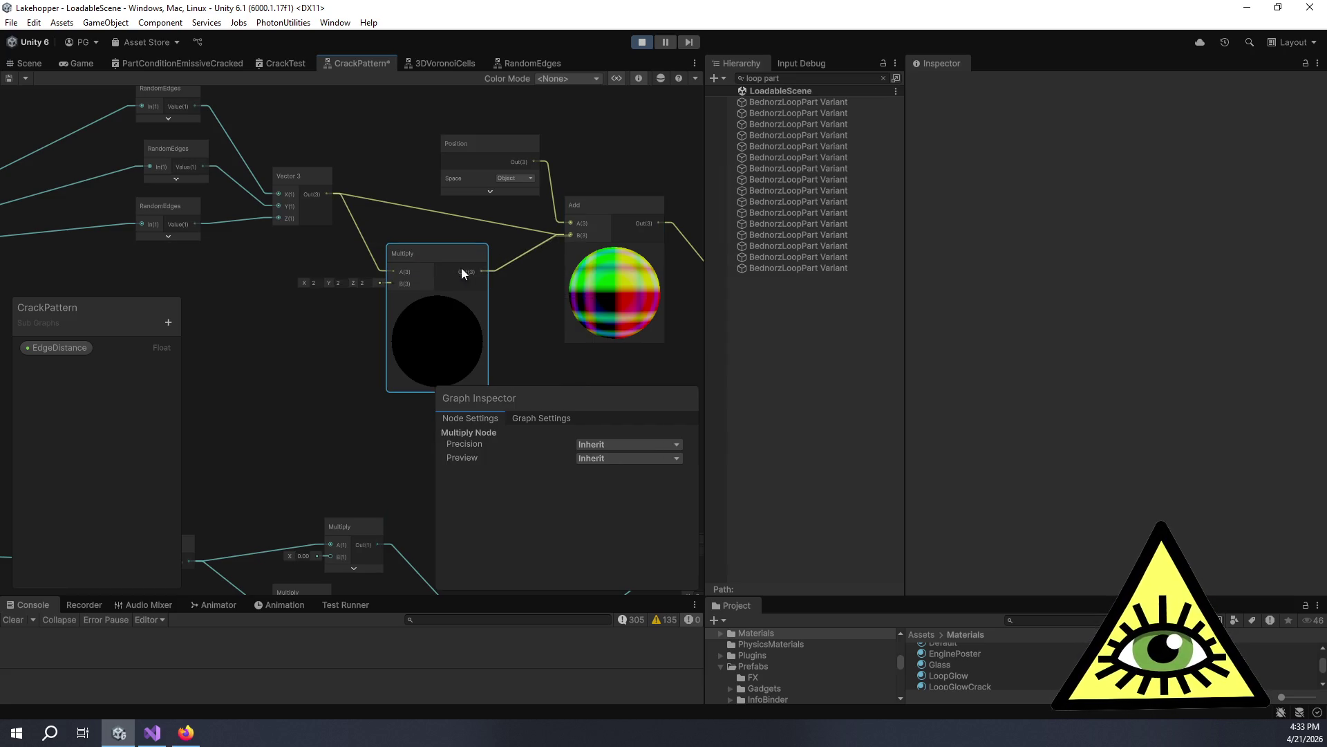
Add a Float node set to 0.1 and connect it to Multiply's B input.
key(space)
text(float)
key(Return)
drag(362, 377, 297, 318)
click(248, 335)
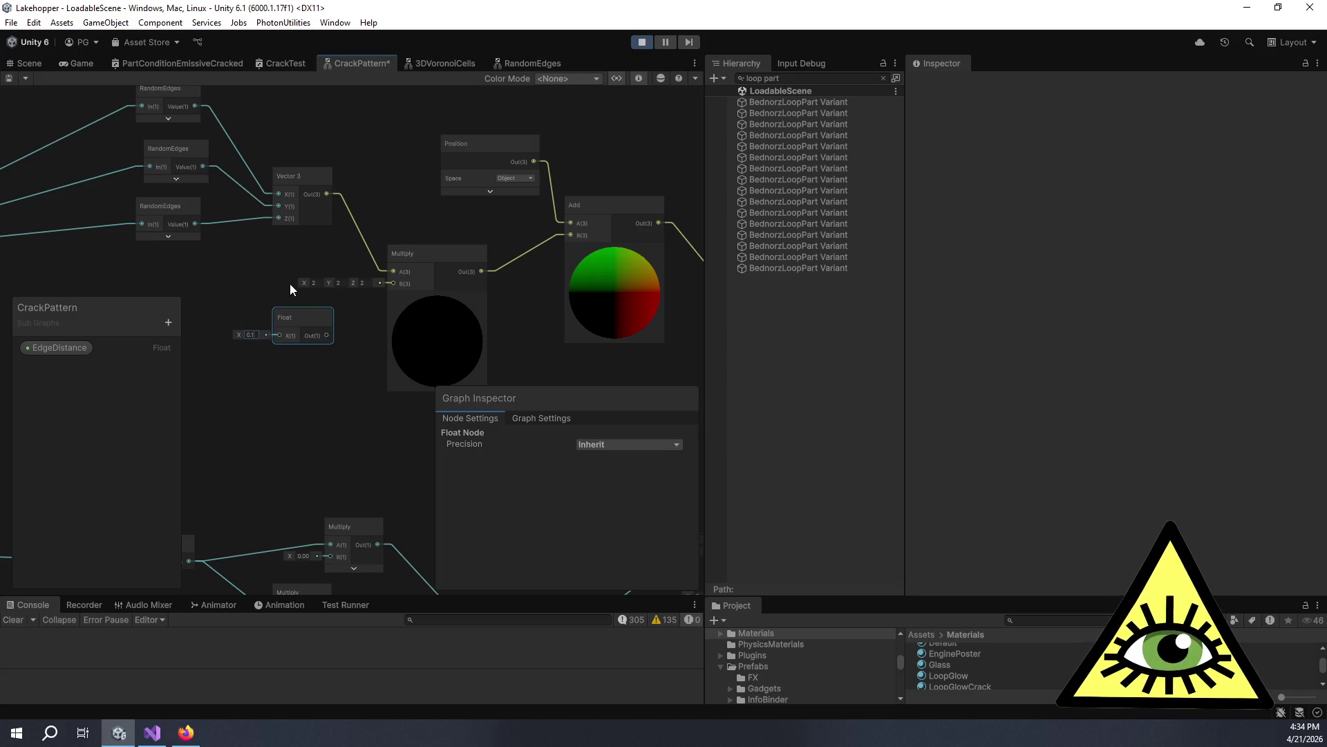
drag(326, 335, 389, 284)
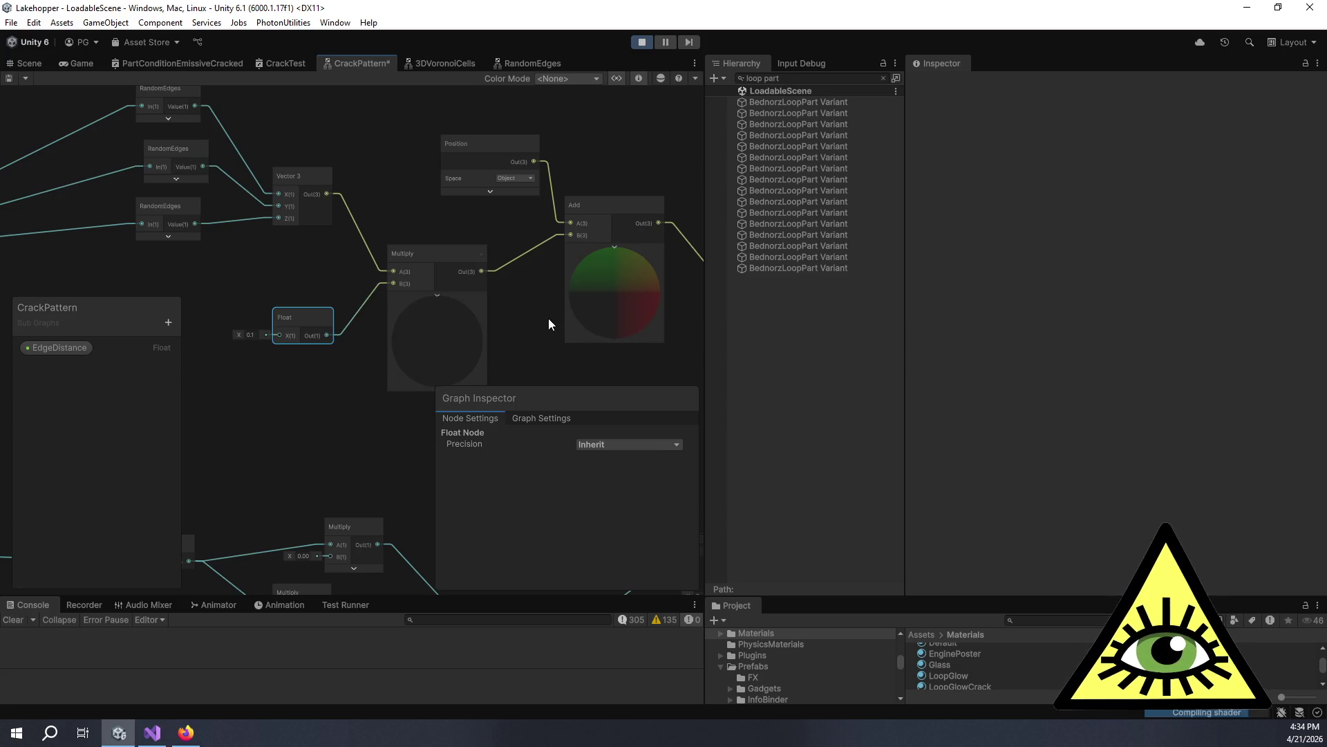
drag(549, 318, 168, 131)
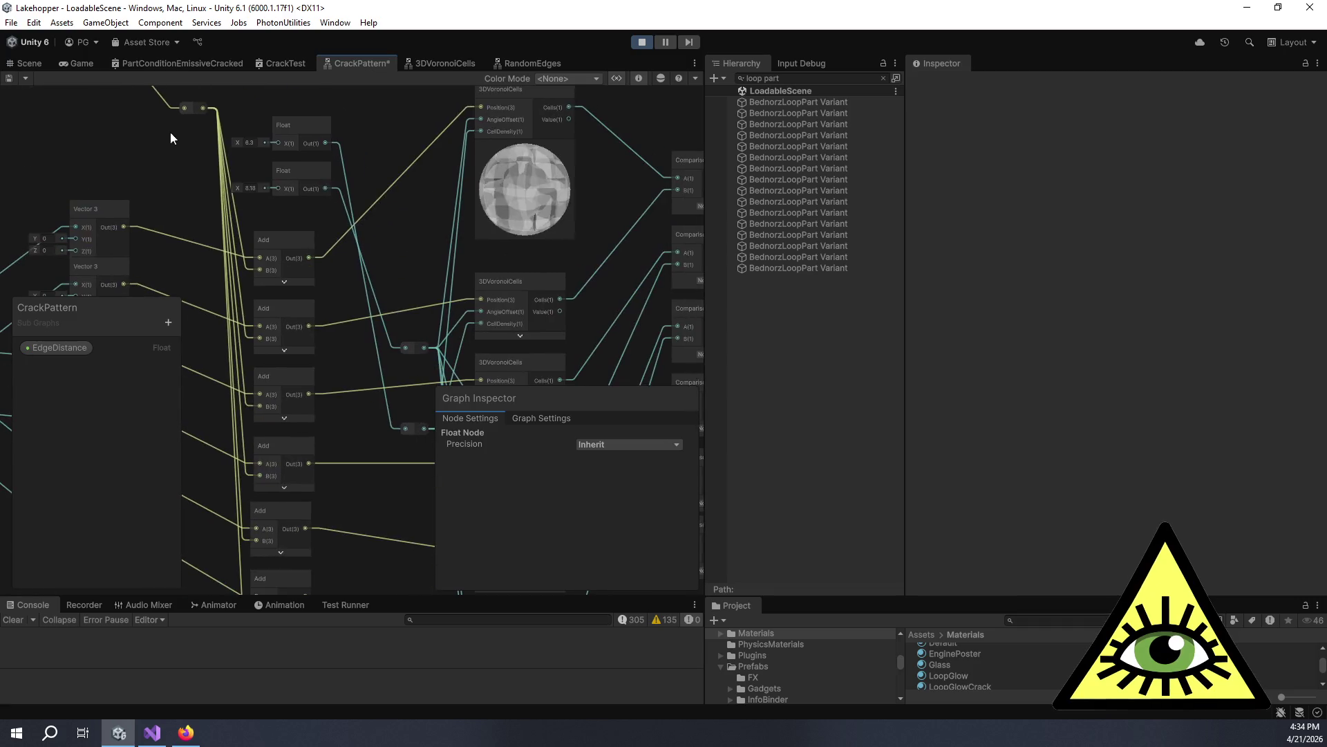
Preview the cracks on the LoopGlowCrack material, then switch to the RandomEdges sub-graph tab.
scroll(543, 188, up, 4)
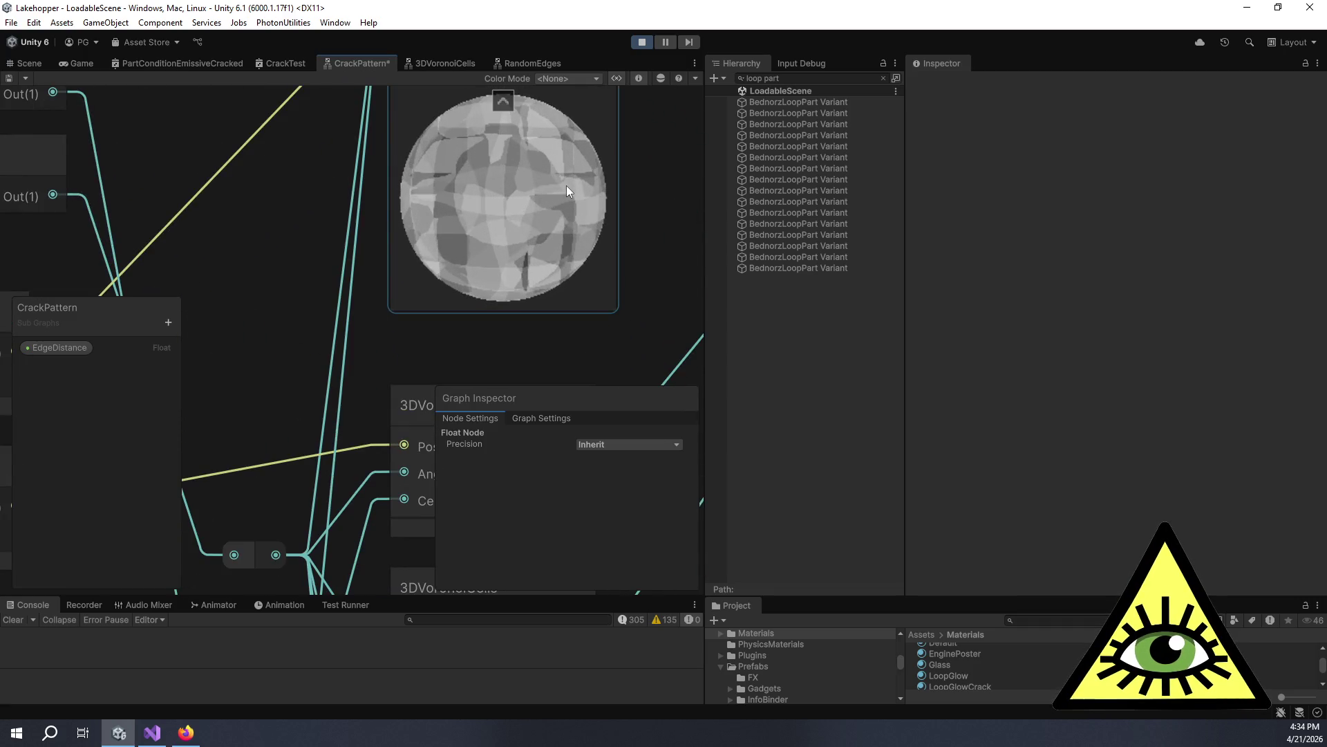
scroll(573, 187, down, 8)
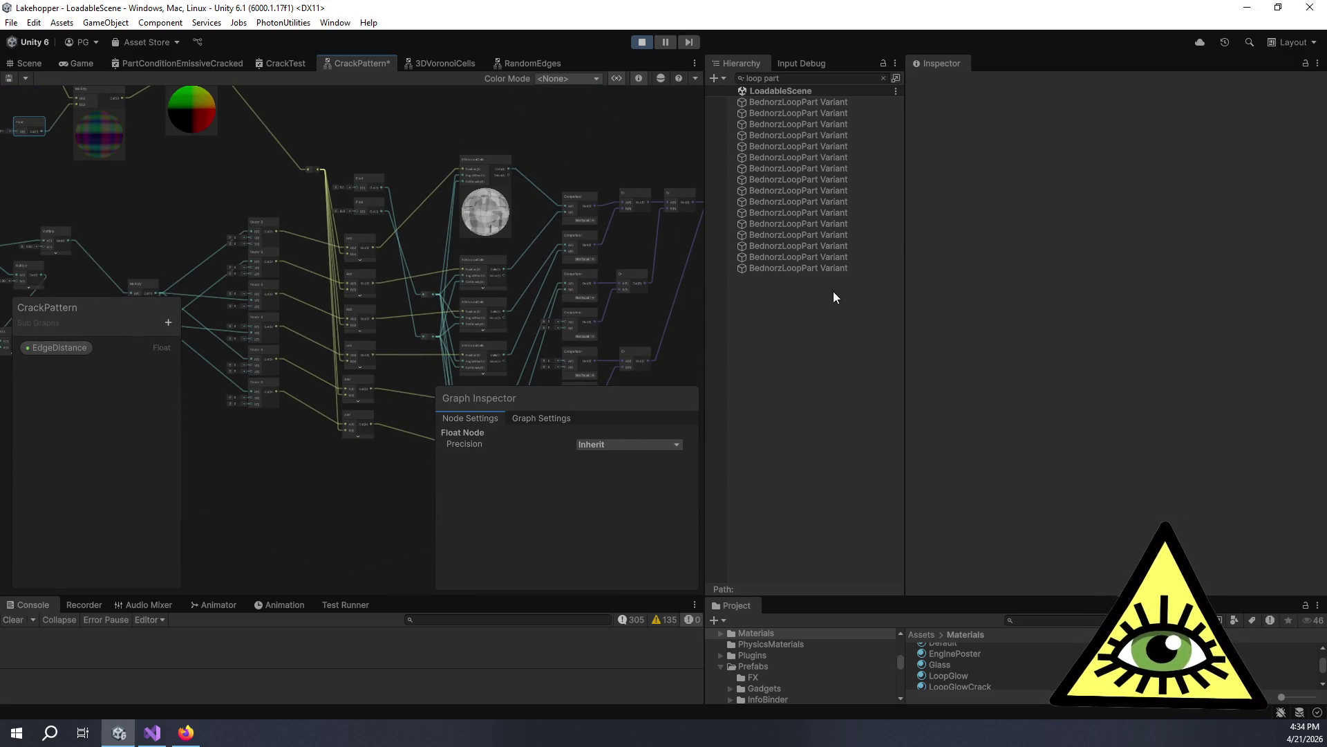
scroll(973, 686, down, 1)
click(974, 676)
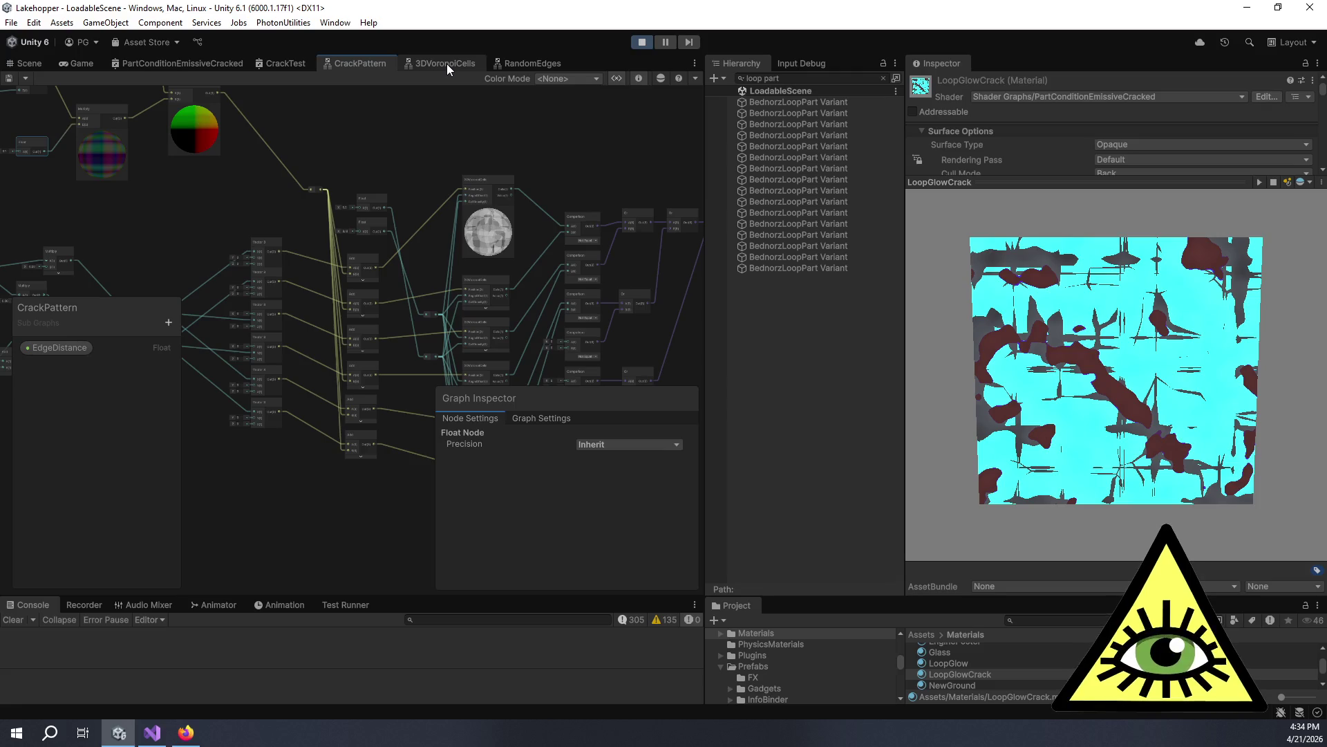
click(494, 67)
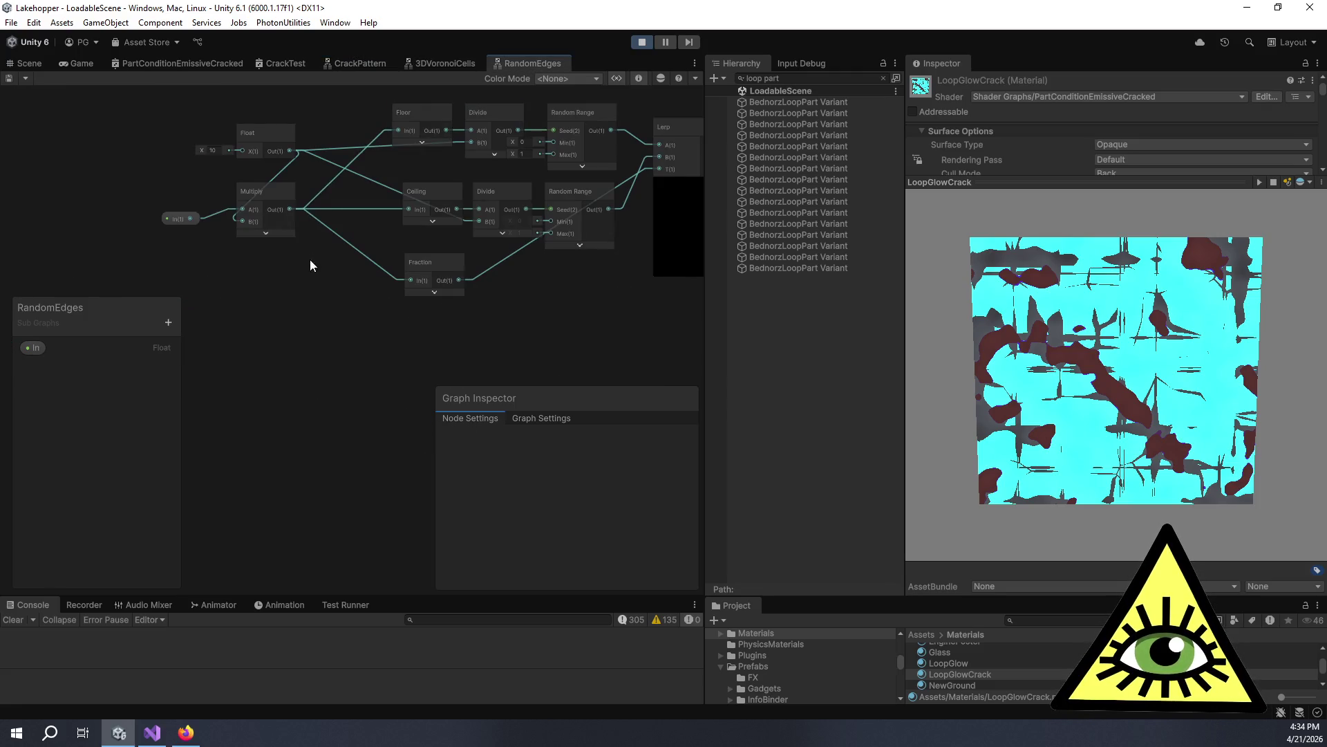
Inspect the sub graph's Float node (value 10) and its Output side, collapsing the Lerp preview.
drag(310, 261, 467, 330)
scroll(415, 211, up, 4)
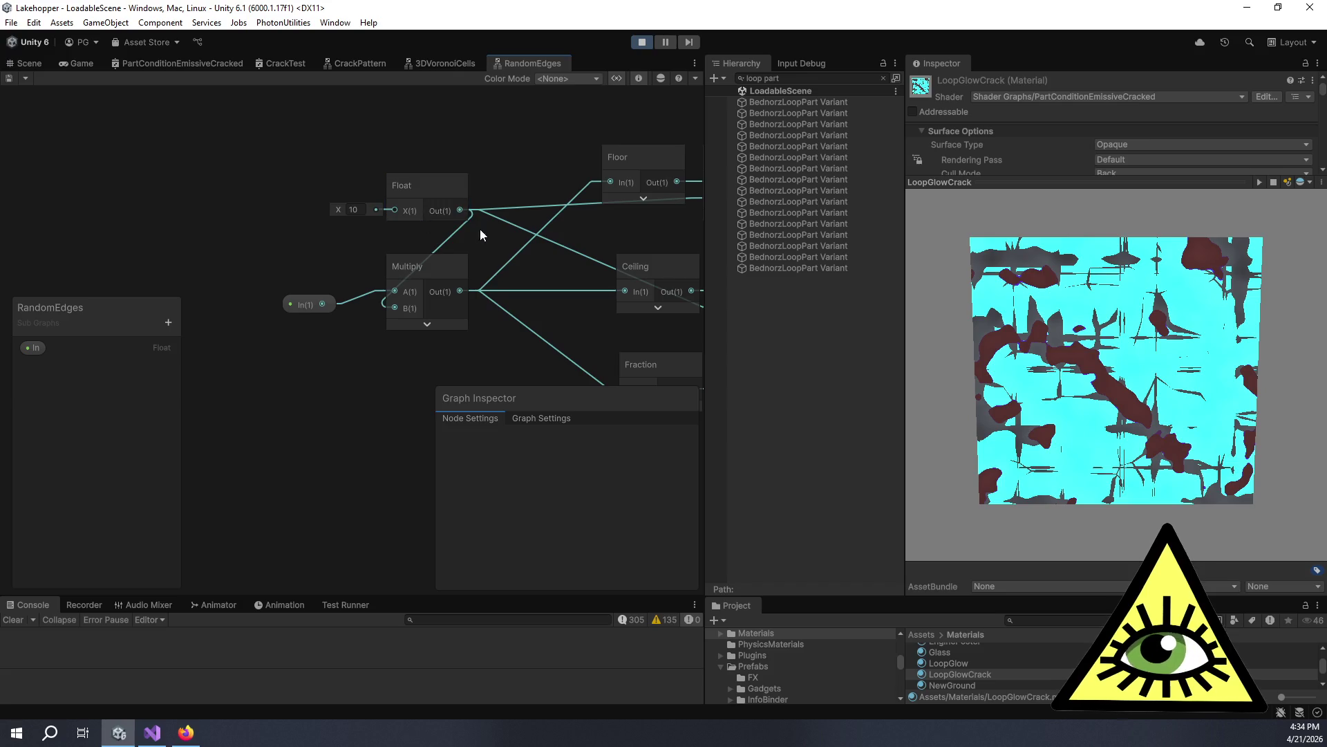
click(340, 209)
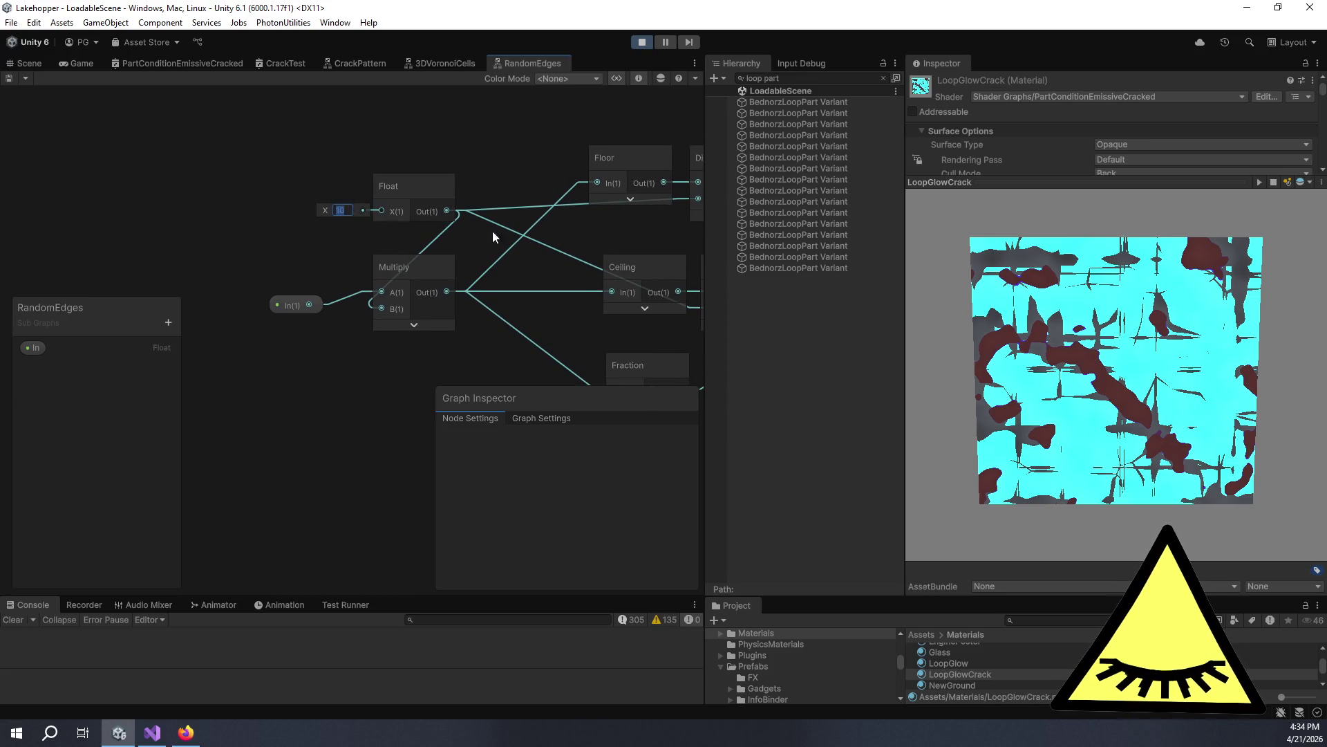
scroll(329, 221, down, 5)
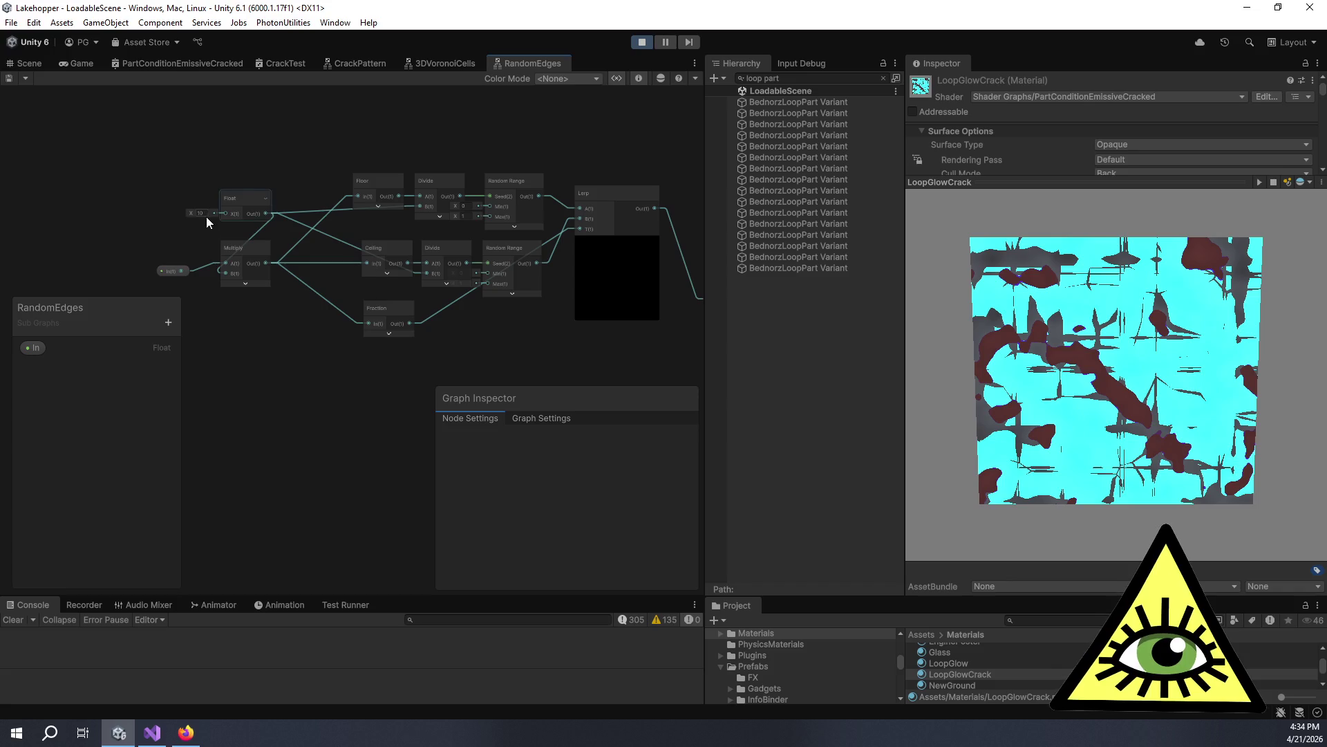
drag(365, 222, 179, 181)
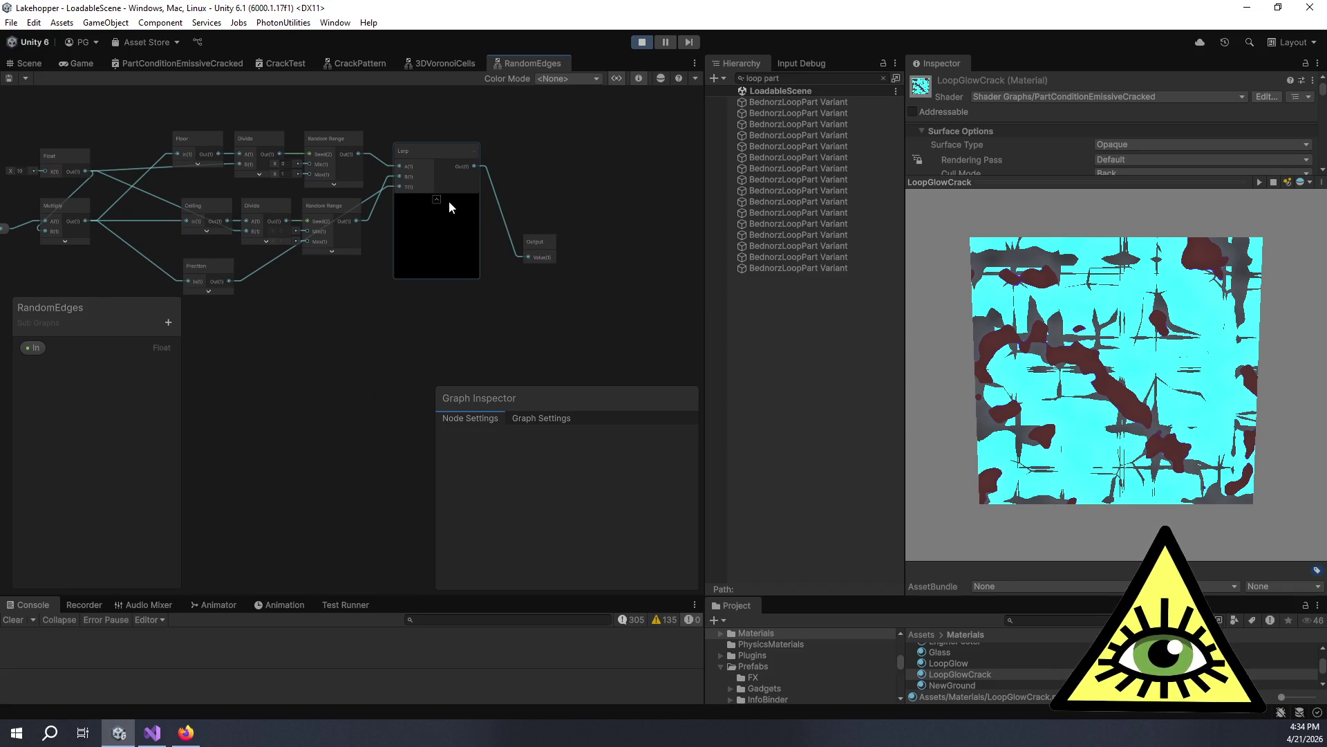
click(436, 199)
drag(421, 209, 521, 264)
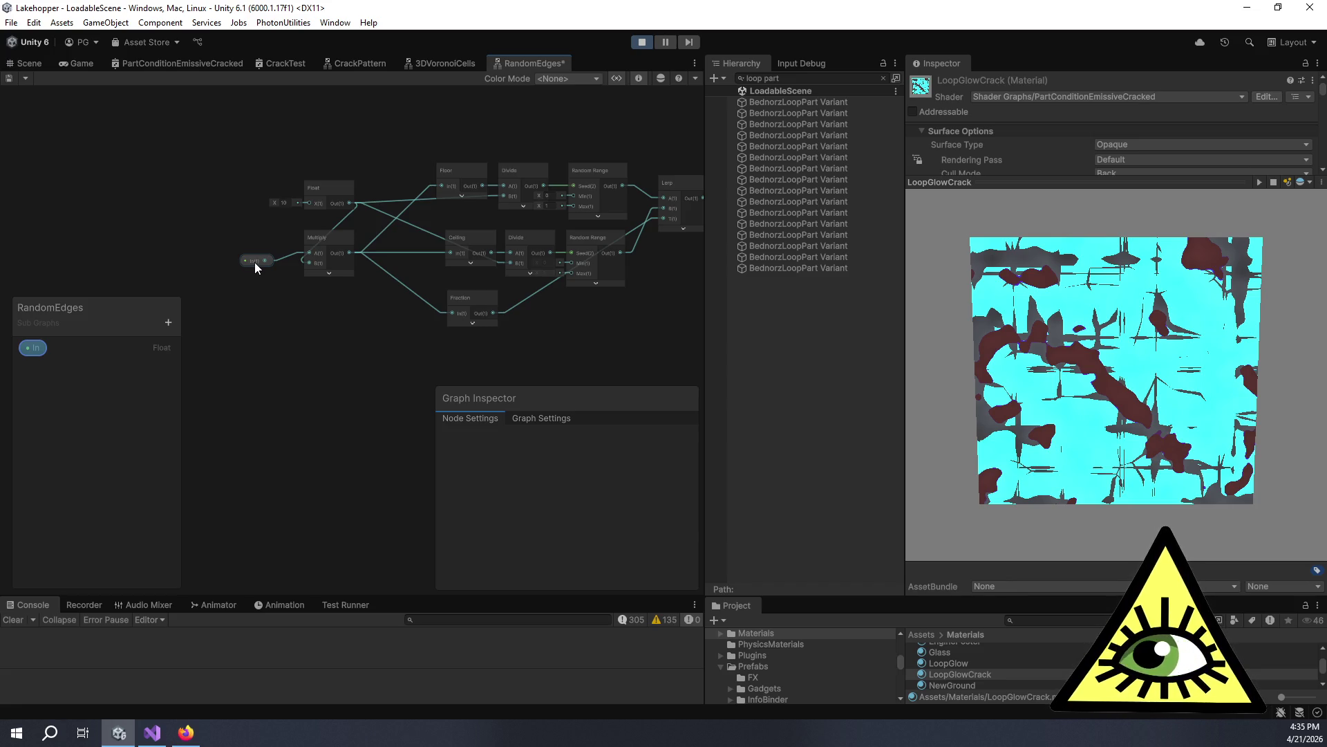
click(289, 203)
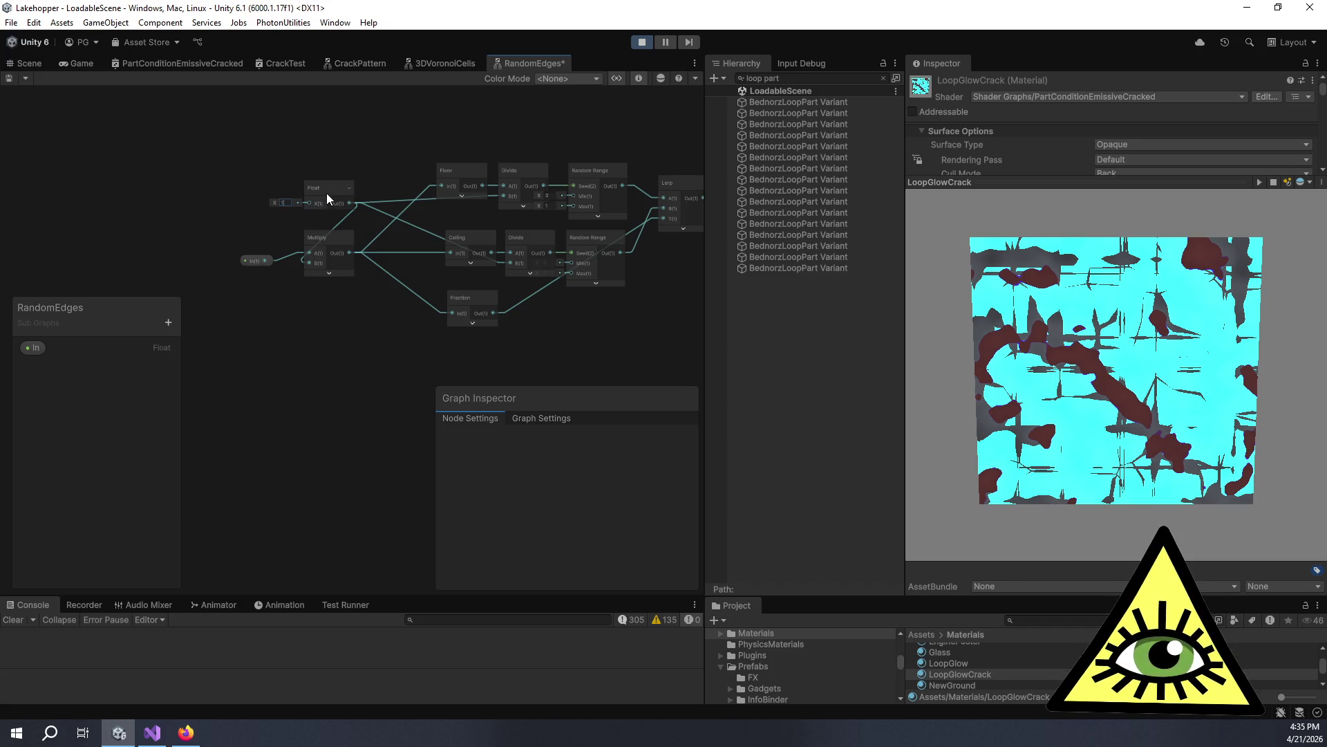
Add a Float property named Scale to the RandomEdges blackboard.
click(172, 311)
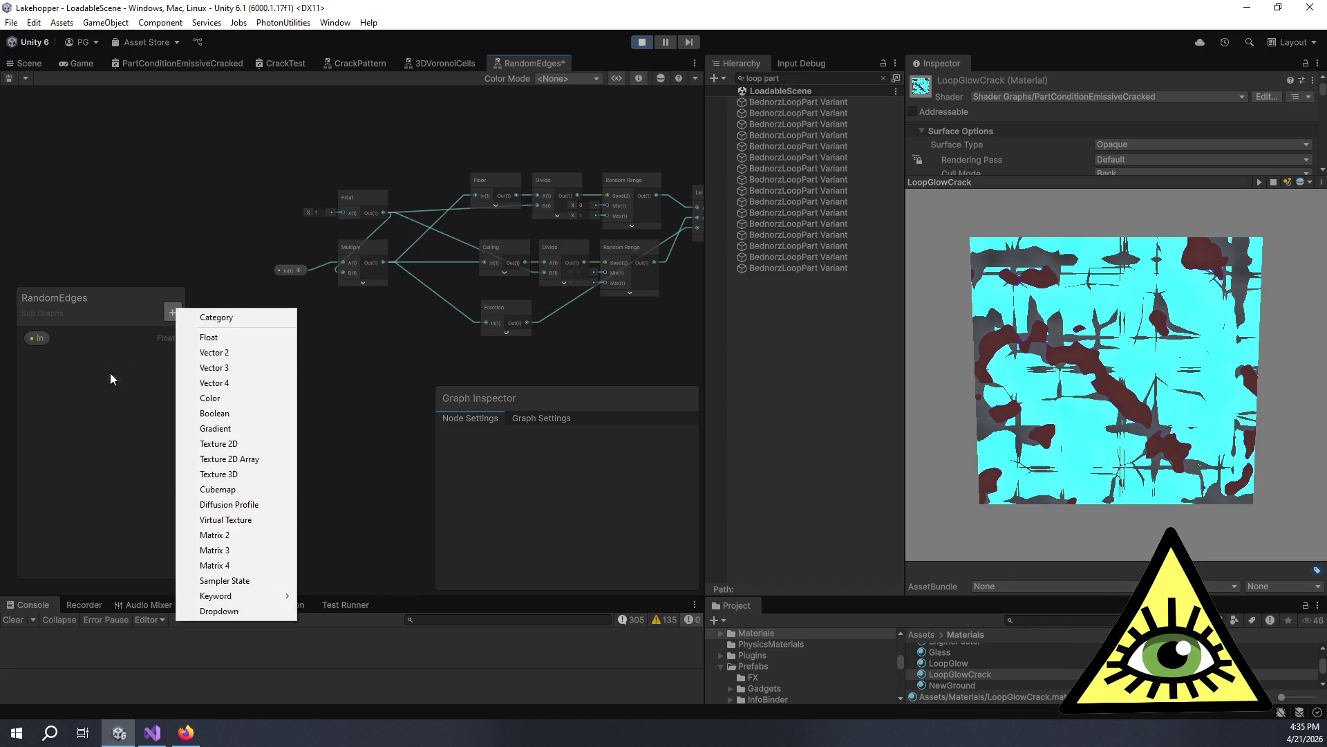
click(211, 339)
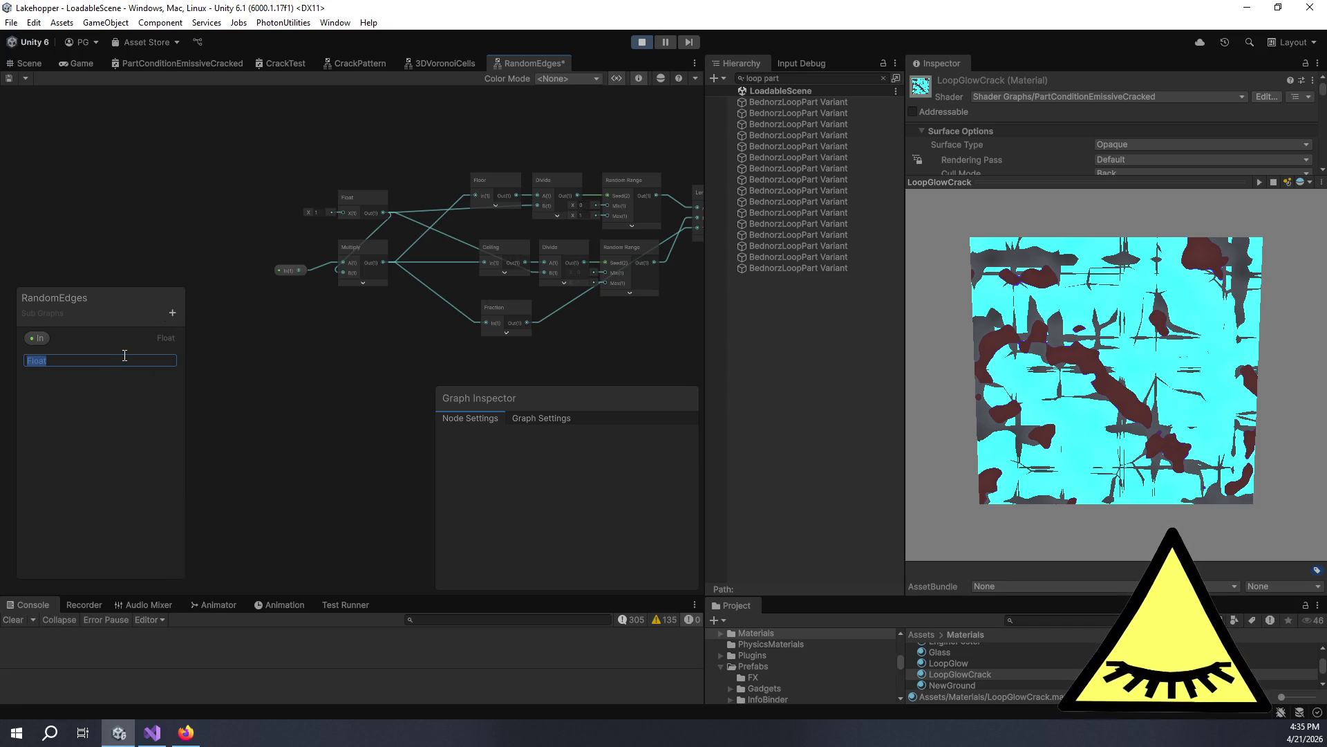
text(Scale)
key(Return)
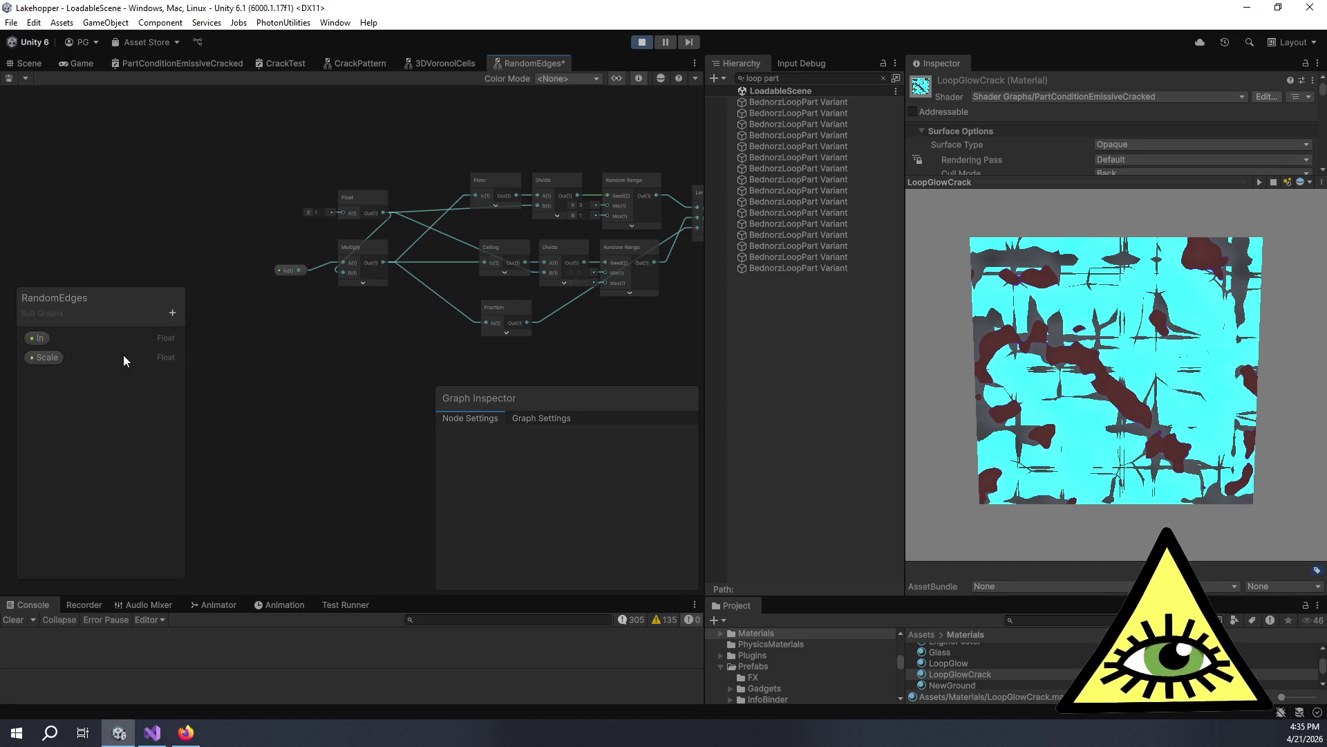
Place Scale in the graph with default 10 and wire it into the Float node.
drag(46, 357, 266, 222)
text(10)
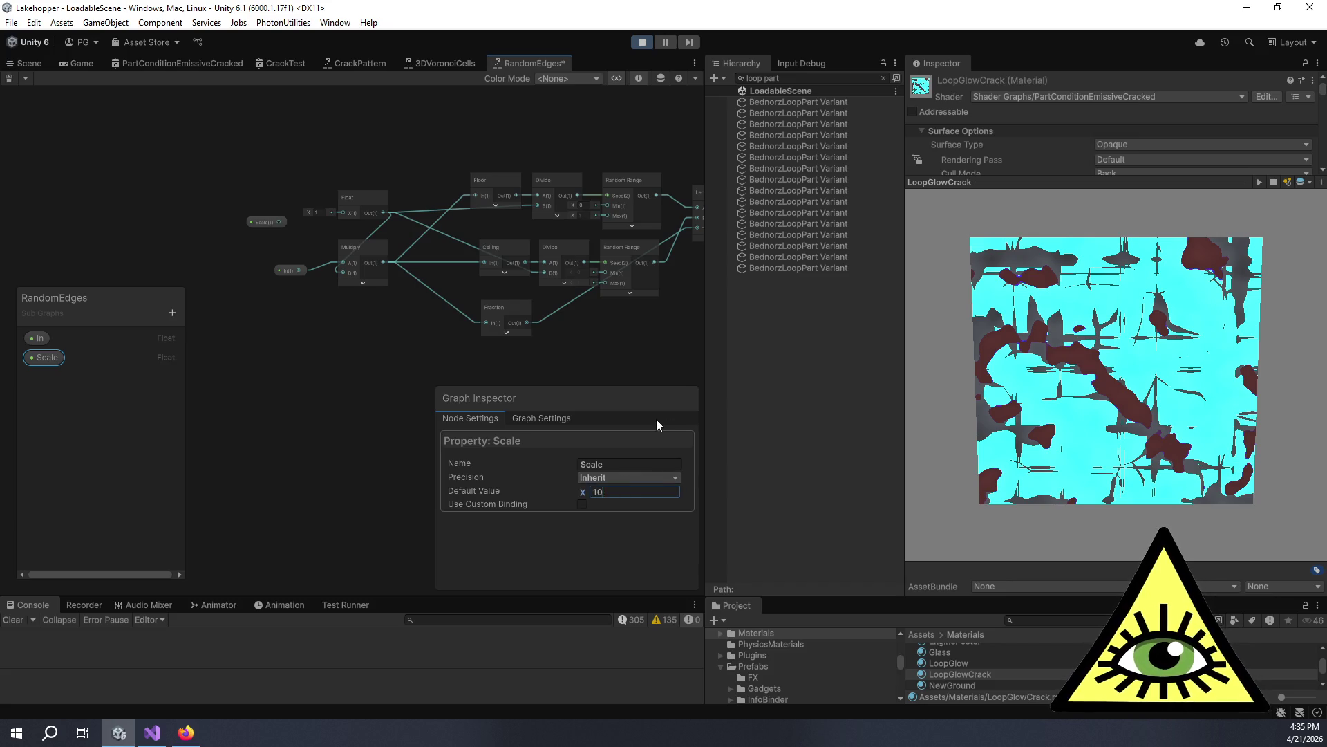
scroll(347, 199, up, 2)
mouse_move(206, 188)
mouse_down()
mouse_move(313, 201)
mouse_move(296, 178)
mouse_up()
drag(190, 192, 225, 176)
click(248, 210)
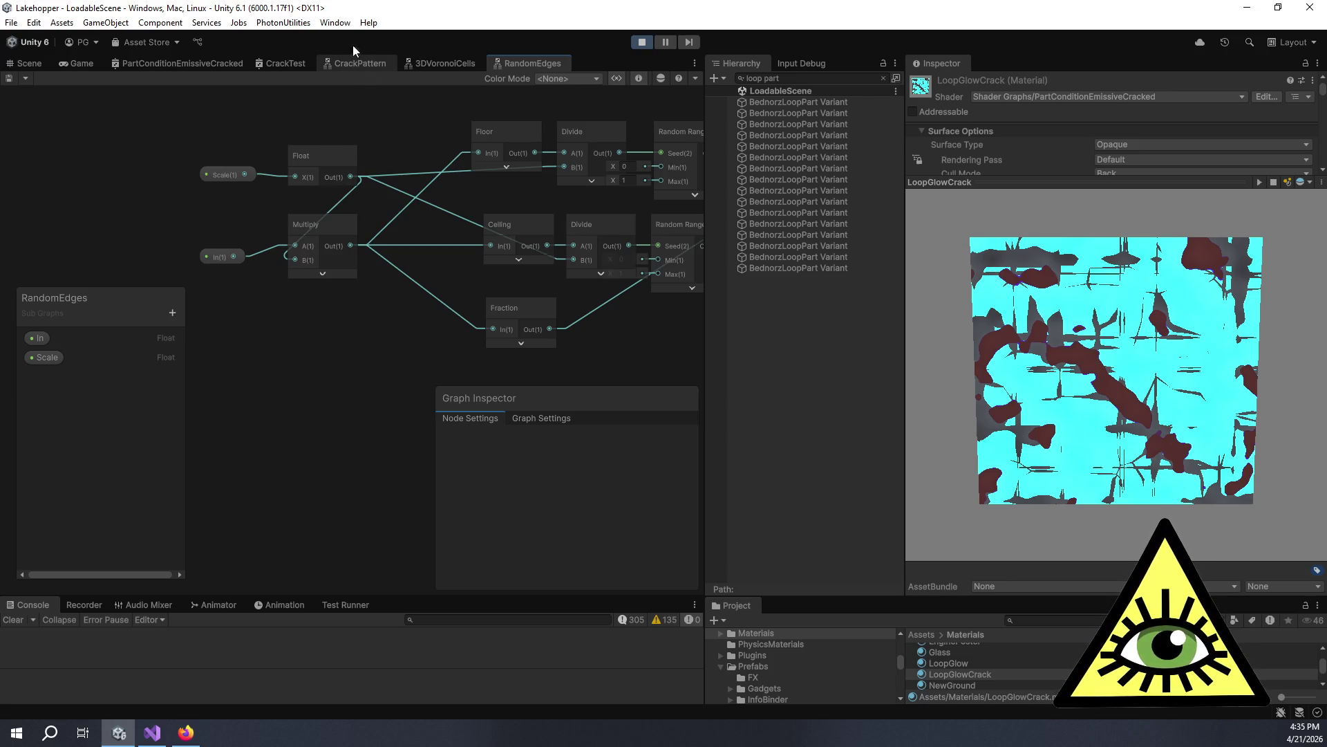
Switch to CrackPattern and enter 2 in the middle and bottom RandomEdges Scale fields.
click(355, 63)
scroll(238, 240, up, 5)
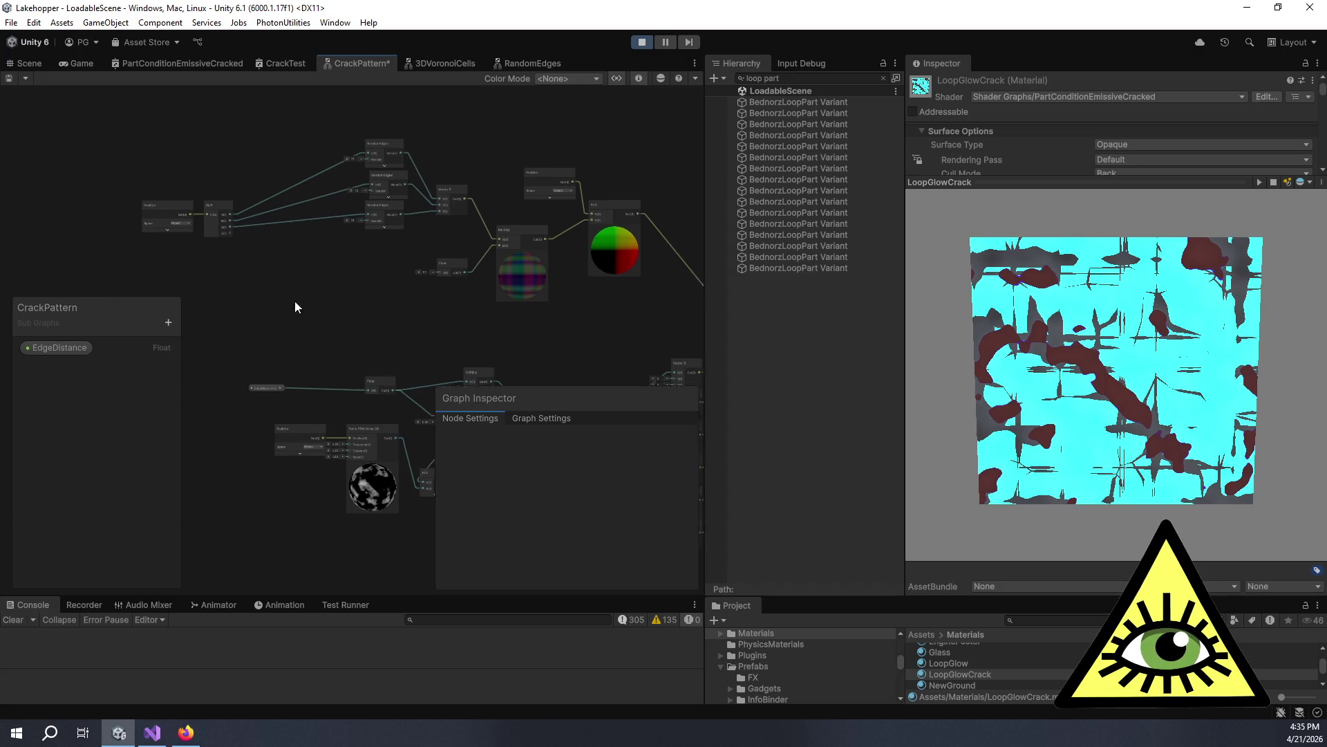
key(space)
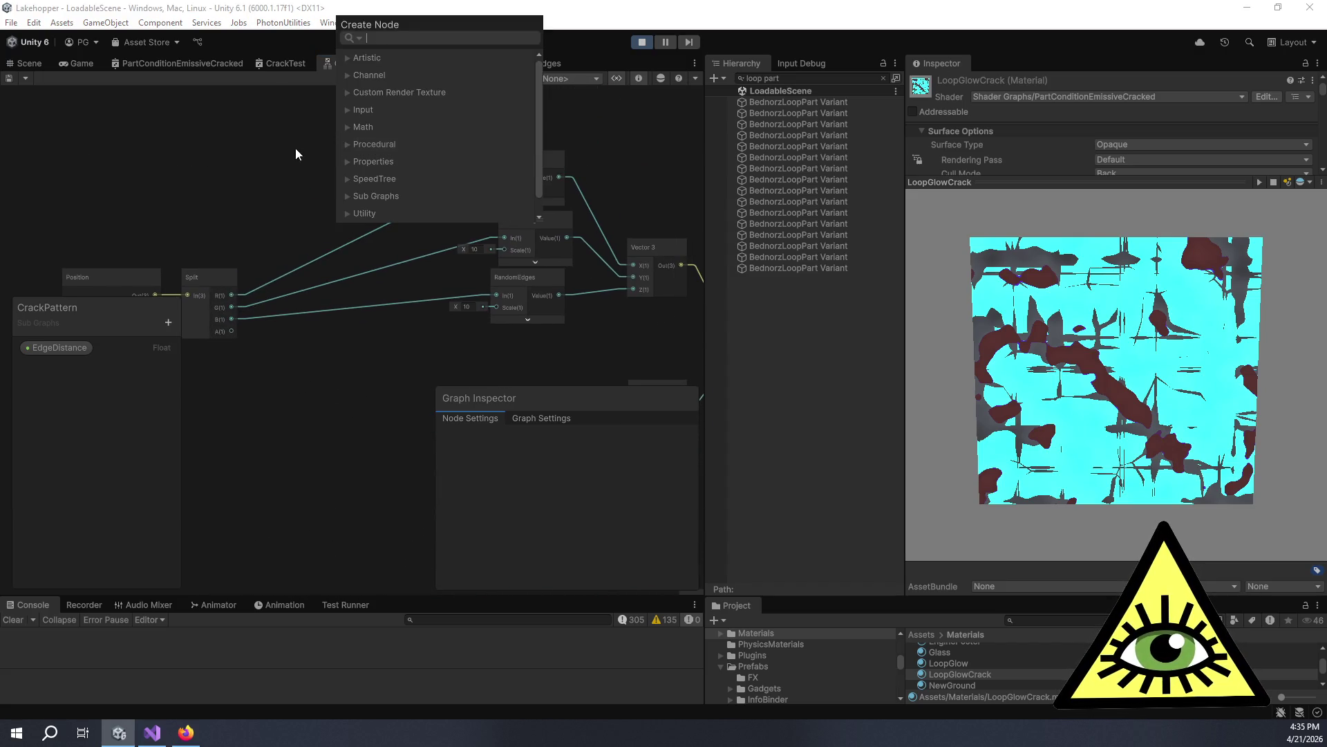
key(Escape)
click(460, 189)
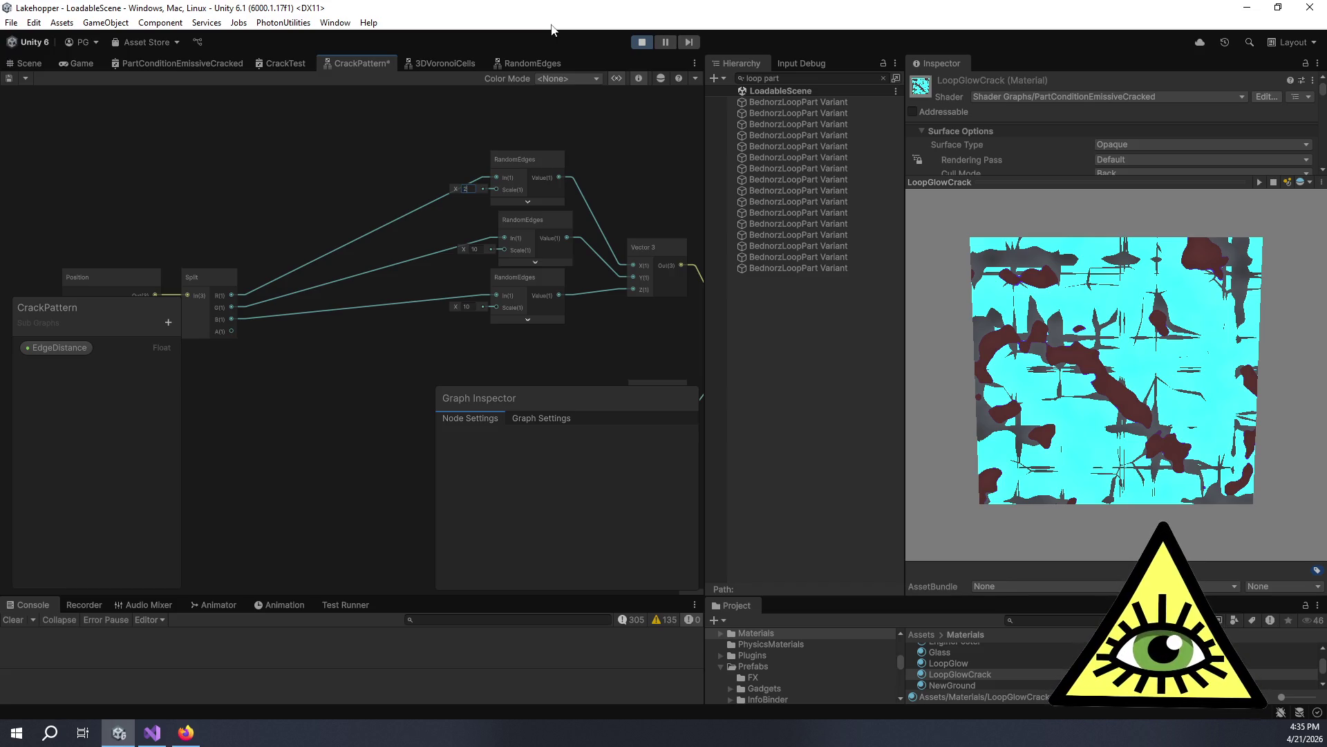
click(474, 249)
text(2)
click(467, 306)
text(2)
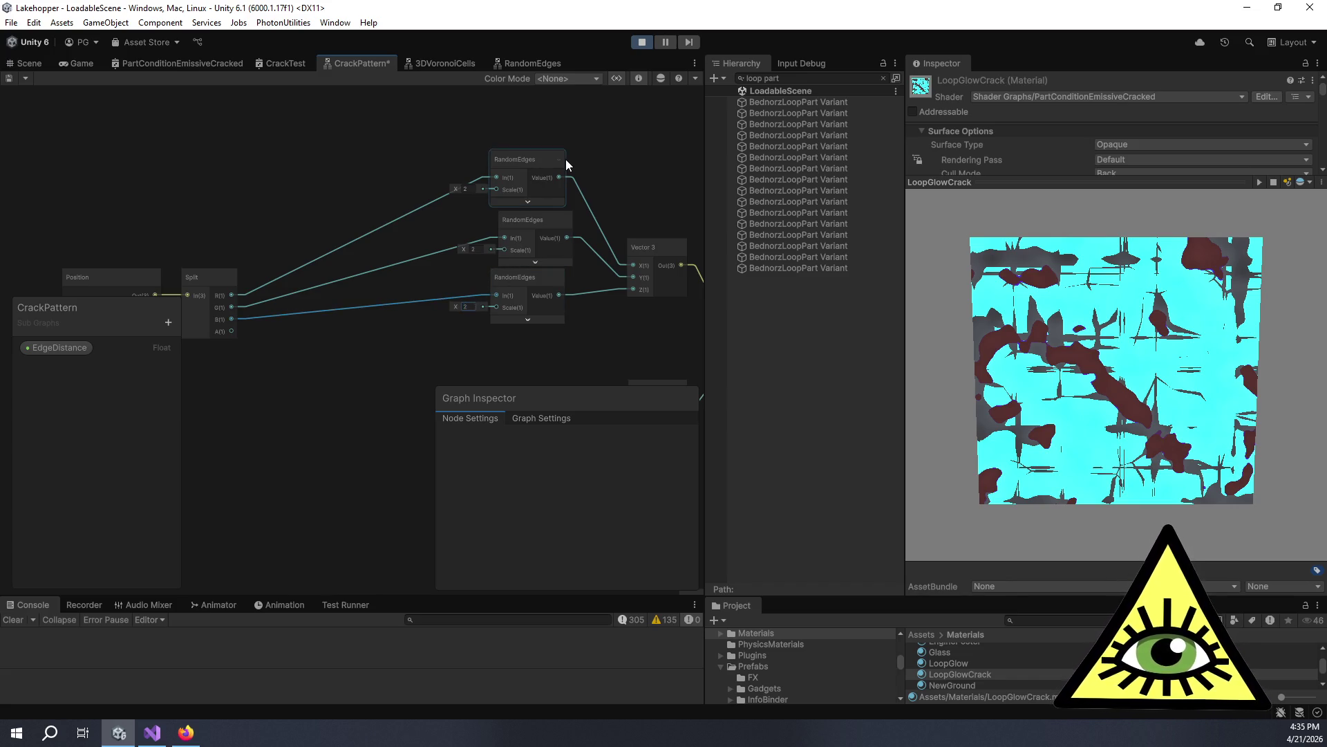
Set the top RandomEdges Scale to 5 and the middle one to 20.
click(526, 319)
mouse_move(523, 318)
mouse_down()
mouse_move(496, 234)
mouse_move(453, 263)
mouse_move(184, 201)
mouse_move(371, 252)
mouse_move(293, 298)
mouse_move(283, 332)
mouse_up()
click(485, 236)
click(164, 138)
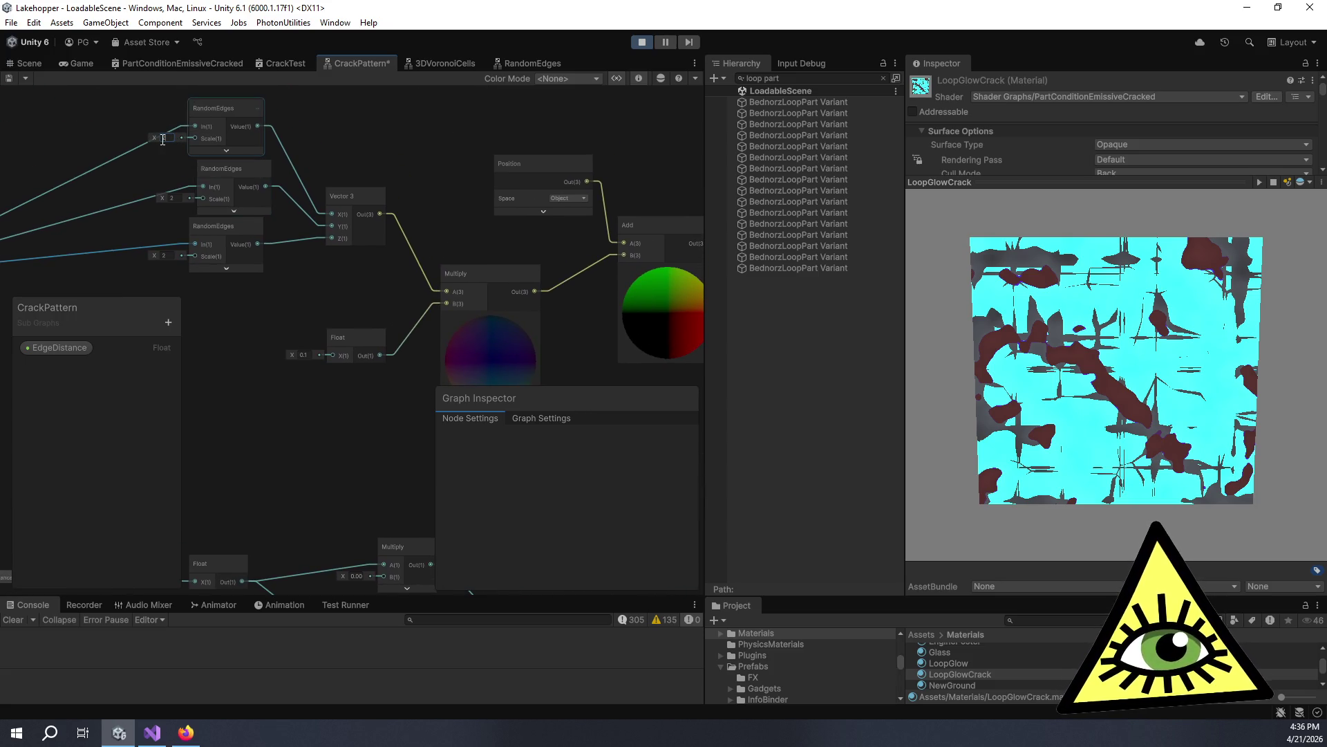
text(5)
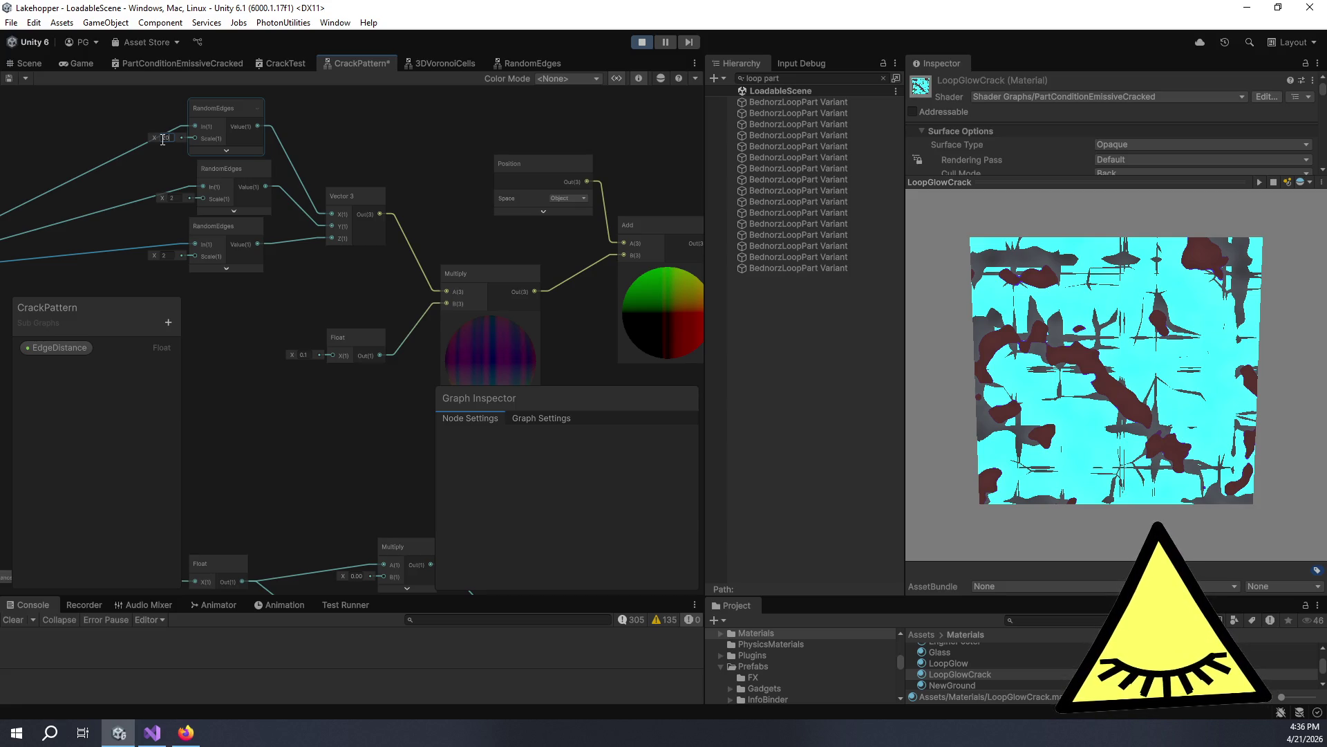
click(171, 198)
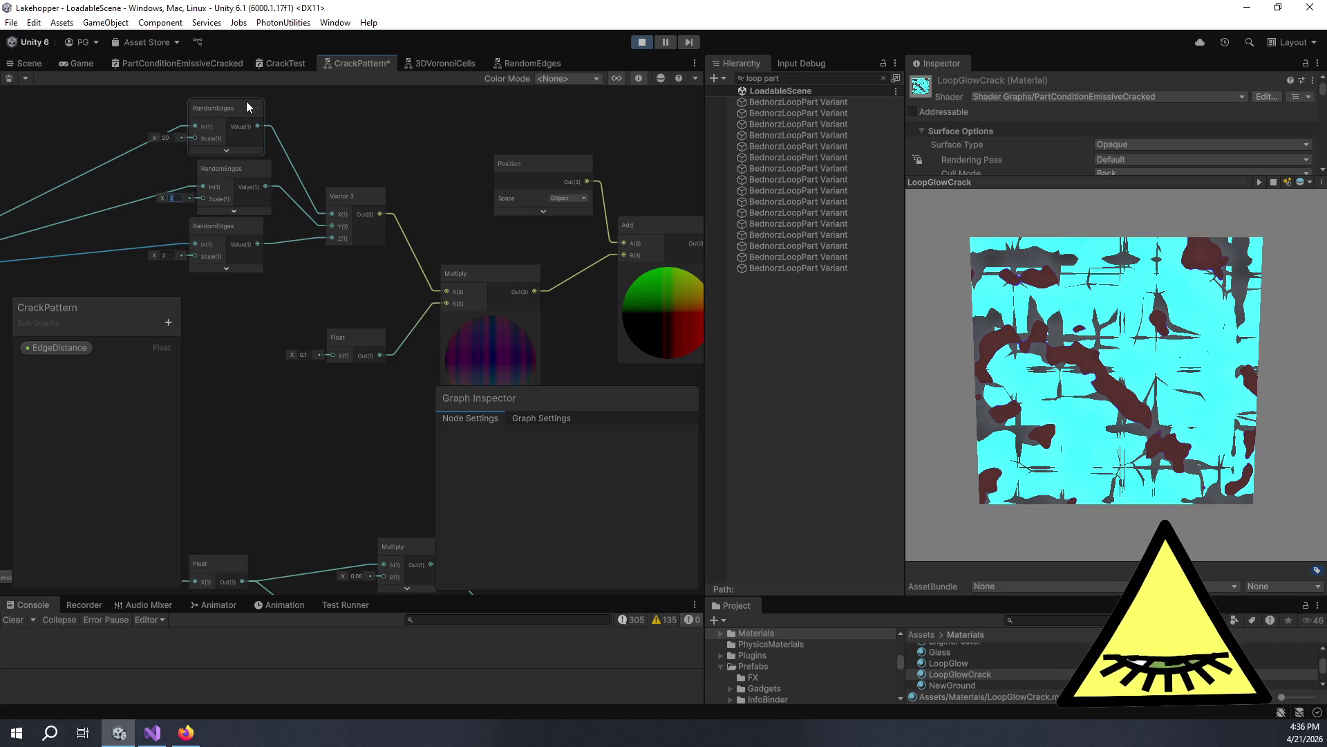
text(20)
key(Return)
click(166, 254)
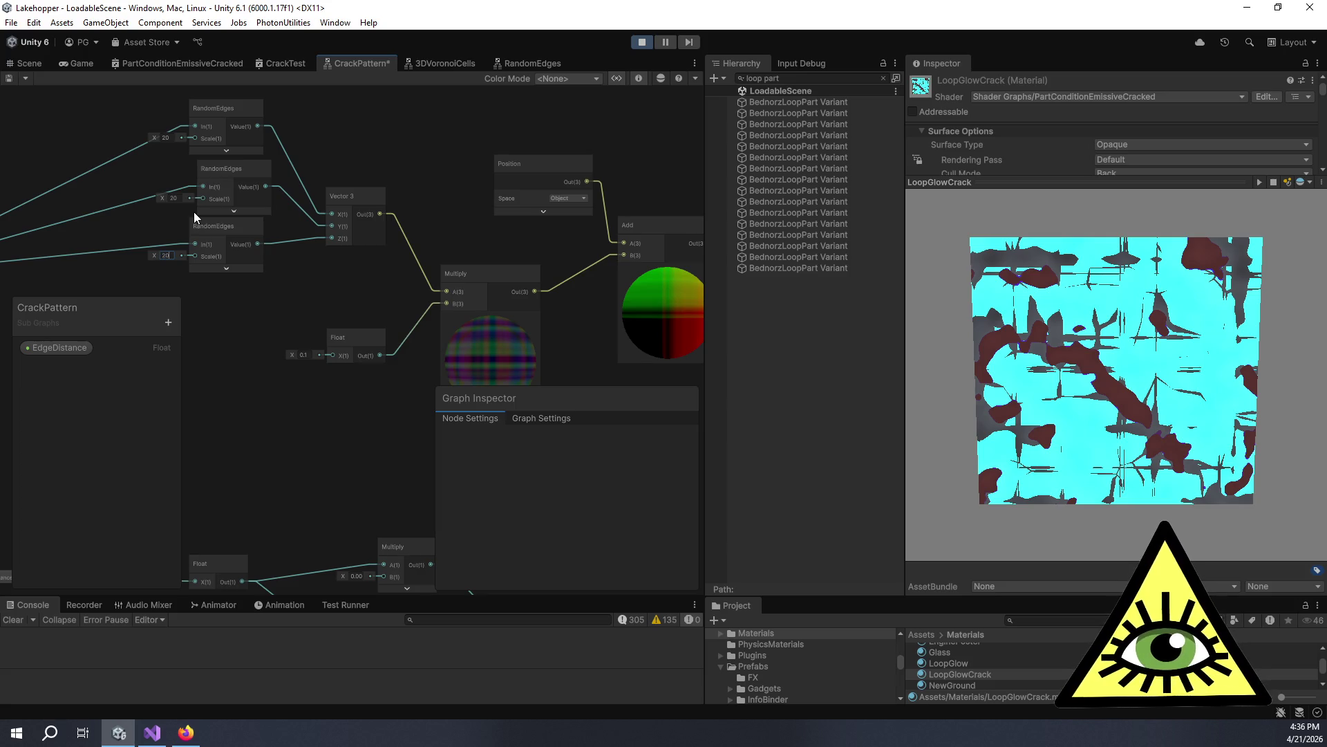
drag(484, 252, 347, 197)
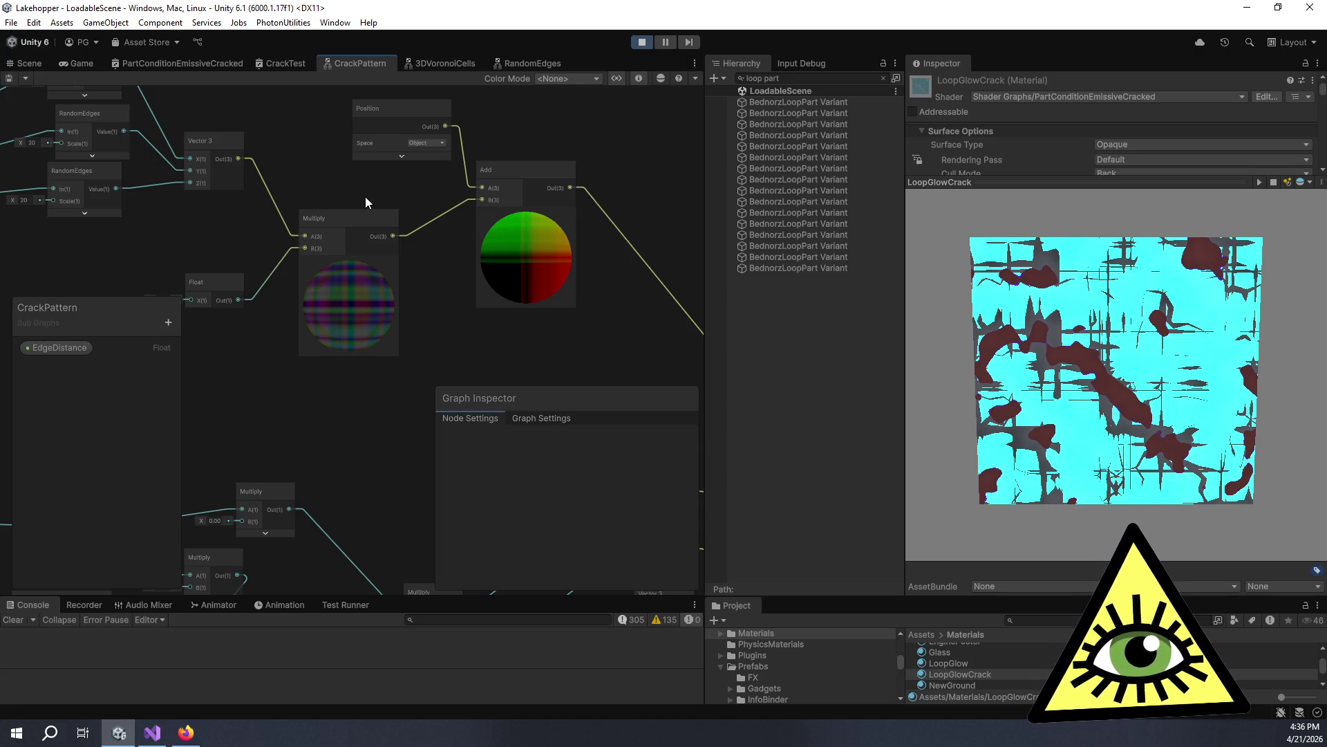
Scrub LoopGlowCrack's Condition value from about -0.03 up to 0.09 while watching the cracks.
click(997, 190)
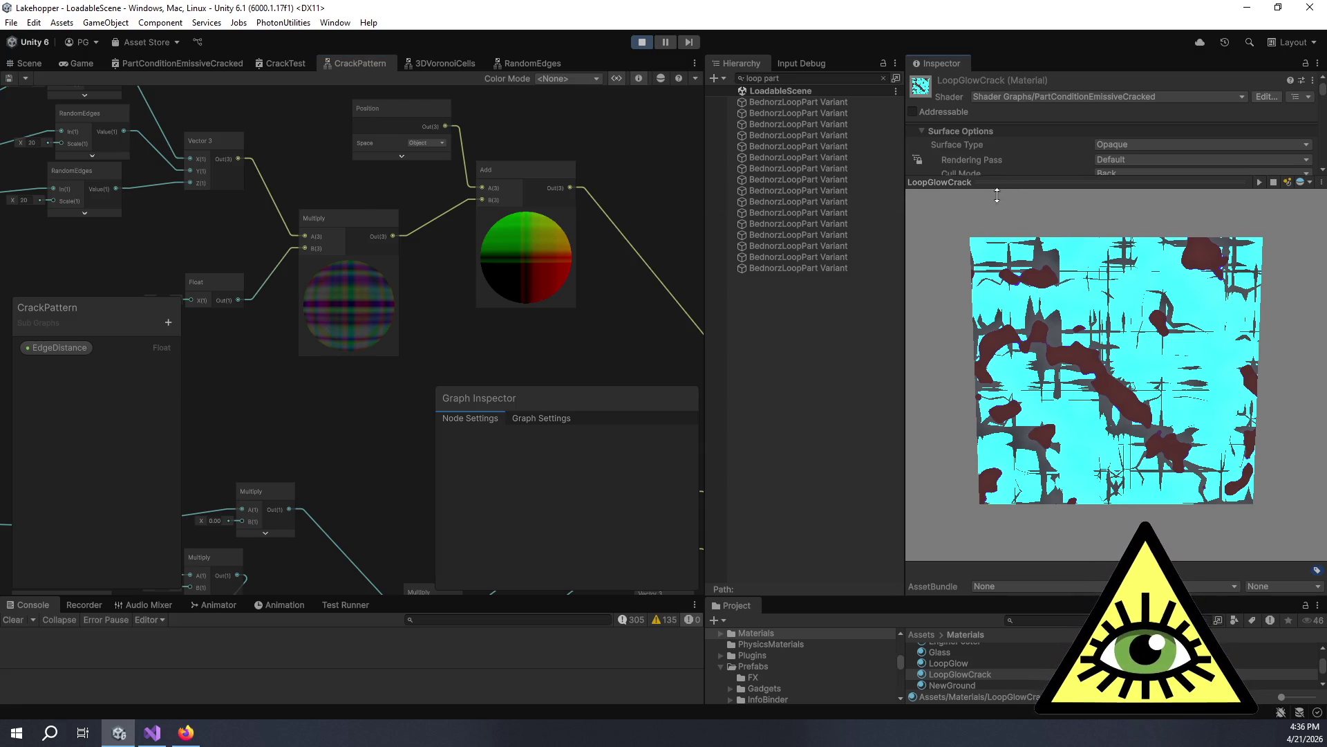
drag(996, 190, 997, 366)
scroll(978, 276, down, 3)
click(960, 226)
mouse_move(960, 225)
mouse_down()
mouse_move(981, 224)
mouse_move(968, 224)
mouse_up()
mouse_move(1027, 366)
mouse_down()
mouse_move(1030, 176)
mouse_move(1005, 195)
mouse_up()
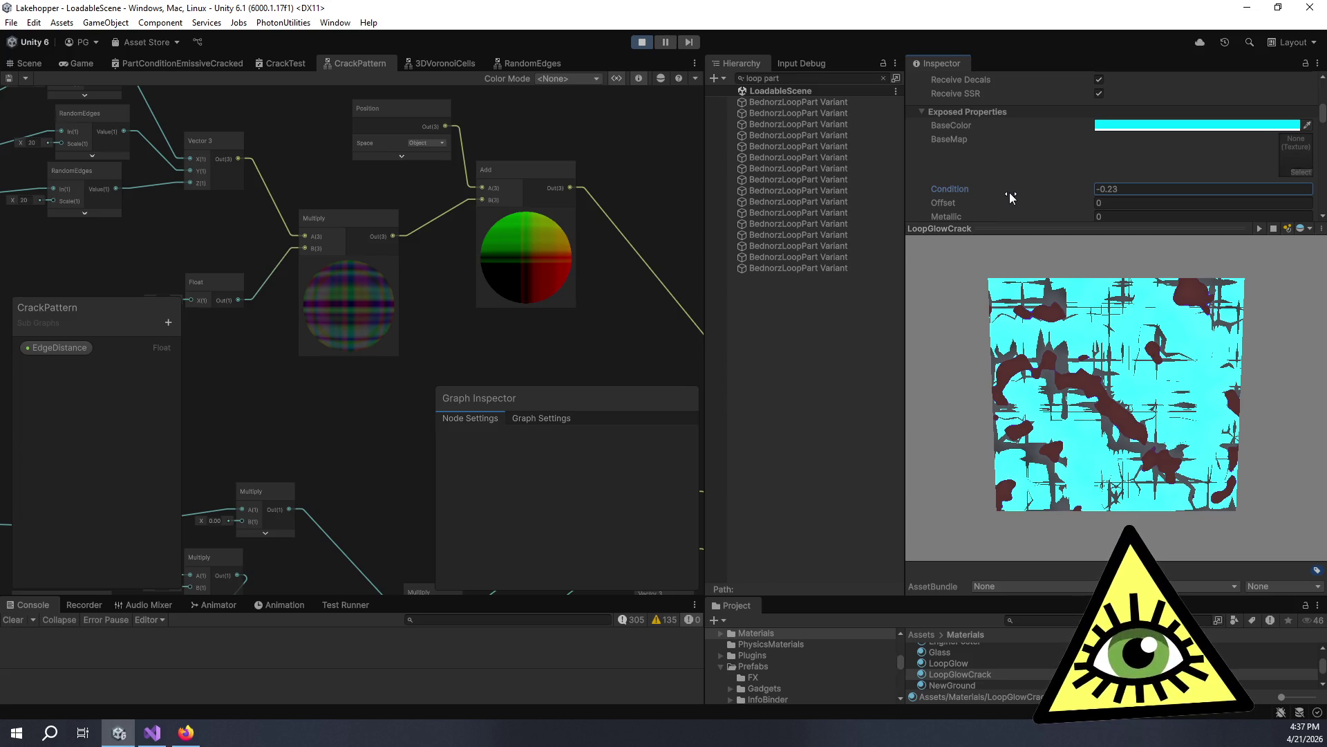
mouse_move(1005, 193)
mouse_down()
mouse_move(995, 188)
mouse_move(1007, 190)
mouse_up()
mouse_move(163, 226)
mouse_down()
mouse_move(357, 235)
mouse_move(335, 262)
mouse_up()
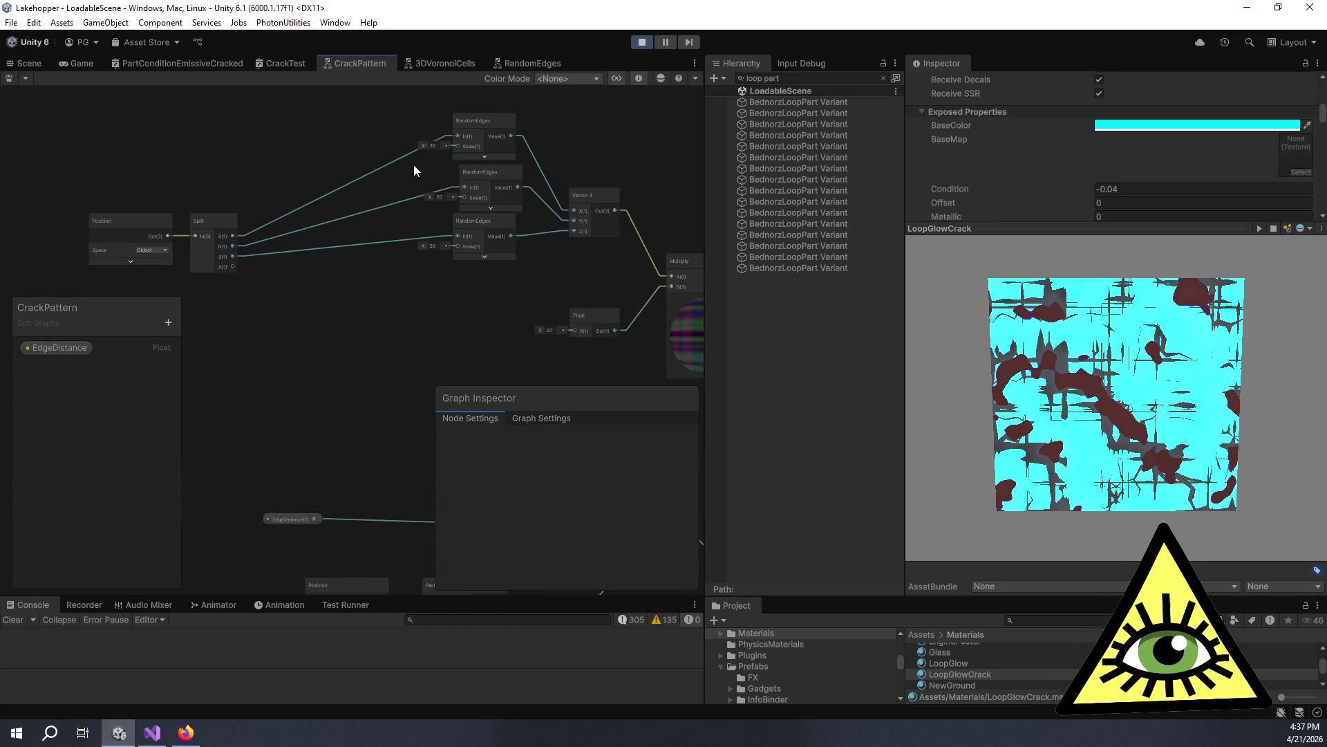
Add a shared Float node, wire it into the RandomEdges Scale inputs, and set it to 1.
drag(325, 146, 328, 242)
key(space)
text(float)
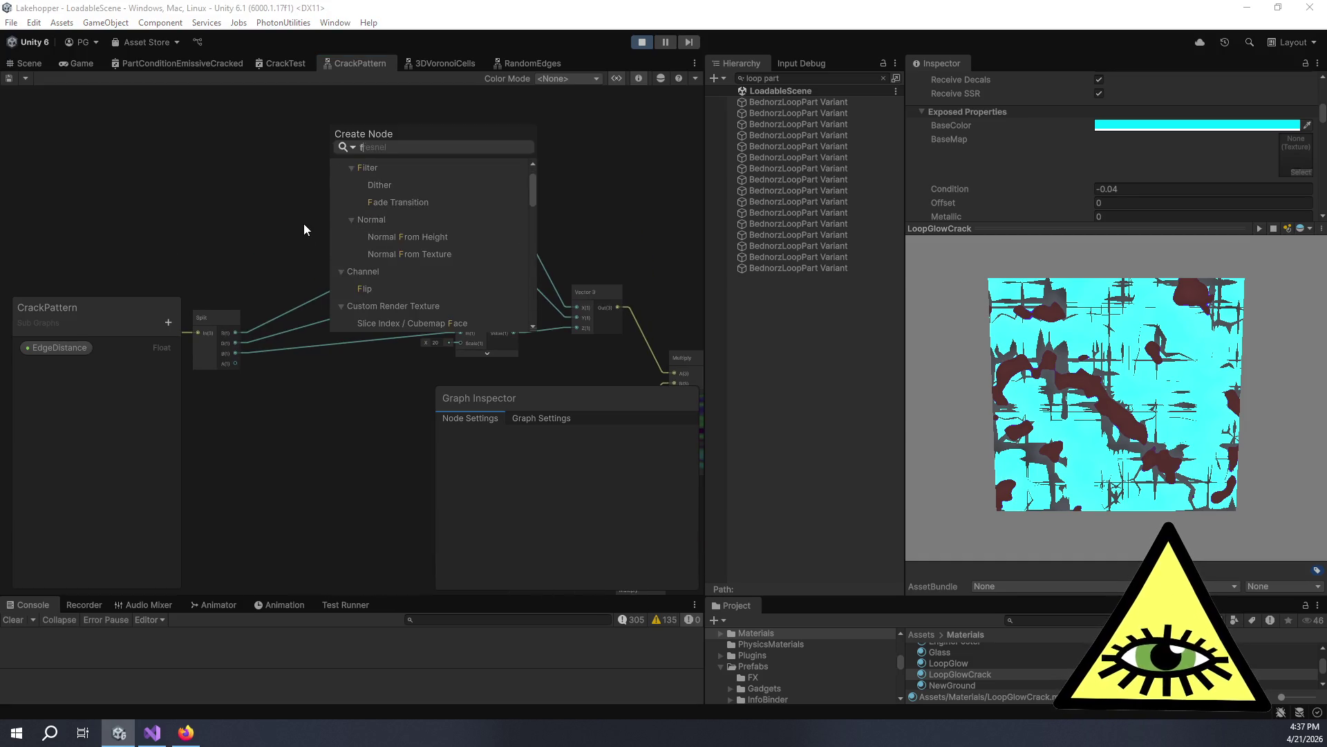
key(Return)
mouse_move(346, 269)
mouse_down()
mouse_move(290, 187)
mouse_move(437, 240)
mouse_up()
drag(321, 201, 463, 293)
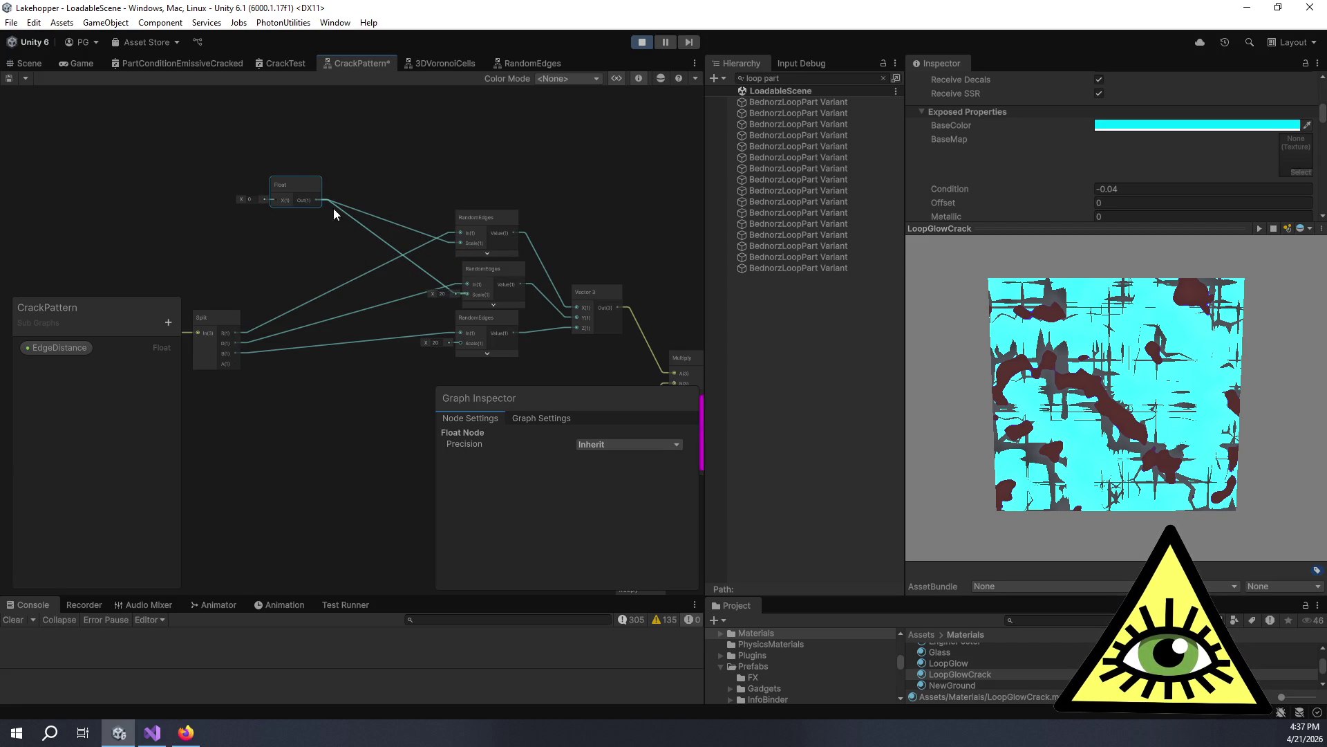
drag(320, 200, 459, 343)
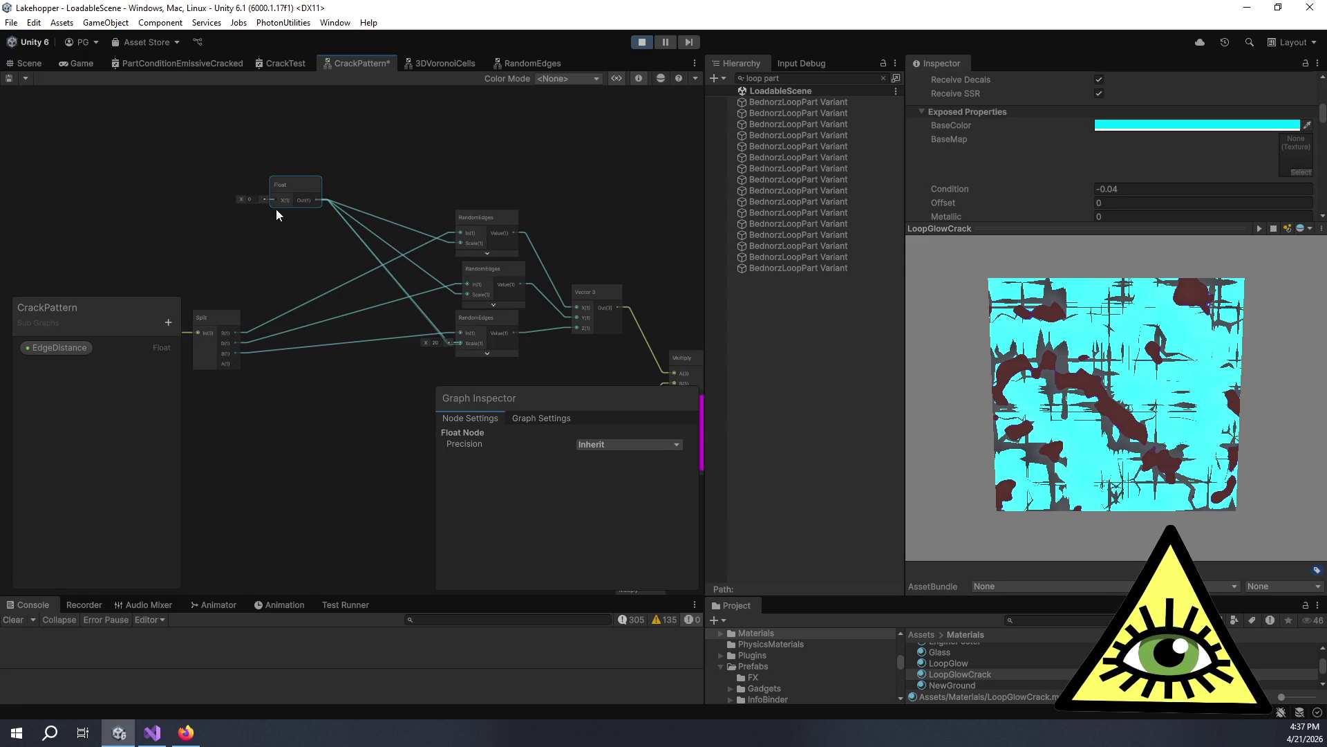
click(258, 199)
text(1)
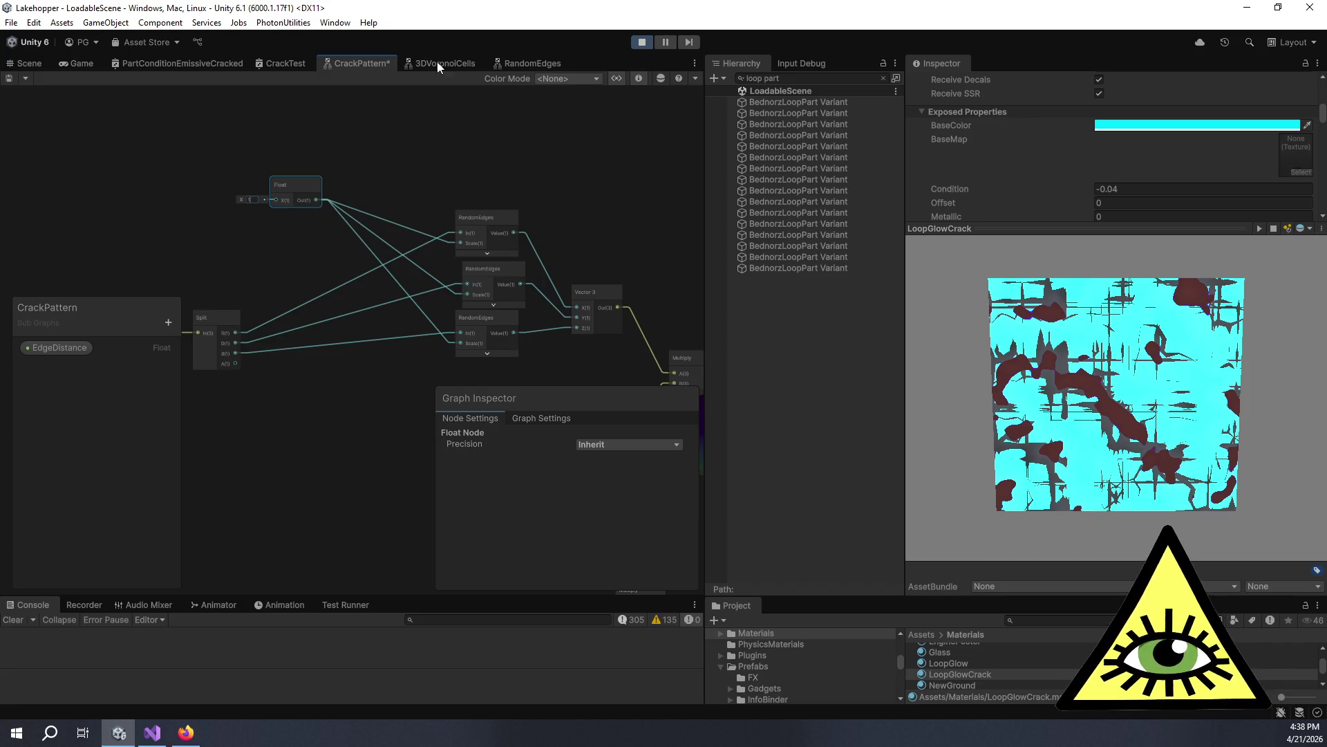
scroll(646, 291, up, 3)
Pan the graph to review the Vector 3, Multiply and Add nodes.
scroll(499, 289, up, 4)
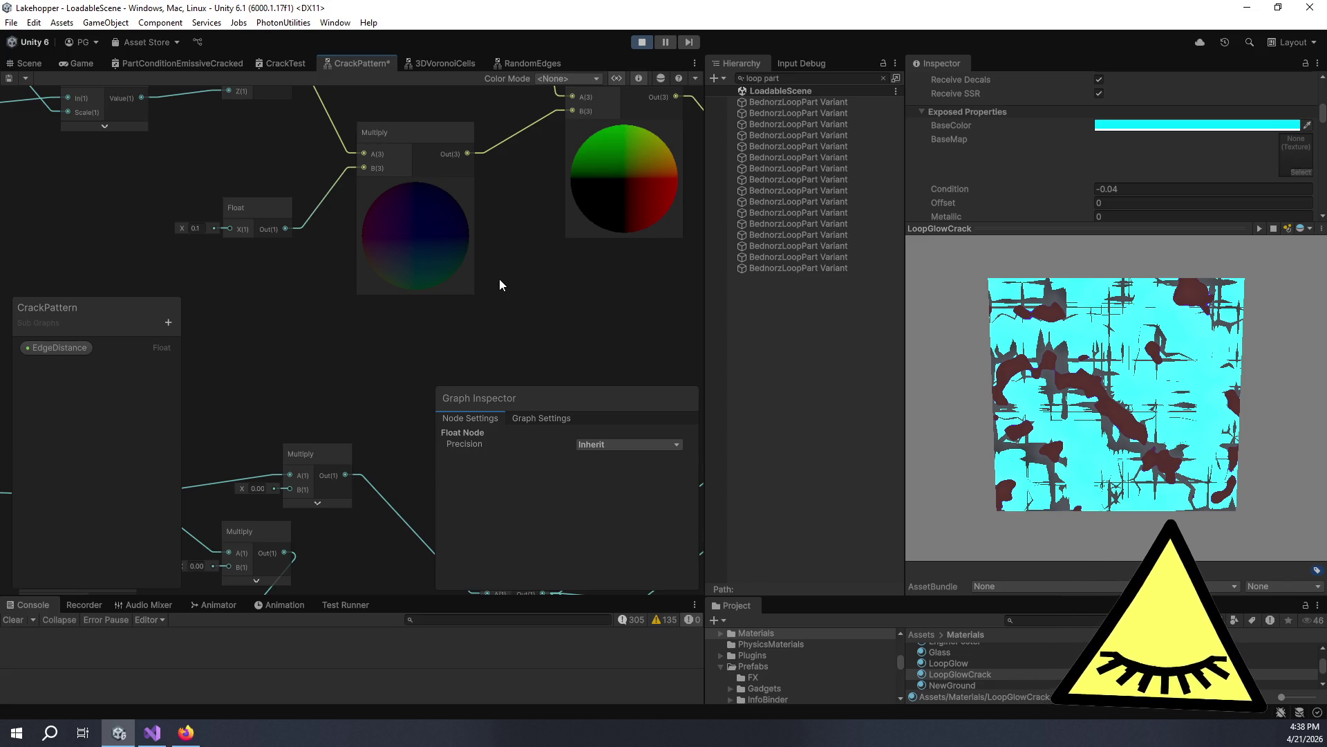
scroll(553, 332, down, 5)
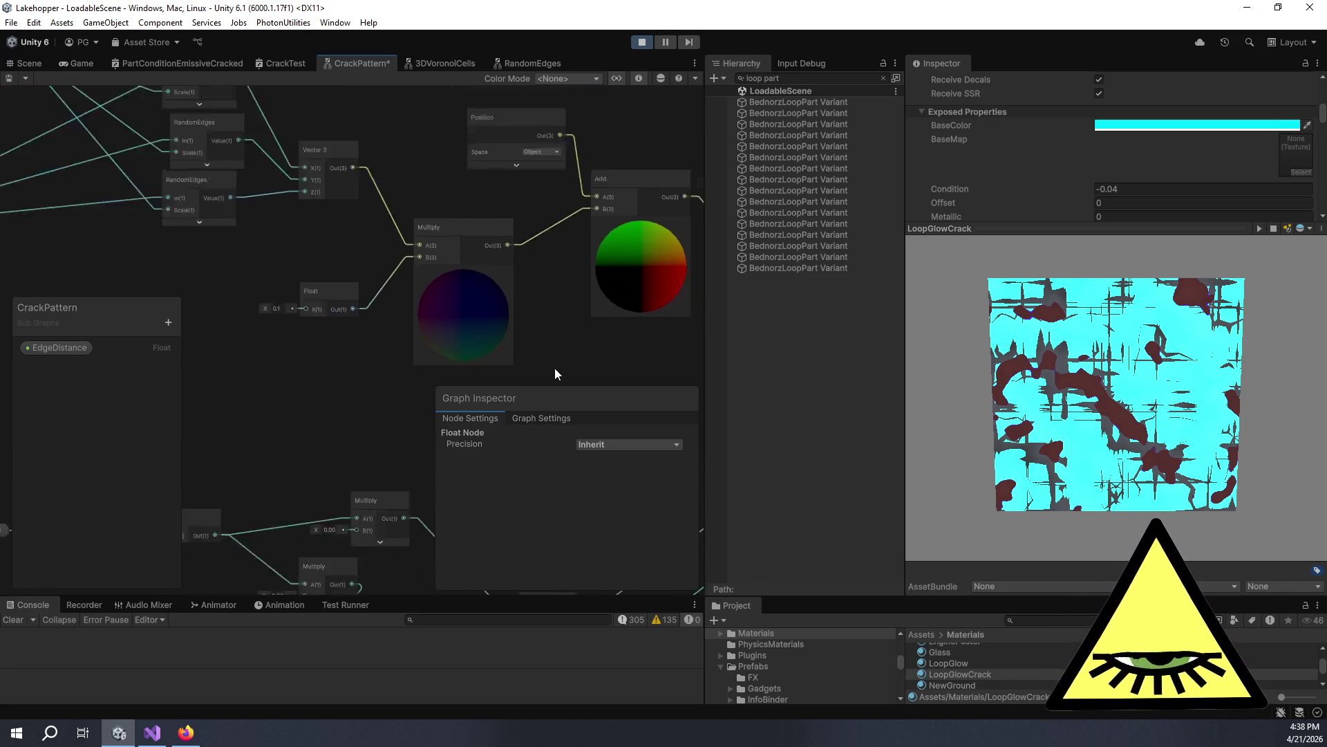
mouse_move(543, 346)
mouse_down()
mouse_move(510, 312)
mouse_move(594, 287)
mouse_move(610, 297)
mouse_up()
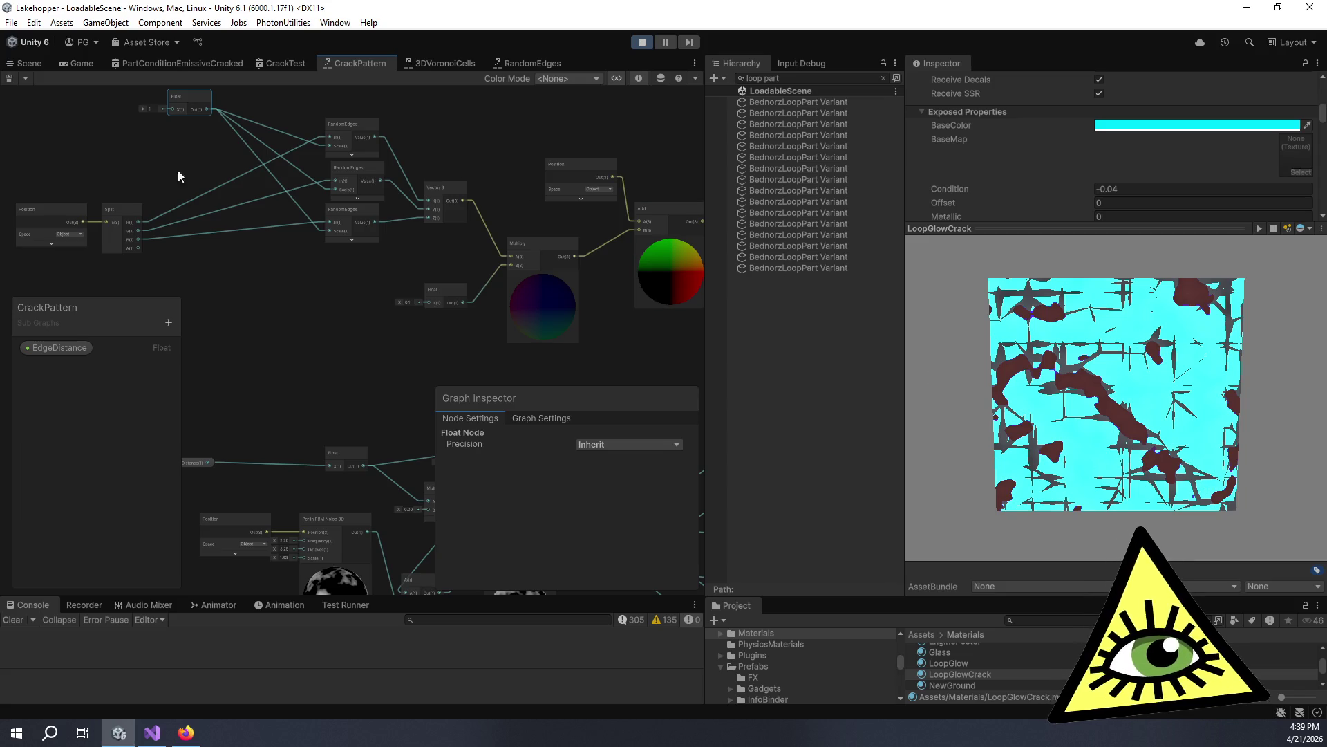
Confirm the shared Float at 50 and pan across the graph to check the Add preview.
scroll(179, 179, up, 5)
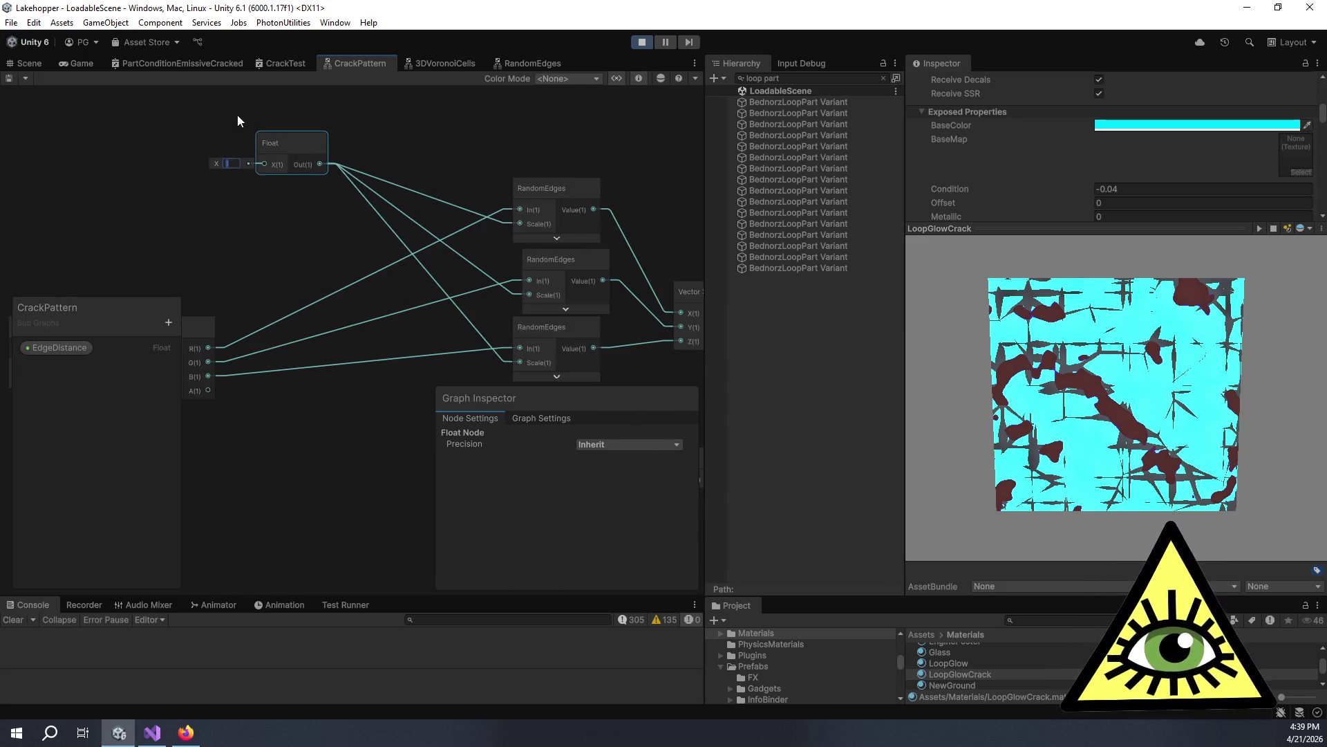
key(Return)
drag(419, 176, 39, 144)
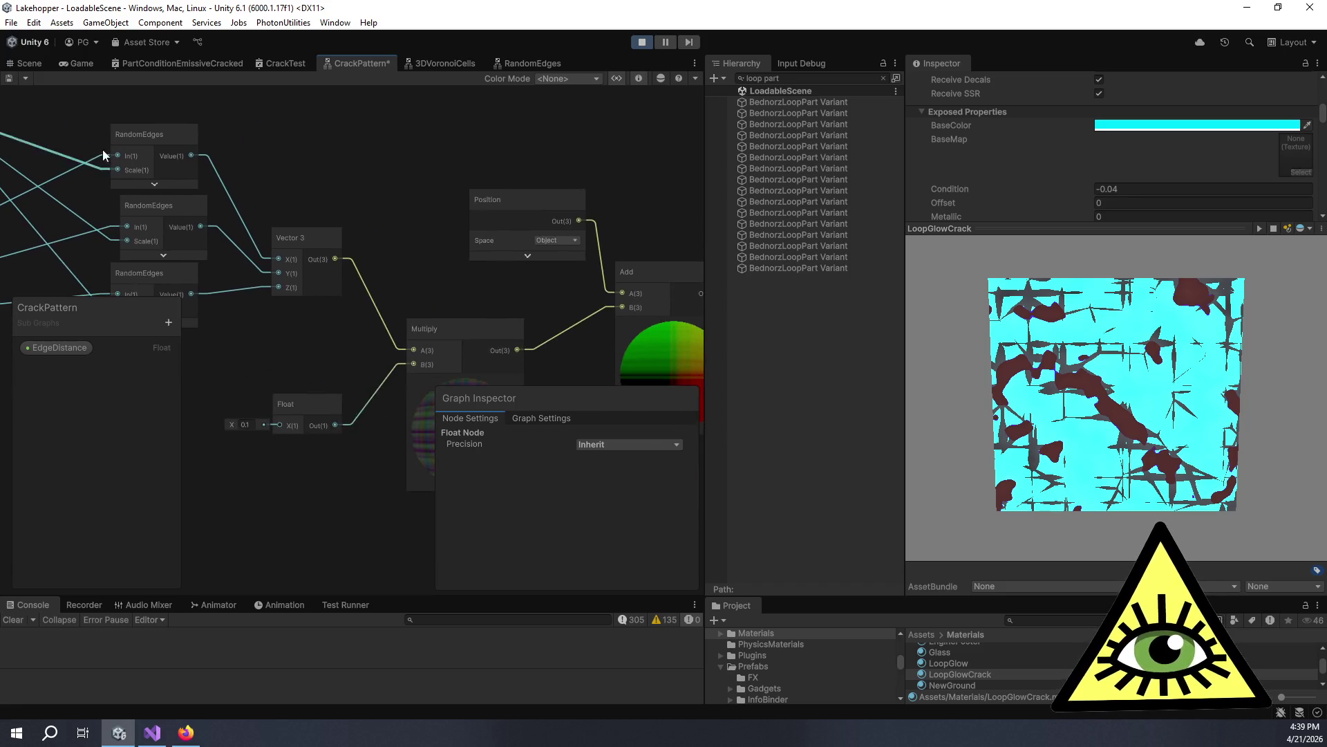
drag(512, 268, 358, 174)
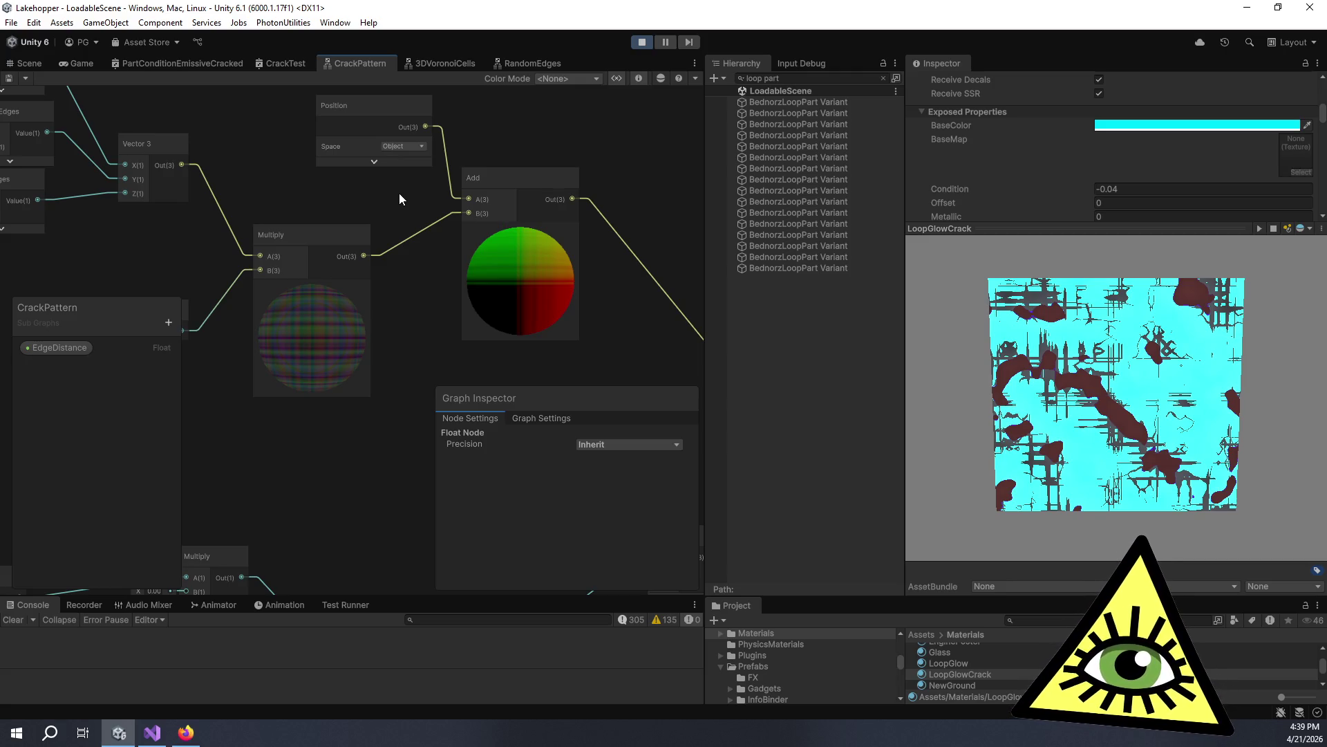
mouse_move(346, 155)
mouse_down()
mouse_move(627, 199)
mouse_move(508, 220)
mouse_up()
drag(350, 221, 528, 216)
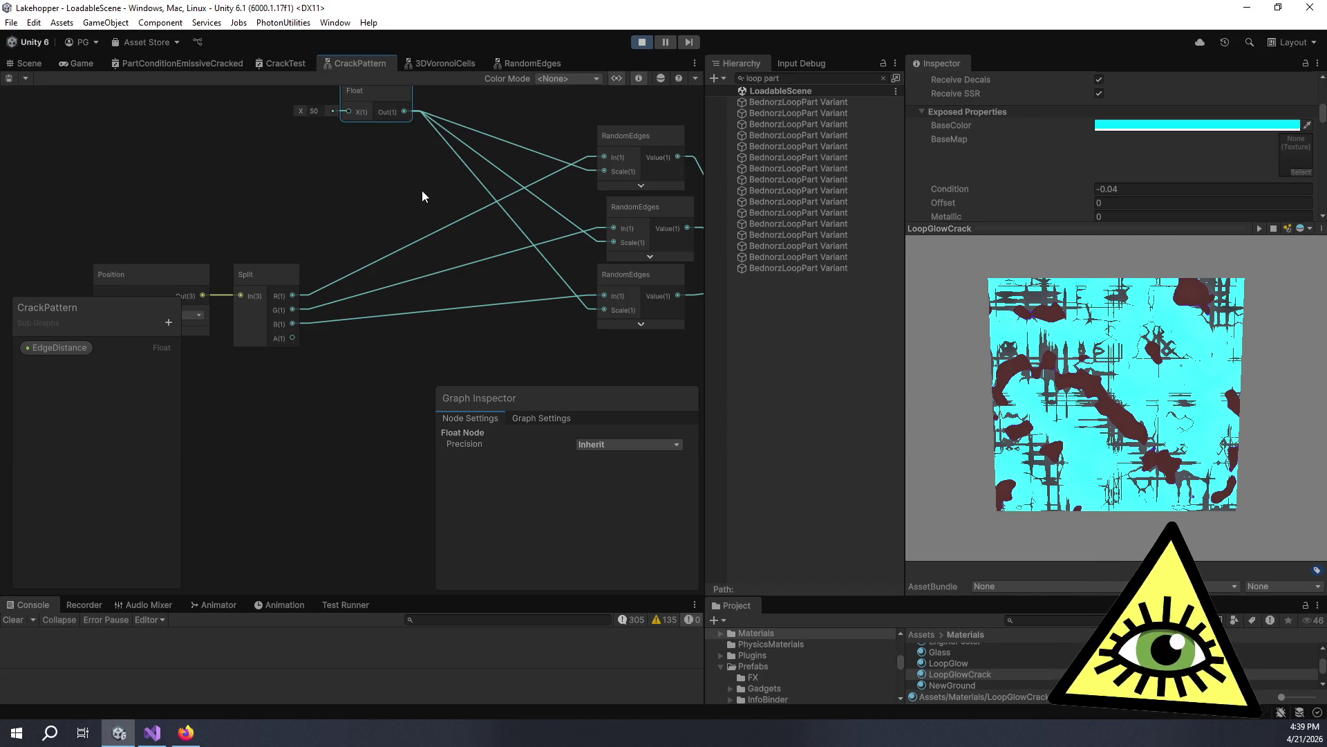
scroll(359, 237, down, 5)
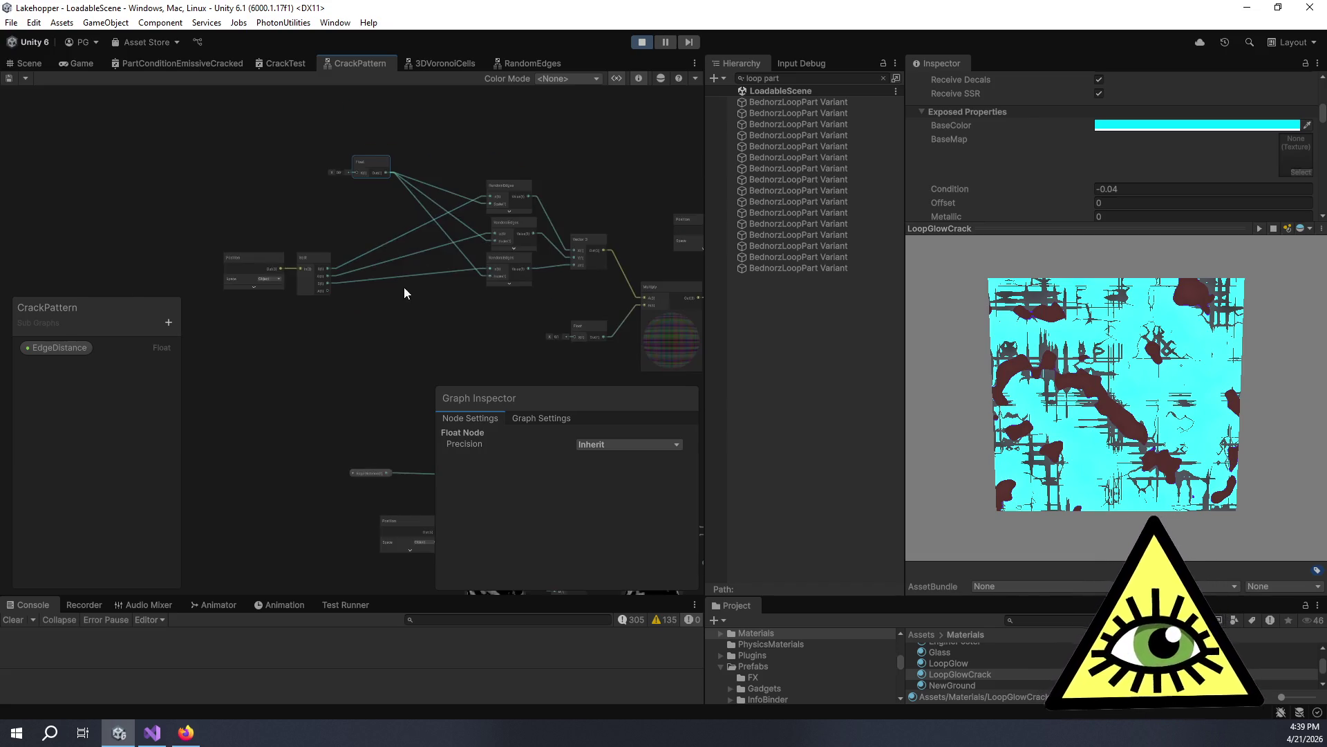
scroll(342, 326, up, 5)
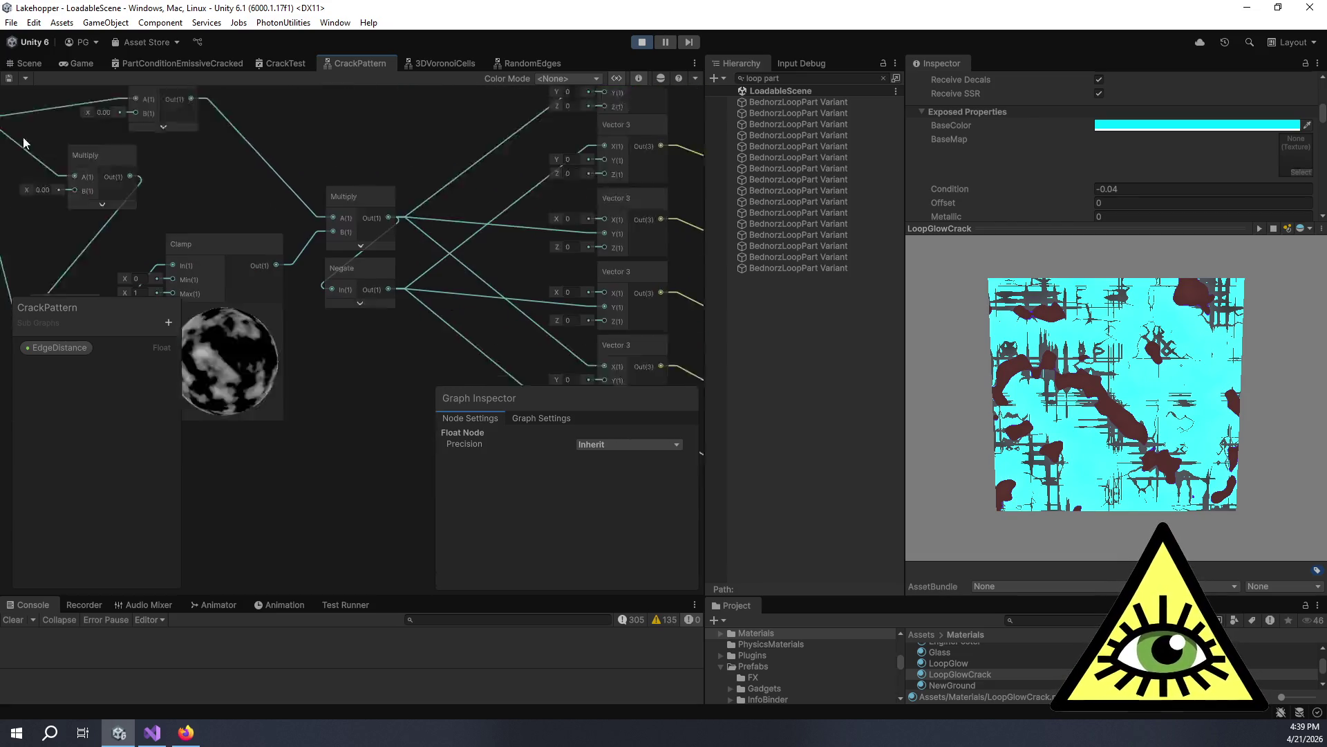
scroll(396, 197, down, 3)
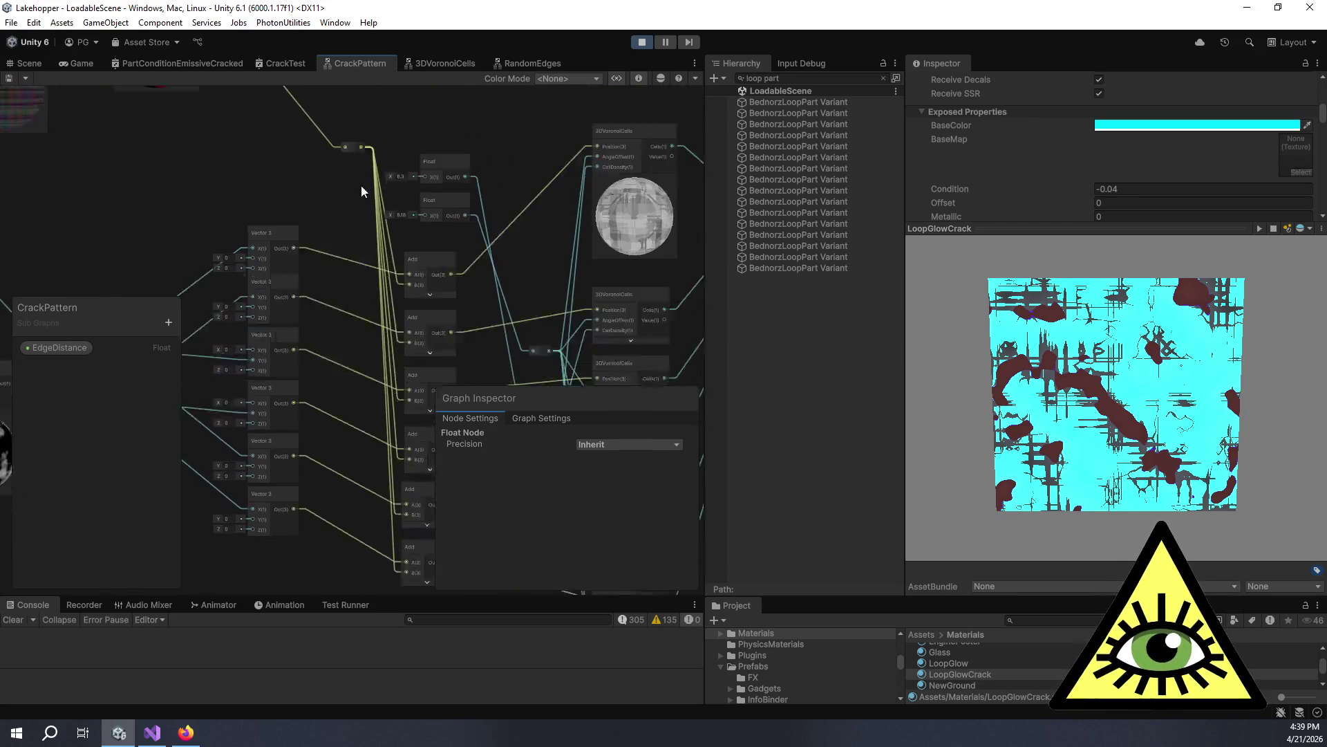
scroll(433, 260, up, 3)
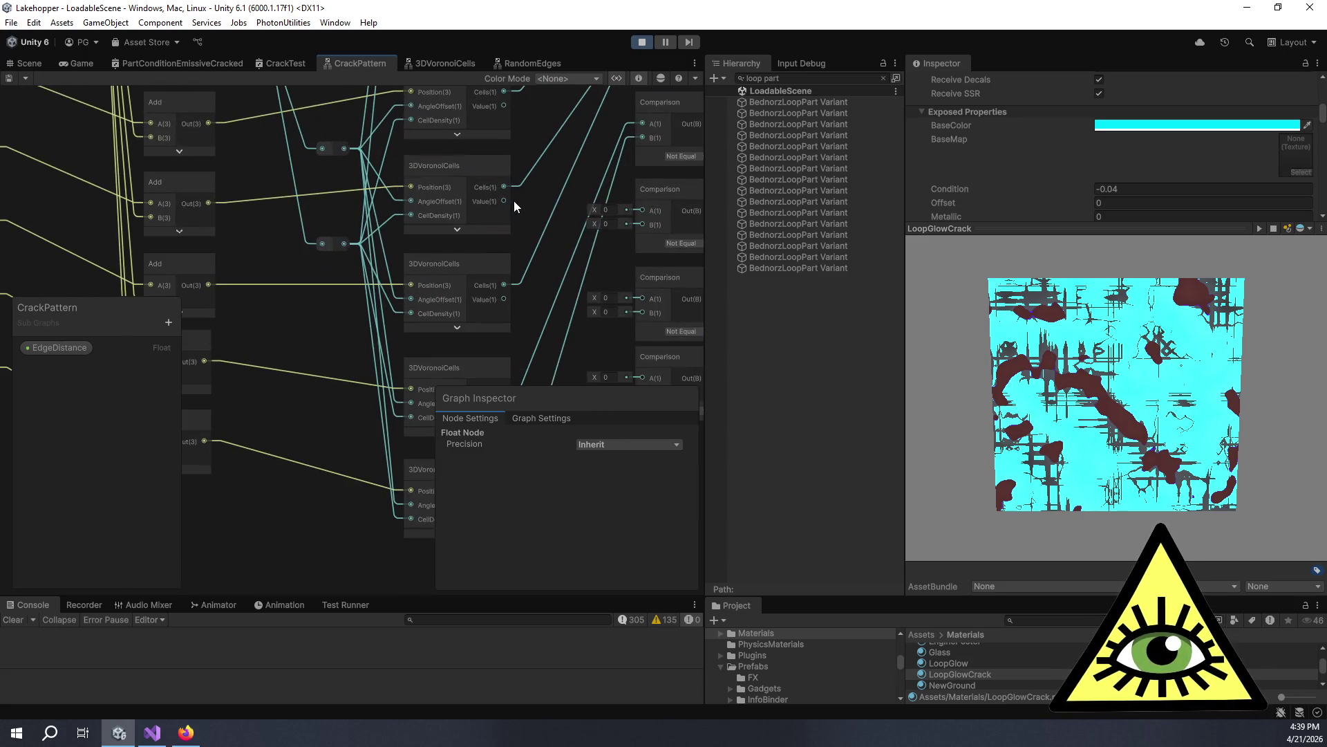
scroll(457, 252, down, 3)
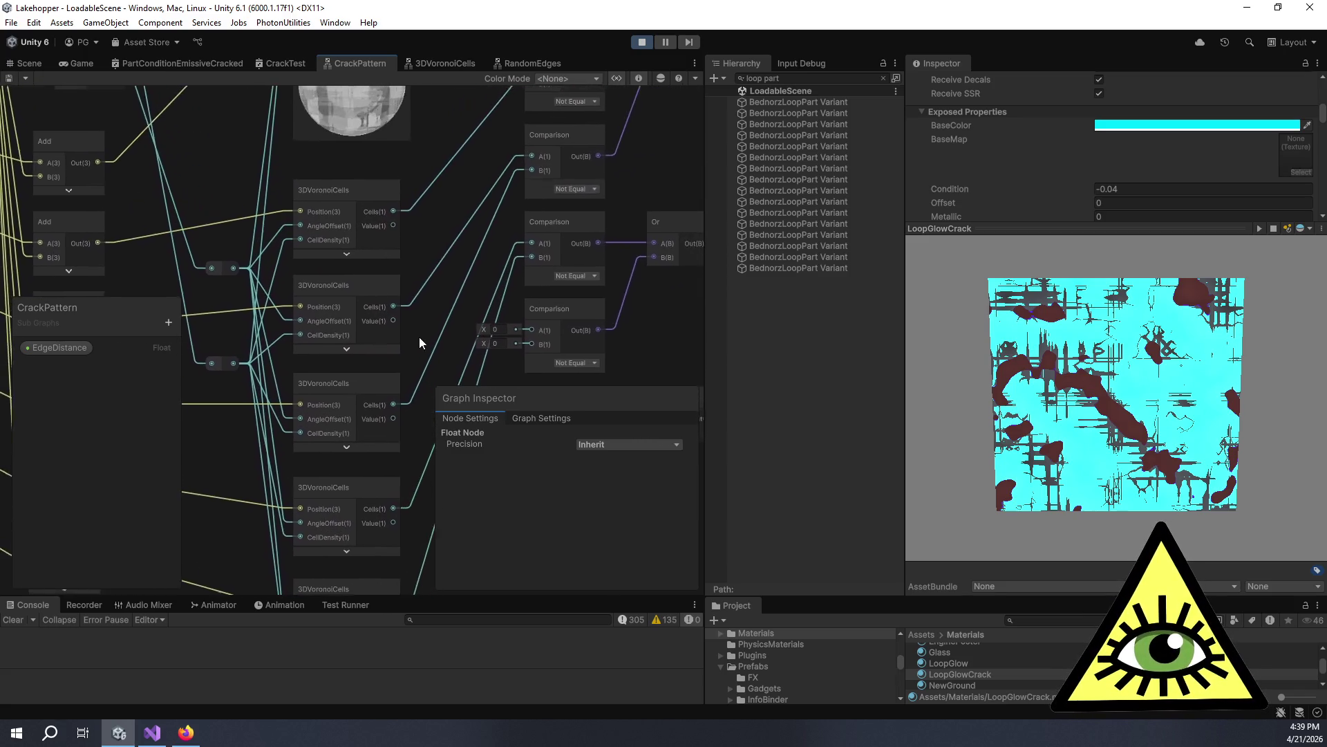
mouse_move(503, 193)
mouse_down()
mouse_move(563, 193)
mouse_move(567, 249)
mouse_move(478, 234)
mouse_move(419, 164)
mouse_move(430, 206)
mouse_up()
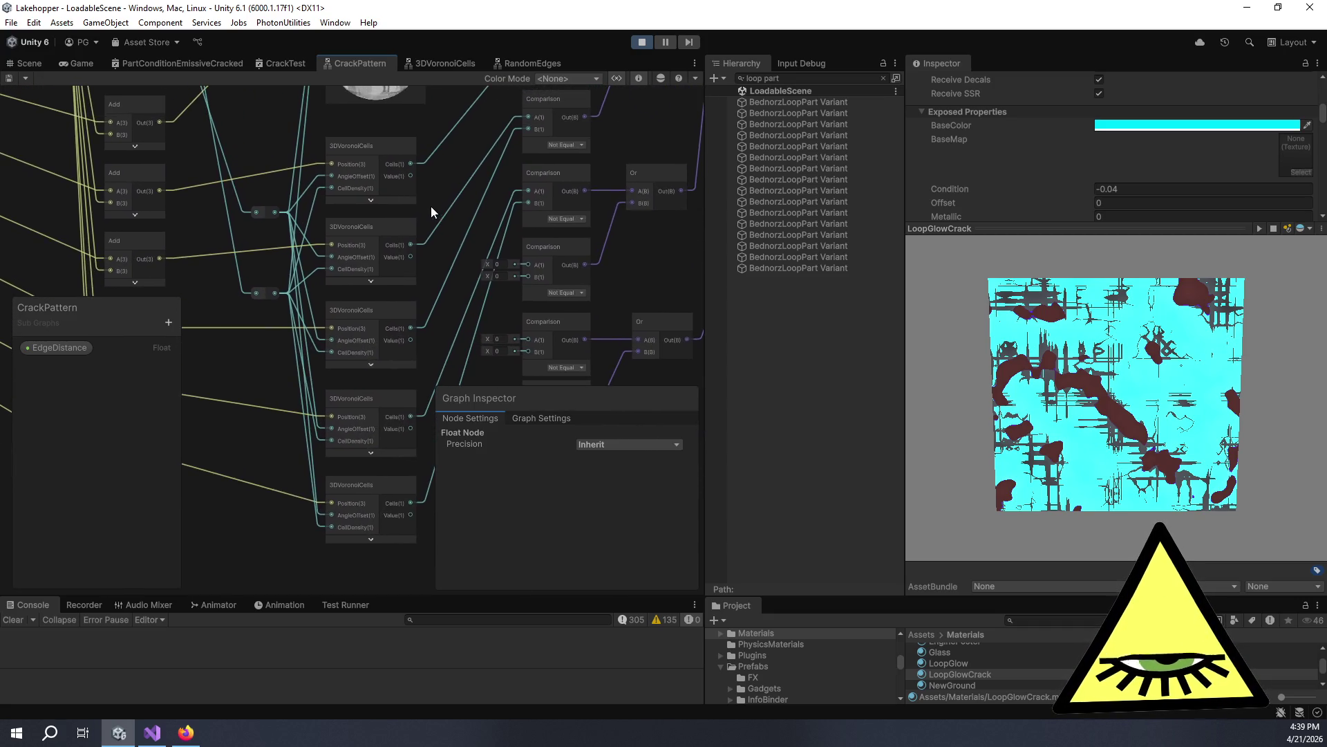
click(435, 60)
scroll(321, 277, up, 2)
mouse_move(322, 277)
mouse_down()
mouse_move(463, 265)
mouse_move(466, 225)
mouse_move(428, 204)
mouse_move(296, 184)
mouse_move(299, 230)
mouse_up()
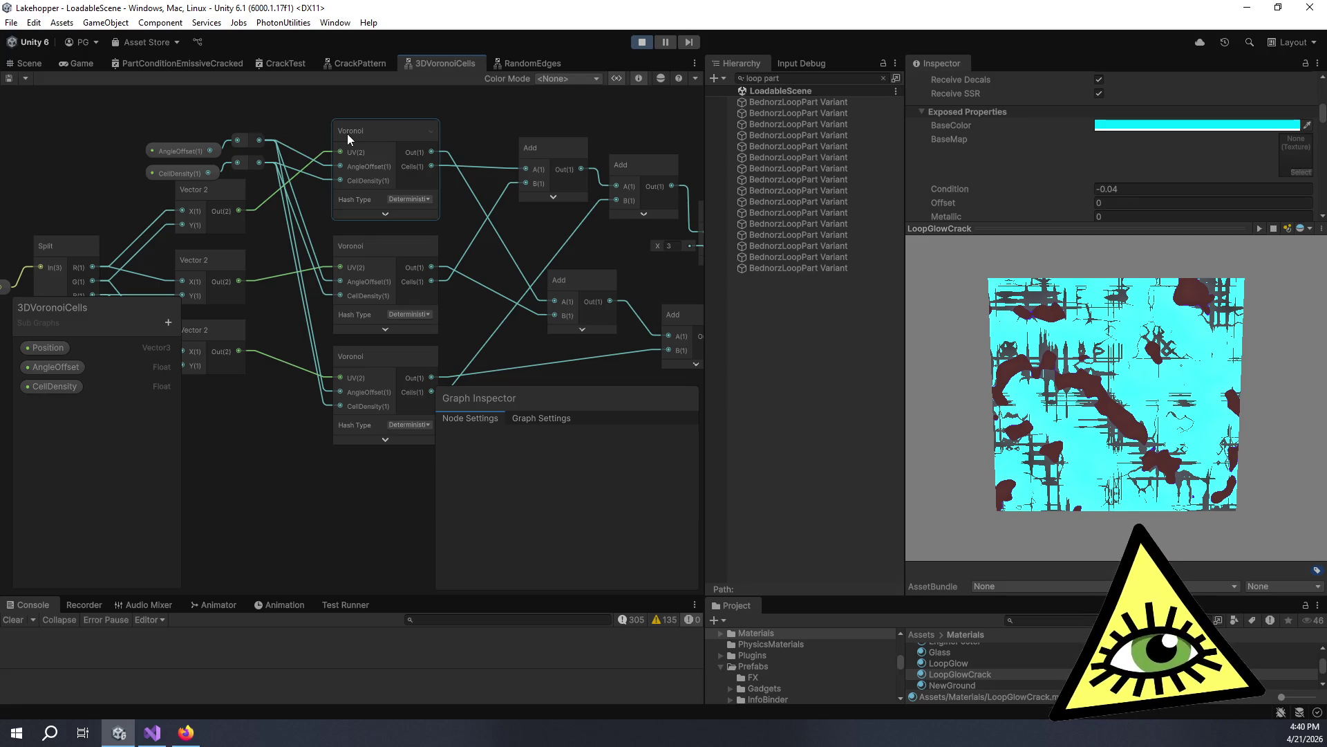
click(347, 65)
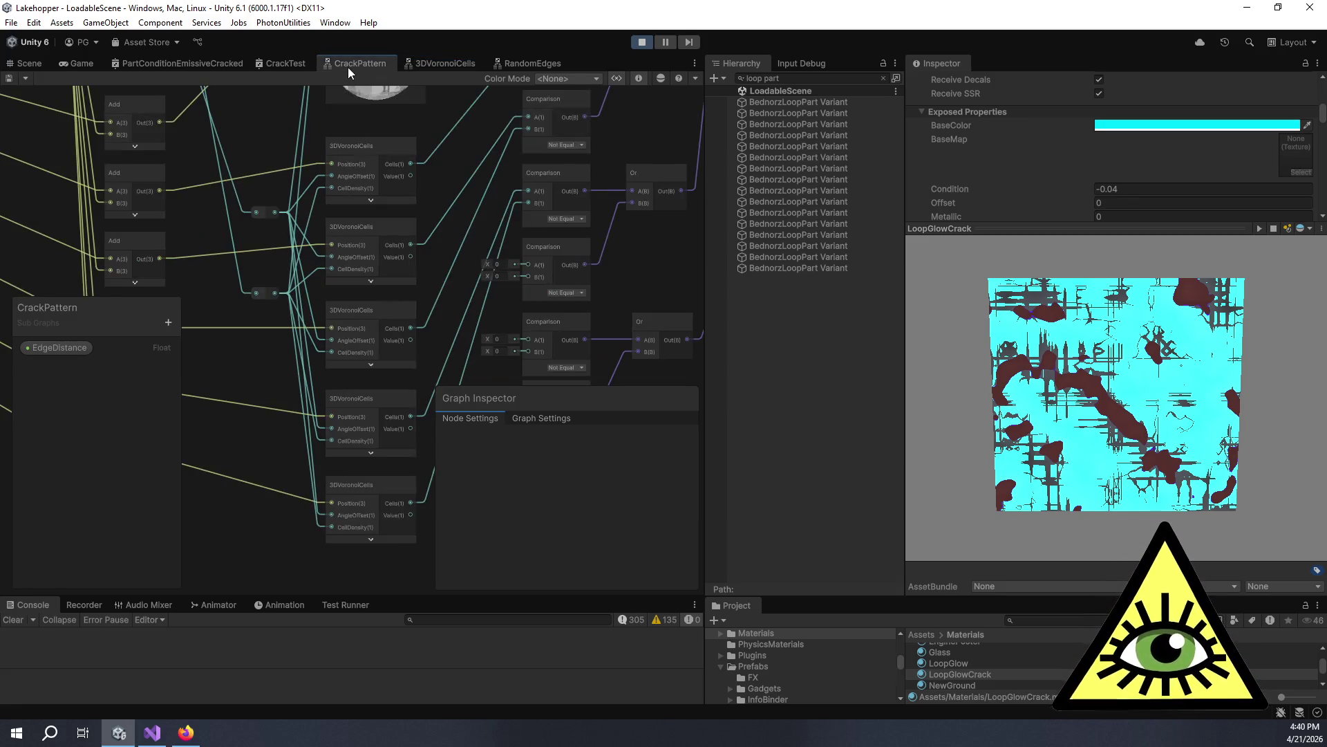
drag(272, 130, 394, 184)
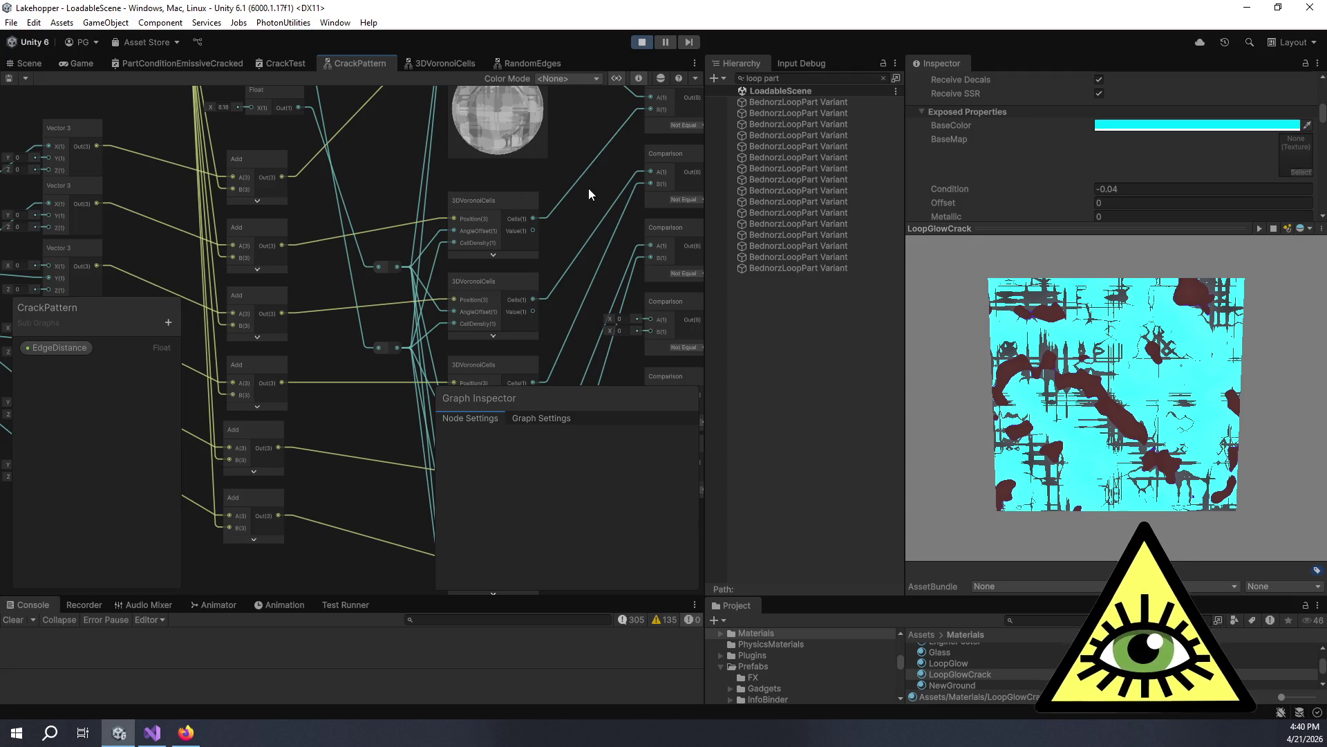
scroll(353, 222, down, 10)
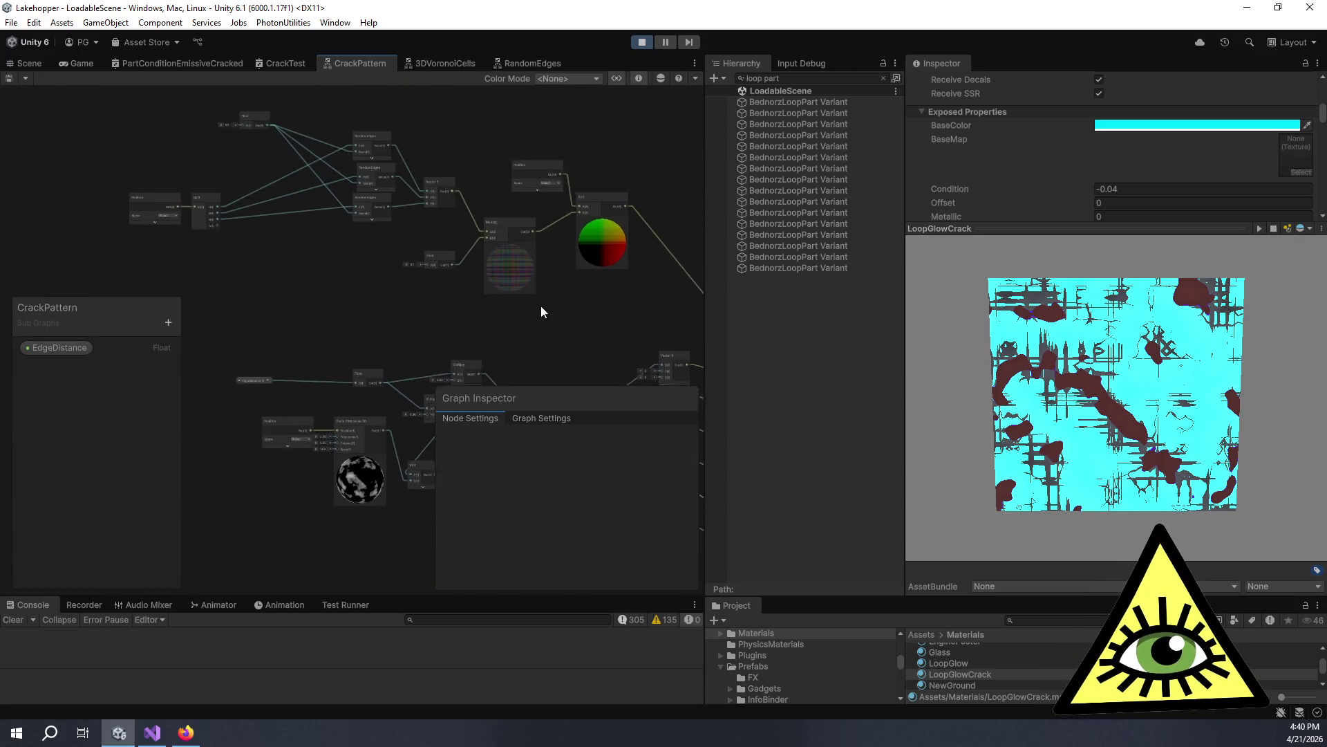
scroll(536, 310, up, 8)
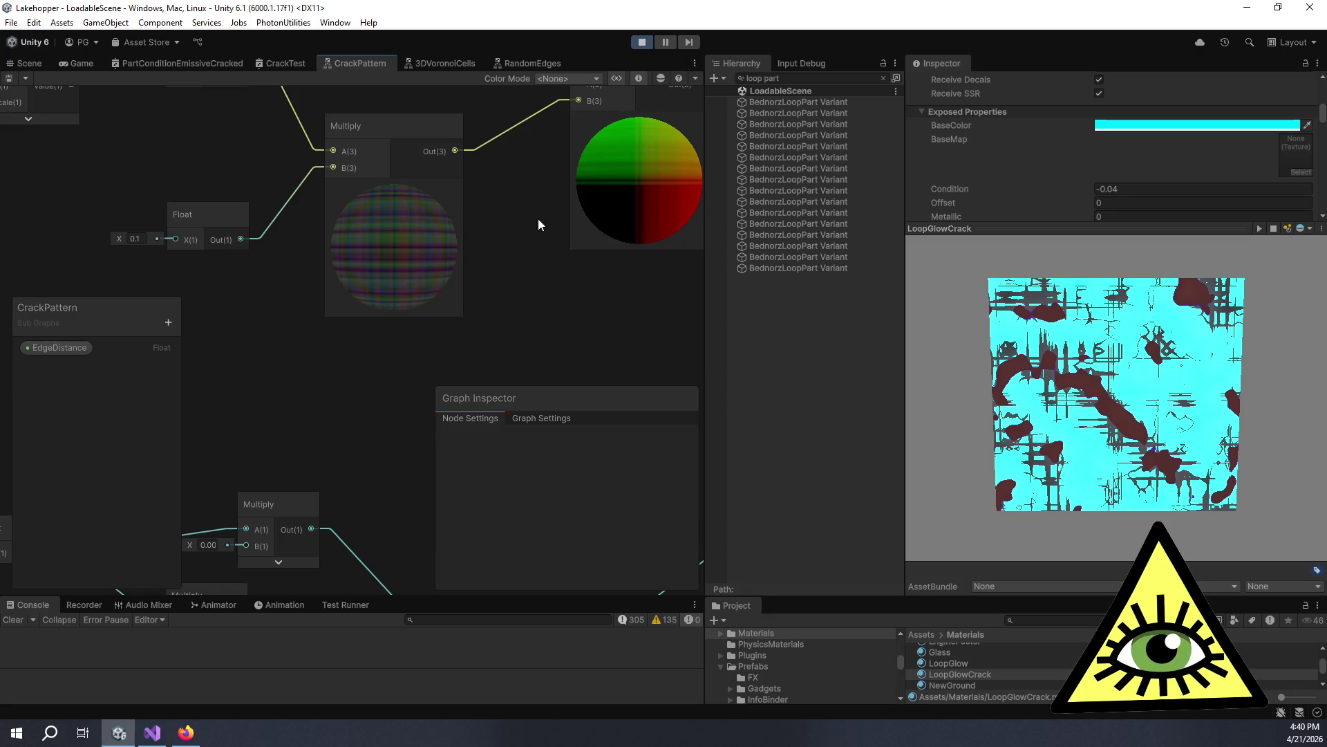
scroll(528, 228, up, 4)
scroll(608, 221, down, 6)
scroll(609, 325, up, 3)
drag(434, 314, 527, 366)
click(327, 226)
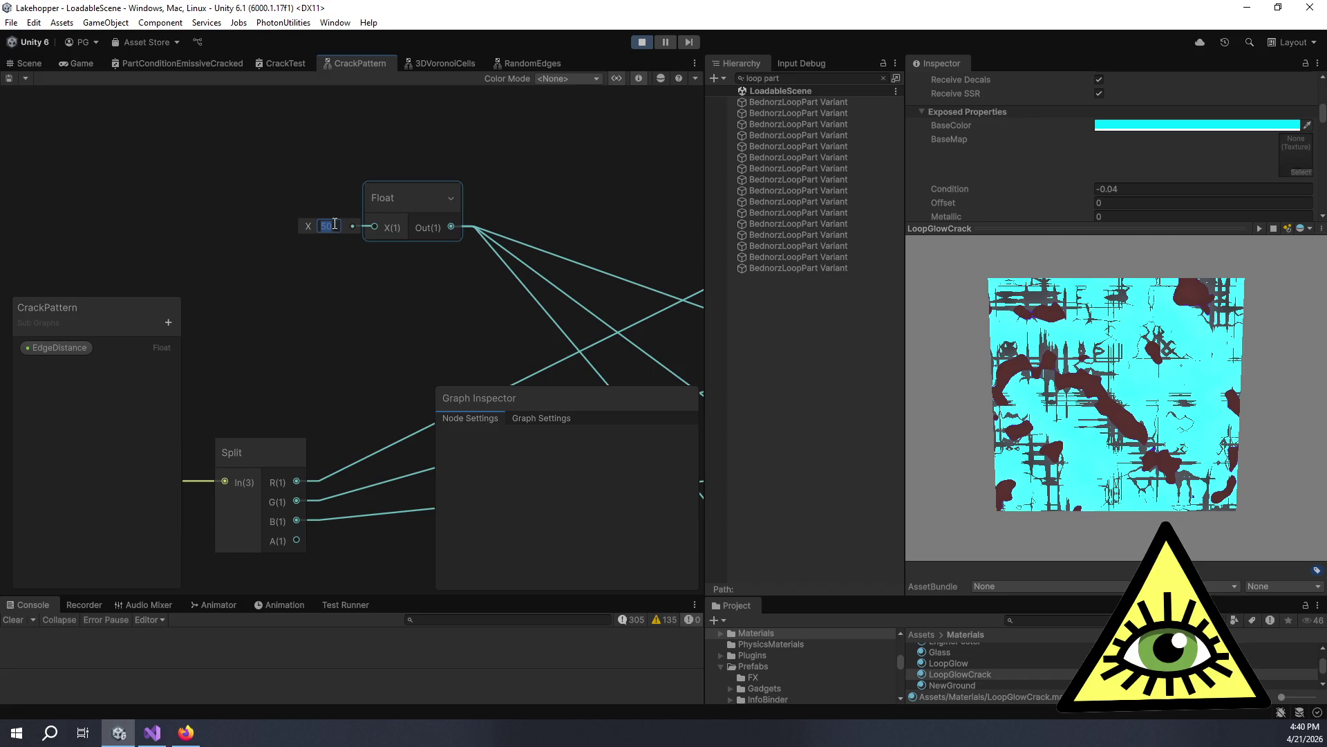
Enter 0.1 as the shared Float value, then centre and select the Multiply node.
text(0.1)
key(Return)
mouse_move(371, 151)
mouse_down()
mouse_move(305, 137)
mouse_move(325, 232)
mouse_up()
drag(611, 308, 356, 177)
click(355, 177)
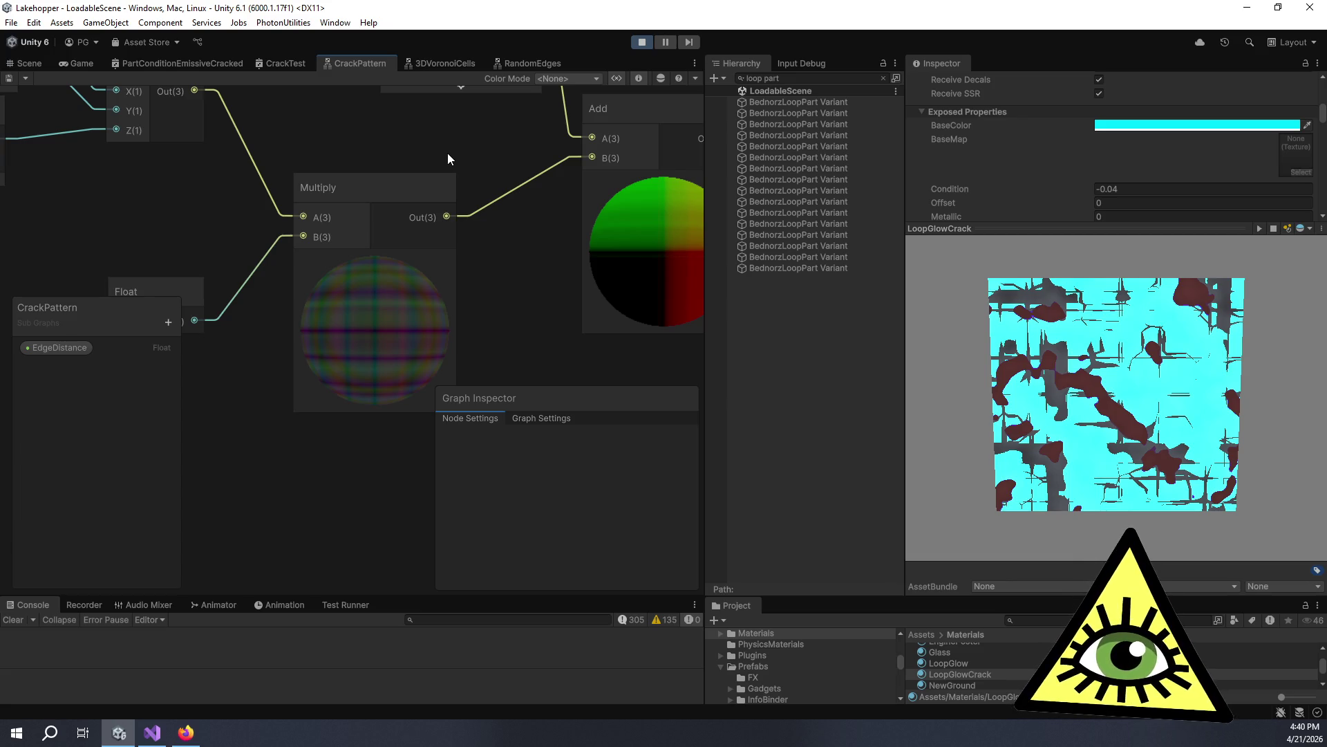
scroll(298, 197, down, 5)
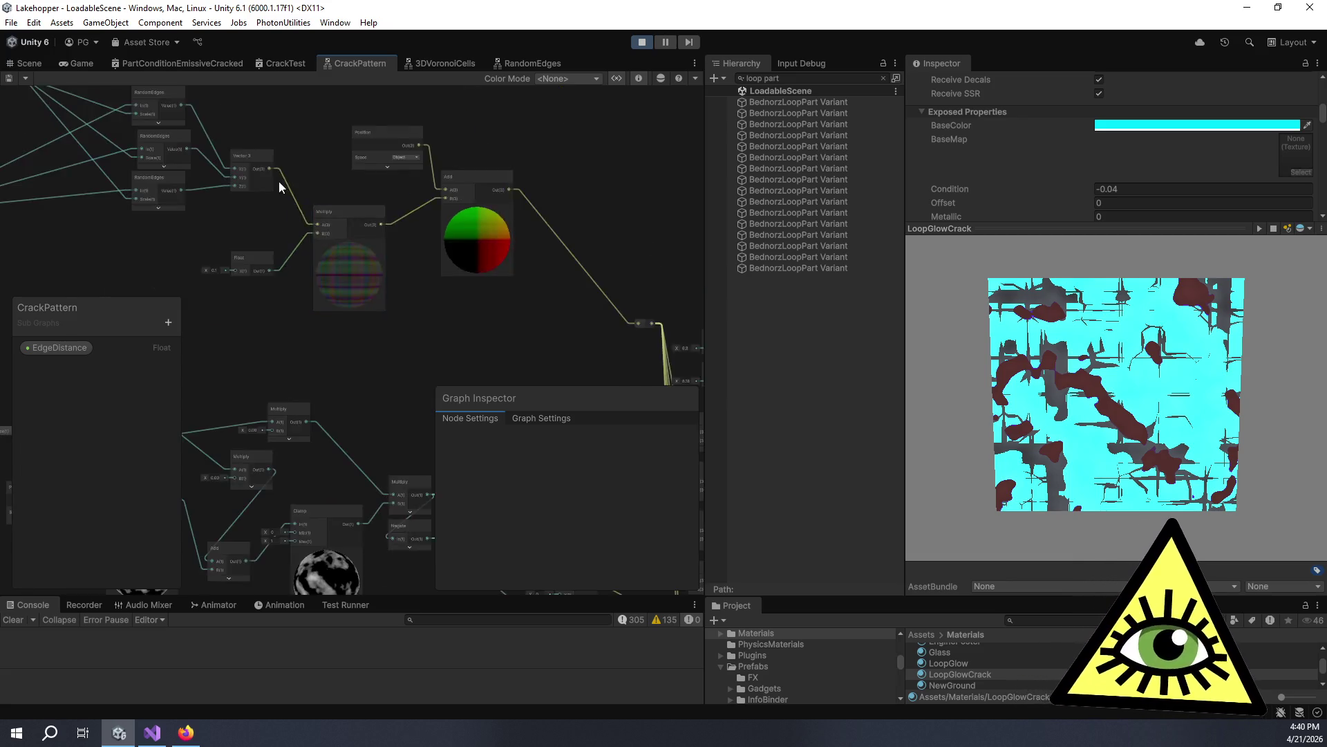
scroll(328, 223, up, 5)
scroll(433, 169, down, 3)
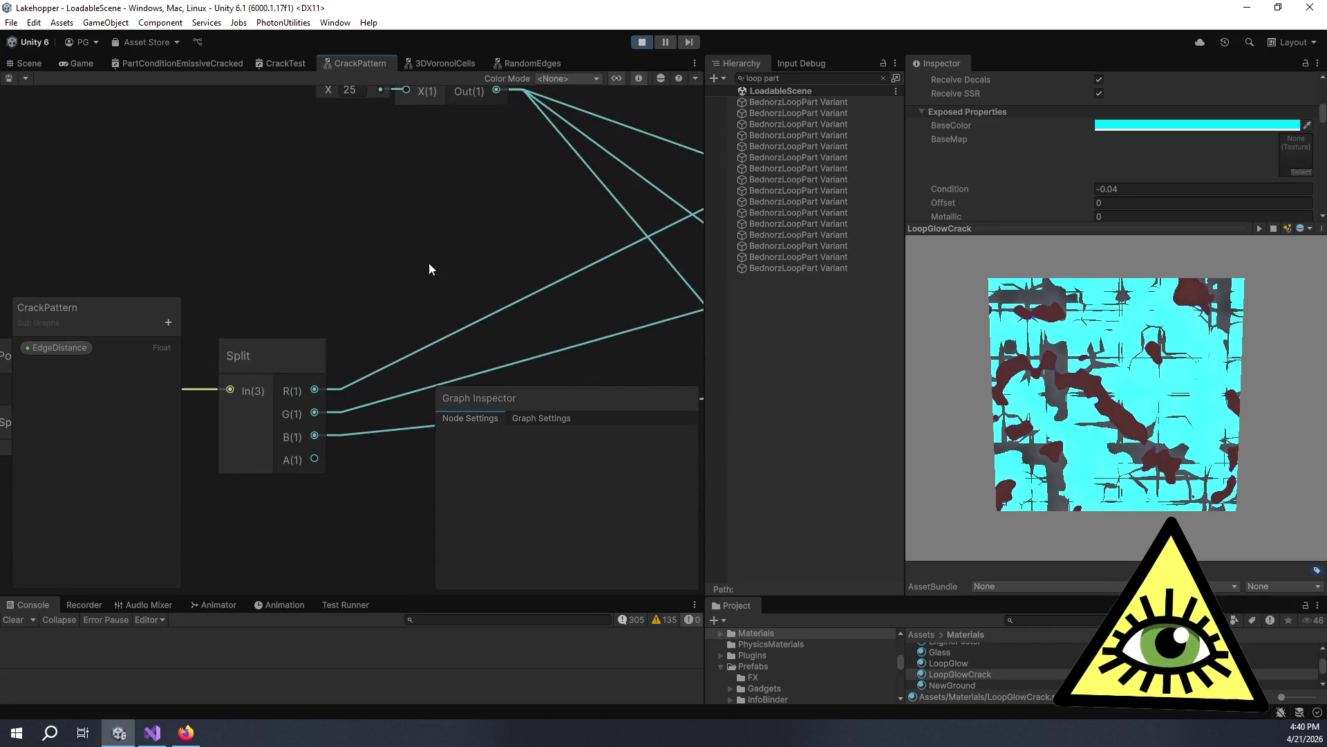
scroll(510, 171, up, 3)
Add a Dot Product node with Position wired into A, entering 1 for B's components.
key(space)
text(dot)
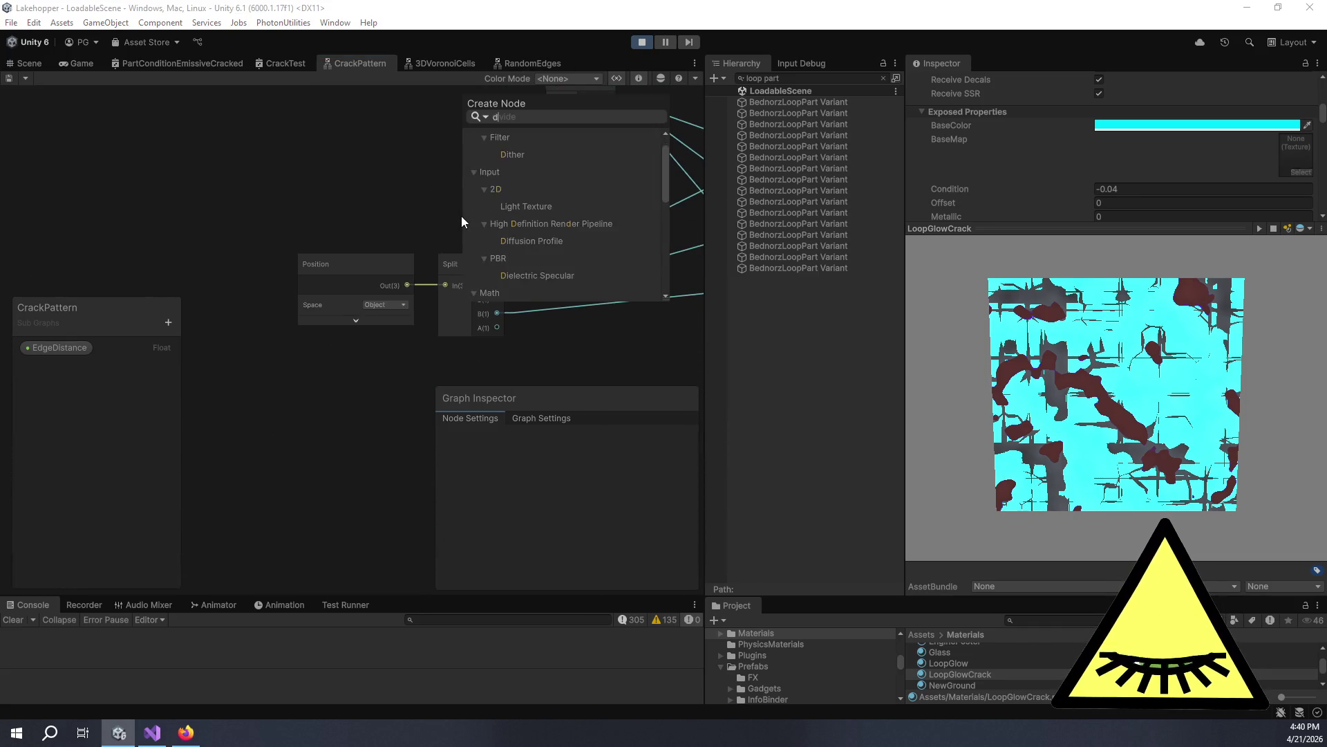
key(Return)
drag(520, 241, 530, 209)
click(483, 222)
text(1)
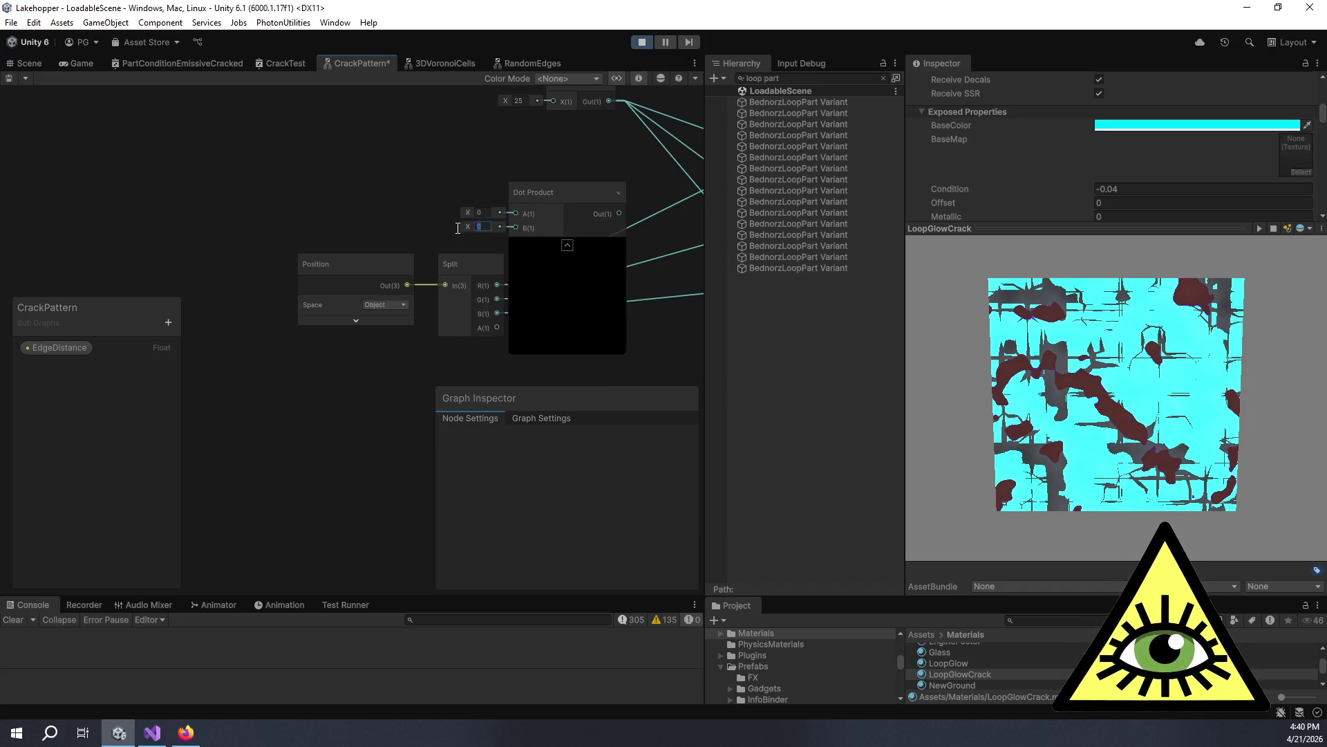
mouse_move(408, 285)
mouse_down()
mouse_move(490, 207)
mouse_move(515, 213)
mouse_move(594, 192)
mouse_up()
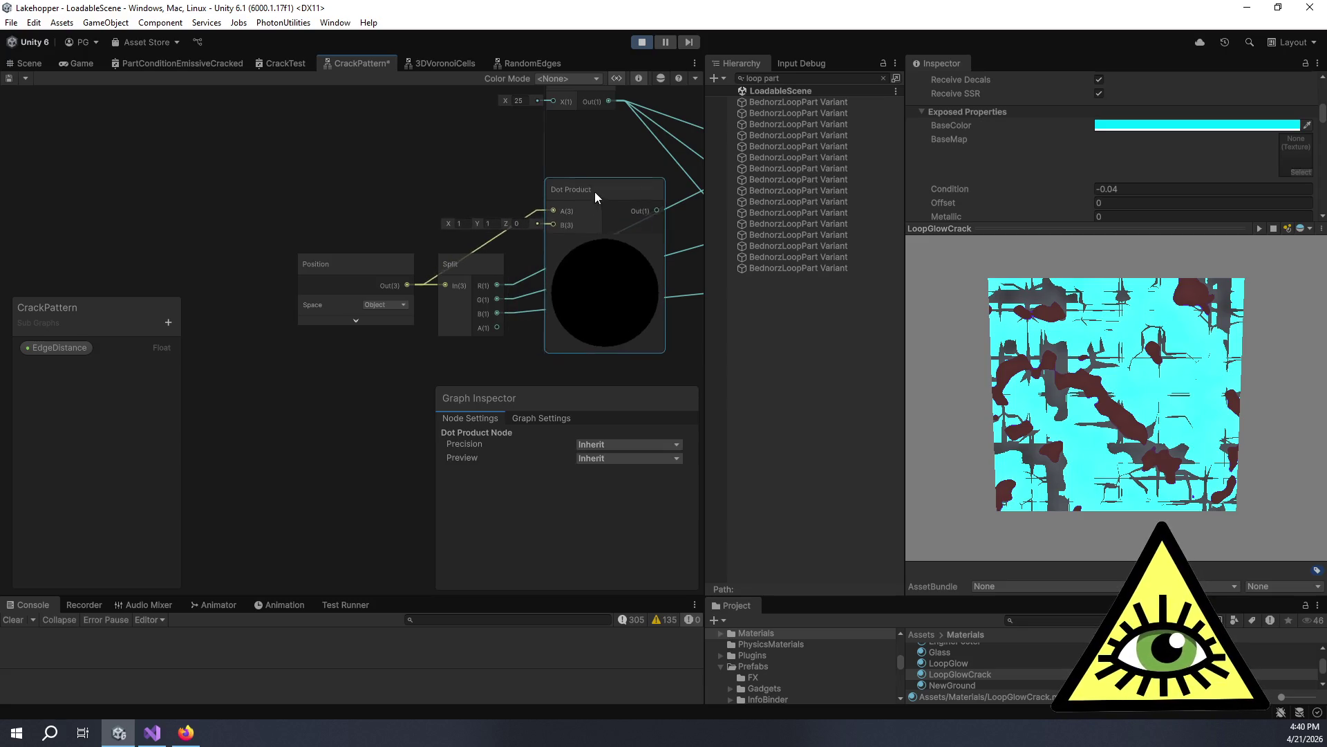
click(520, 228)
text(1)
Tune Dot Product input B to 1, 0, -0.4 while watching the shading preview.
drag(519, 164, 418, 139)
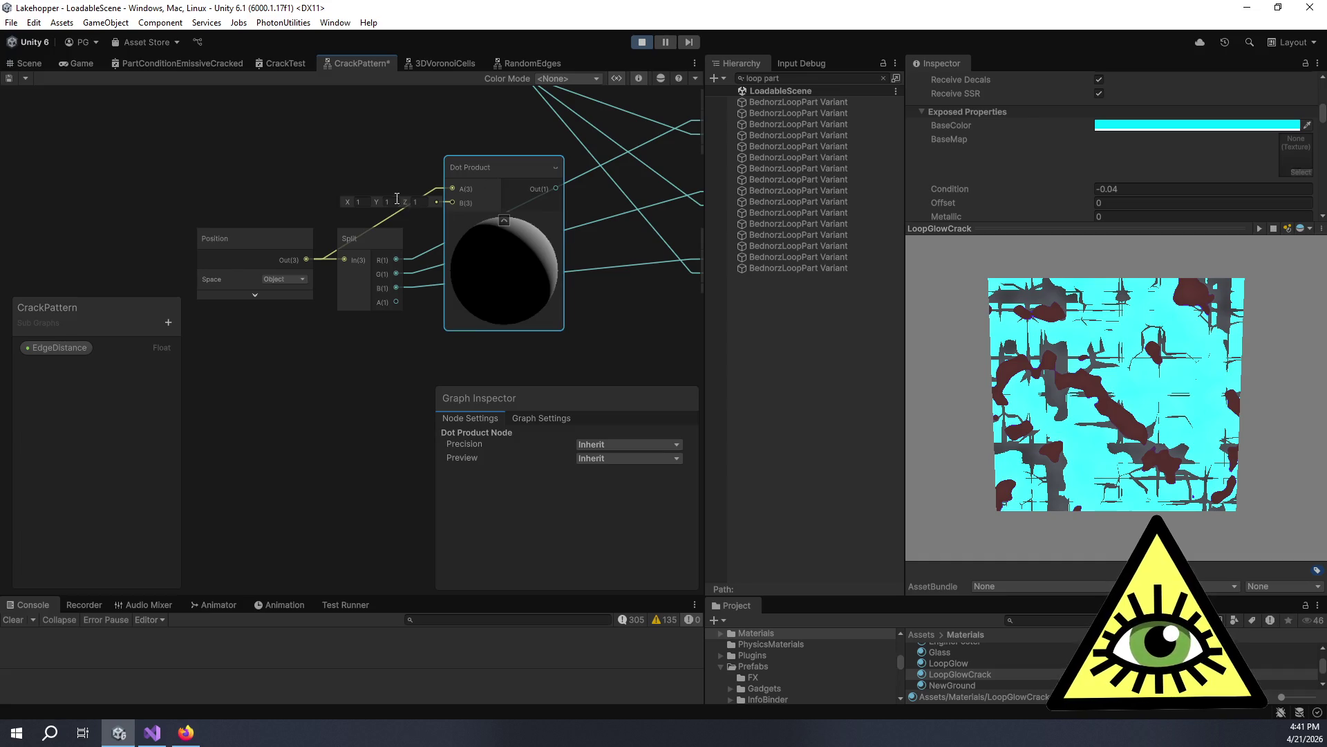
mouse_move(375, 202)
mouse_down()
mouse_move(240, 214)
mouse_move(325, 217)
mouse_move(308, 222)
mouse_move(98, 222)
mouse_move(1114, 271)
mouse_move(1006, 251)
mouse_move(1088, 253)
mouse_move(313, 272)
mouse_move(388, 189)
mouse_up()
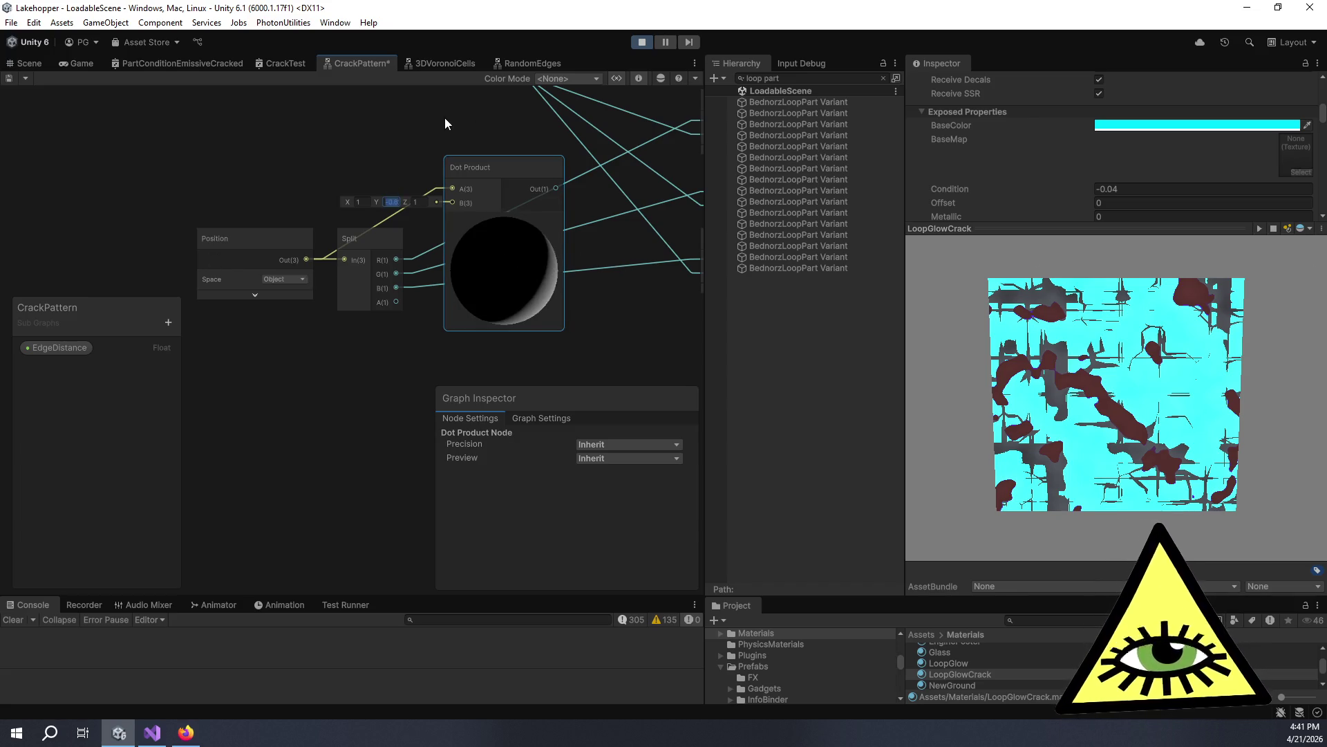
text(0)
key(Tab)
text(00)
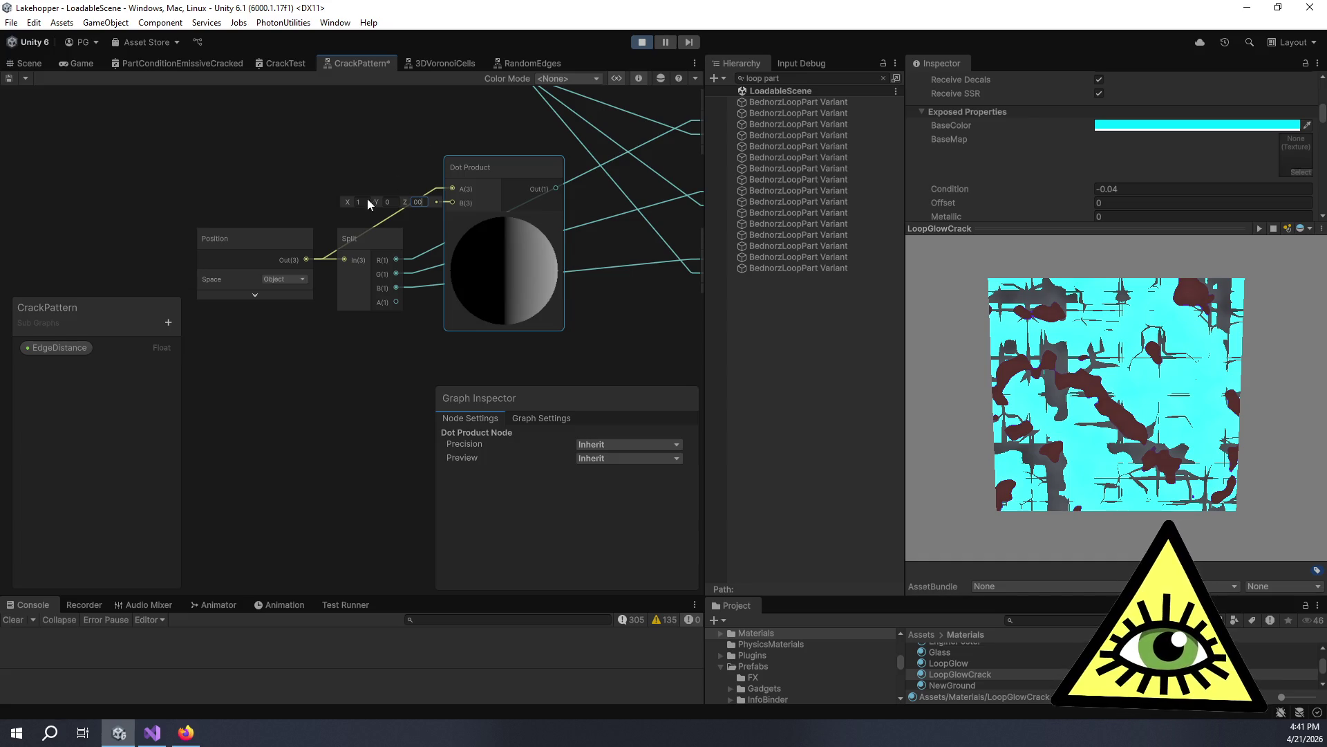
mouse_move(346, 199)
mouse_down()
mouse_move(305, 205)
mouse_move(454, 201)
mouse_move(409, 209)
mouse_move(417, 202)
mouse_up()
text(-0.7)
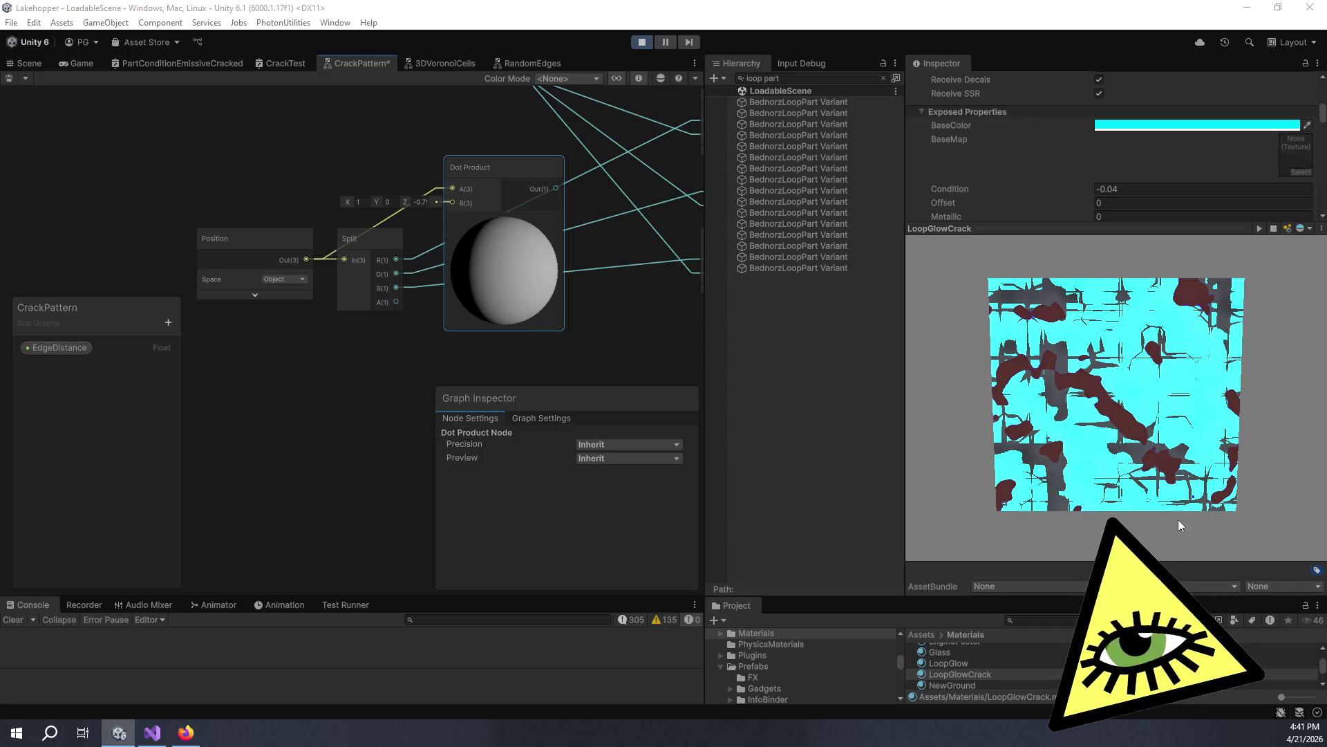
mouse_move(405, 201)
mouse_down()
mouse_move(467, 209)
mouse_move(415, 219)
mouse_up()
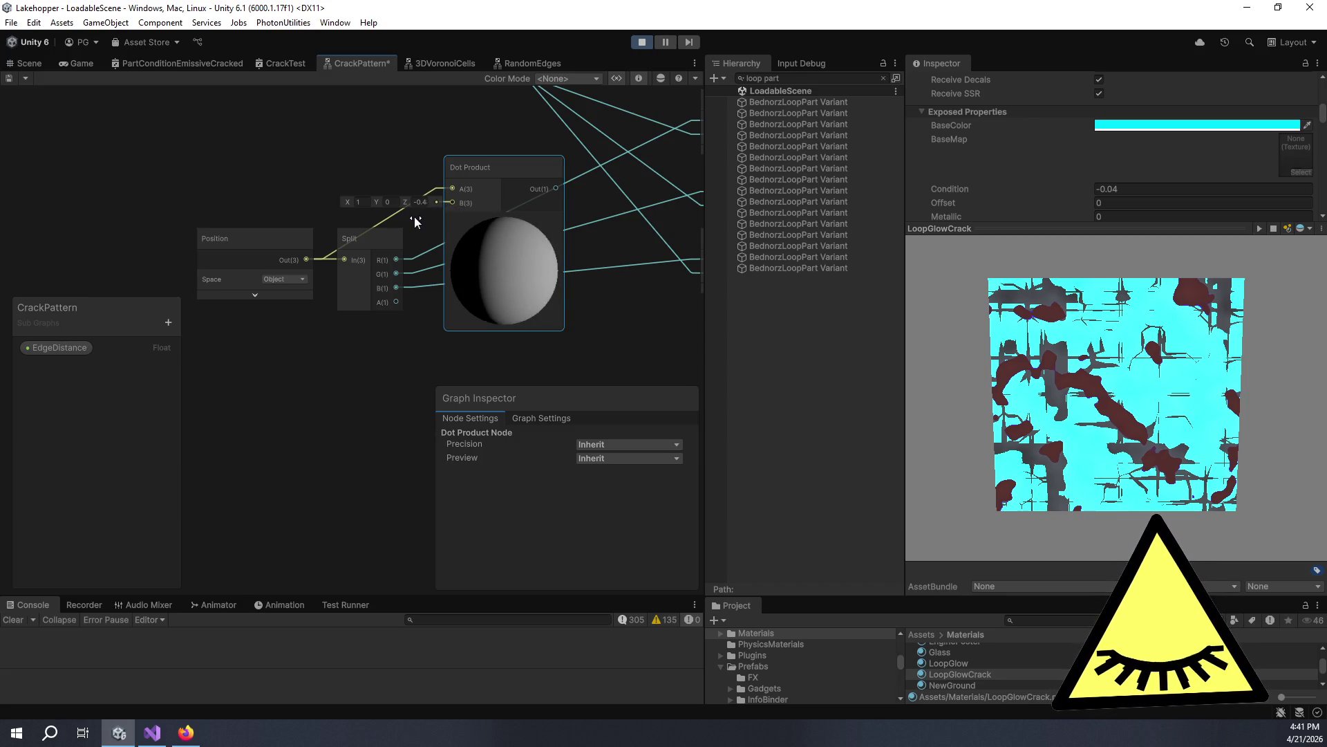
right_click(477, 251)
click(521, 250)
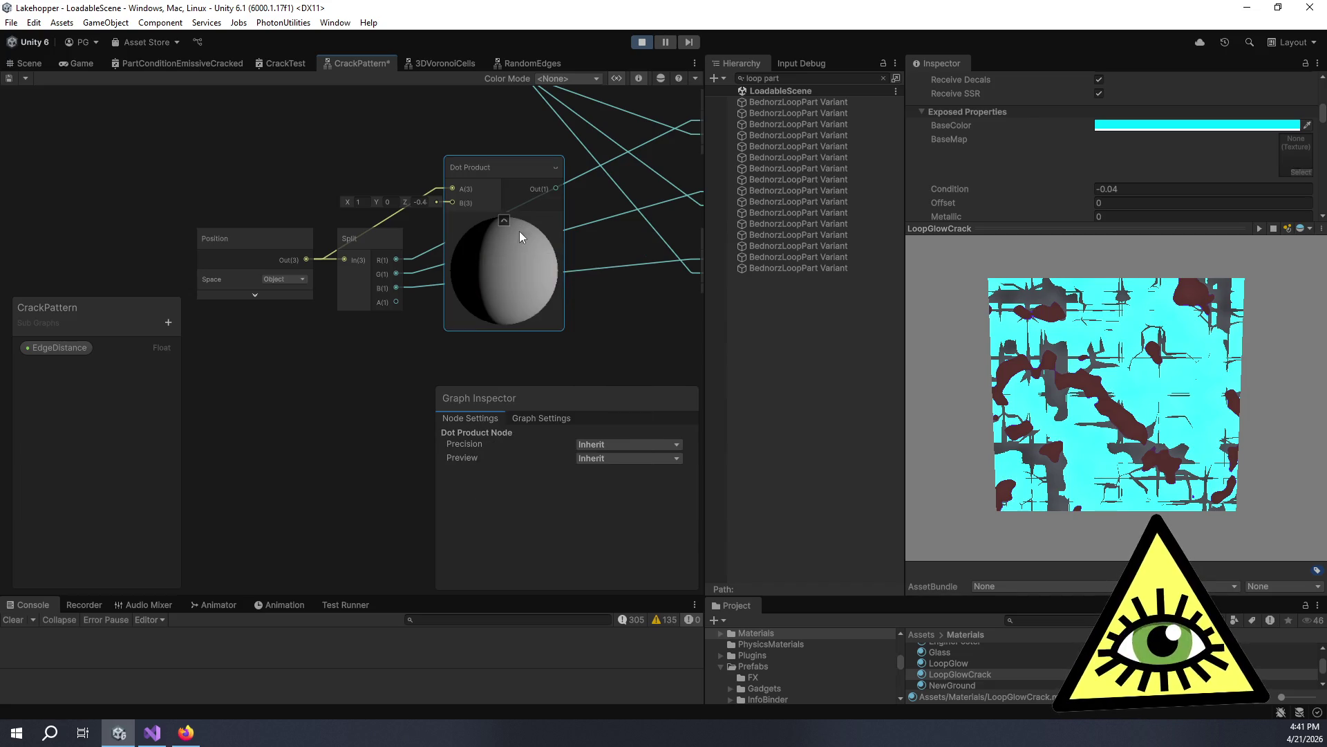
click(643, 459)
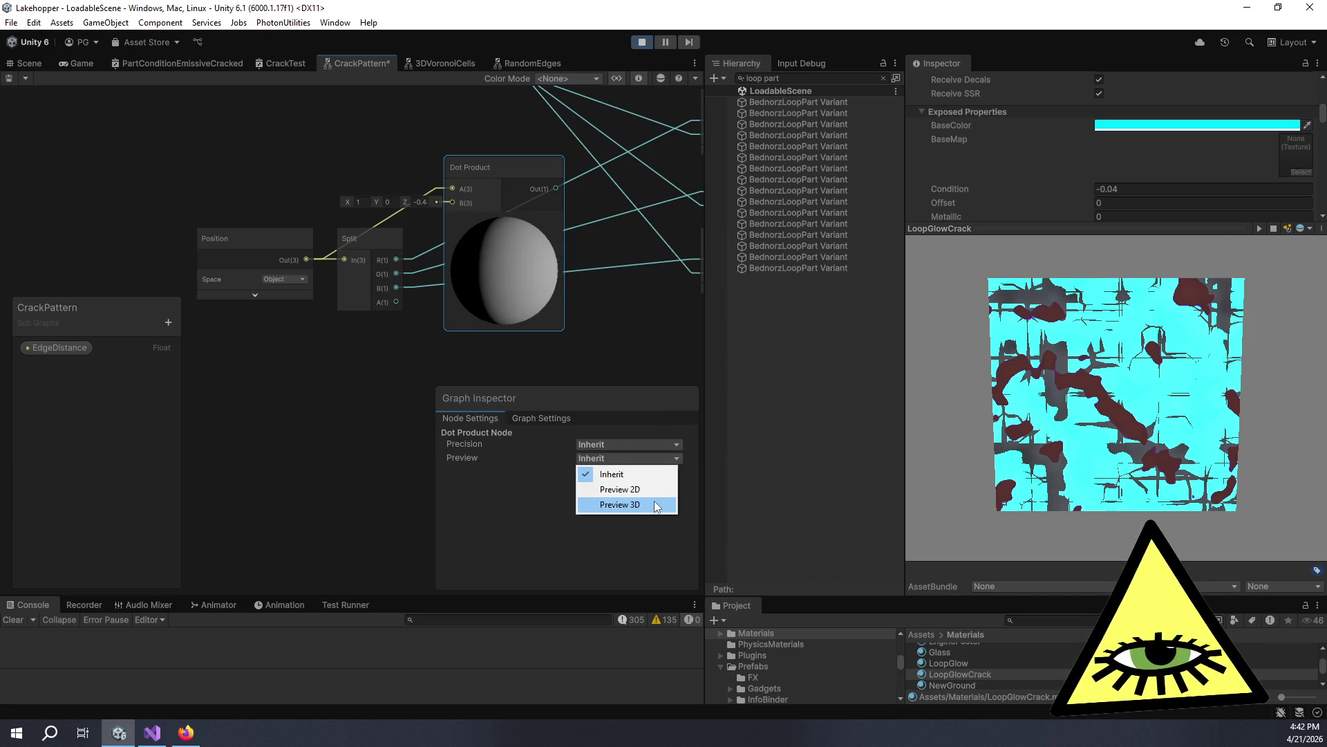
Preview the Dot Product in 2D, set B to 1, 1, 1, then undo the node away.
click(638, 489)
mouse_move(405, 202)
mouse_down()
mouse_move(446, 208)
mouse_move(367, 214)
mouse_move(599, 215)
mouse_move(529, 222)
mouse_up()
mouse_move(379, 200)
mouse_down()
mouse_move(385, 221)
mouse_move(351, 203)
mouse_move(401, 207)
mouse_move(322, 209)
mouse_move(372, 207)
mouse_up()
text(1)
key(Tab)
text(1)
key(Tab)
text(1)
key(Return)
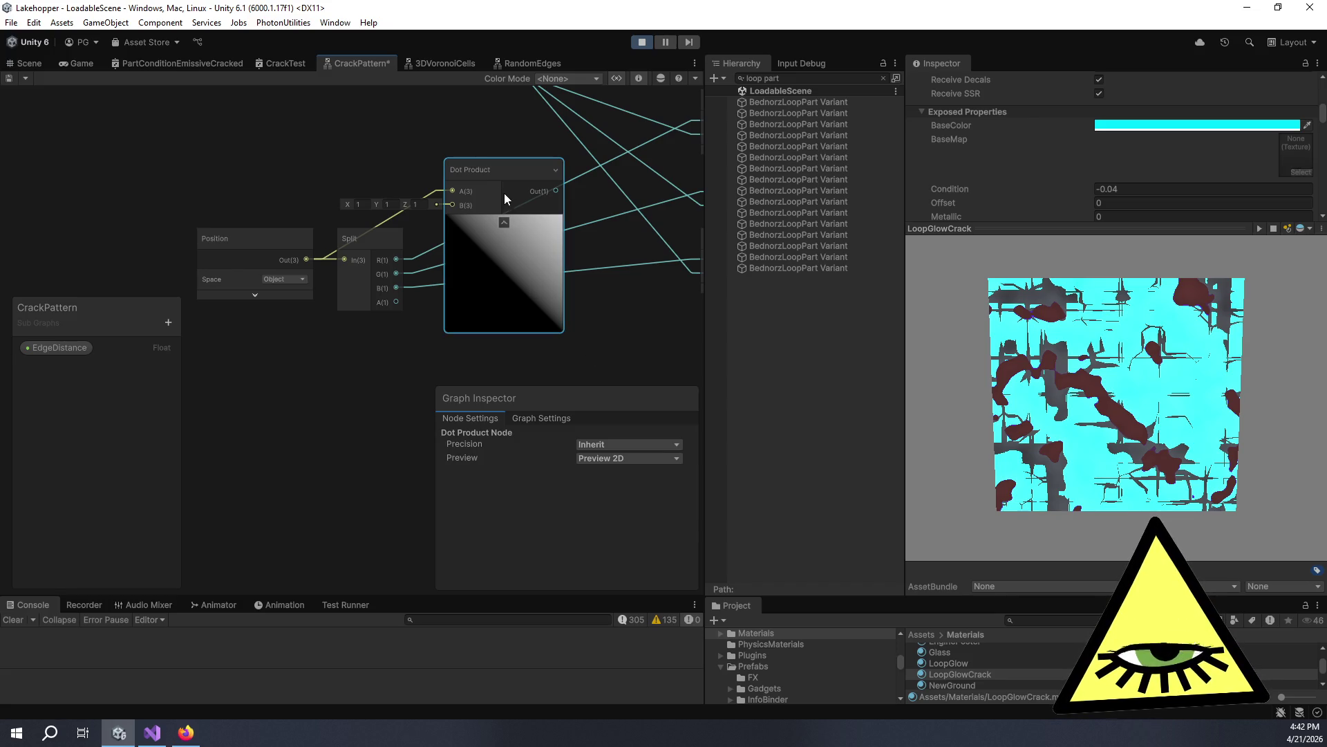
mouse_move(490, 171)
mouse_down()
mouse_move(420, 132)
mouse_move(432, 193)
mouse_up()
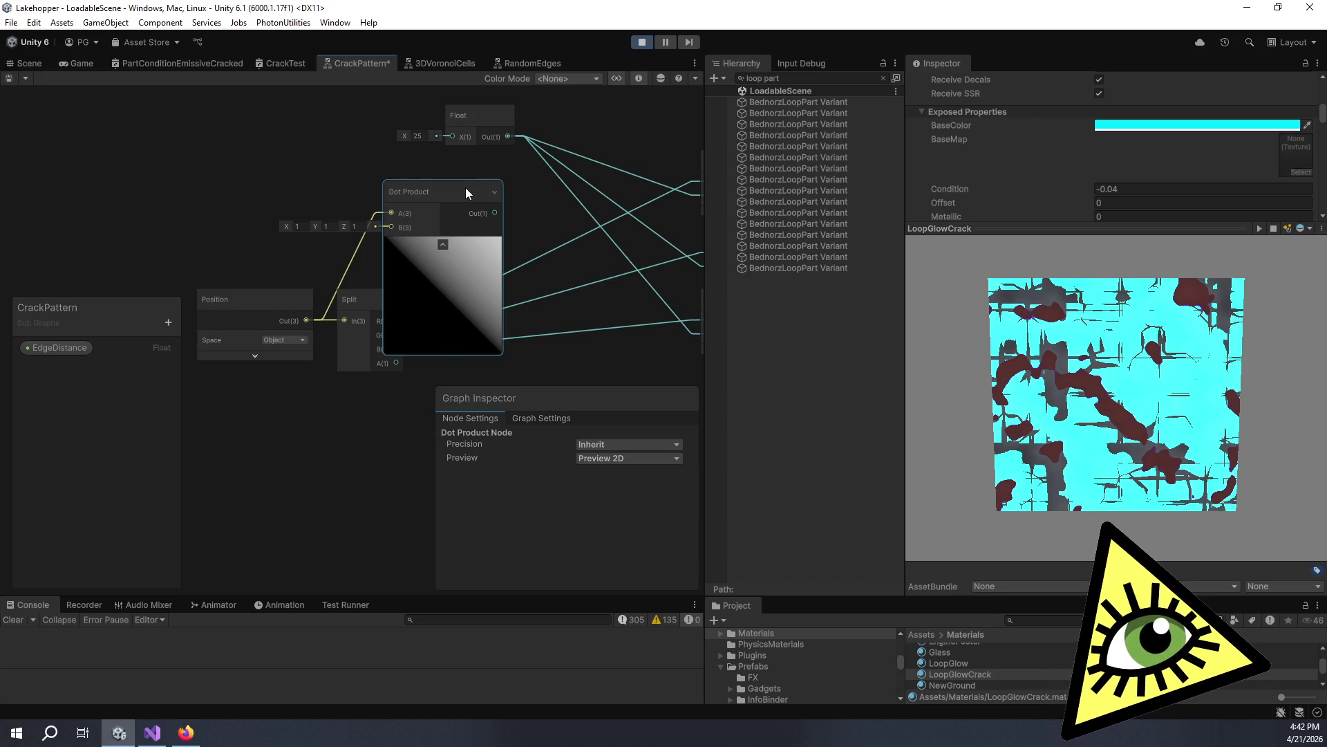
key(ctrl+z)
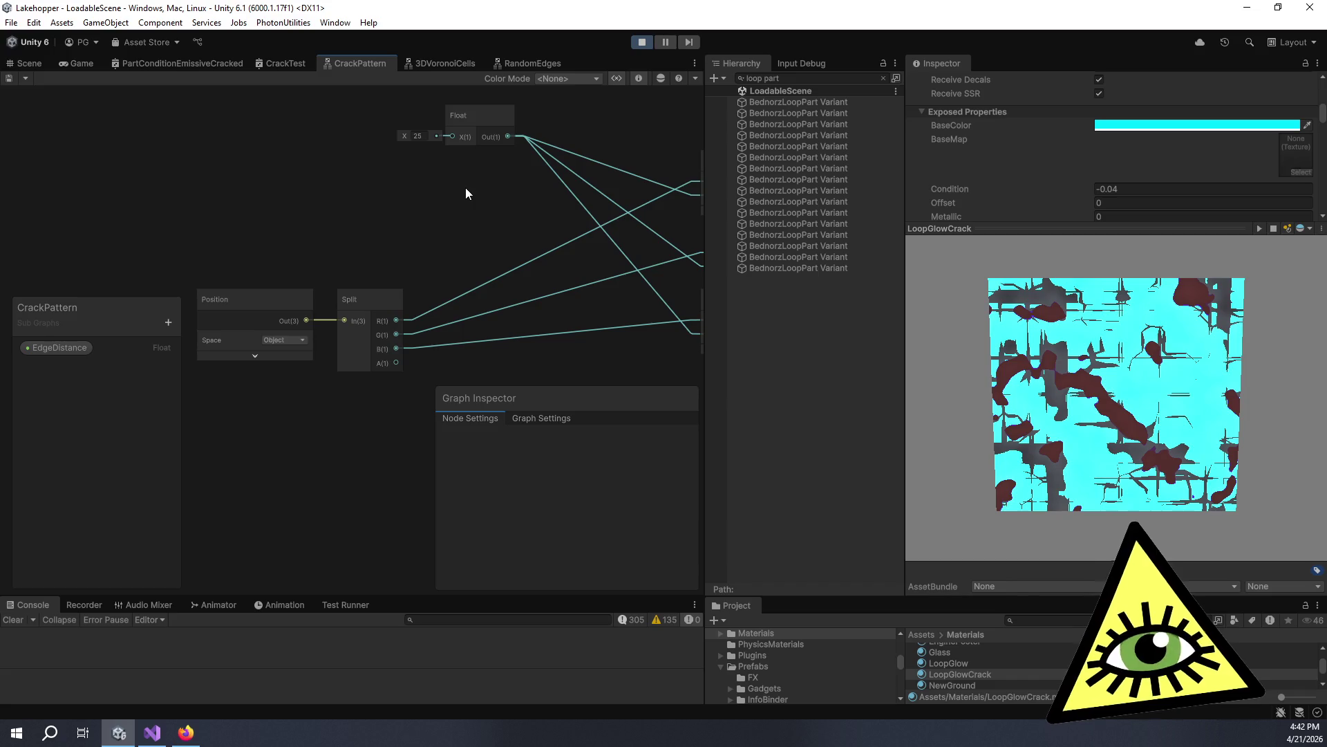
Switch to the RandomEdges sub graph and move its Scale property and Float node left.
scroll(429, 287, down, 3)
scroll(401, 280, up, 2)
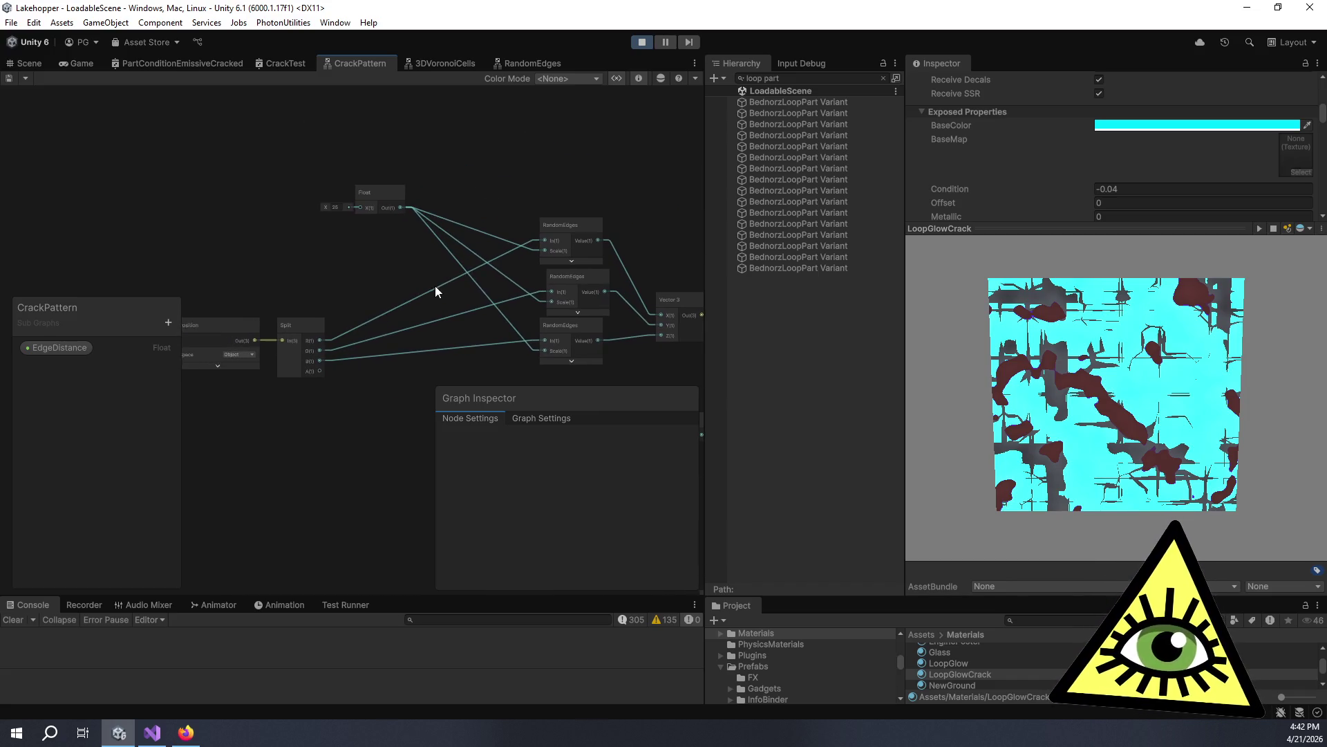
scroll(479, 265, down, 2)
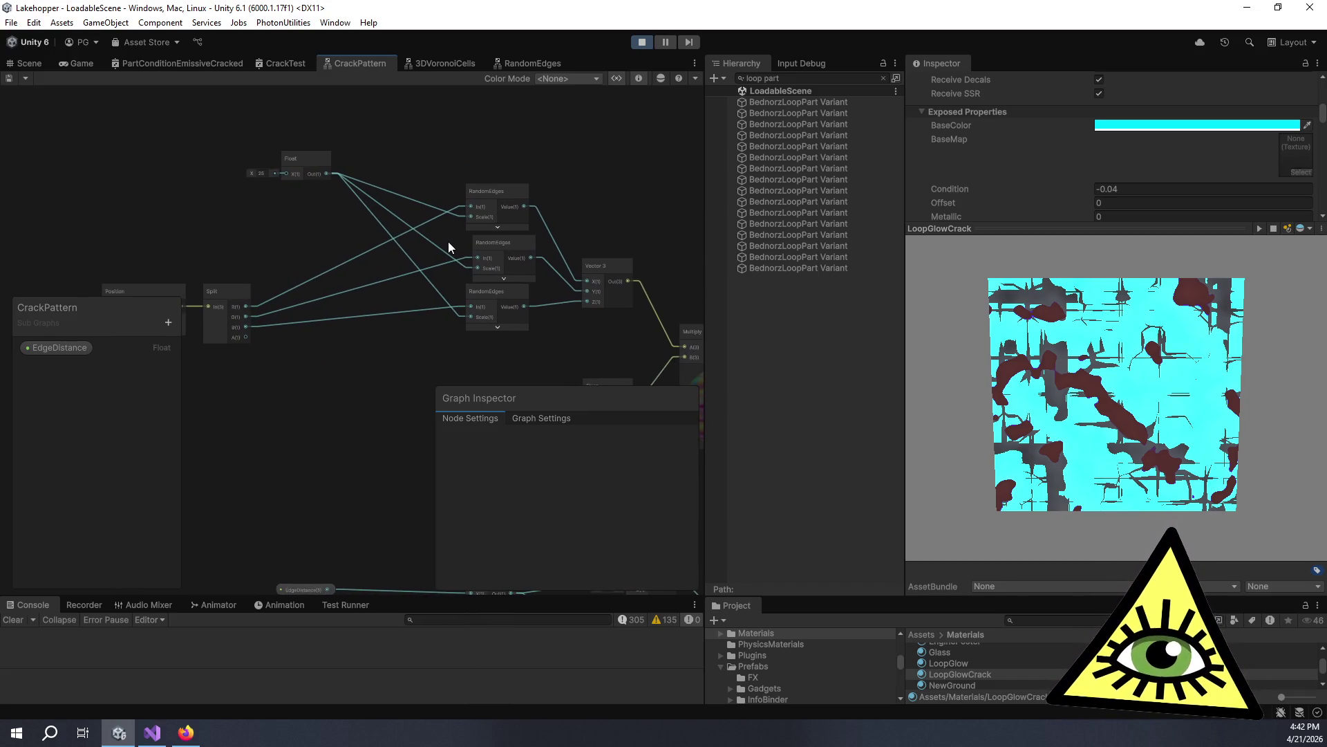
click(510, 65)
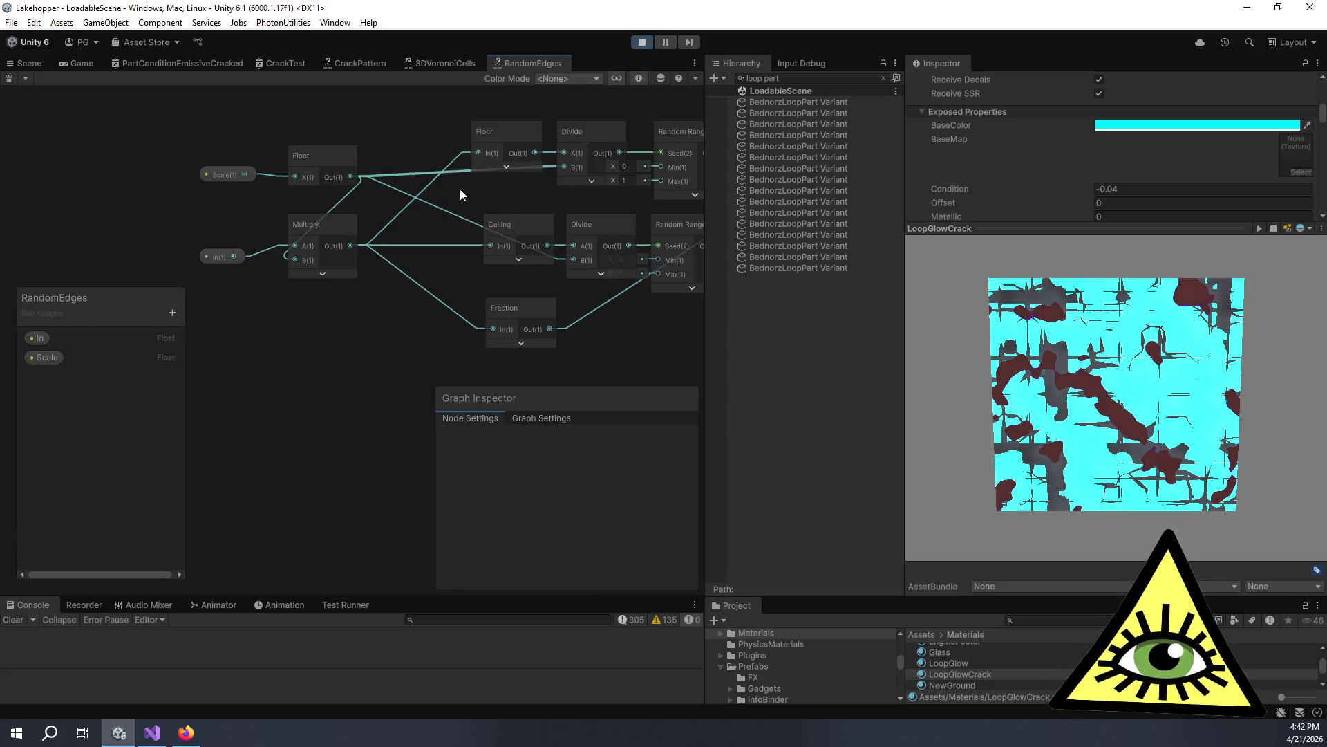
scroll(397, 222, down, 3)
scroll(418, 277, up, 2)
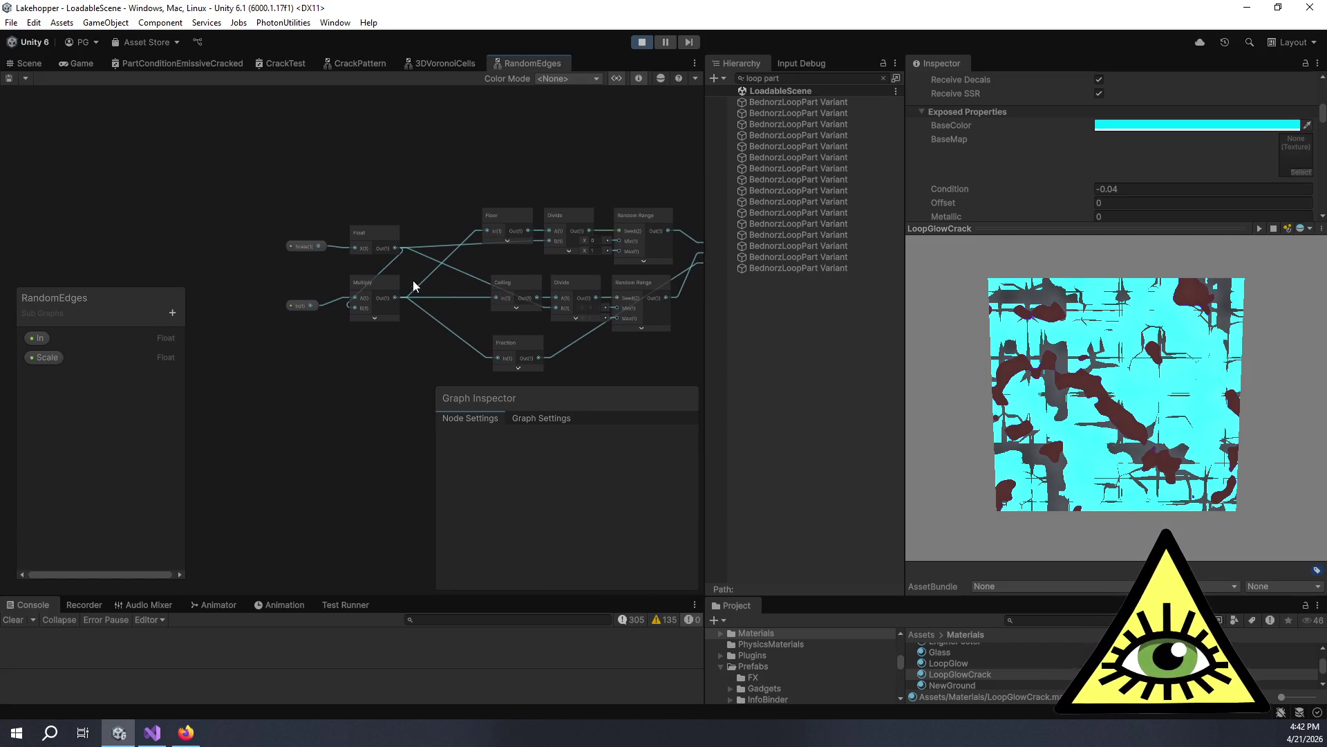
scroll(406, 206, down, 2)
drag(341, 174, 367, 177)
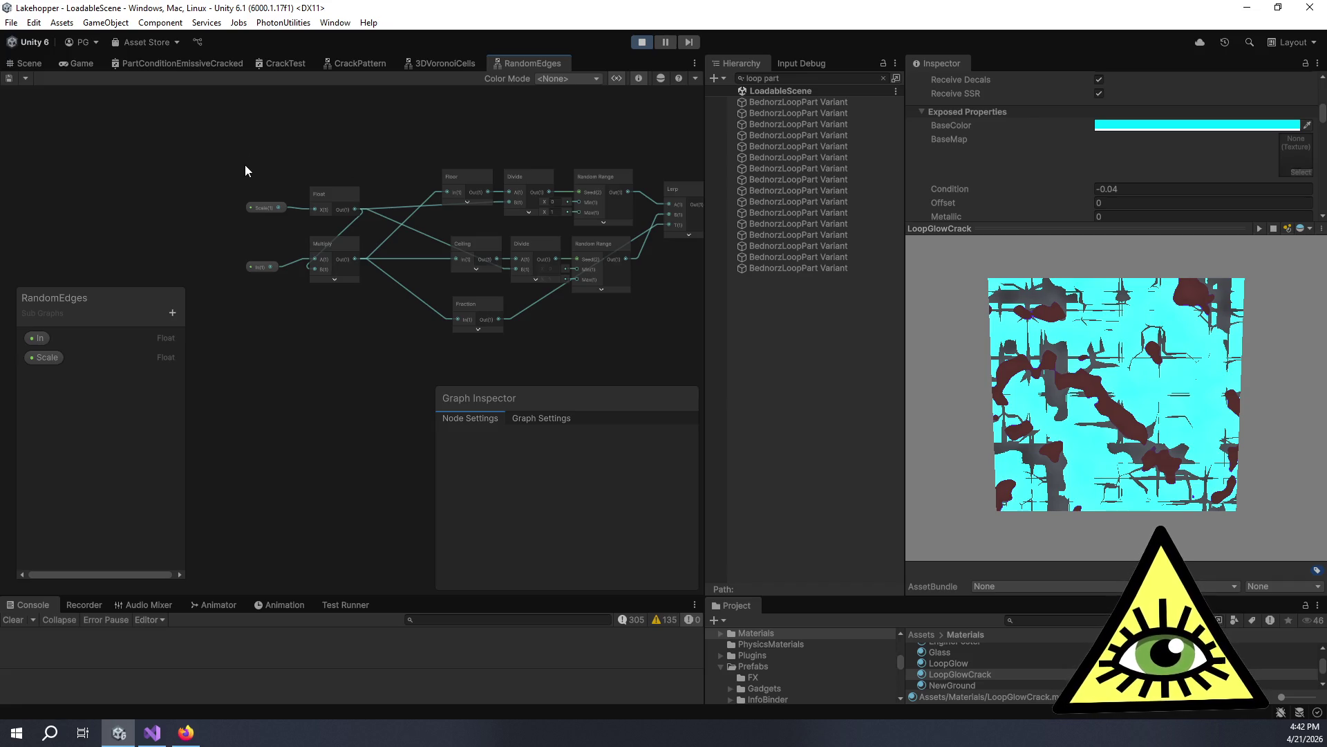
click(345, 213)
drag(306, 198, 251, 193)
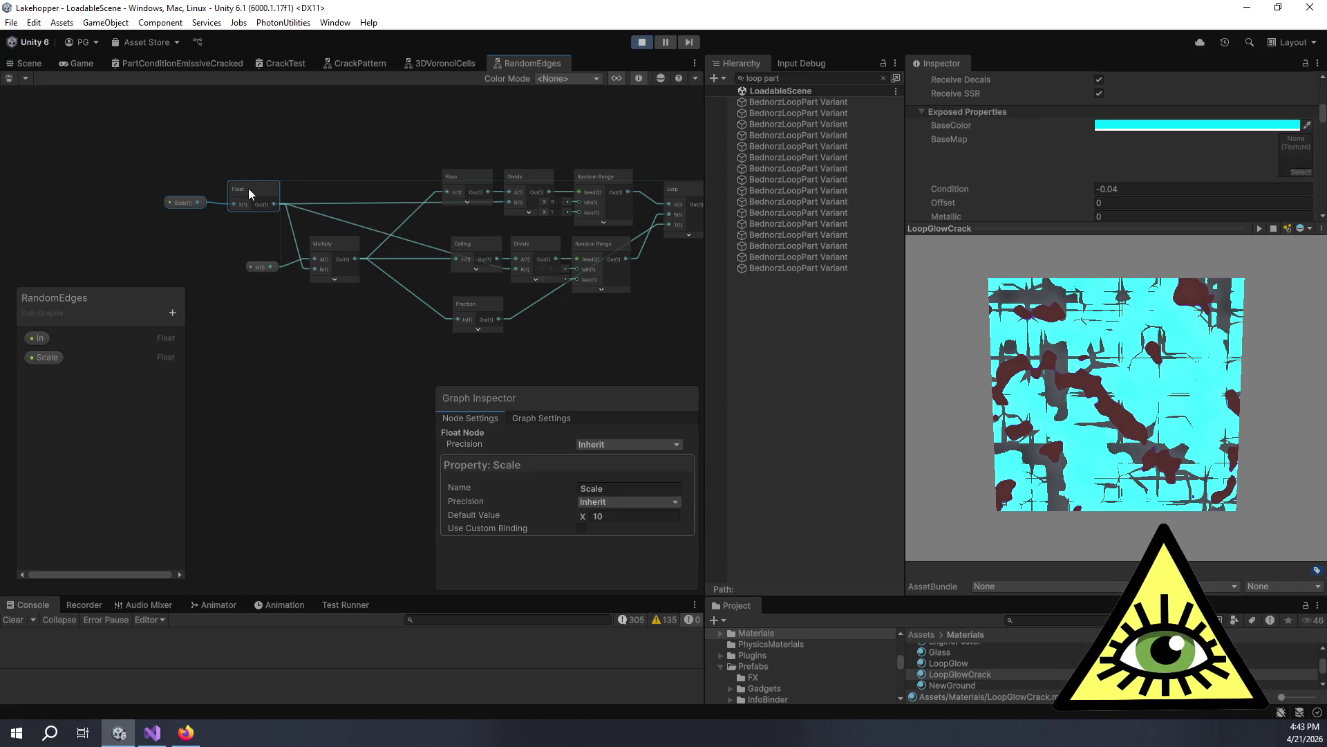
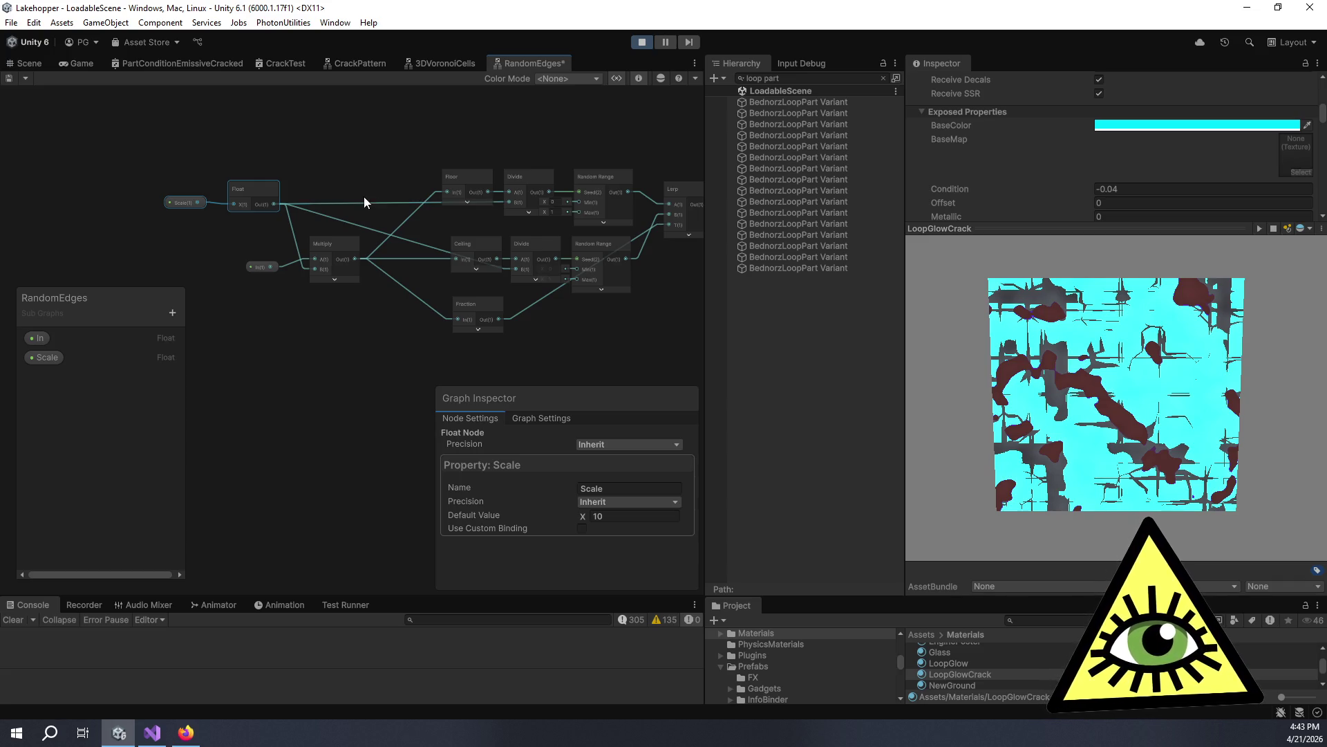
Shift the In property node further left of the Multiply node in RandomEdges.
scroll(364, 201, up, 5)
scroll(390, 200, down, 2)
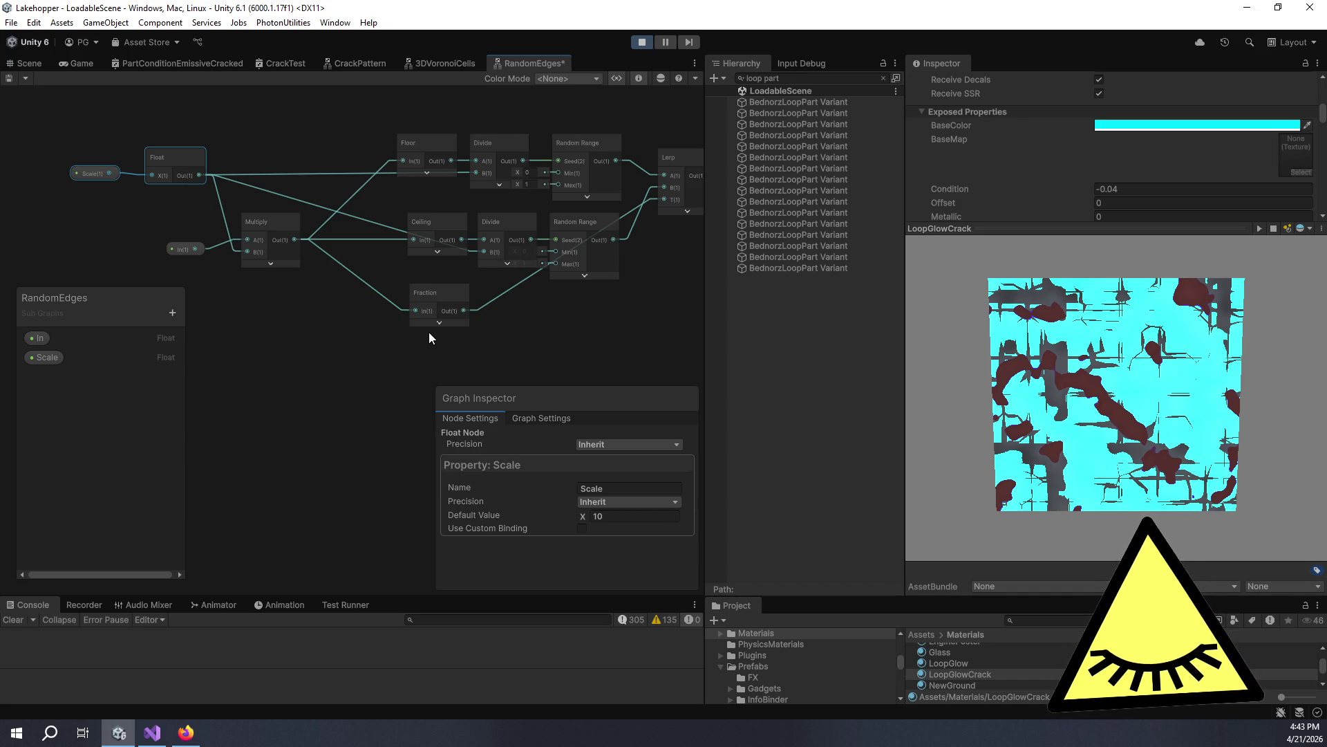
drag(414, 310, 623, 352)
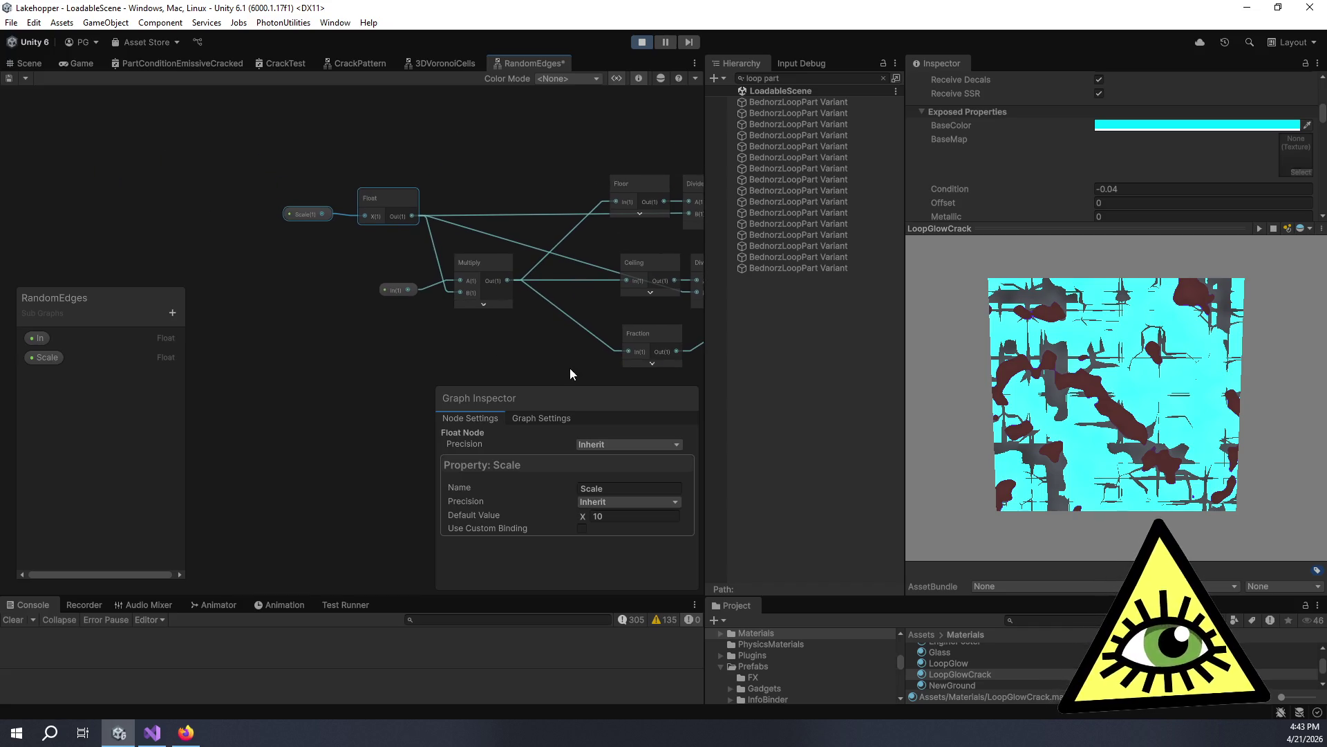
drag(383, 291, 249, 299)
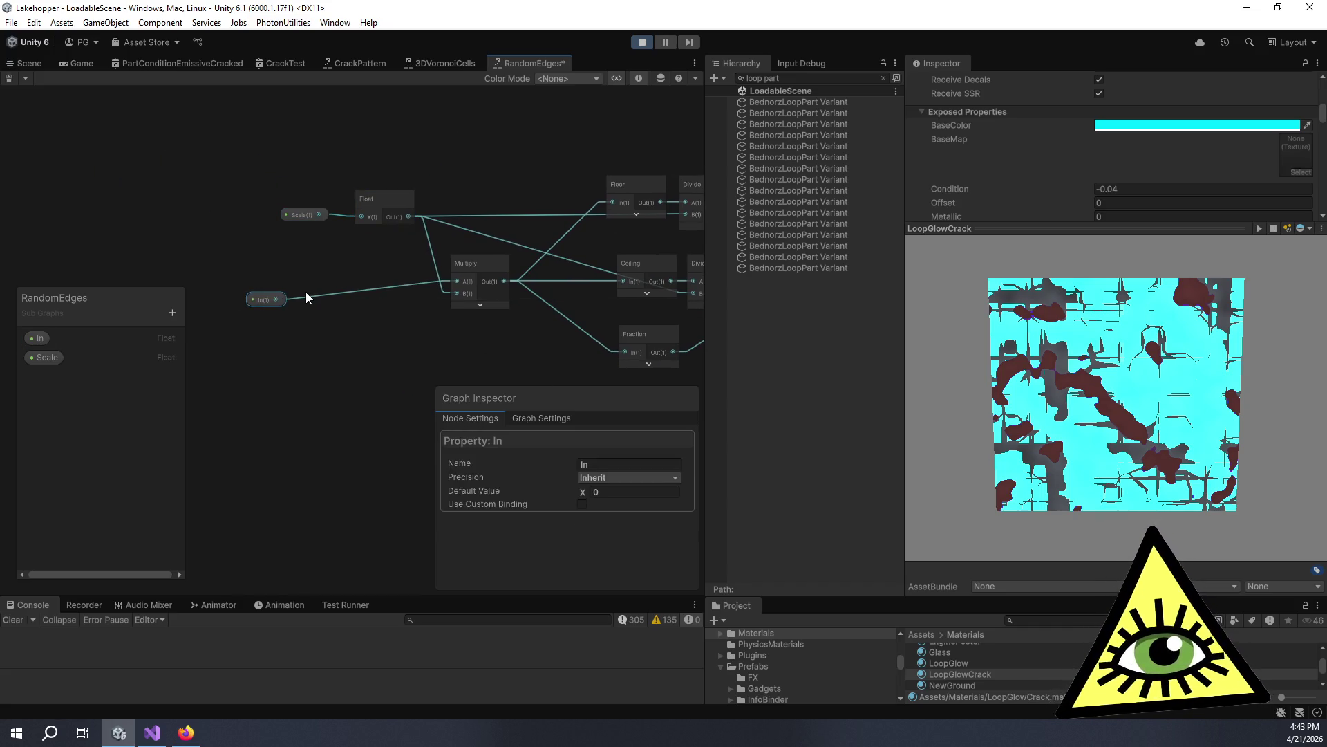
drag(458, 271, 366, 279)
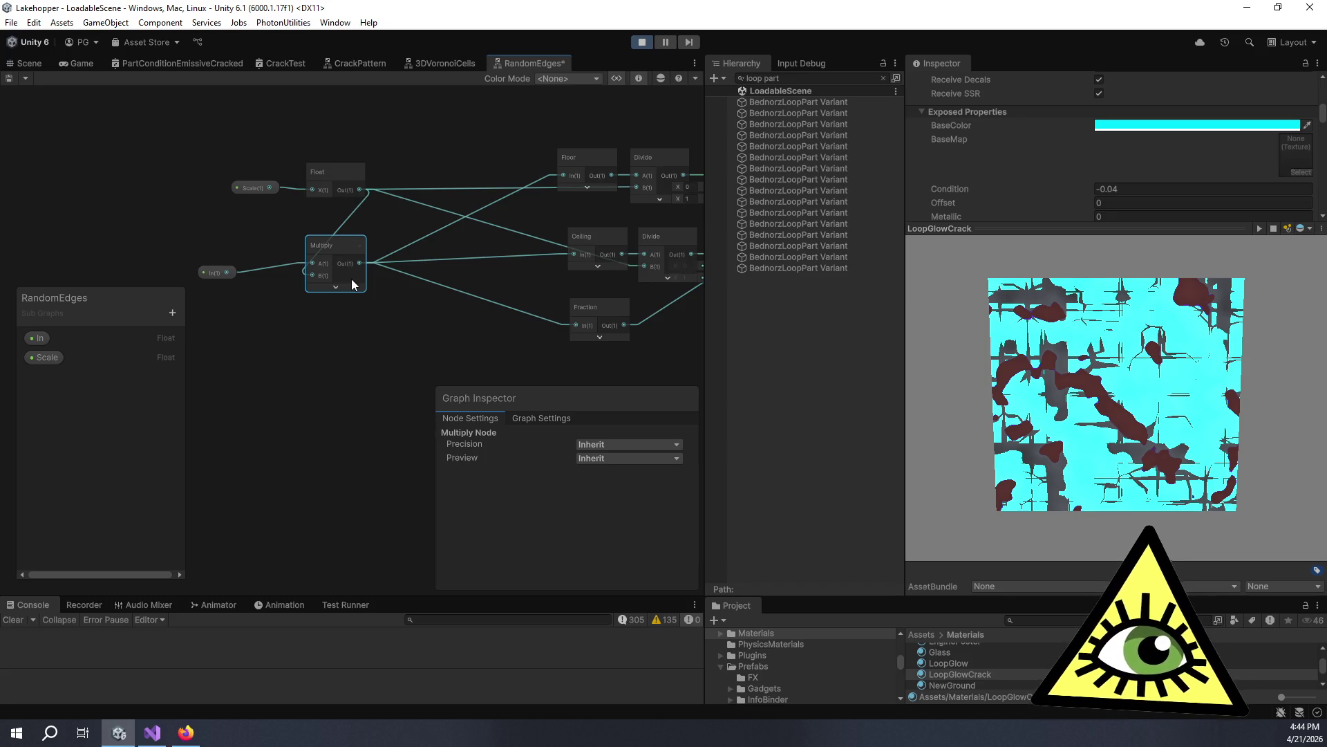
Add a Multiply node with Scale wired into A and B set to 2.
key(space)
text(mul)
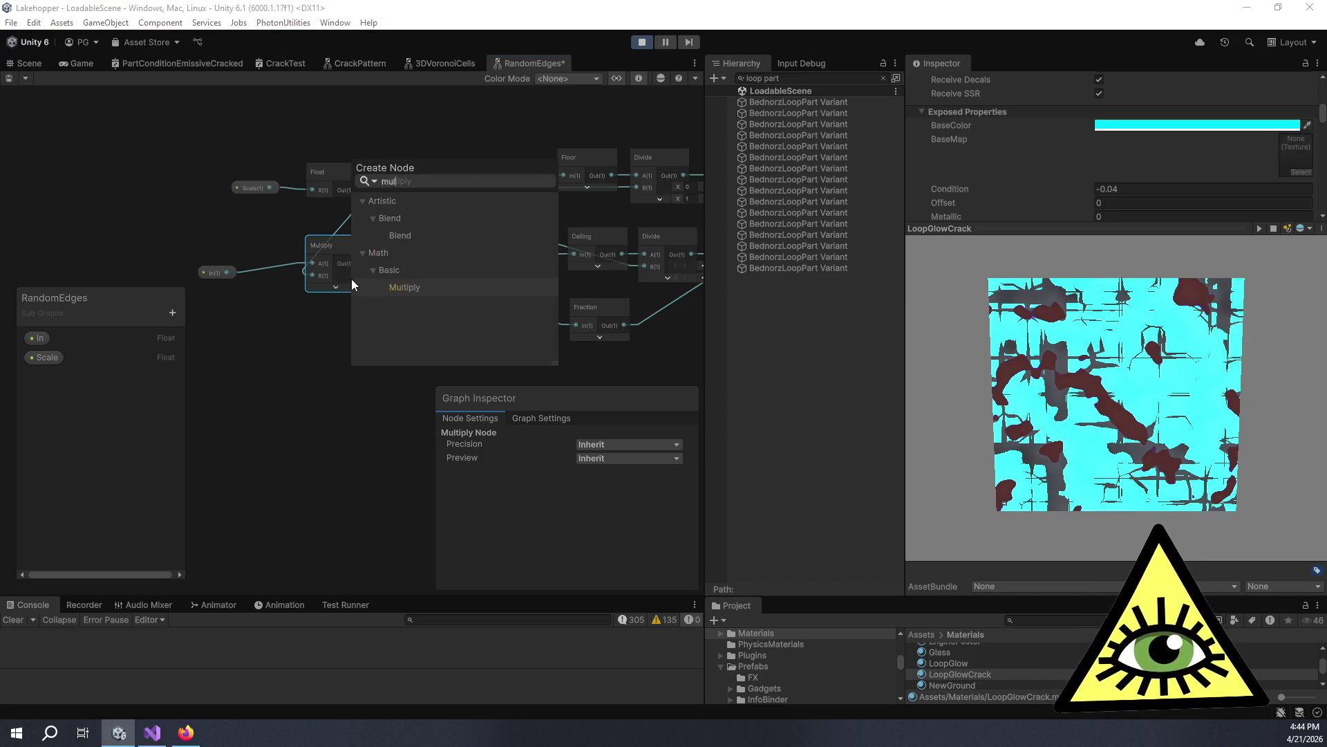
key(Return)
mouse_move(271, 189)
mouse_down()
mouse_move(347, 306)
mouse_move(354, 327)
mouse_move(312, 341)
mouse_move(329, 330)
mouse_up()
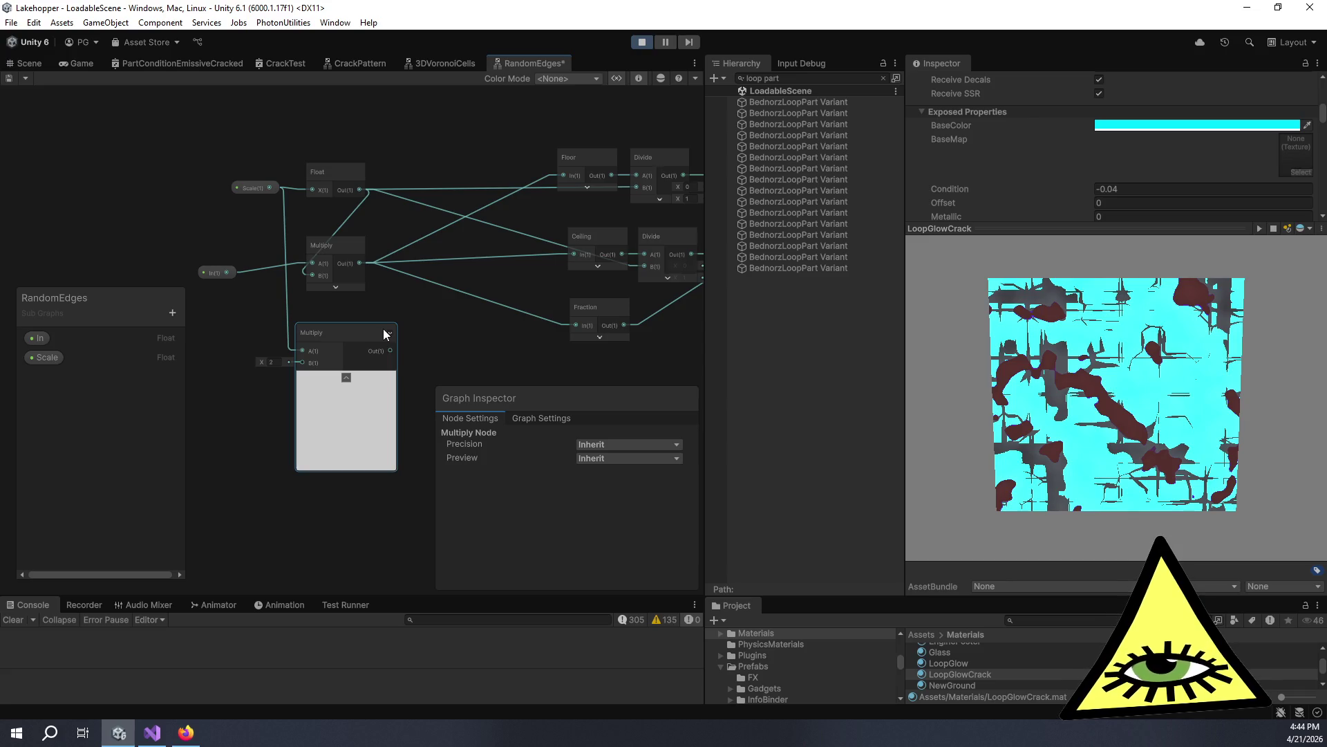
mouse_move(385, 334)
mouse_down()
mouse_move(337, 316)
mouse_move(323, 284)
mouse_up()
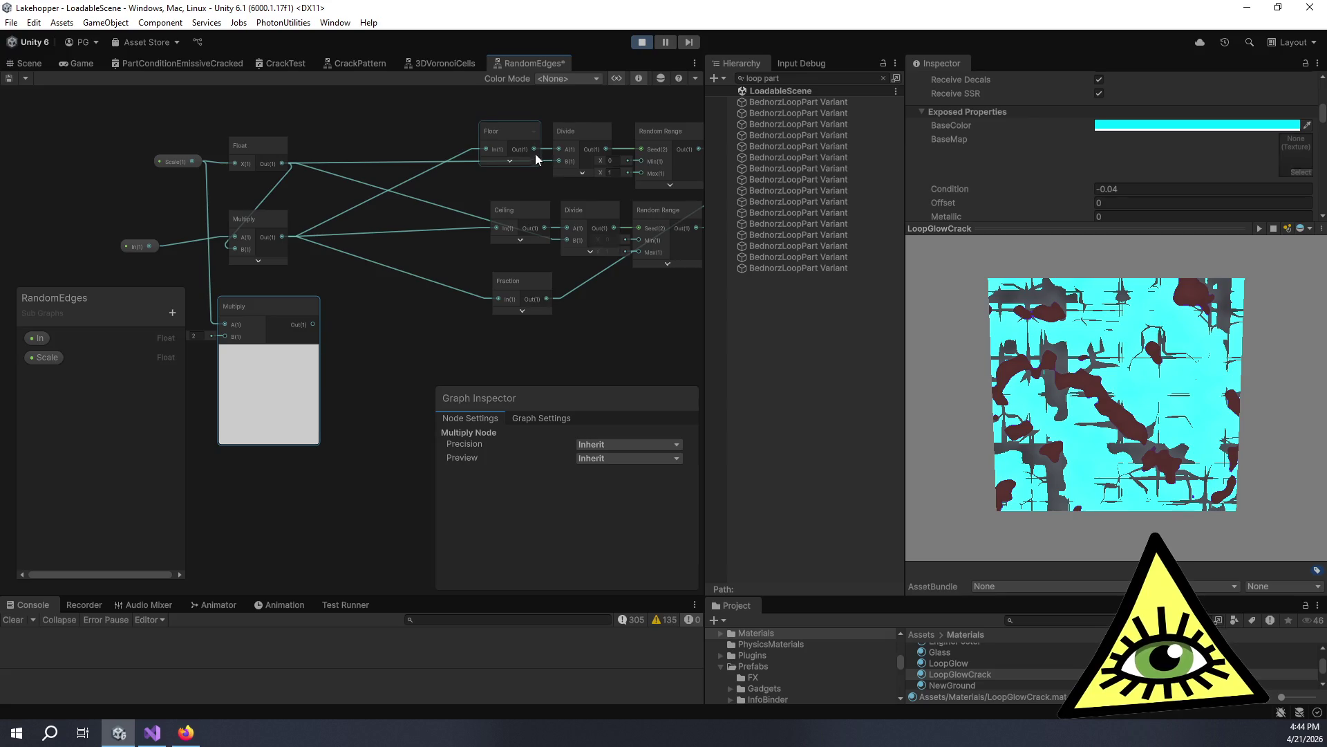
click(419, 322)
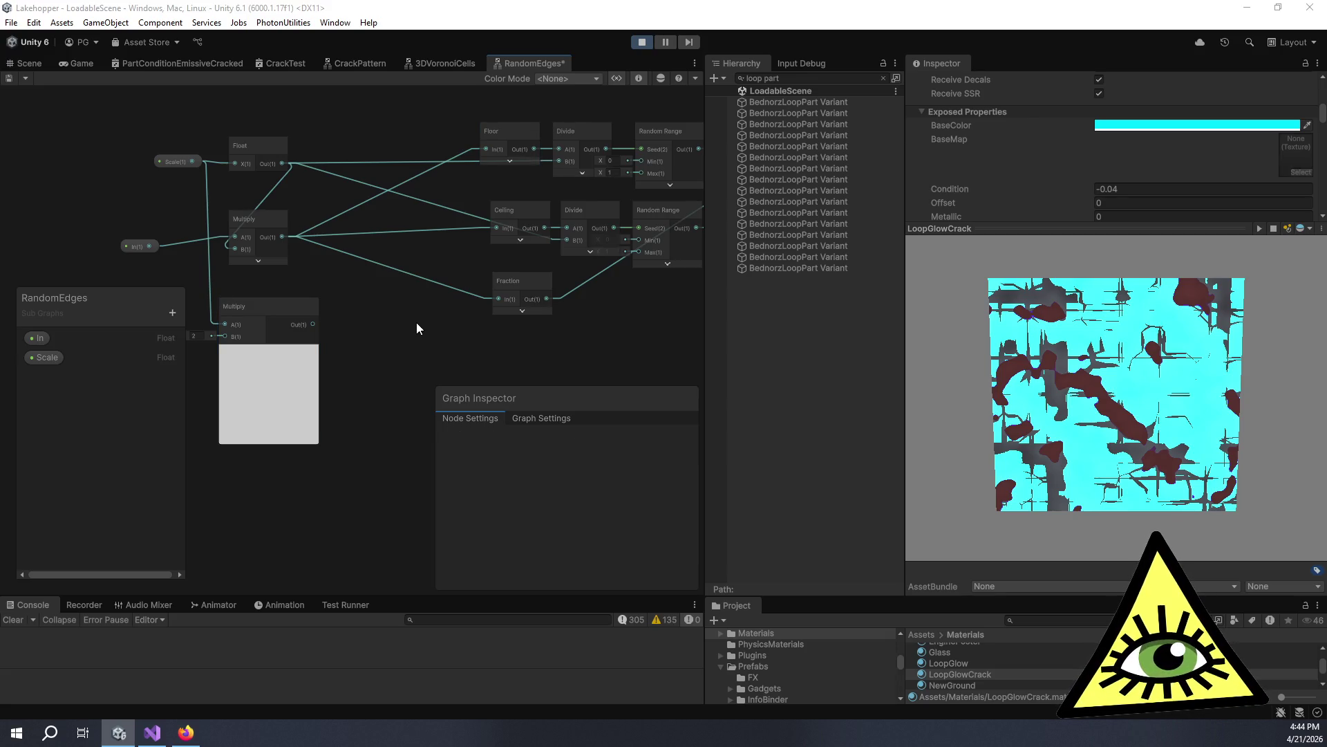
Add a new Random Range node below the existing chain and edit its Min value.
key(space)
text(random)
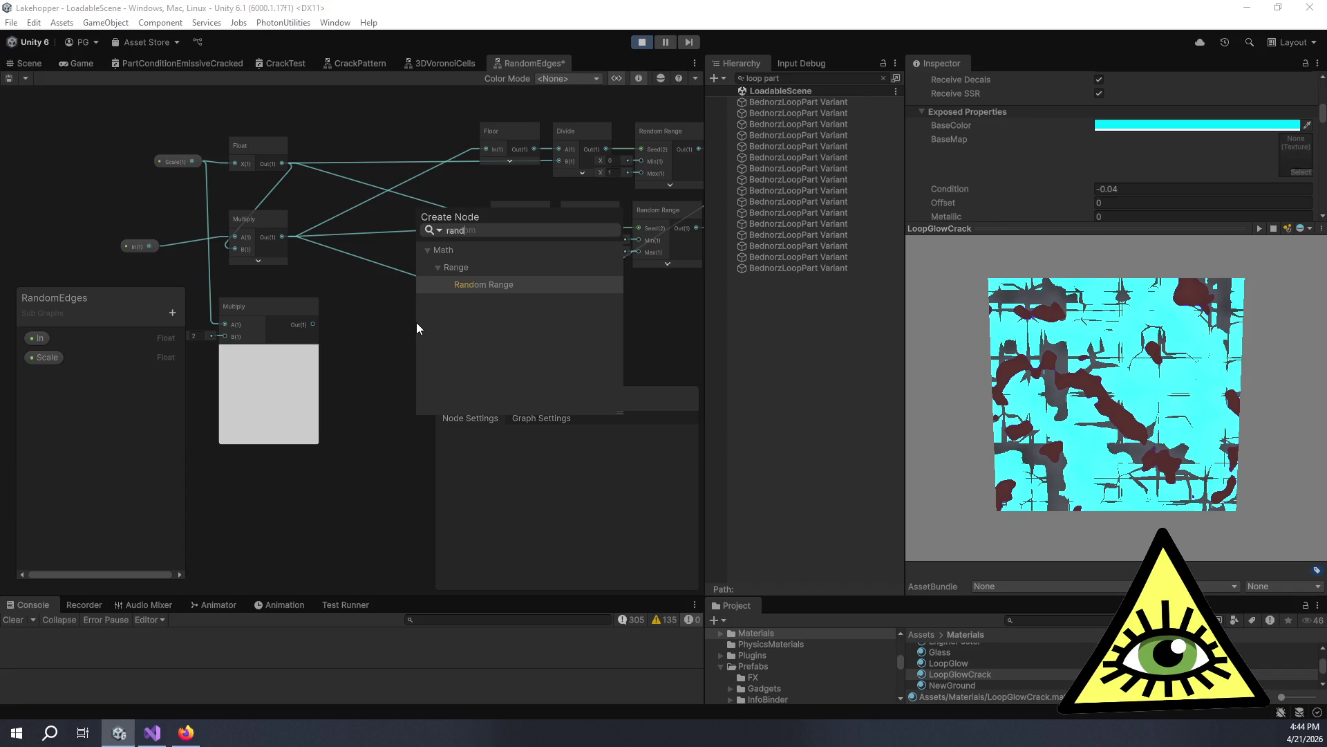
key(Return)
drag(464, 353, 433, 325)
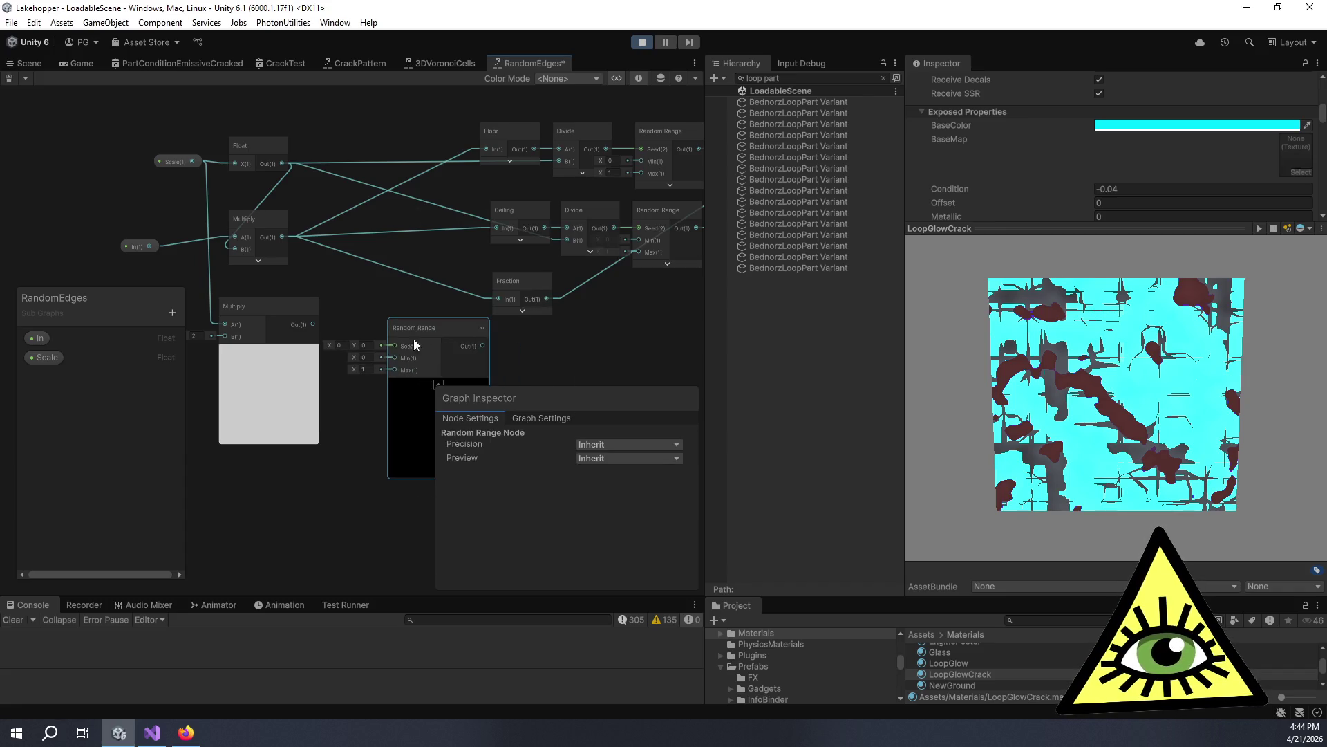
click(365, 357)
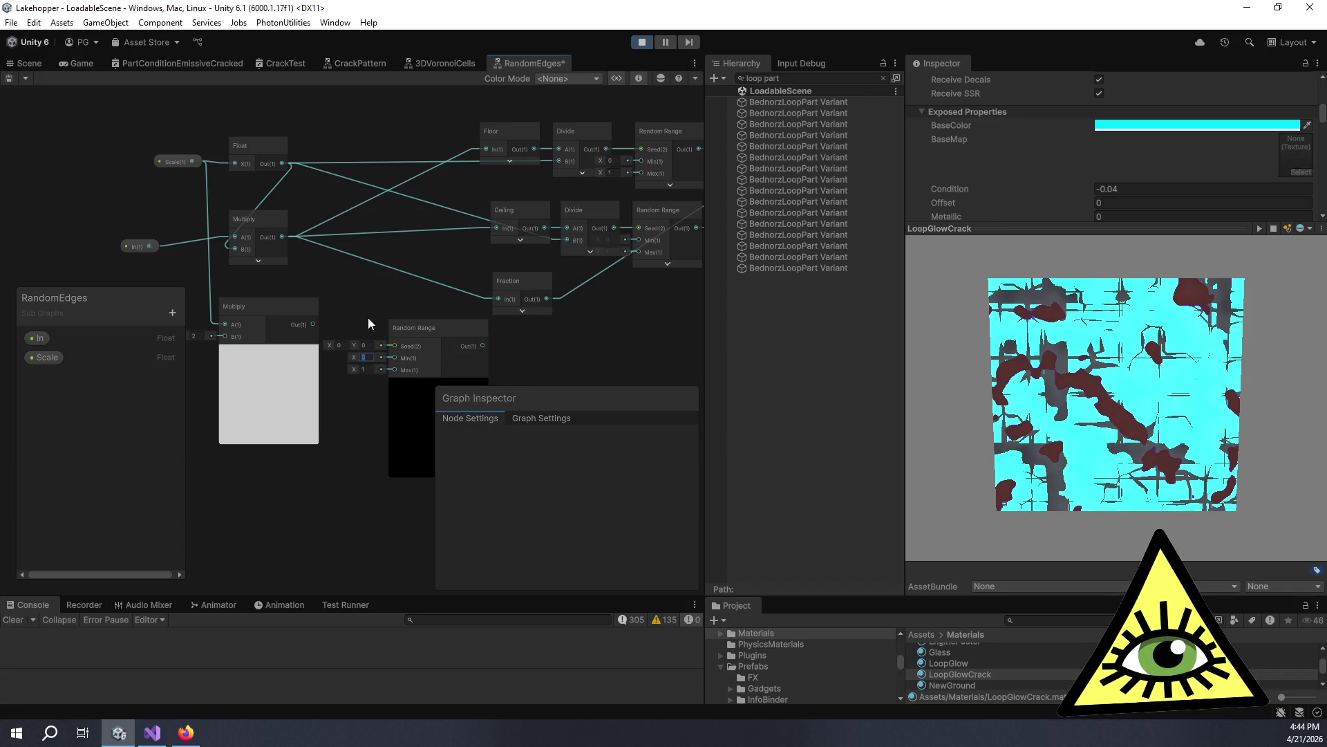
text(-1)
mouse_move(399, 327)
mouse_down()
mouse_move(445, 336)
mouse_move(424, 336)
mouse_up()
key(space)
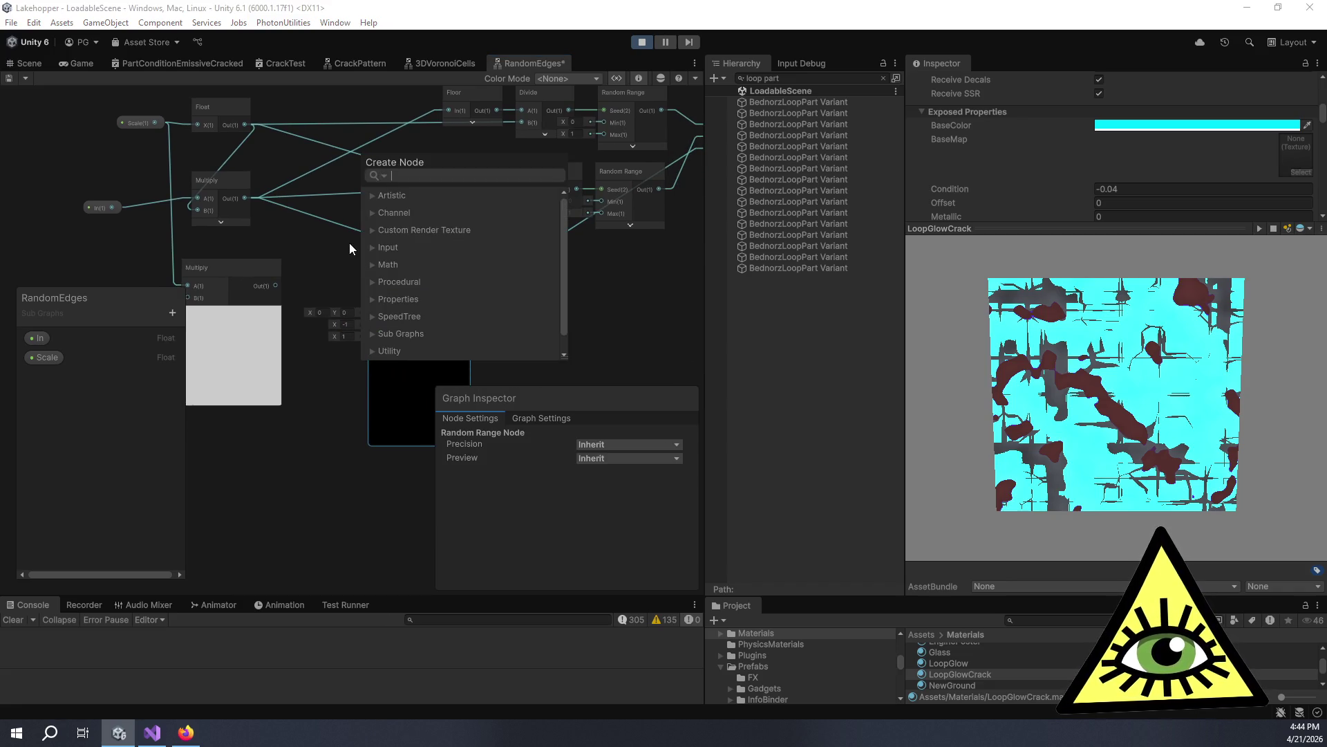
Add a Multiply node taking Floor's output and feed its product into Random Range's Seed.
text(multiply)
key(Return)
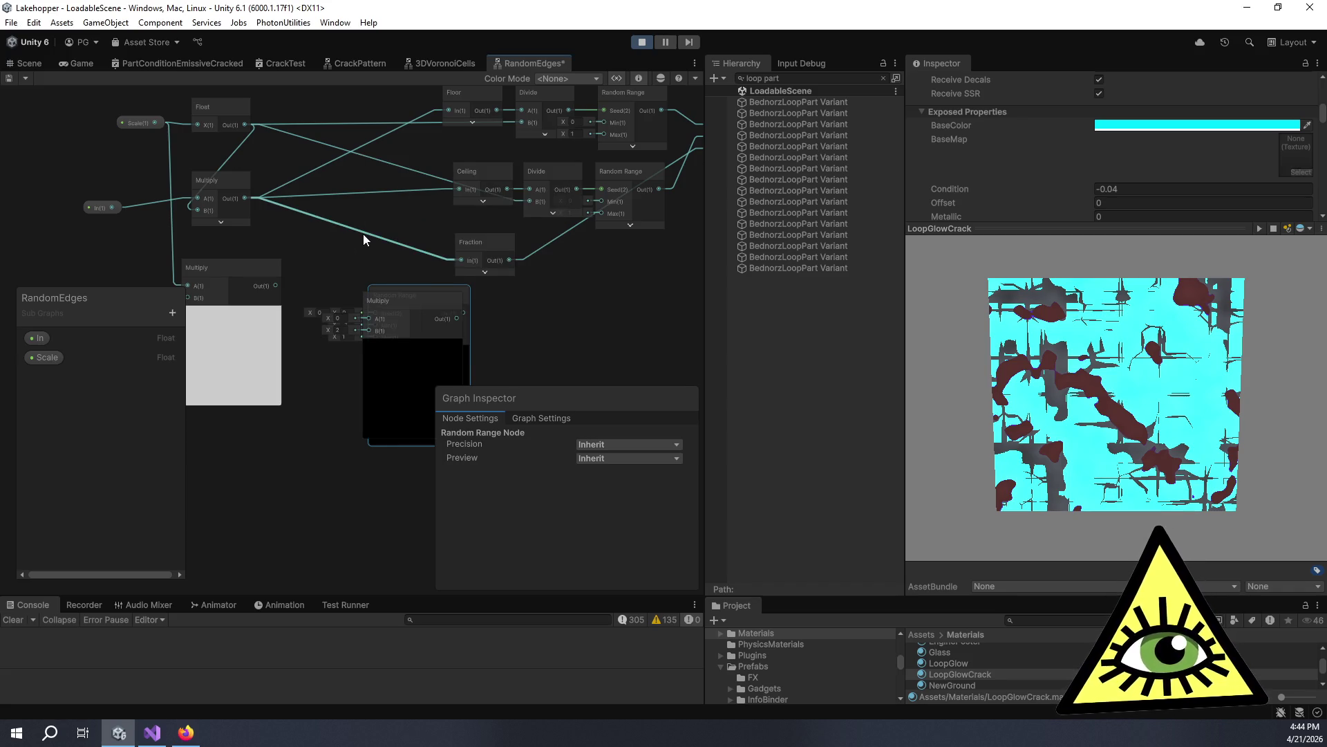
drag(363, 234, 452, 251)
mouse_move(484, 320)
mouse_down()
mouse_move(433, 284)
mouse_move(440, 254)
mouse_up()
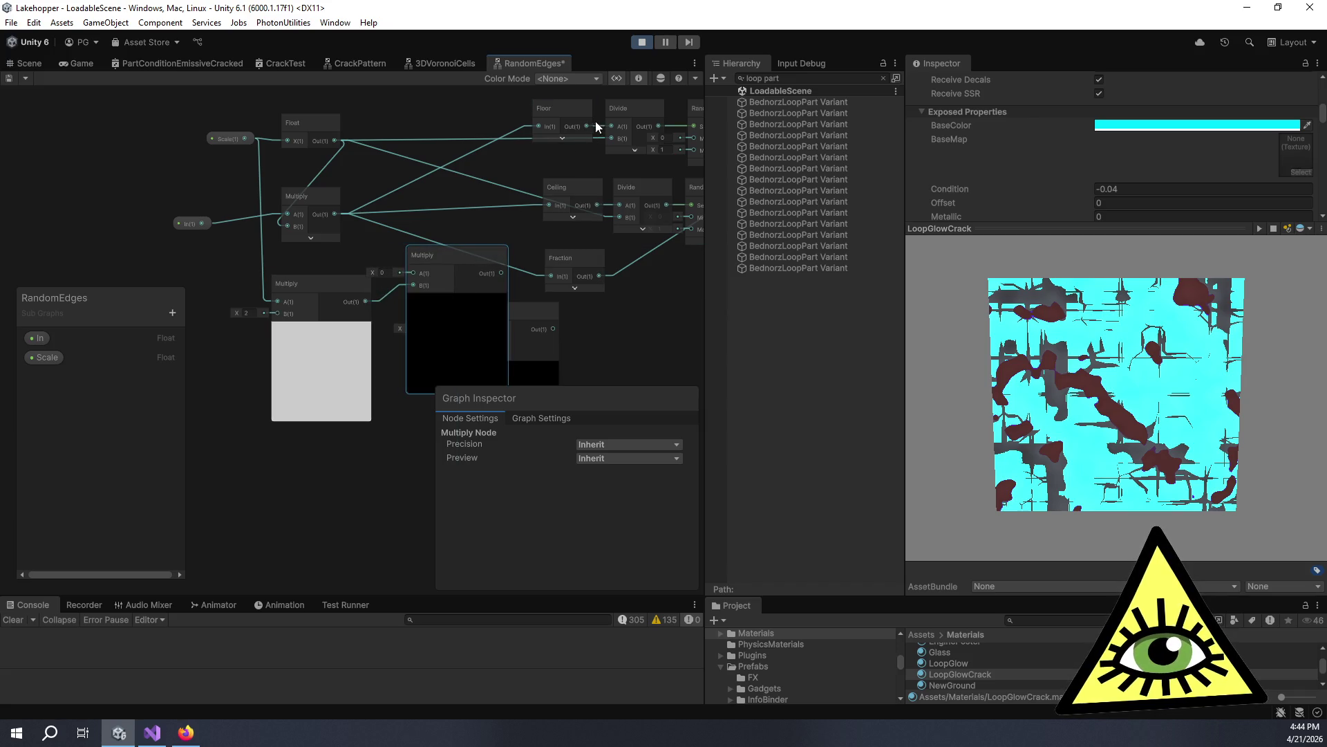
mouse_move(585, 126)
mouse_down()
mouse_move(585, 168)
mouse_move(416, 291)
mouse_move(407, 191)
mouse_up()
mouse_move(459, 254)
mouse_down()
mouse_move(584, 276)
mouse_move(583, 258)
mouse_up()
mouse_move(443, 202)
mouse_down()
mouse_move(468, 241)
mouse_move(519, 271)
mouse_up()
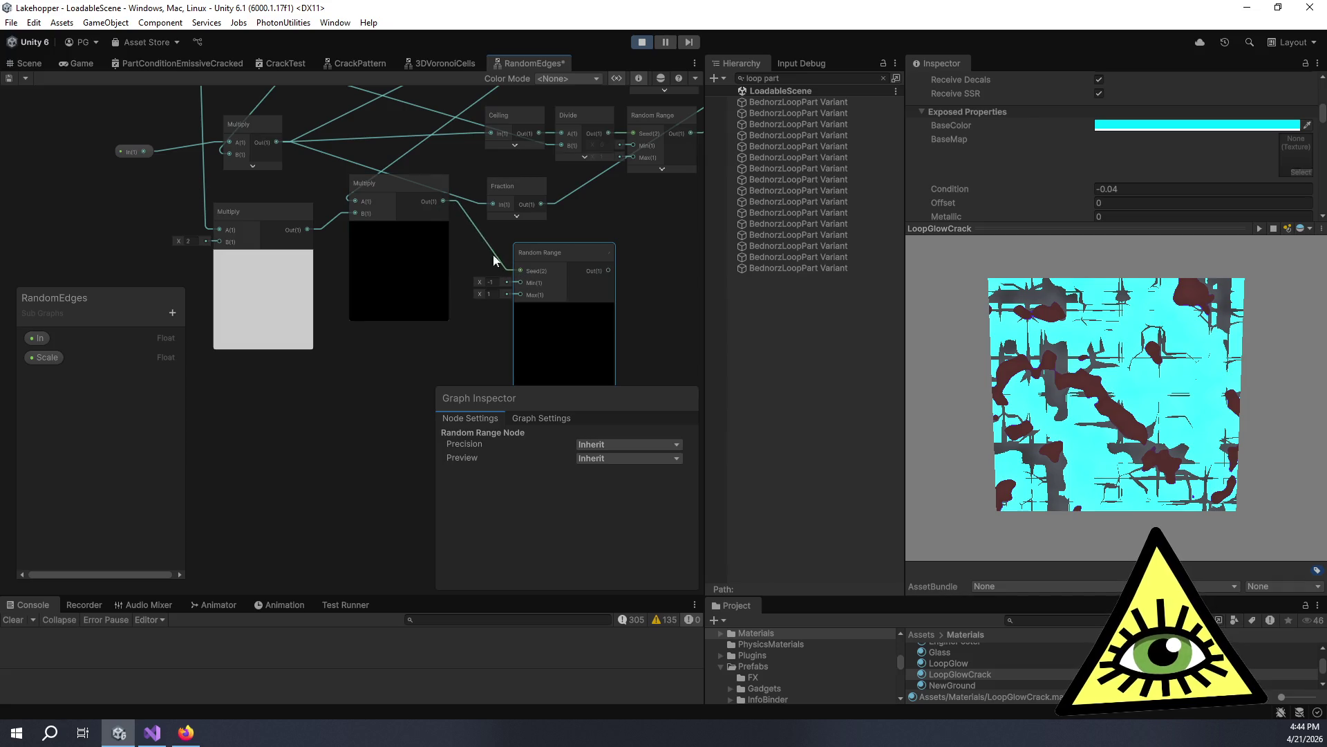
Collapse the Multiply preview and place Random Range right beside it, framing all nodes.
click(402, 212)
drag(395, 207, 394, 248)
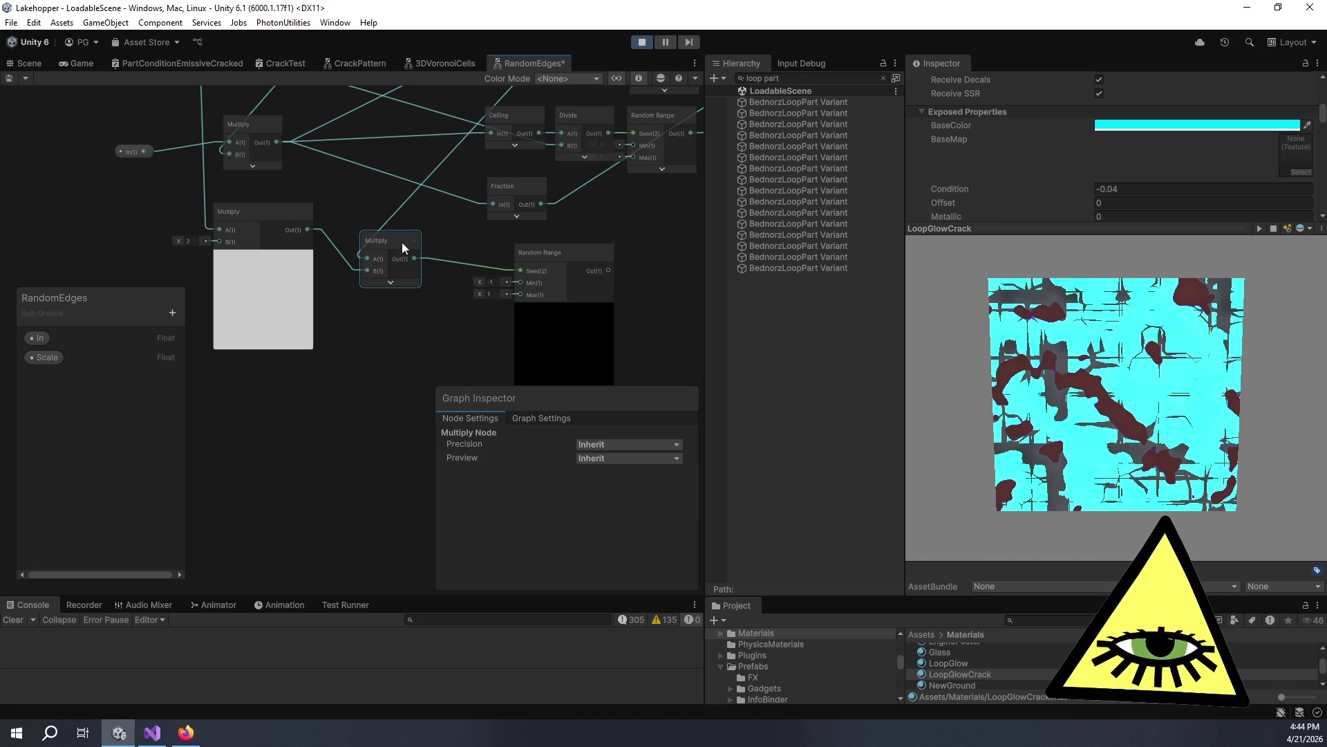
drag(595, 246, 490, 200)
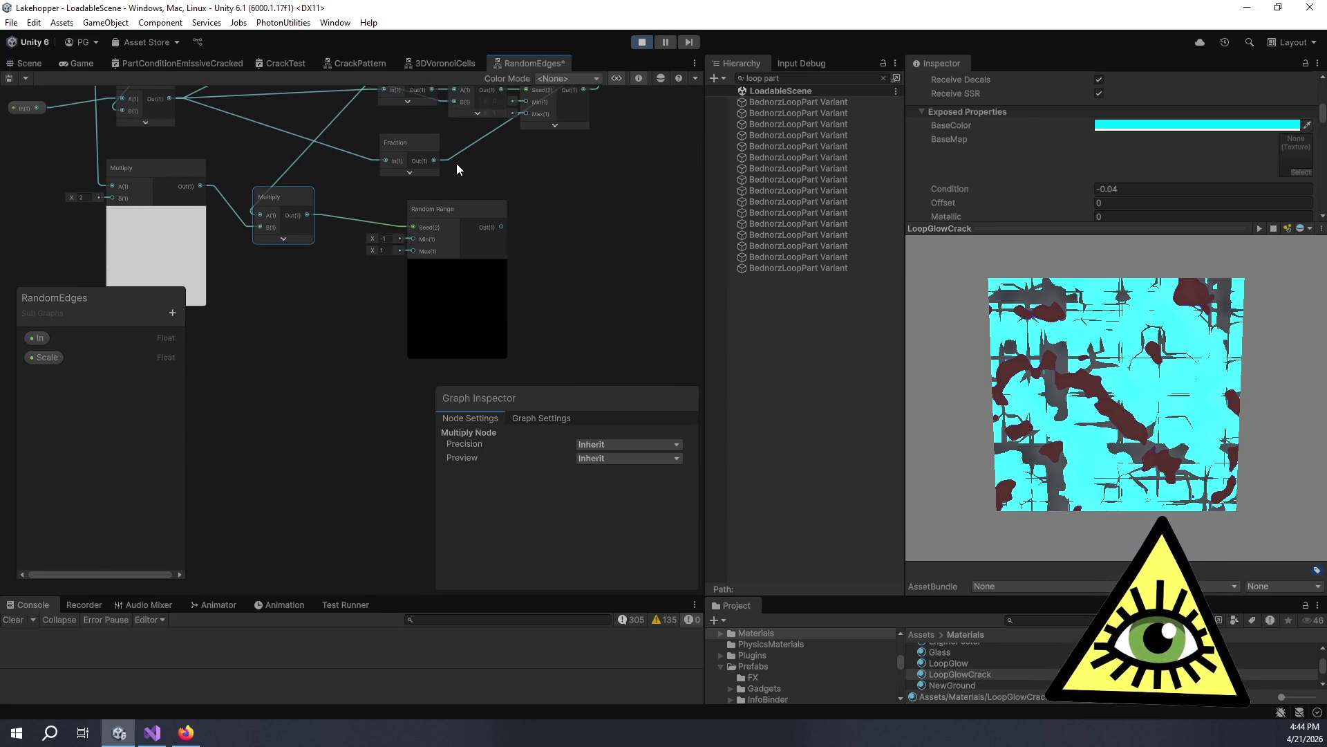
drag(474, 210, 406, 226)
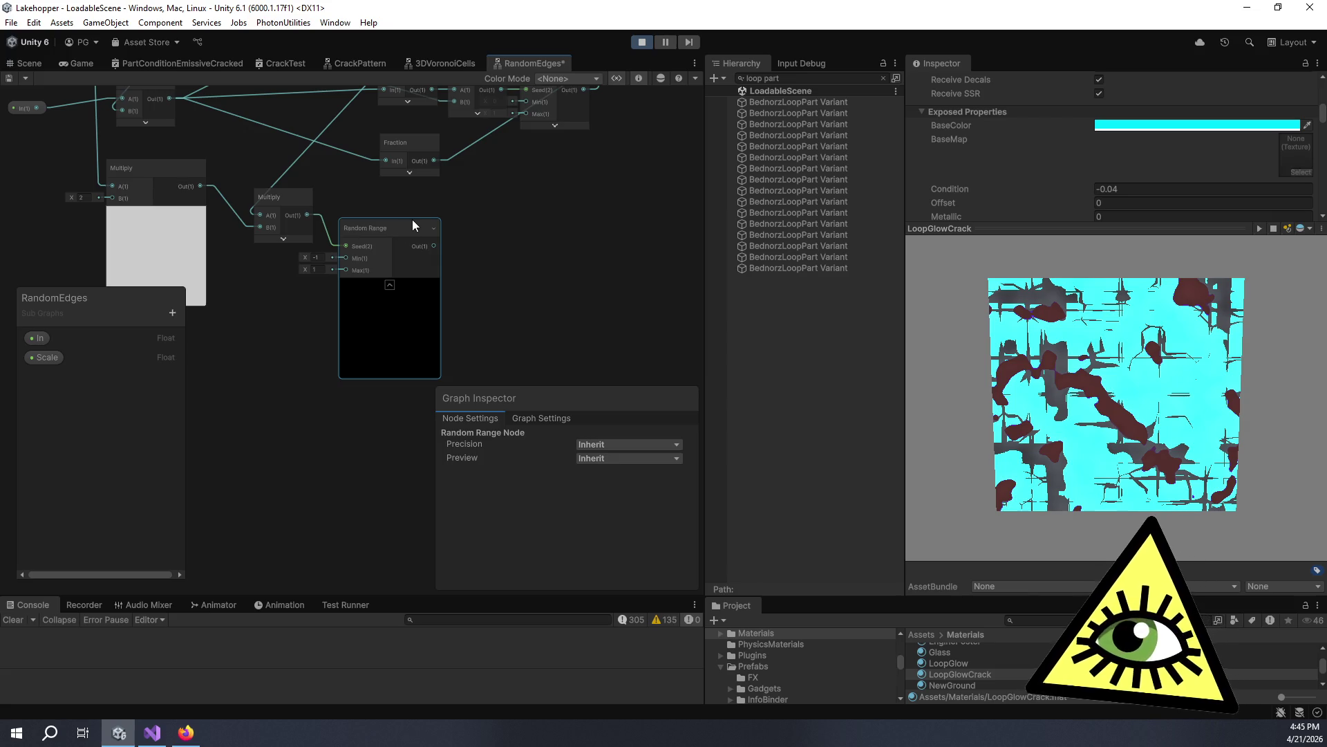
mouse_move(501, 208)
mouse_down()
mouse_move(512, 244)
mouse_move(407, 324)
mouse_move(437, 306)
mouse_move(533, 306)
mouse_up()
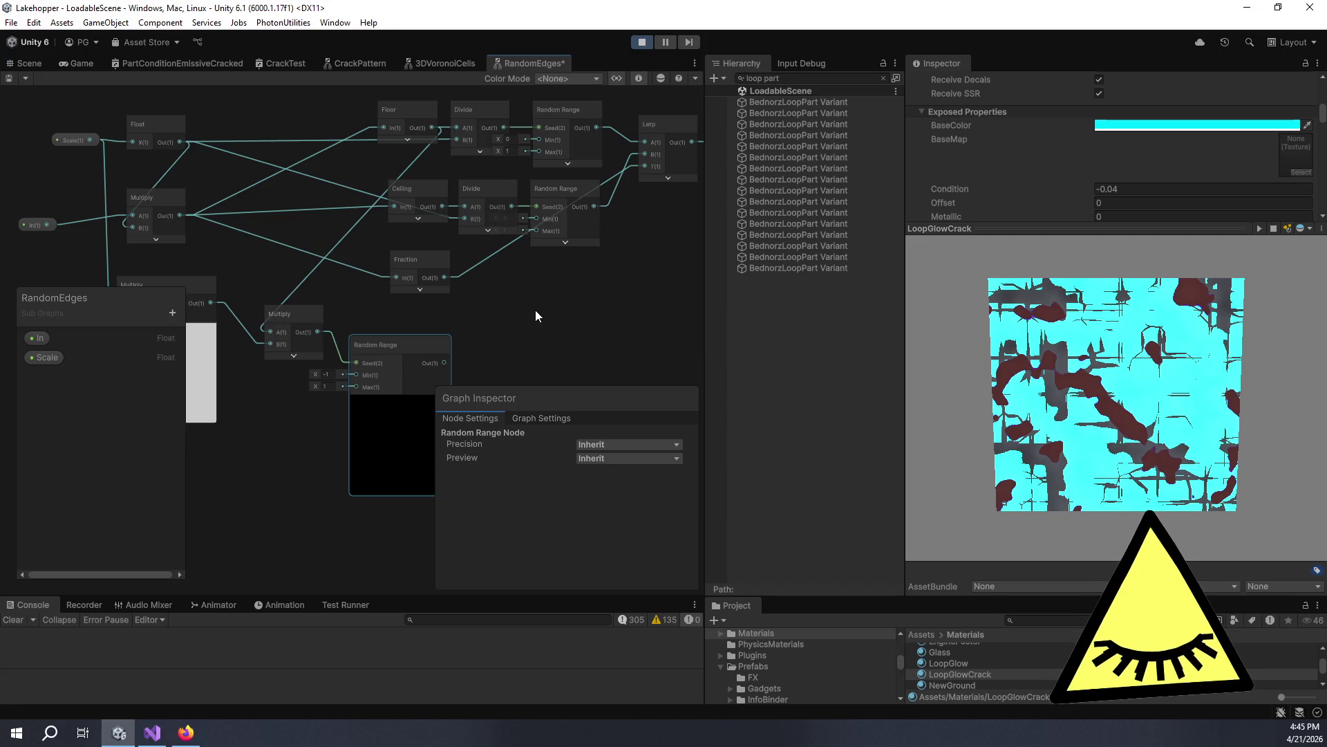
mouse_move(488, 320)
mouse_down()
mouse_move(596, 277)
mouse_move(510, 326)
mouse_move(549, 319)
mouse_up()
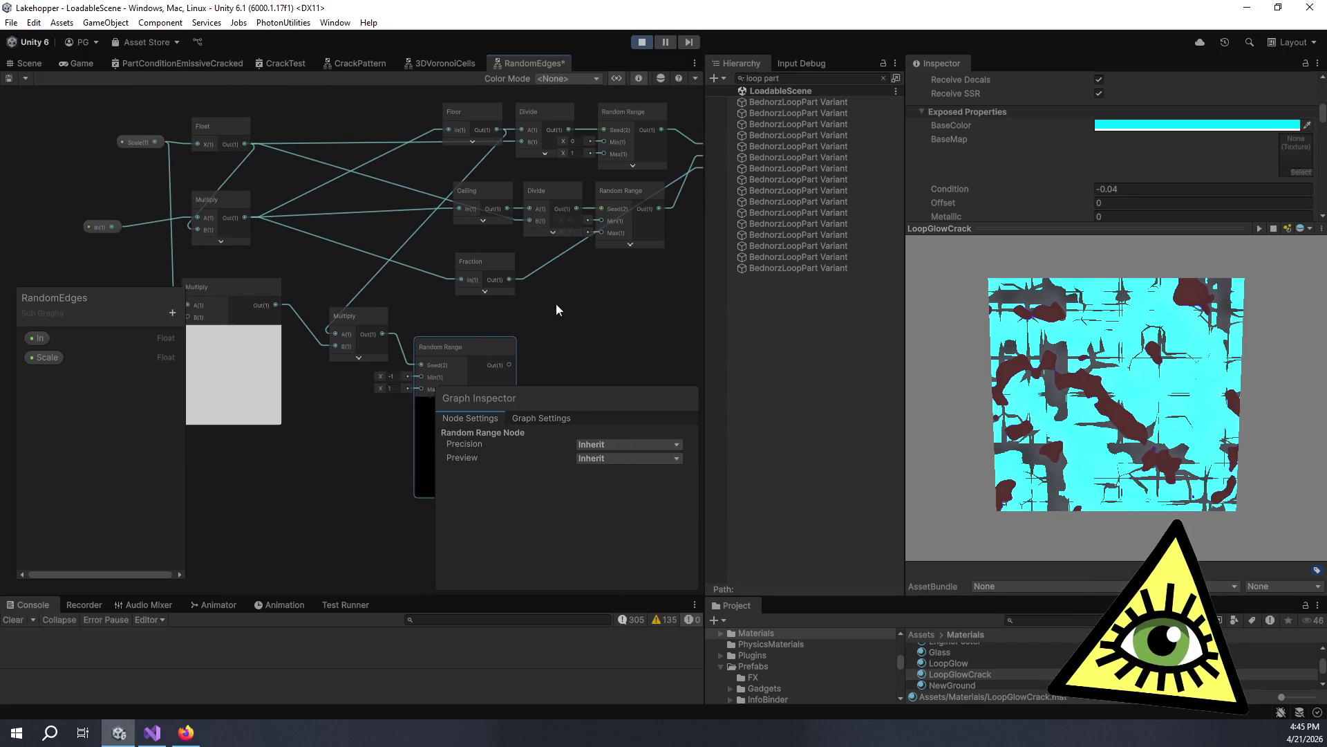
scroll(549, 318, down, 1)
drag(331, 225, 401, 276)
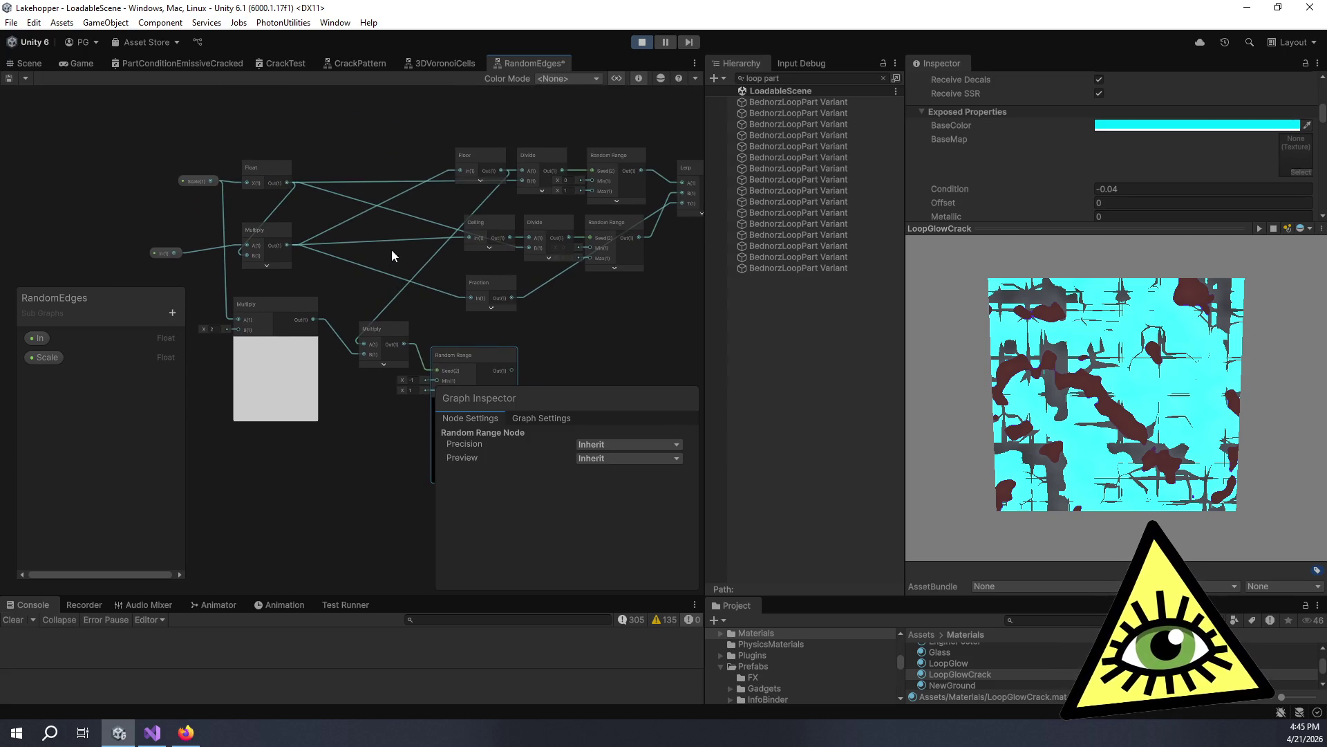
Add a Floor node below the graph fed by the Multiply output, collapsing Multiply's preview.
key(space)
text(floo)
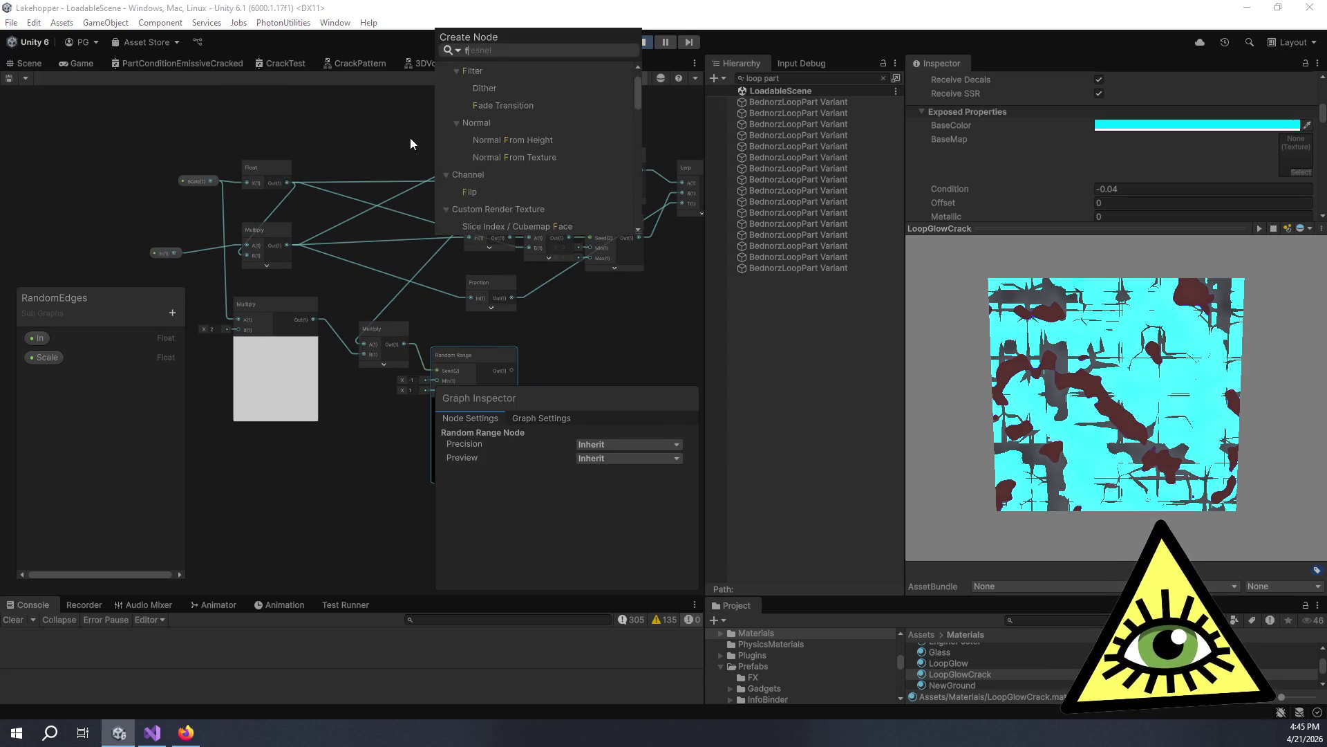
key(Return)
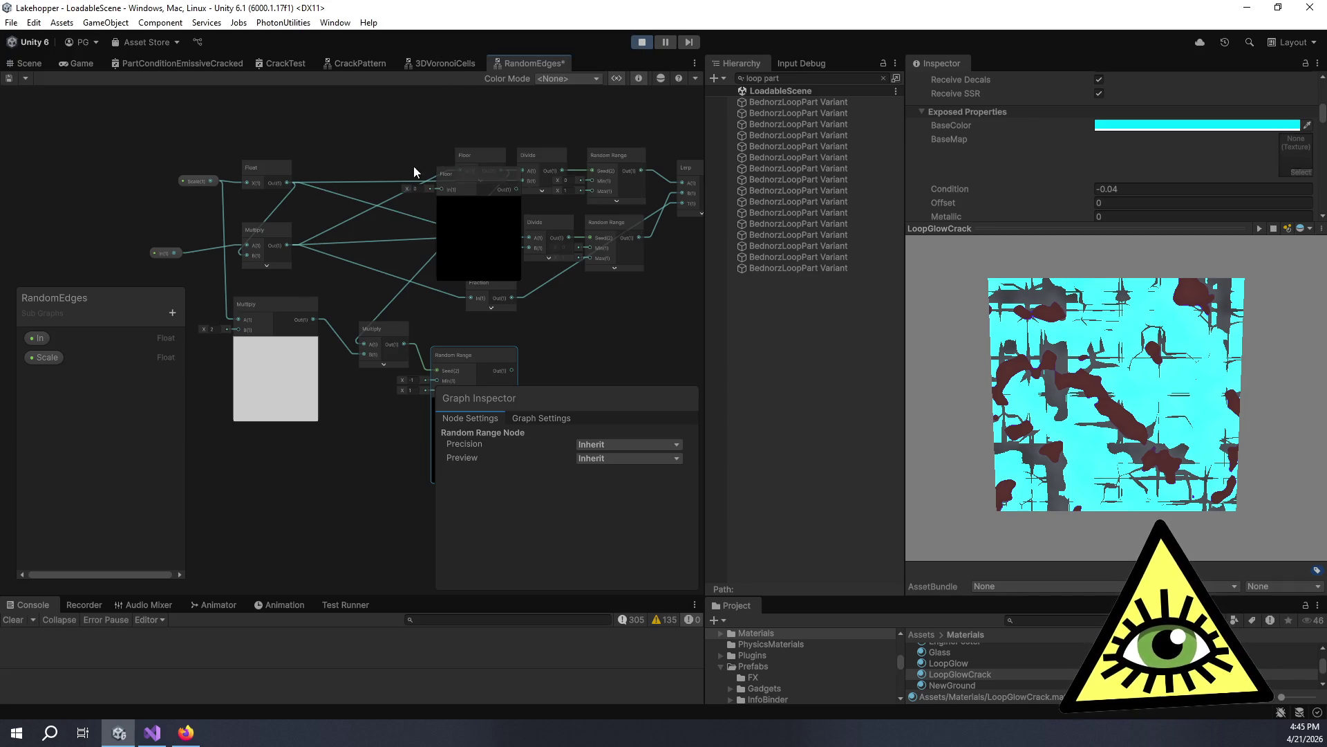
mouse_move(451, 176)
mouse_down()
mouse_move(343, 376)
mouse_move(331, 454)
mouse_up()
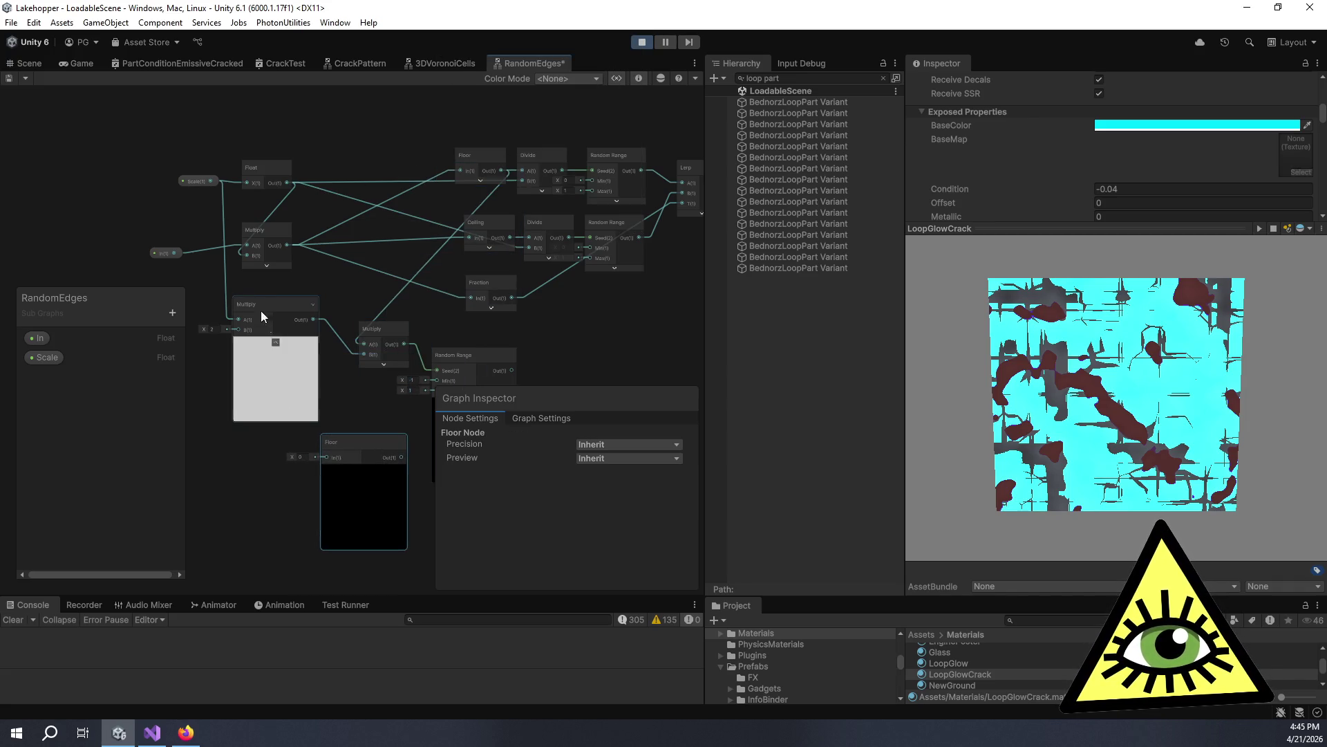
mouse_move(287, 246)
mouse_down()
mouse_move(377, 412)
mouse_move(324, 372)
mouse_up()
mouse_move(331, 283)
mouse_down()
mouse_move(412, 263)
mouse_move(443, 226)
mouse_up()
click(315, 287)
click(390, 301)
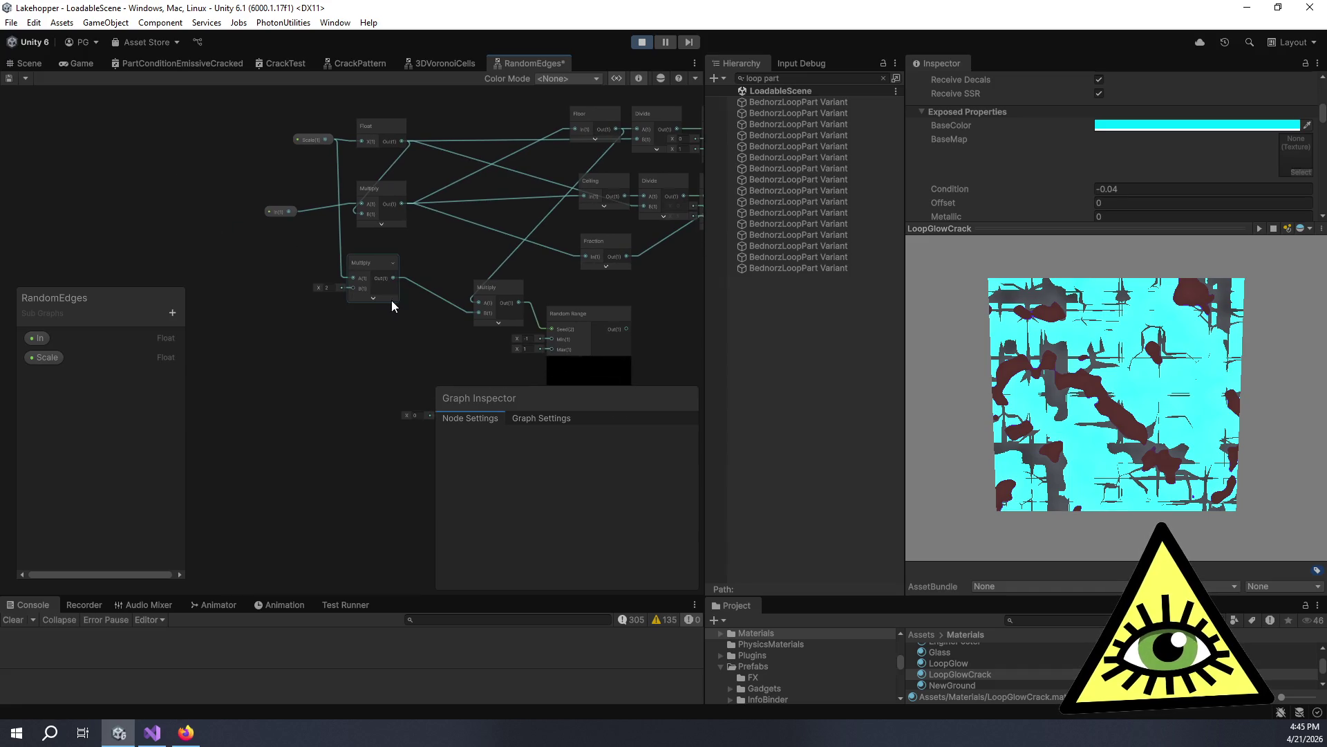
mouse_move(364, 275)
mouse_down()
mouse_move(340, 262)
mouse_move(352, 276)
mouse_up()
click(421, 388)
drag(421, 389, 365, 348)
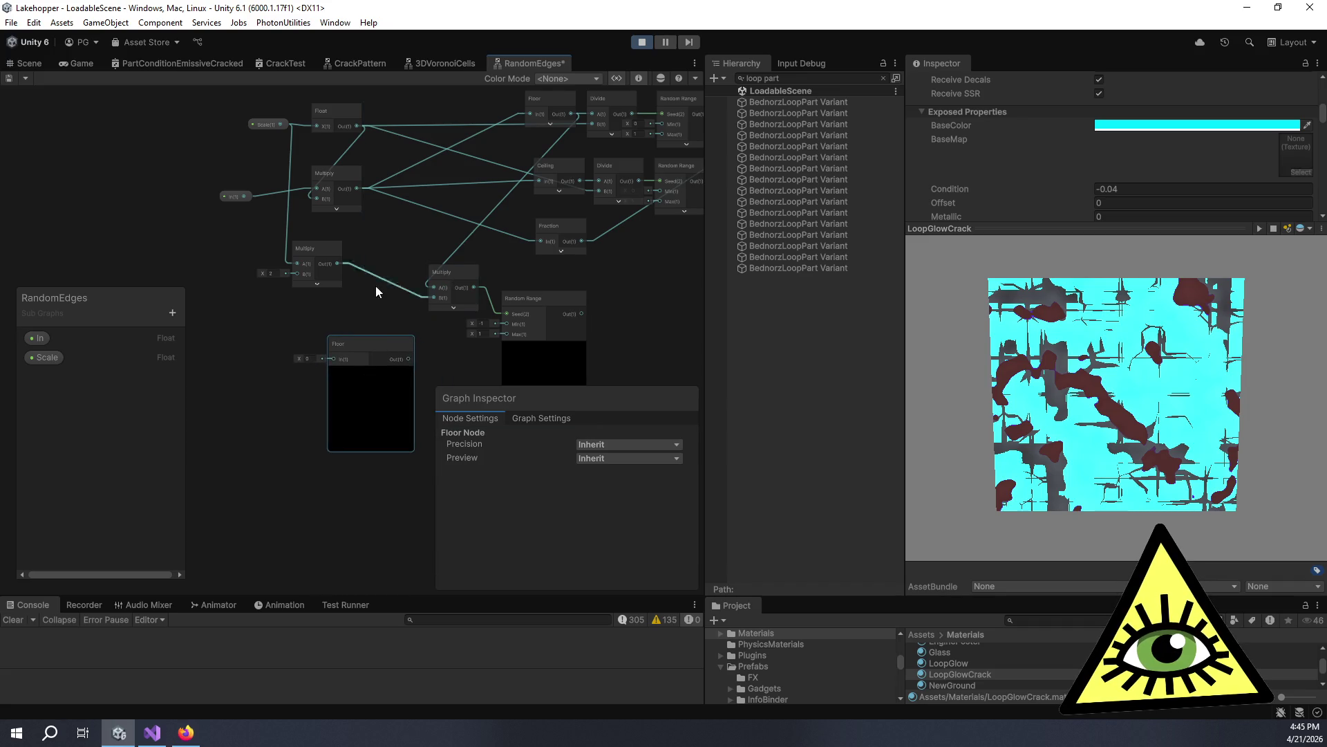
Add another Multiply node with Scale wired into its A input.
key(space)
text(multiply)
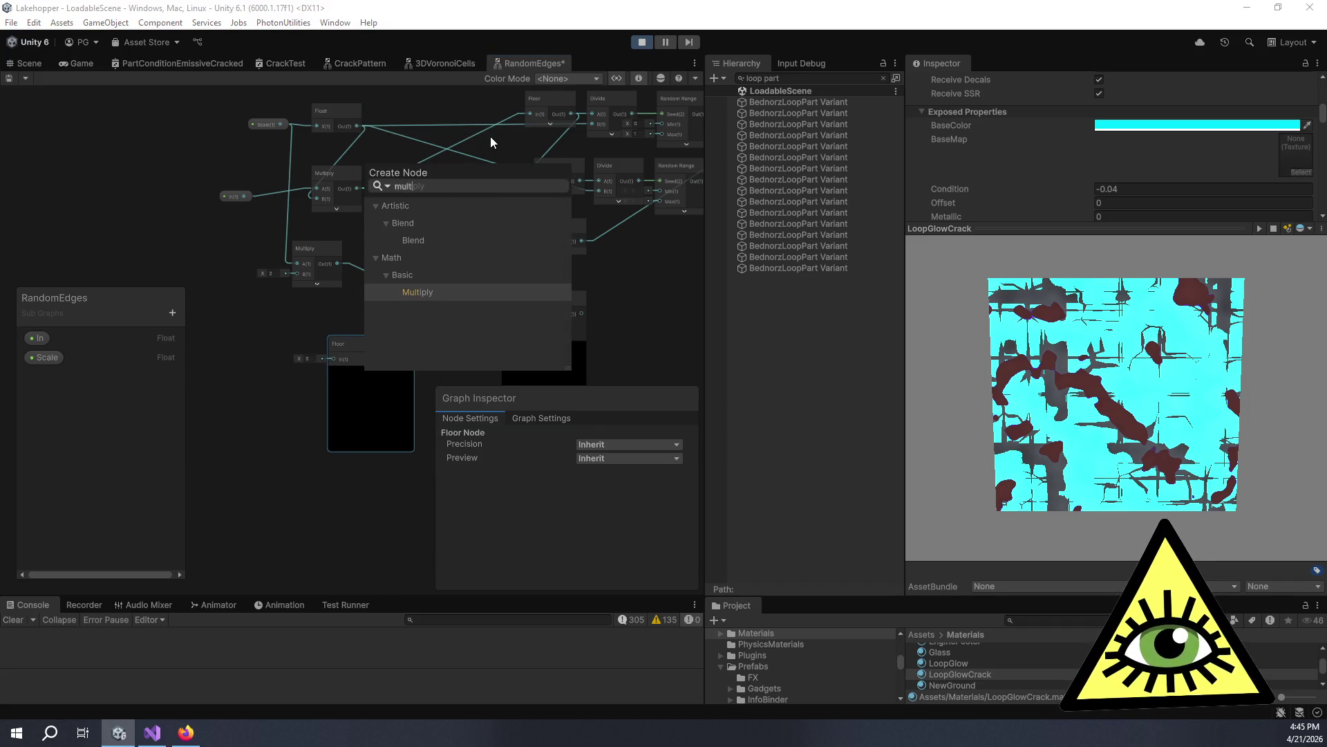
key(Return)
scroll(515, 196, up, 2)
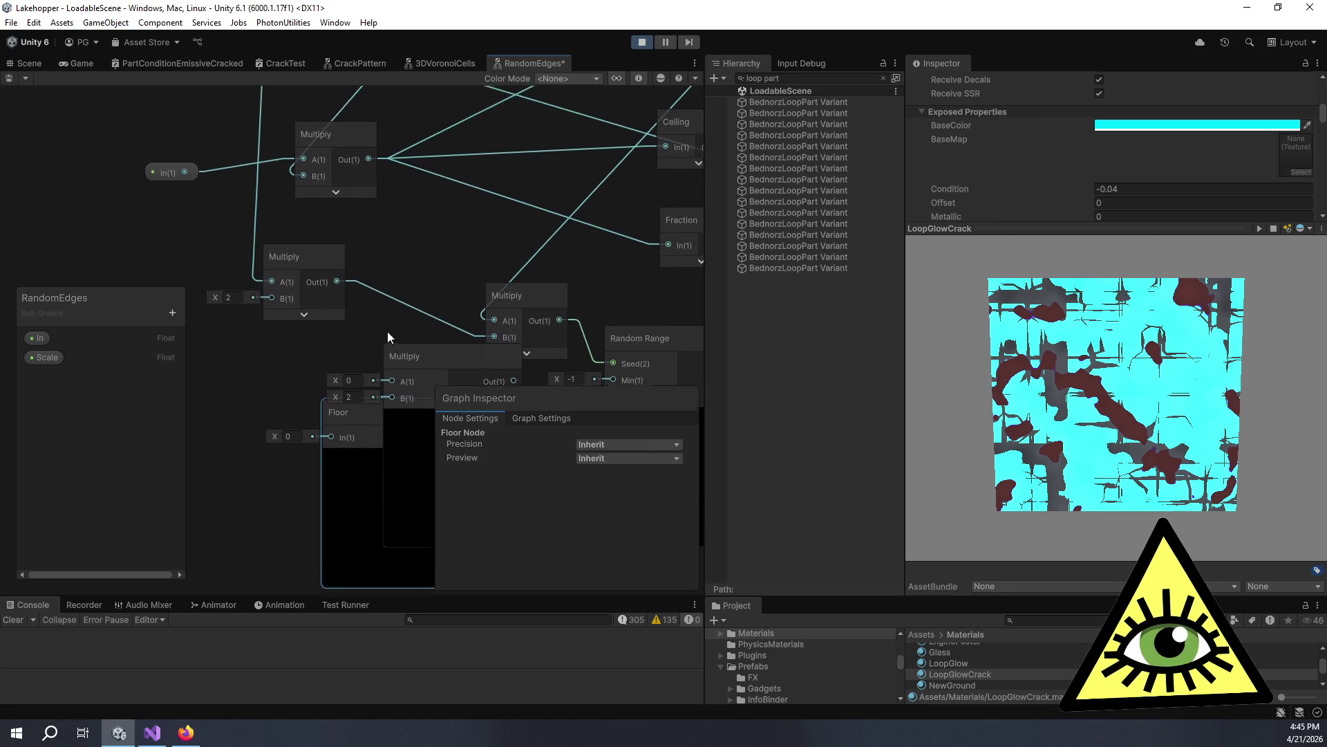
drag(382, 332, 370, 309)
mouse_move(246, 119)
mouse_down()
mouse_move(337, 346)
mouse_move(402, 266)
mouse_move(374, 328)
mouse_move(354, 323)
mouse_move(210, 423)
mouse_move(260, 372)
mouse_up()
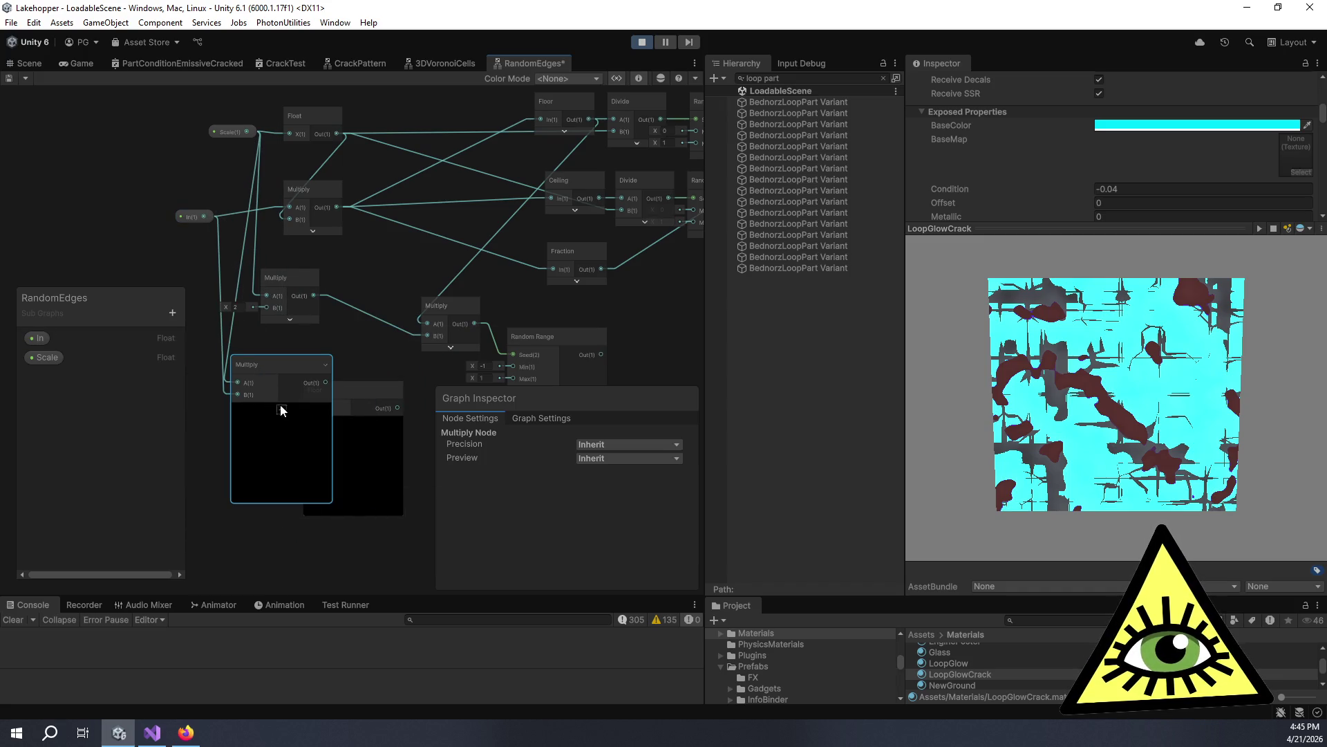
key(space)
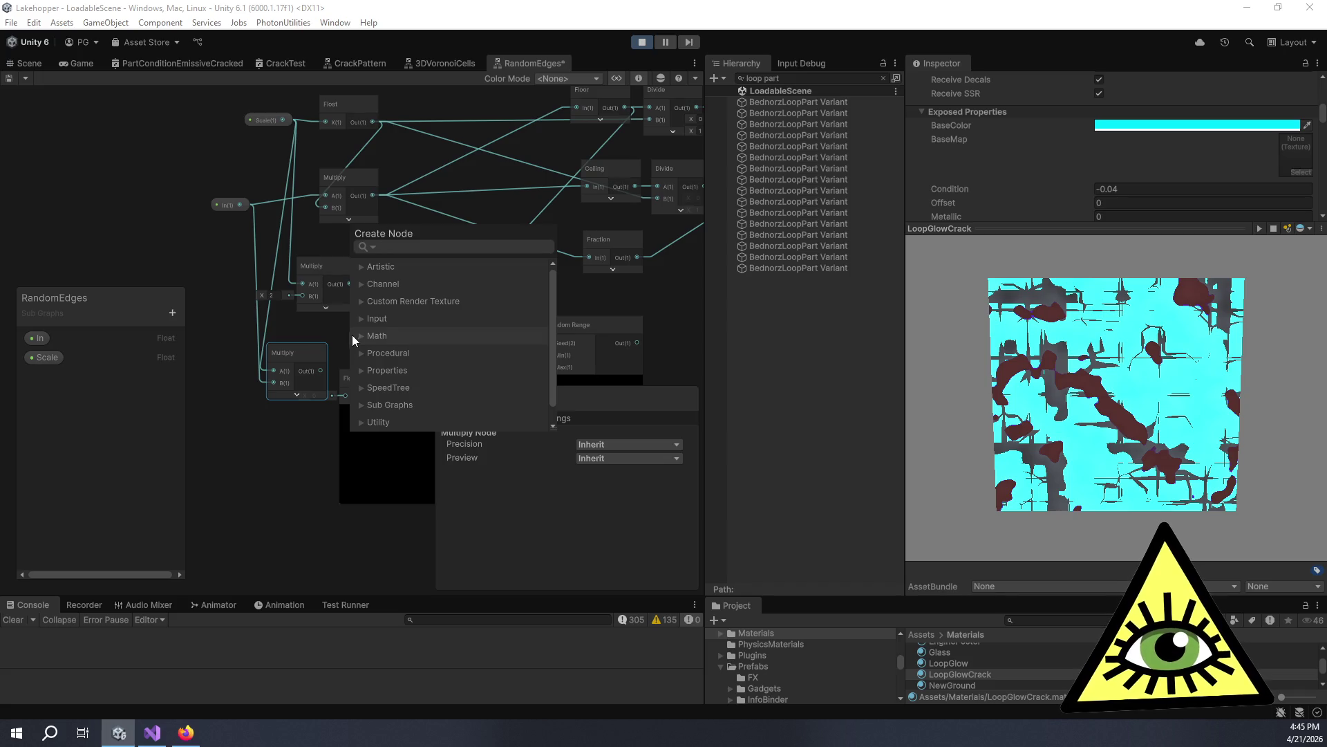
click(334, 340)
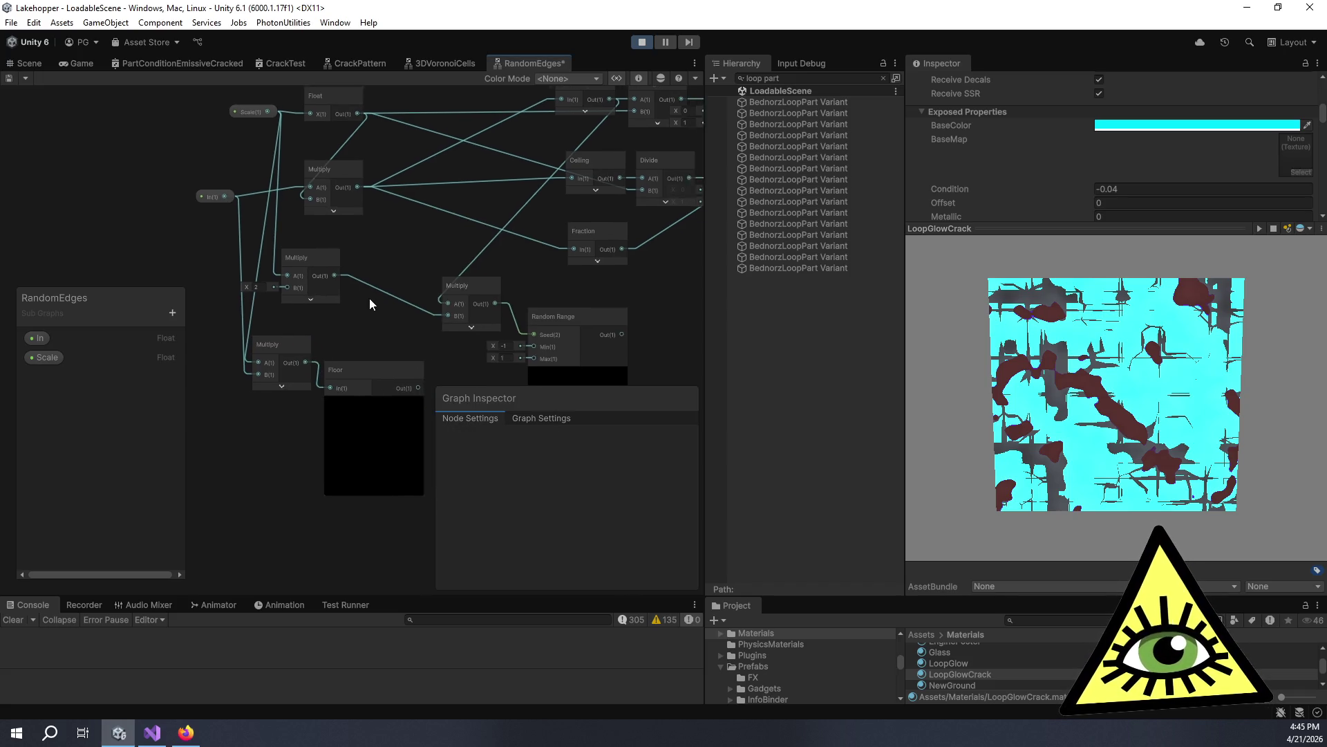
Collapse the Floor node's preview and delete the Multiply feeding Random Range's Seed.
click(312, 352)
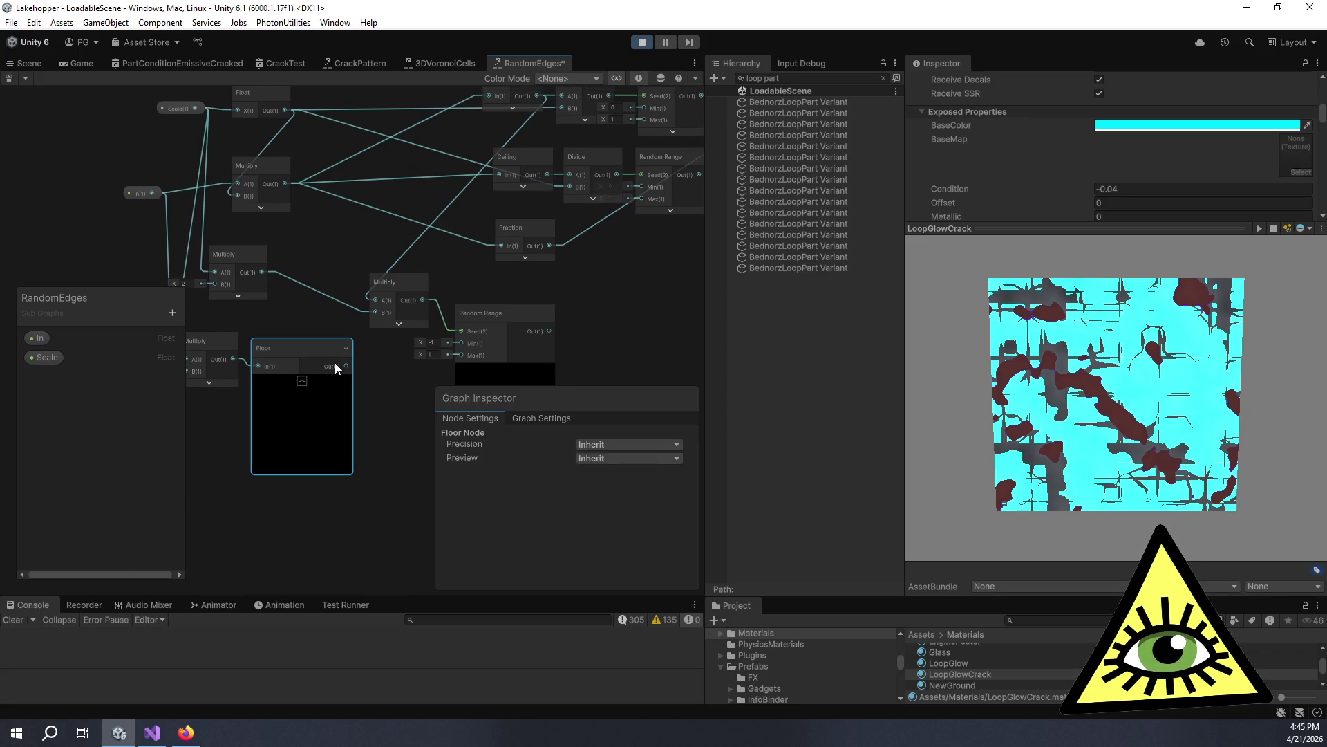
click(308, 376)
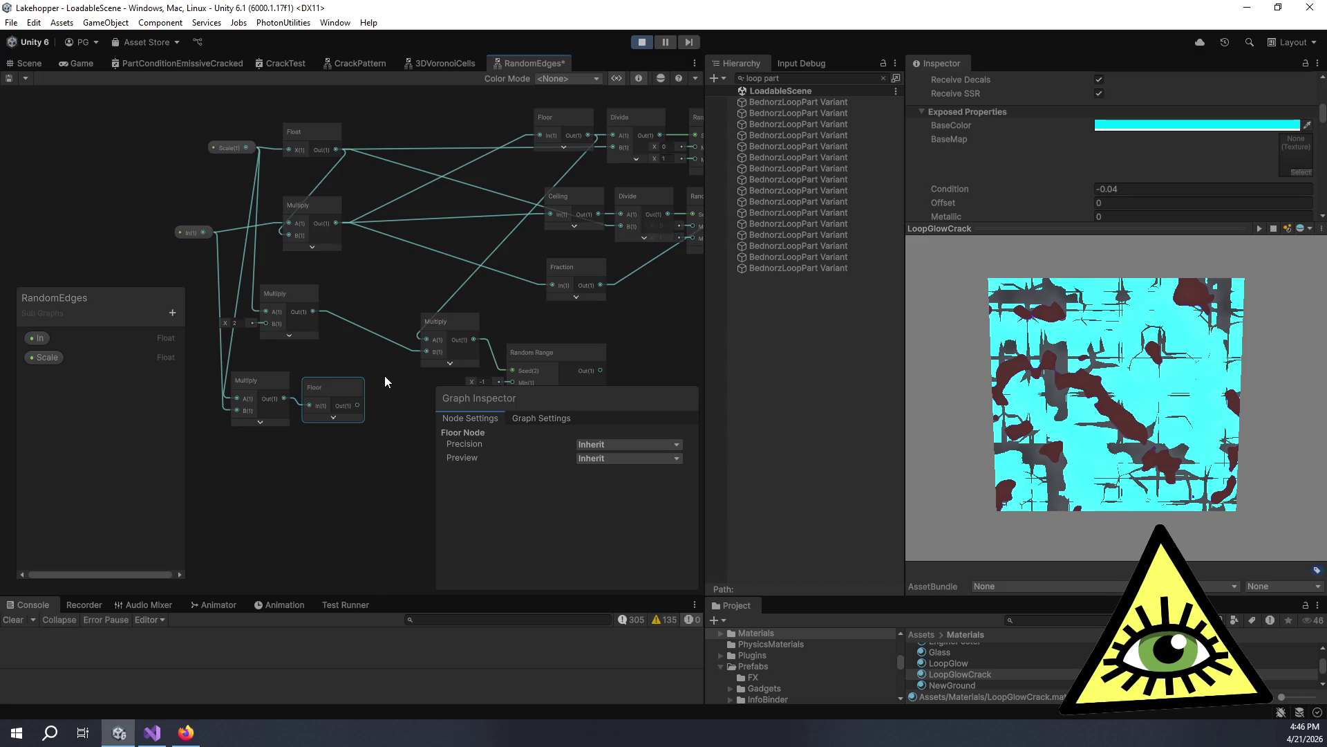
scroll(387, 377, down, 2)
scroll(352, 351, up, 2)
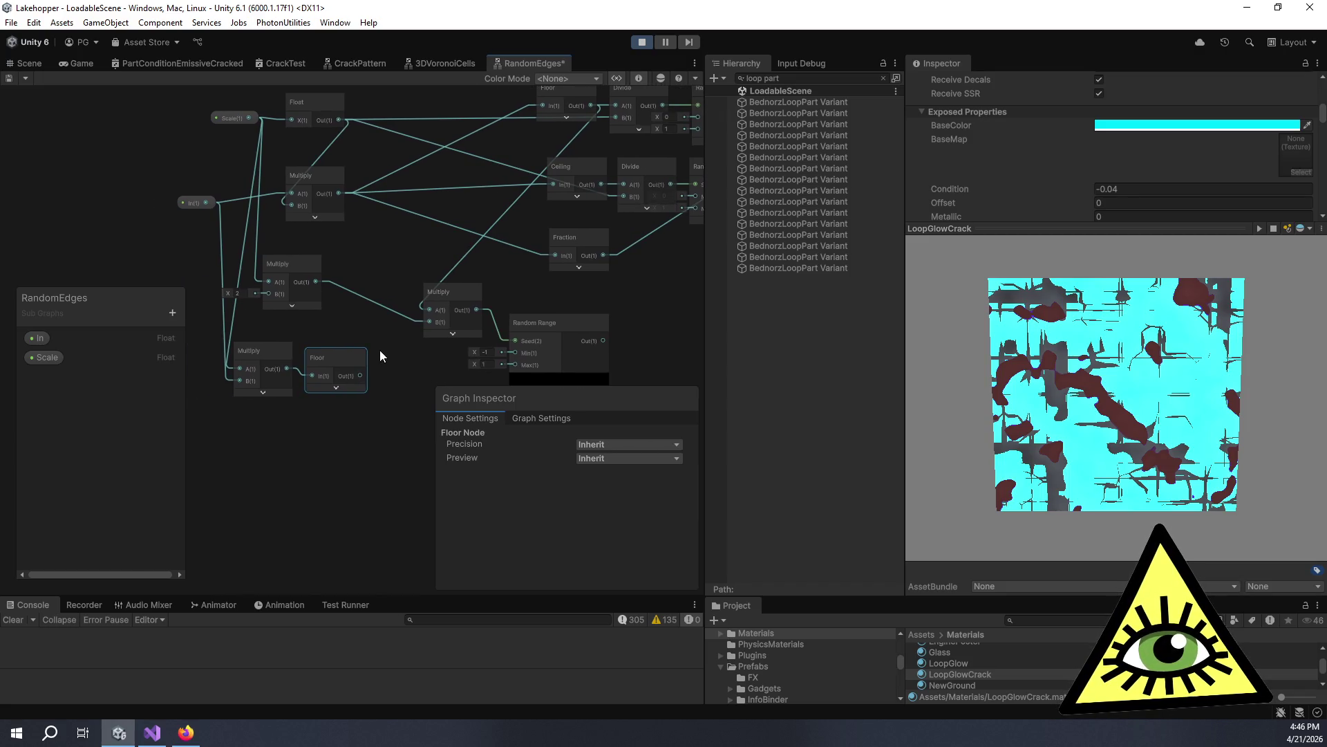
mouse_move(375, 350)
mouse_down()
mouse_move(329, 339)
mouse_move(390, 342)
mouse_up()
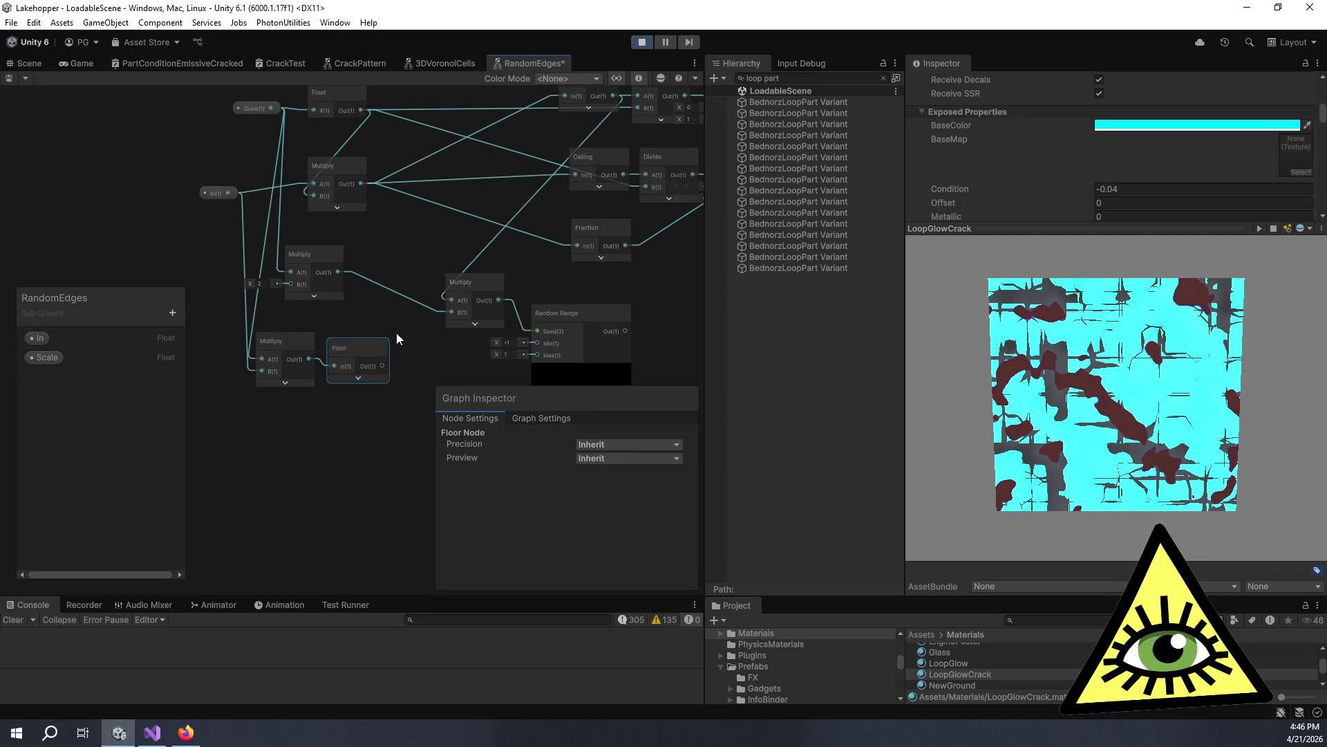
mouse_move(434, 246)
mouse_down()
mouse_move(391, 300)
mouse_move(362, 262)
mouse_up()
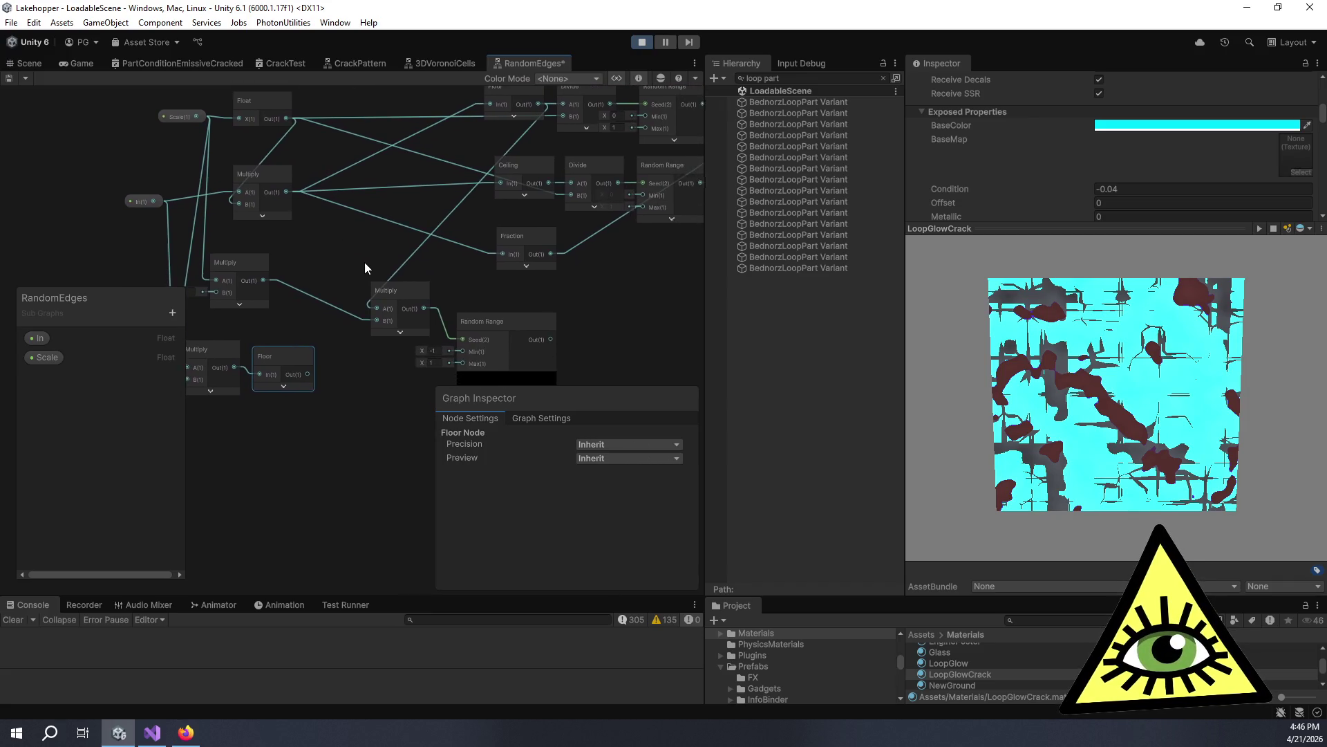
click(414, 291)
key(Delete)
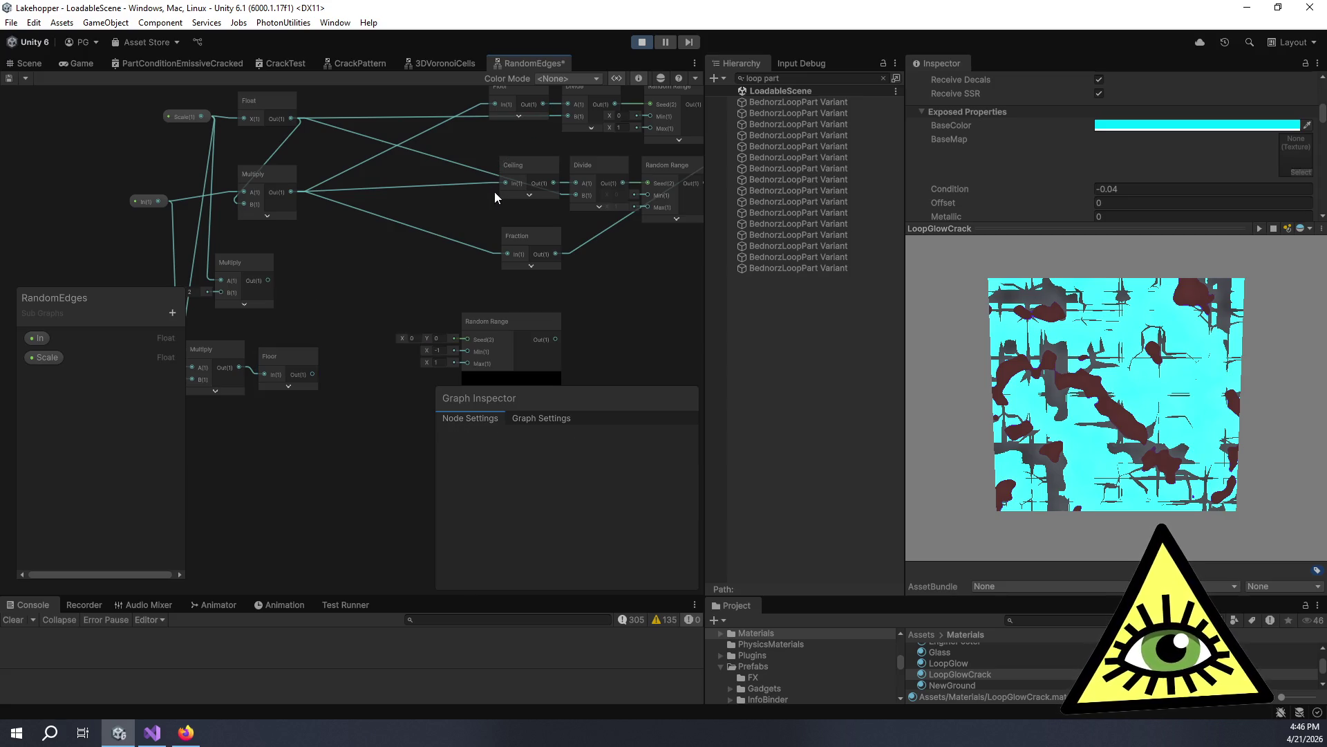
Add a Float node and place it just below the Floor node.
mouse_move(277, 294)
mouse_down()
mouse_move(332, 300)
mouse_move(319, 279)
mouse_move(330, 262)
mouse_up()
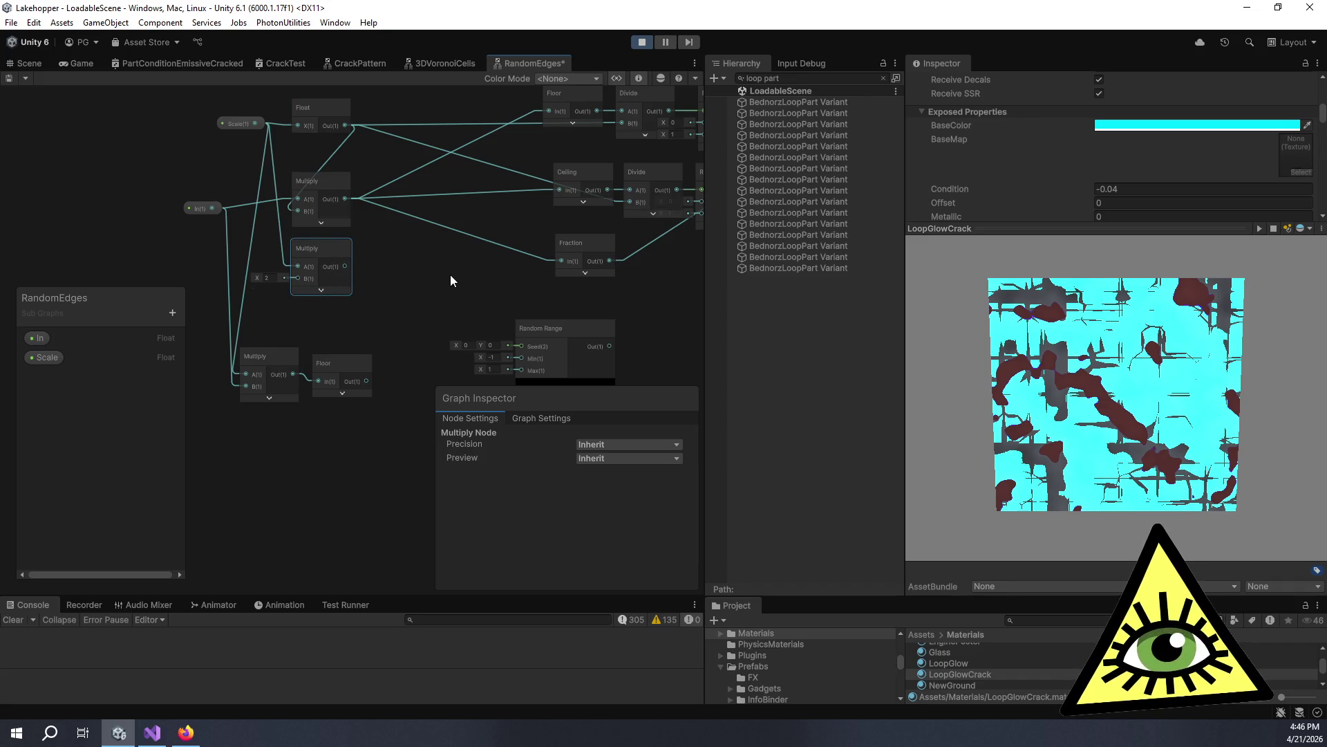
drag(450, 275, 379, 253)
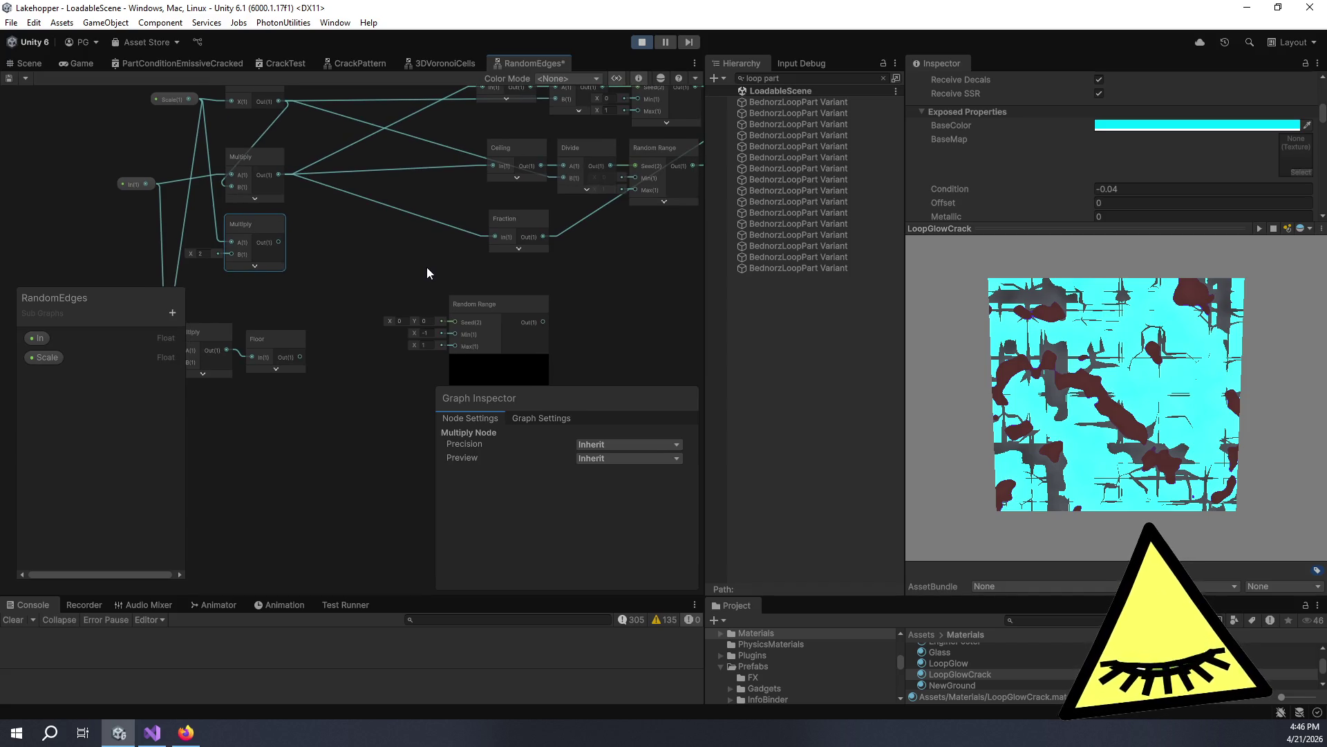
mouse_move(427, 272)
mouse_down()
mouse_move(501, 284)
mouse_move(484, 283)
mouse_up()
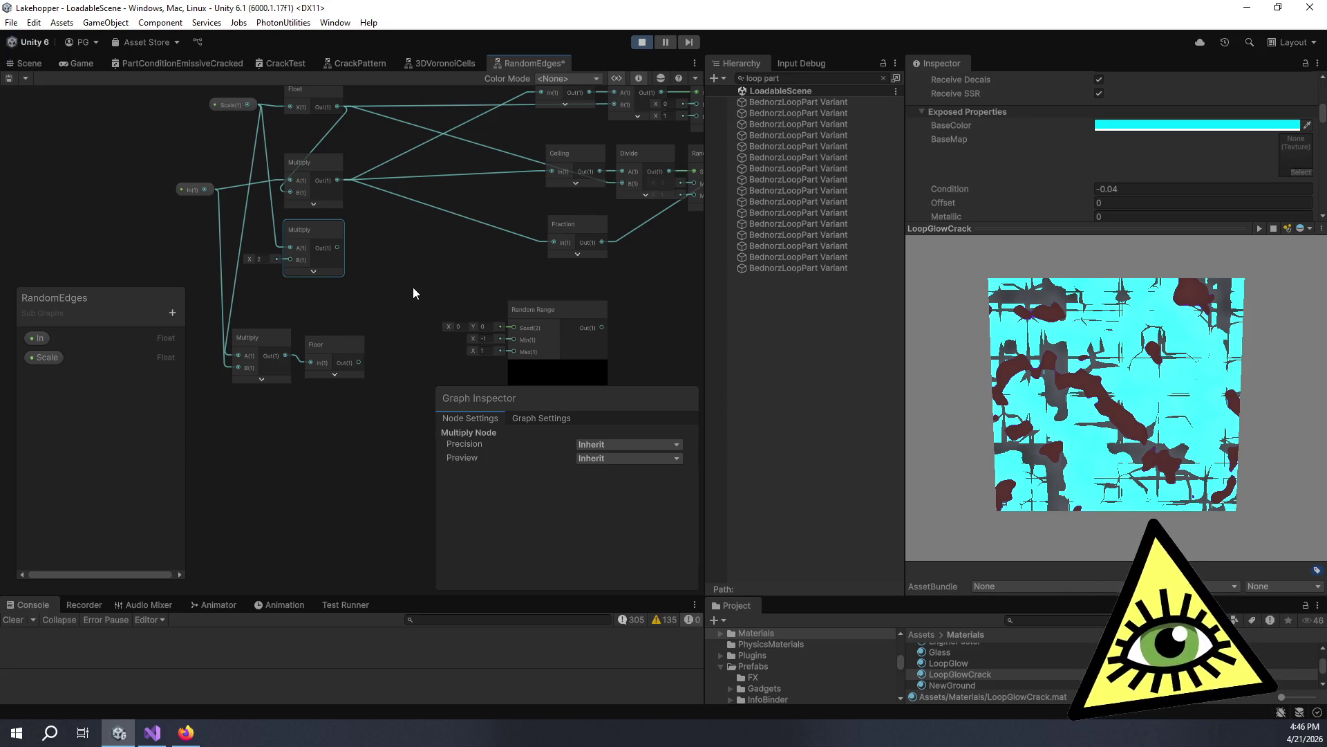
drag(466, 275, 494, 265)
key(space)
text(flo)
key(Return)
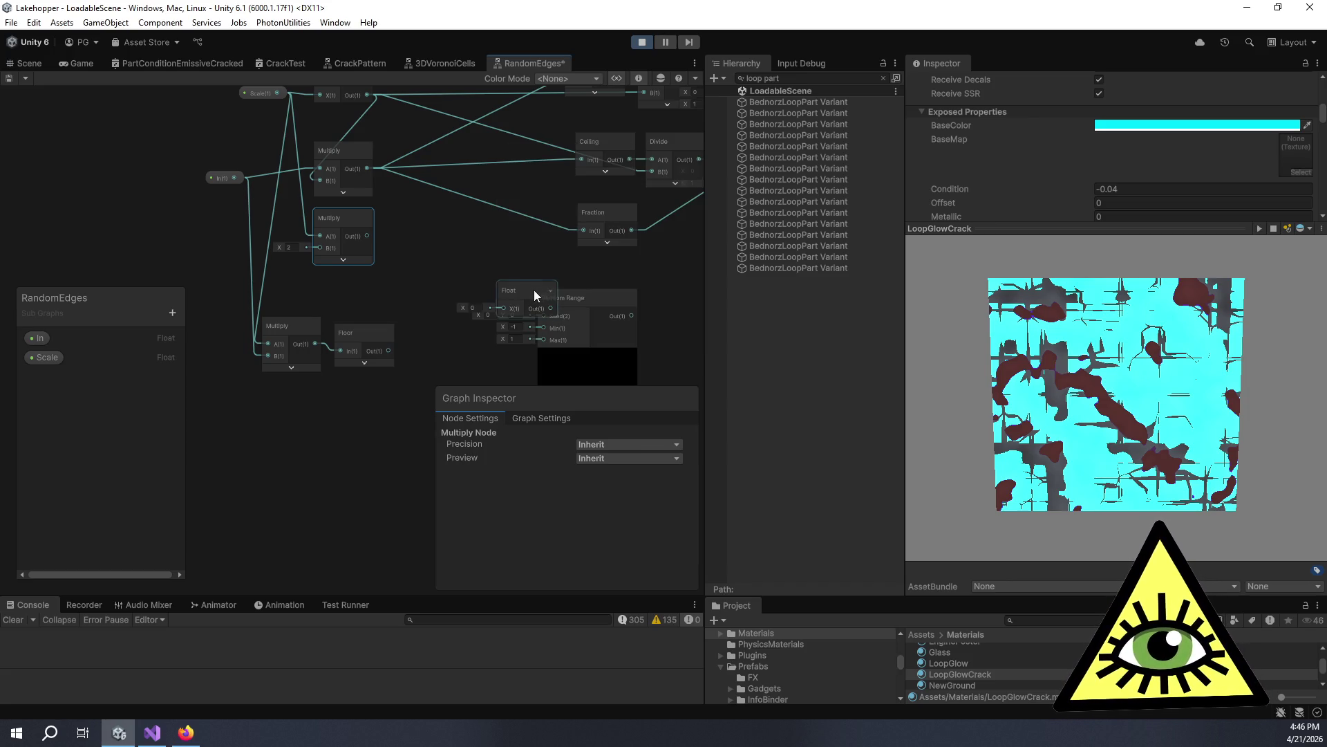
drag(534, 289, 342, 428)
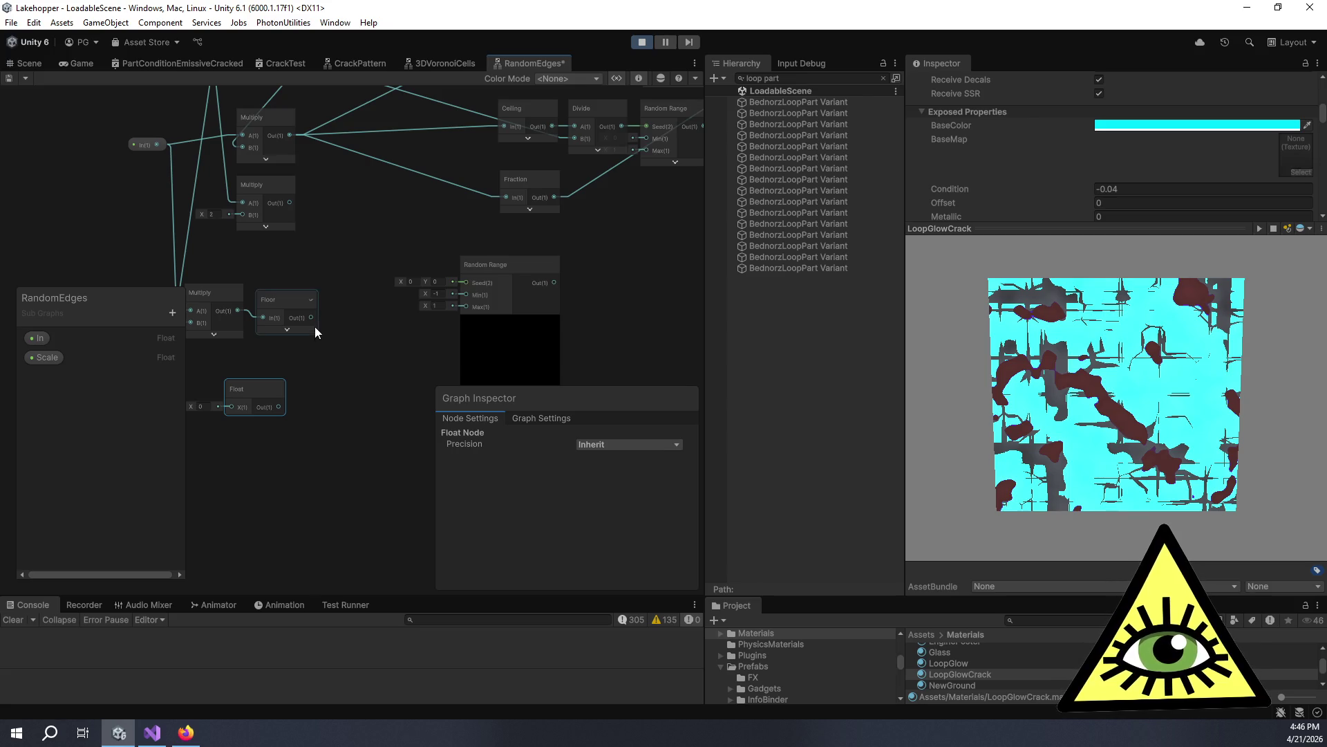
mouse_move(266, 394)
mouse_down()
mouse_move(246, 399)
mouse_move(369, 395)
mouse_move(322, 350)
mouse_move(353, 348)
mouse_up()
Add an Add node from Floor into Random Range's Seed, entering 3159 in the Float.
key(space)
text(add)
key(Return)
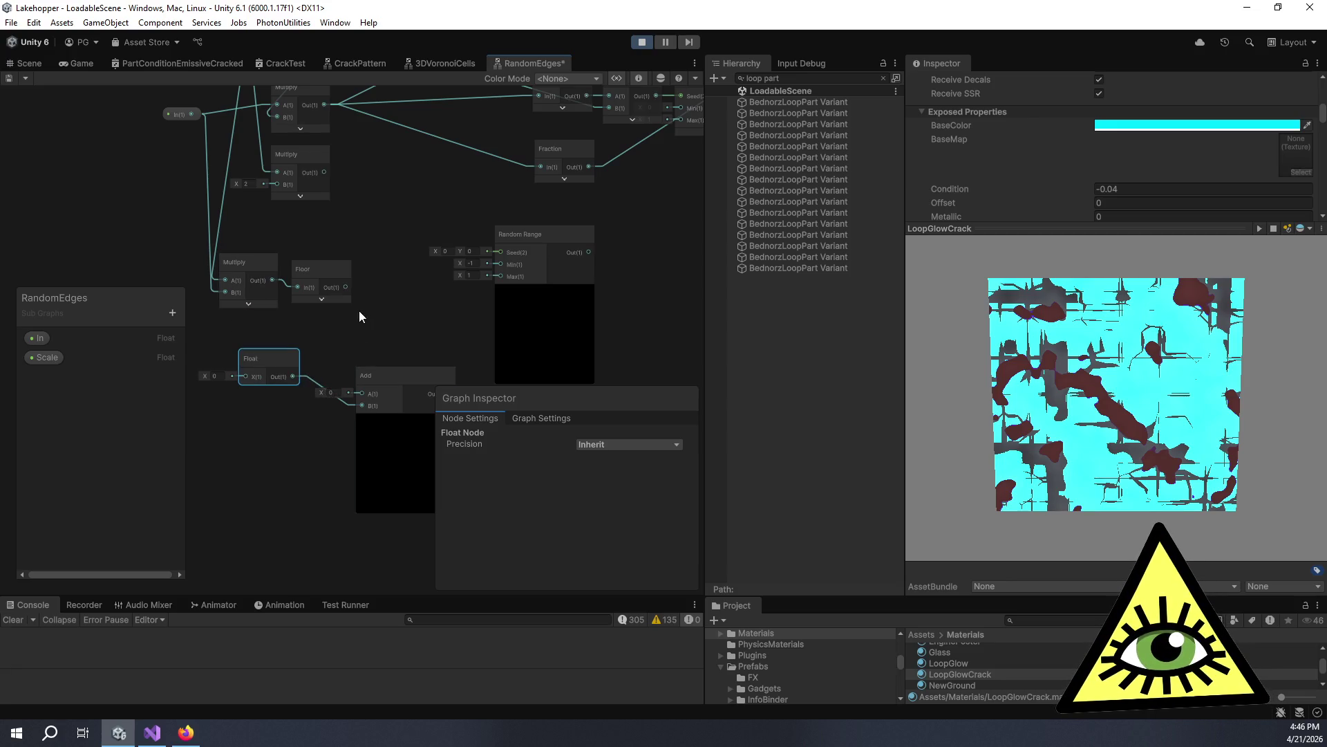
mouse_move(405, 379)
mouse_down()
mouse_move(382, 329)
mouse_move(501, 253)
mouse_up()
mouse_move(388, 319)
mouse_down()
mouse_move(417, 329)
mouse_move(455, 295)
mouse_up()
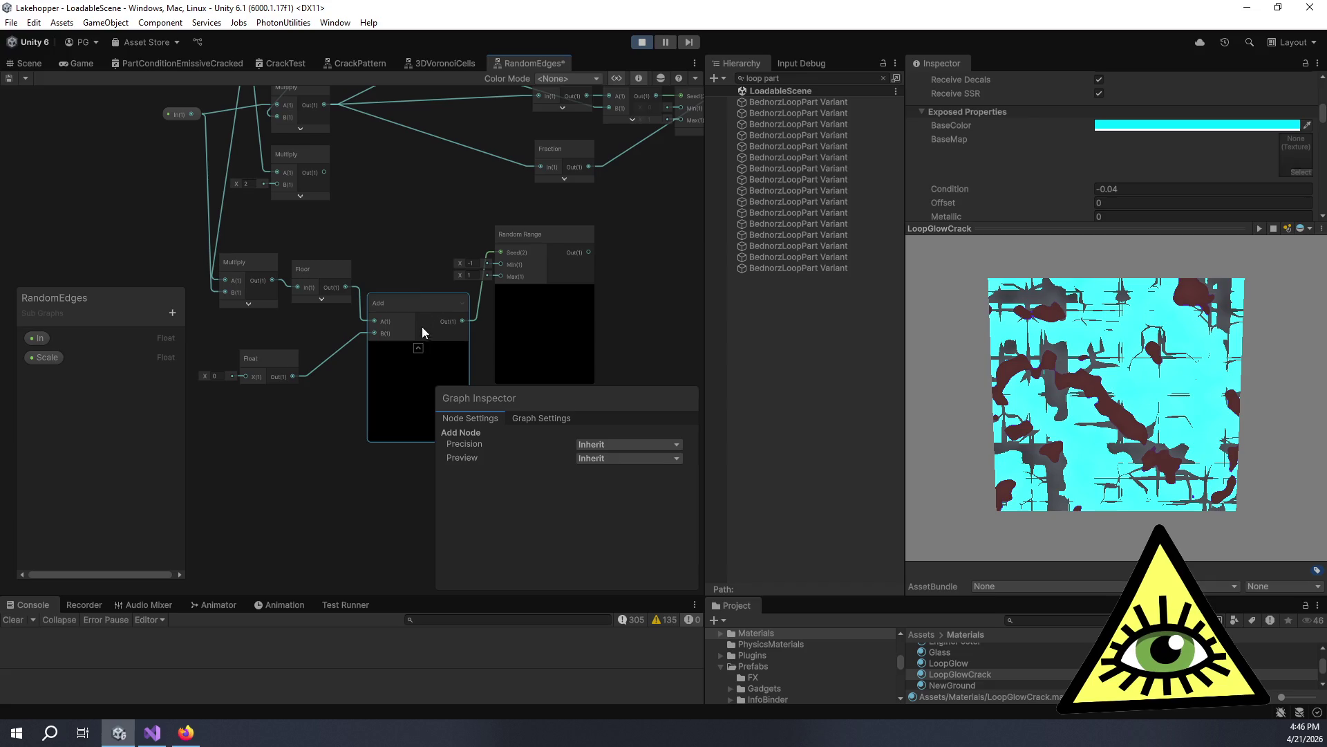
click(222, 377)
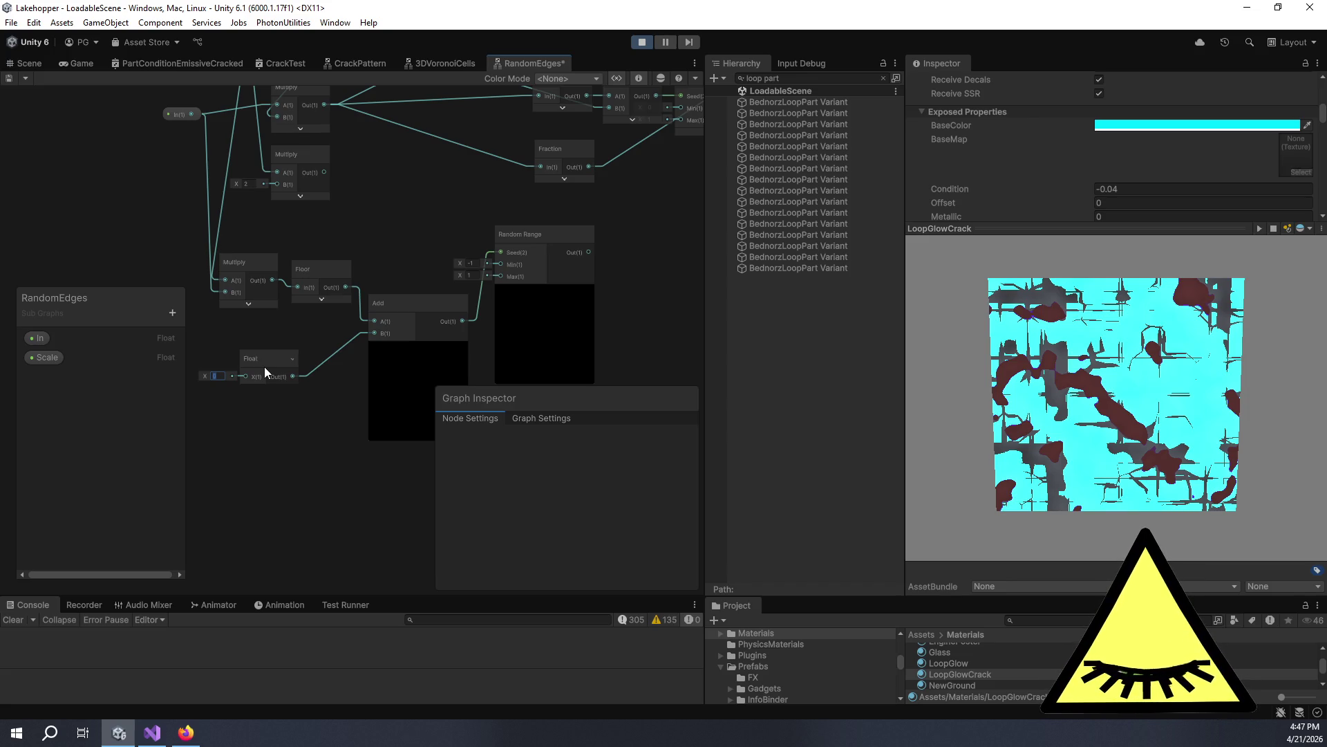
text(3)
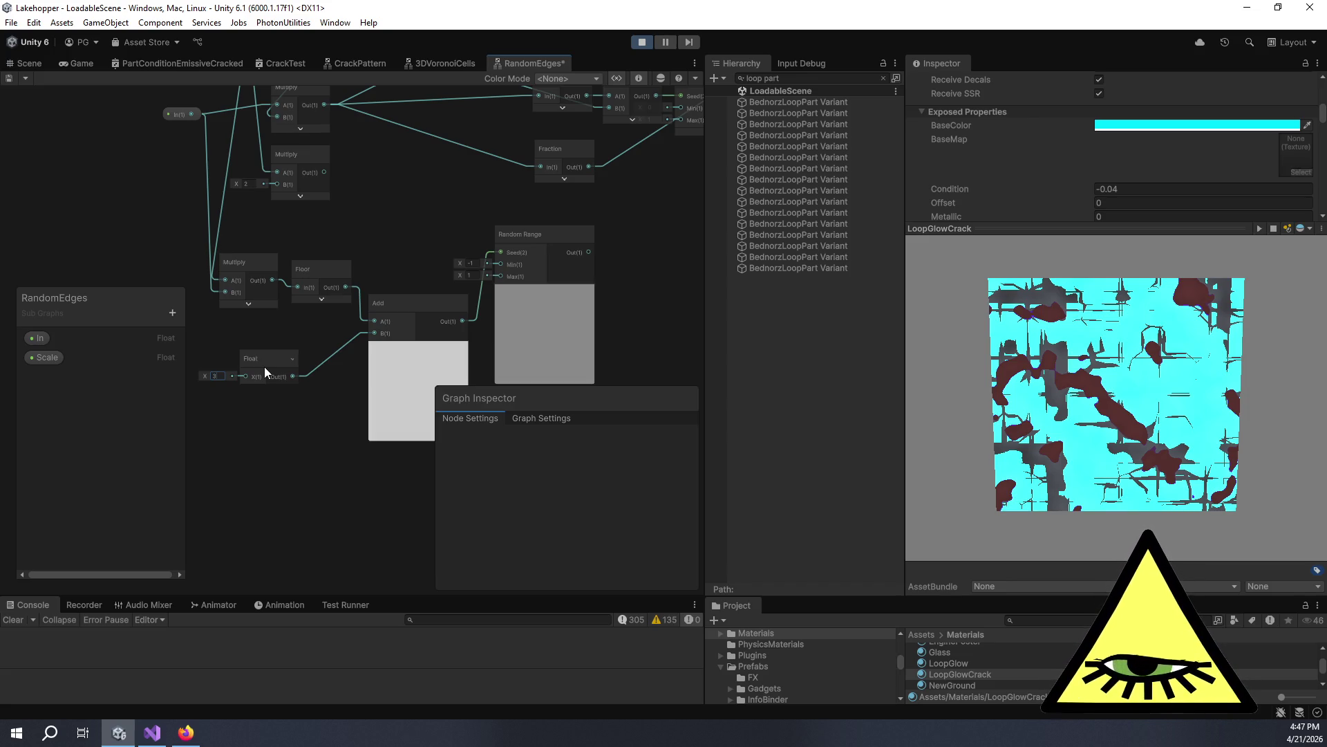
text(159)
Correct the Float value feeding Add's B input to 3.14.
key(BackSpace)
text(6)
key(BackSpace)
key(BackSpace)
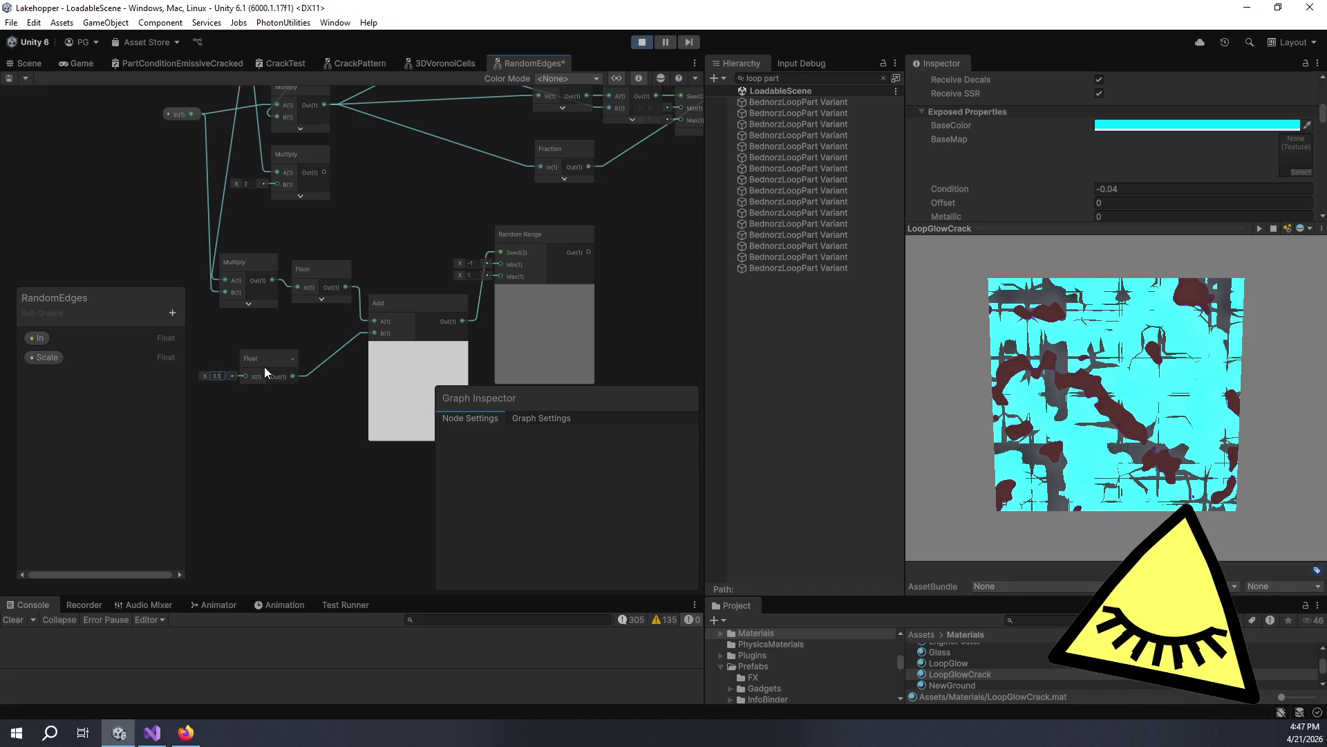
text(41)
key(BackSpace)
key(BackSpace)
text(159)
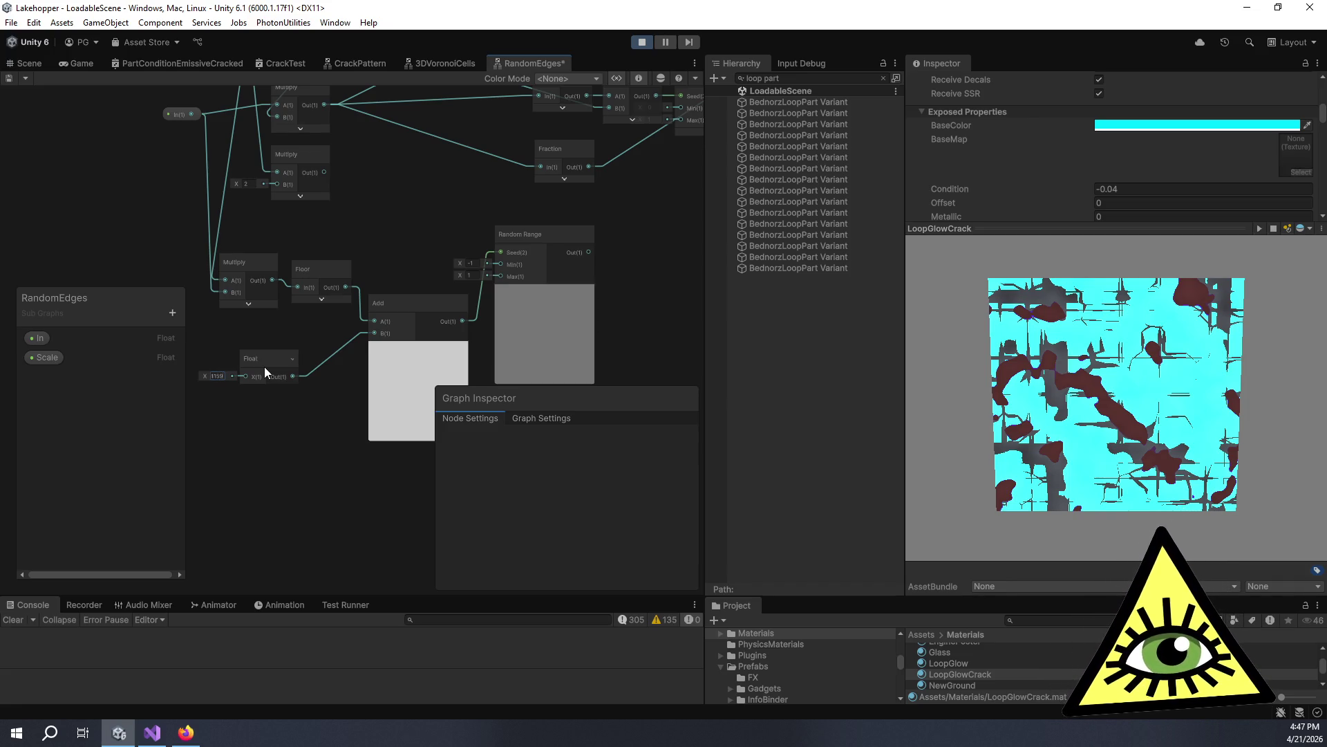
scroll(265, 366, up, 1)
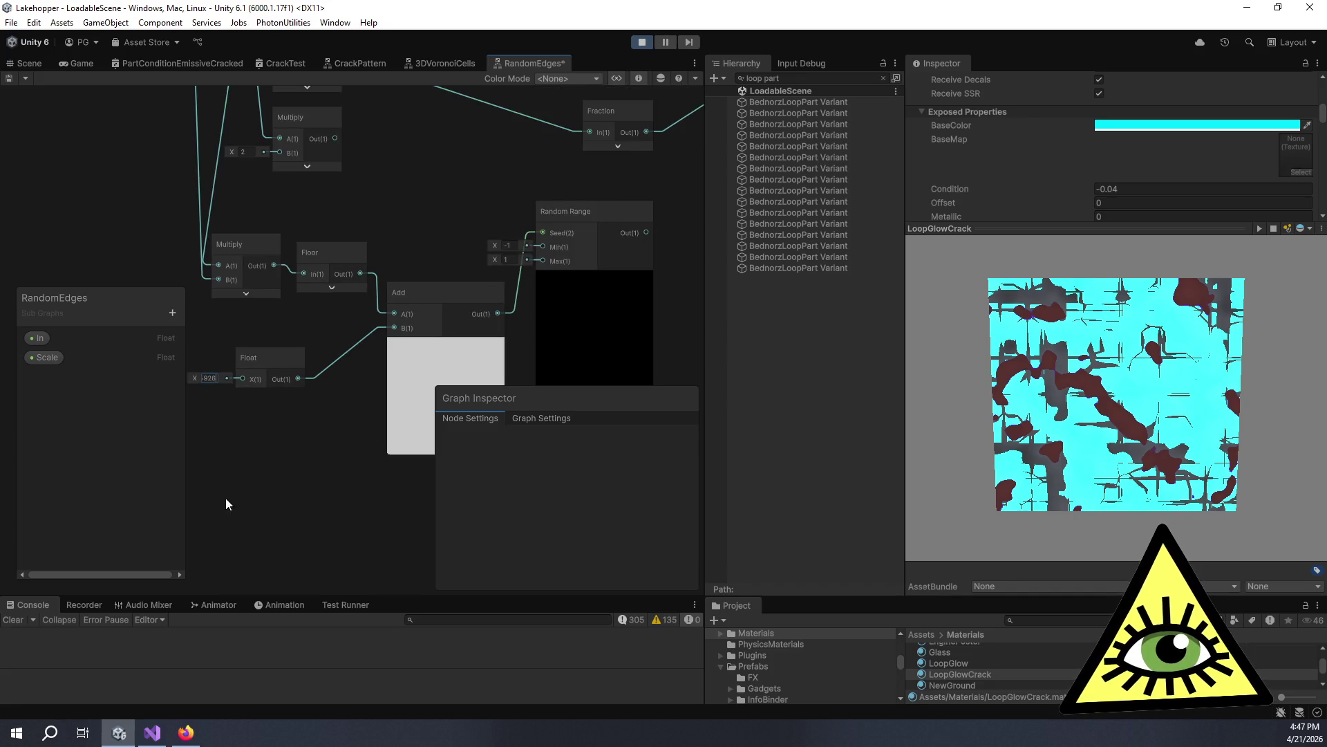
mouse_move(391, 343)
mouse_down()
mouse_move(319, 286)
mouse_move(396, 264)
mouse_up()
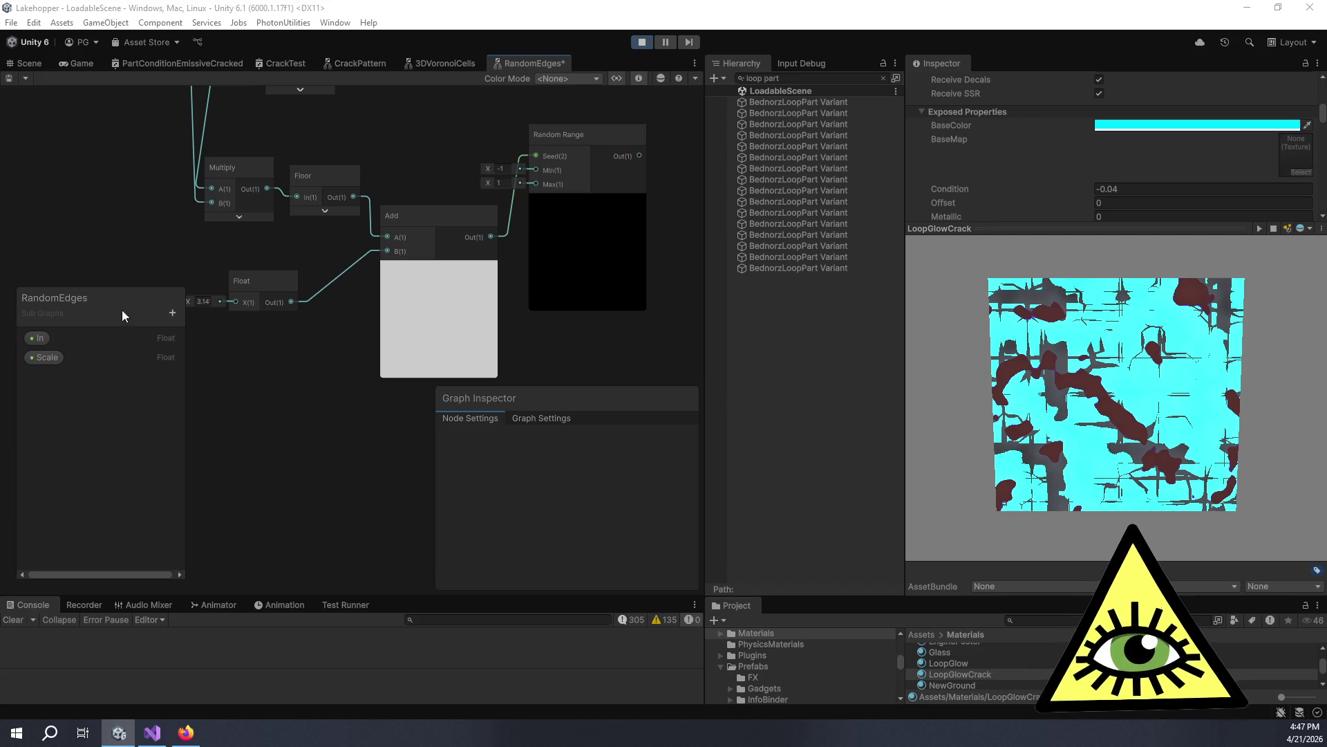
Make room in the graph and start a node search for pi.
drag(253, 325, 274, 321)
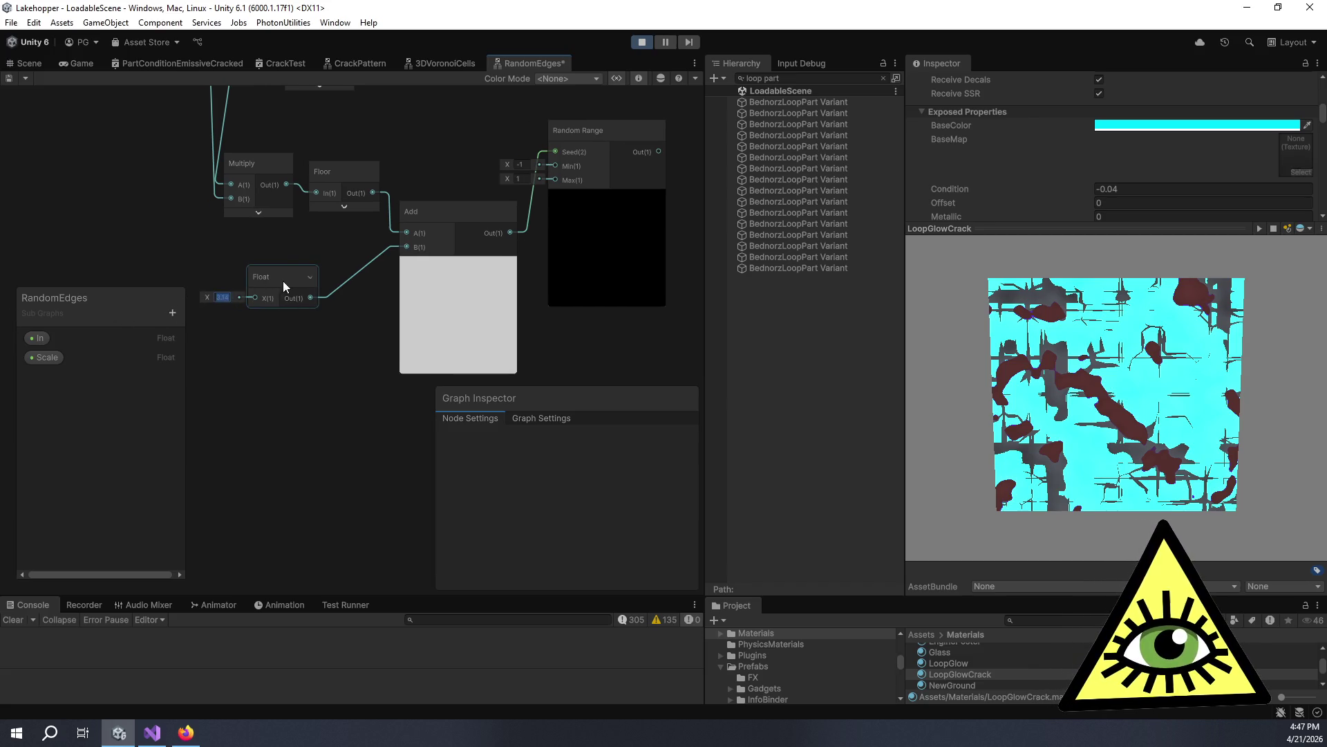
drag(269, 383, 423, 376)
key(space)
text(r)
key(BackSpace)
Add a Constant node set to PHI and place it near the Add node.
text(pi)
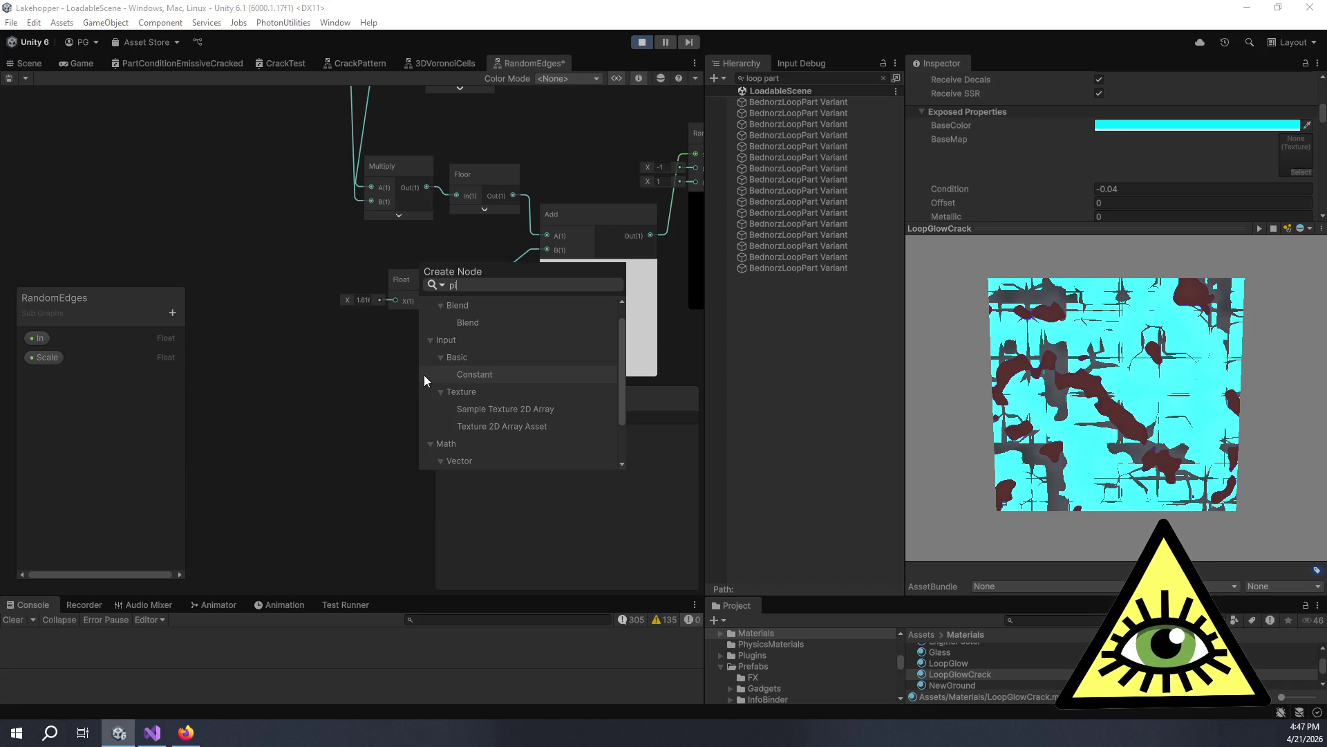
scroll(472, 385, up, 1)
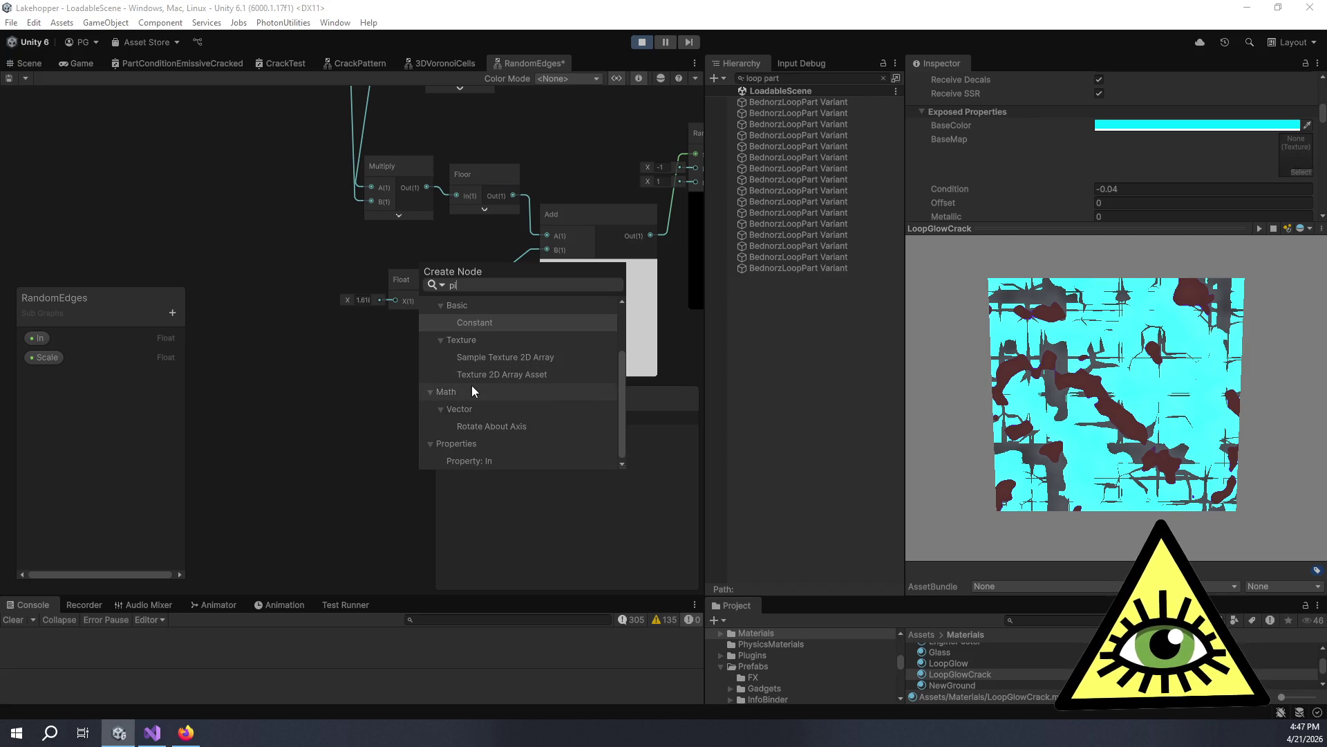
click(358, 406)
drag(378, 370, 291, 324)
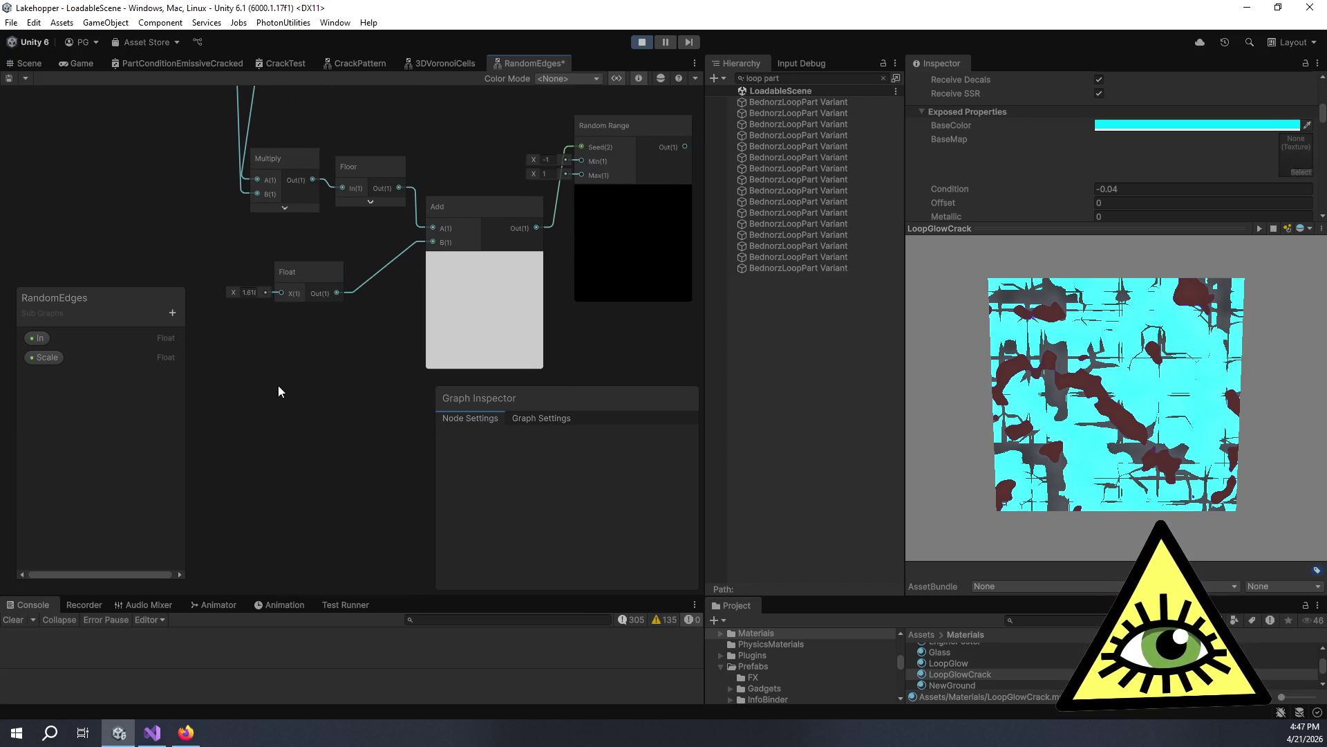
key(space)
text(constant)
key(Return)
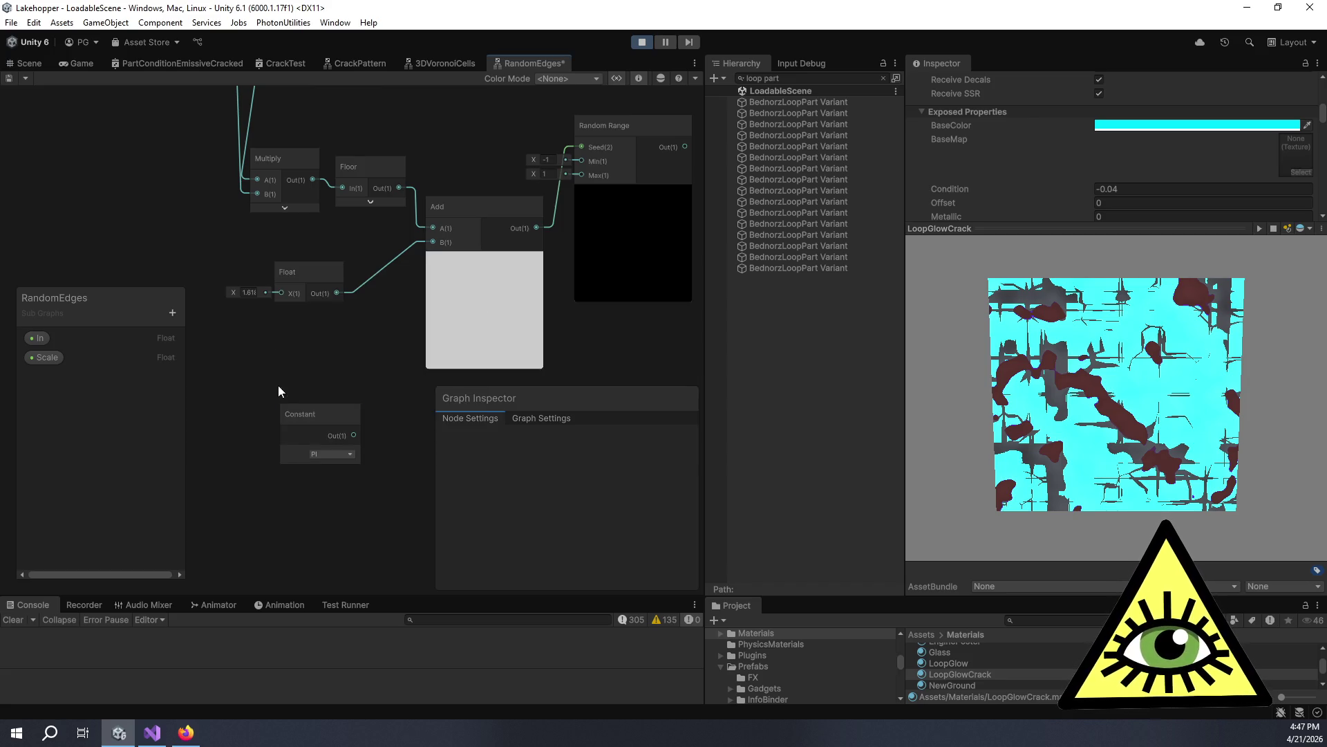
click(342, 453)
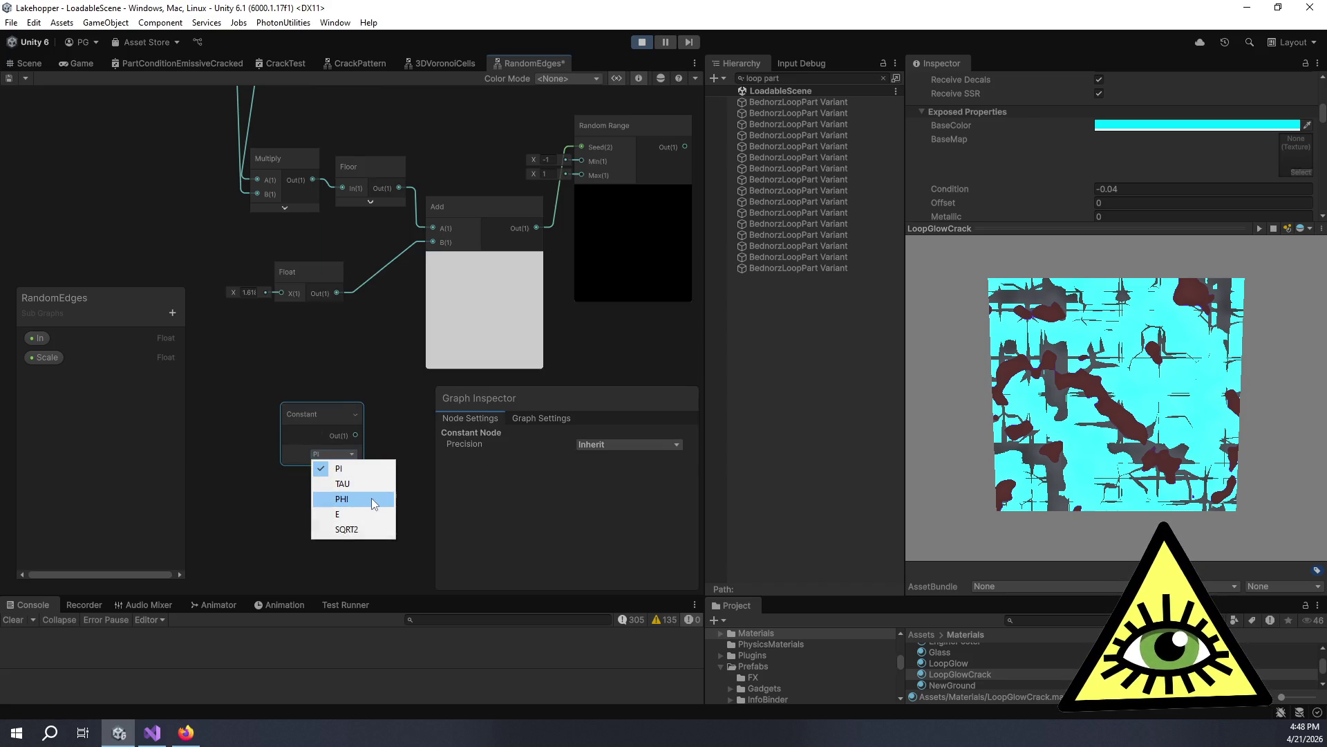
click(371, 498)
mouse_move(313, 418)
mouse_down()
mouse_move(246, 392)
mouse_move(323, 357)
mouse_move(432, 242)
mouse_up()
click(310, 270)
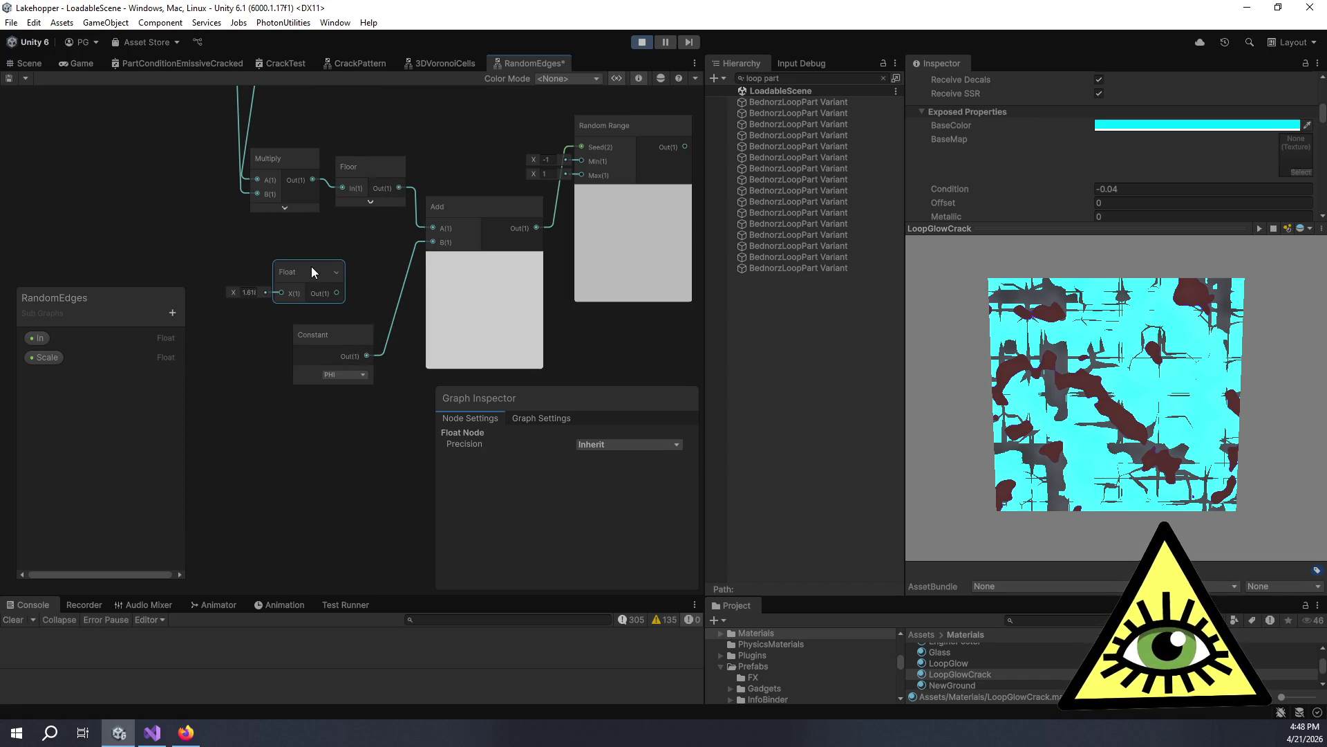
Route the Constant through the Float into Add's B input and collapse Random Range's preview.
key(Delete)
click(334, 324)
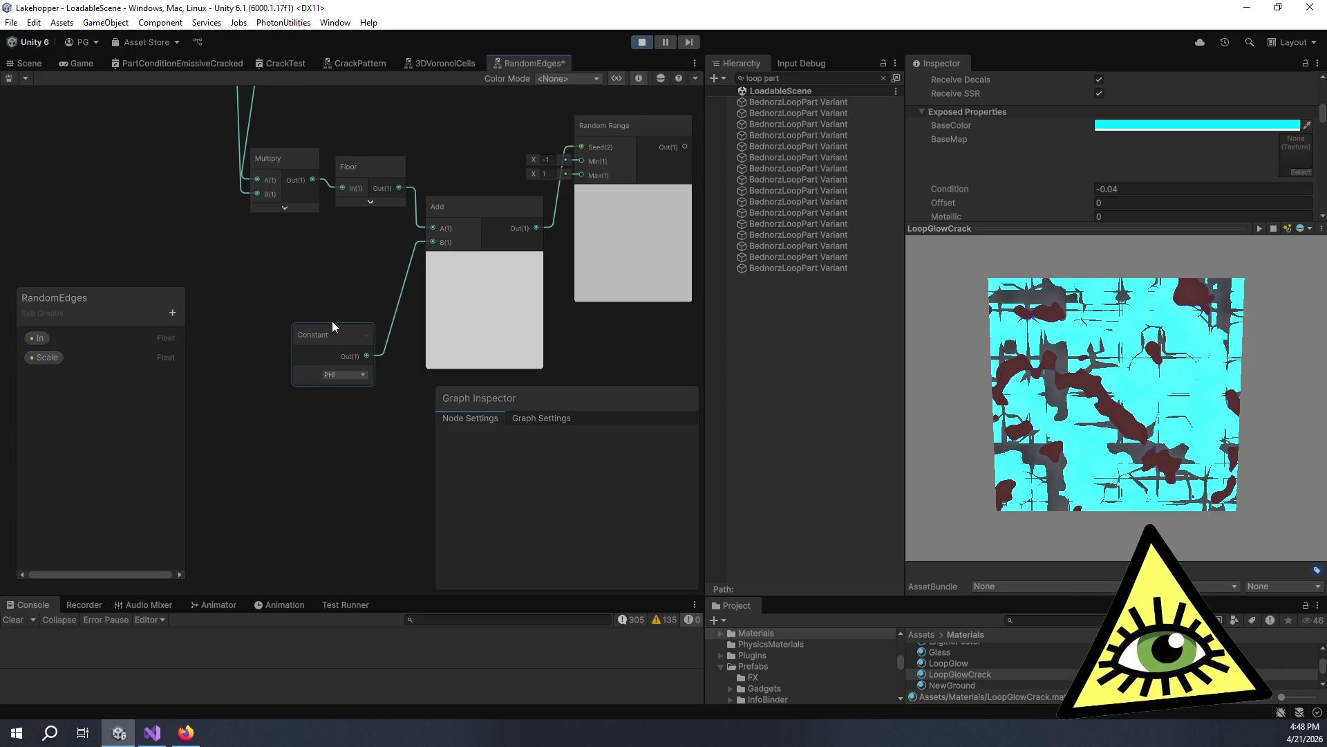
key(ctrl+z)
mouse_move(330, 333)
mouse_down()
mouse_move(233, 336)
mouse_move(280, 312)
mouse_move(285, 288)
mouse_move(353, 288)
mouse_move(423, 260)
mouse_move(431, 242)
mouse_up()
drag(239, 345, 209, 279)
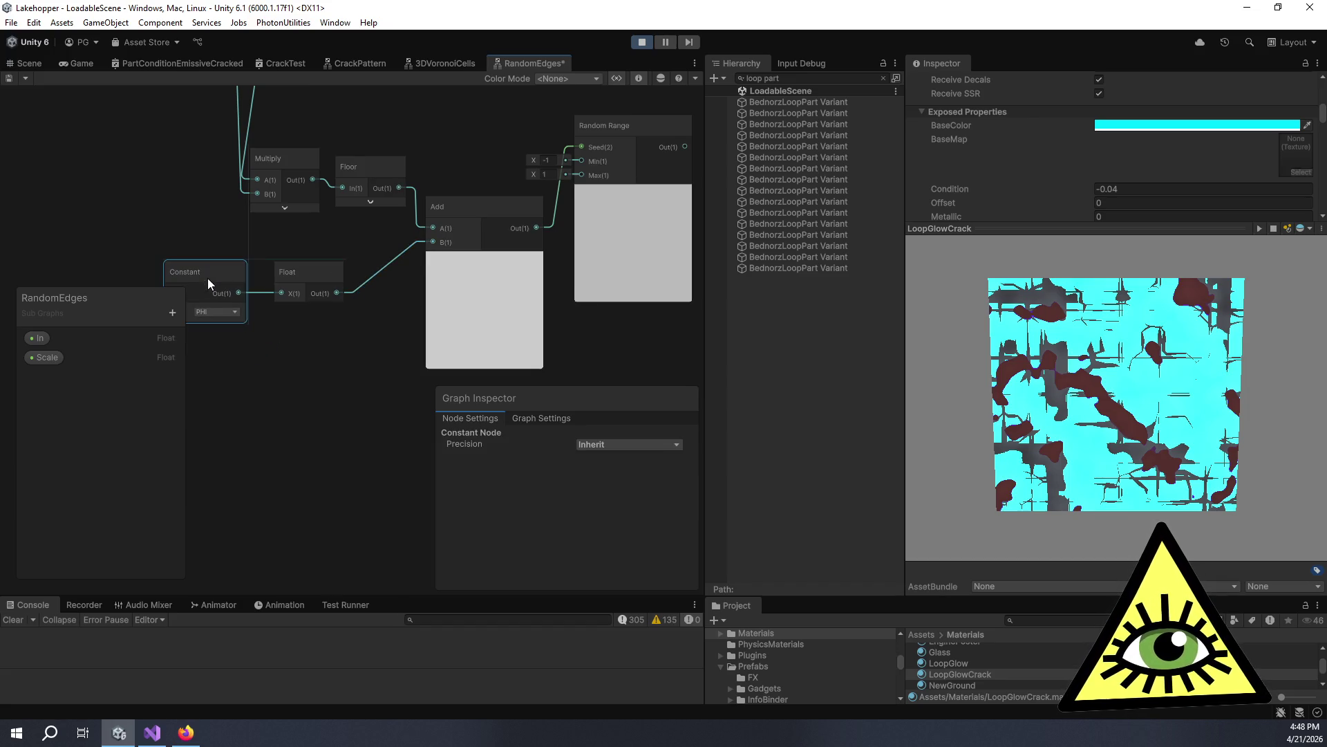
mouse_move(315, 336)
mouse_down()
mouse_move(335, 273)
mouse_move(384, 367)
mouse_move(315, 338)
mouse_up()
scroll(371, 320, down, 2)
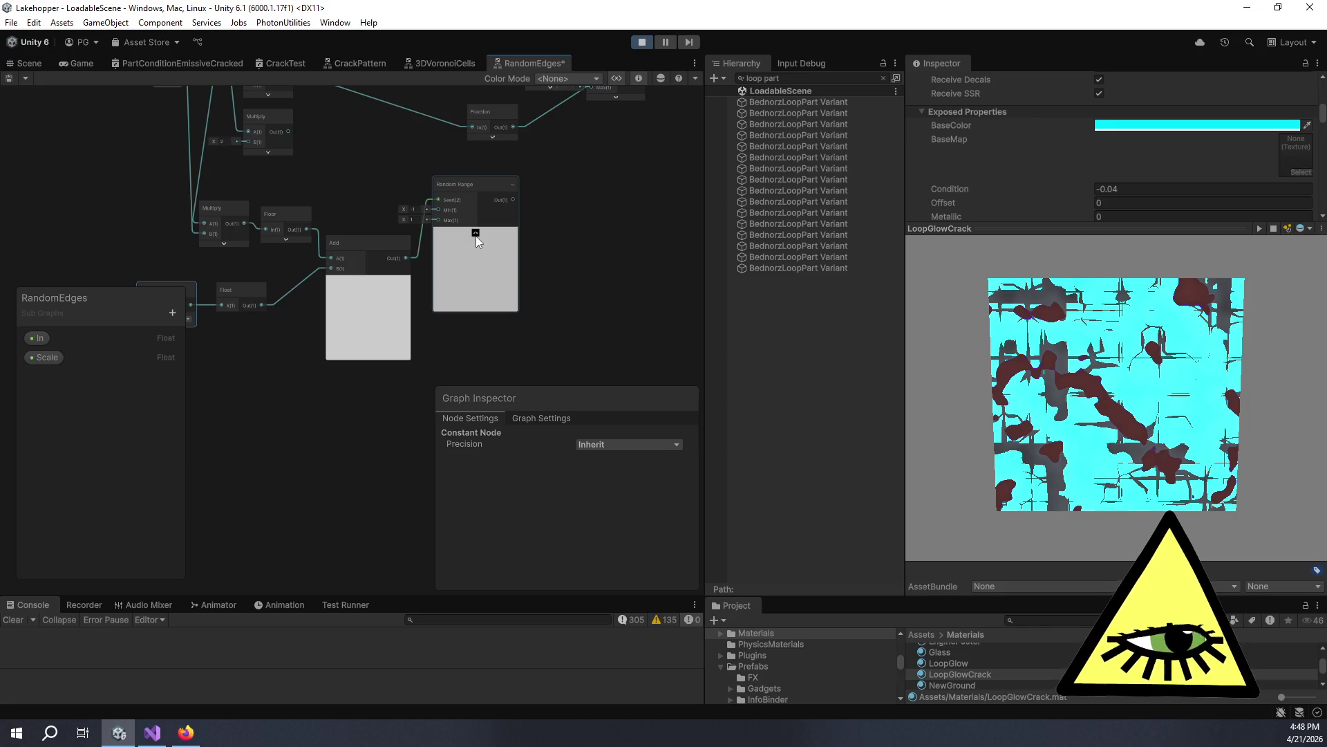
click(476, 233)
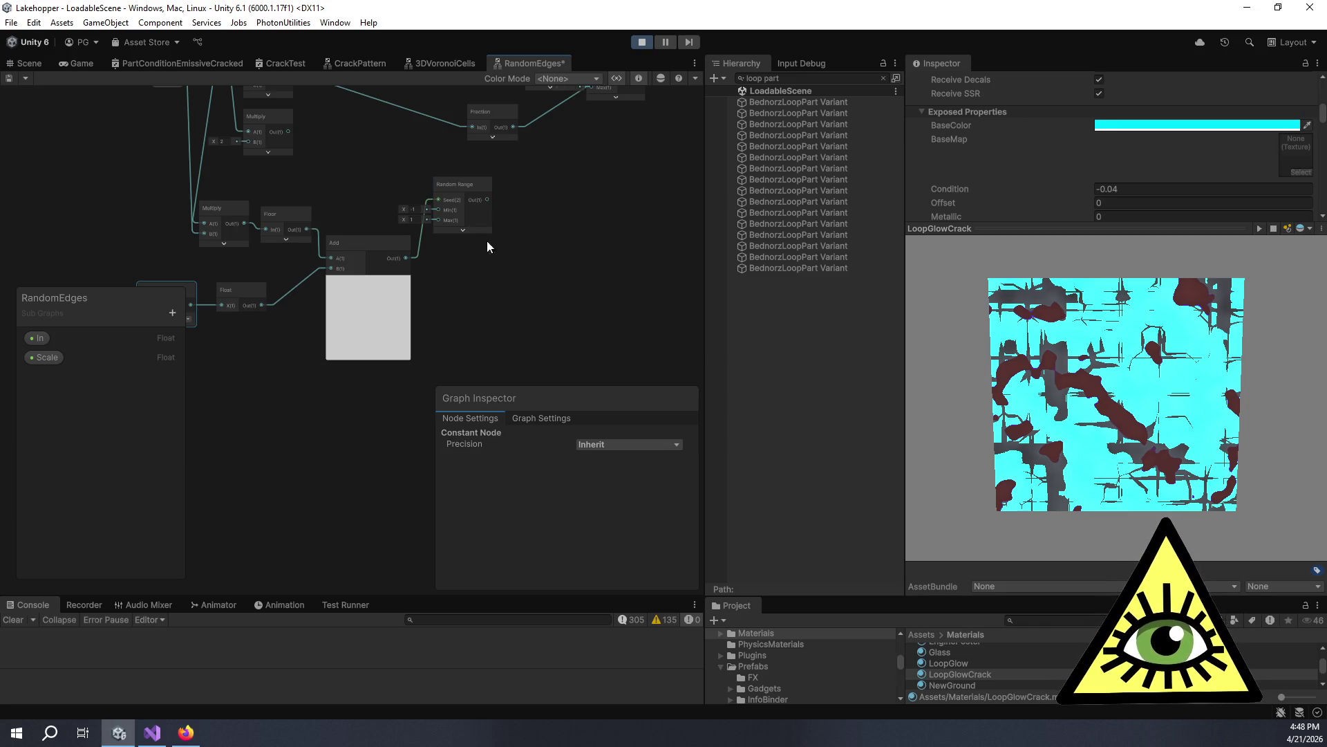
Collapse the Add preview and line up Add and Random Range in a row beside Floor.
scroll(601, 387, down, 3)
scroll(553, 372, down, 1)
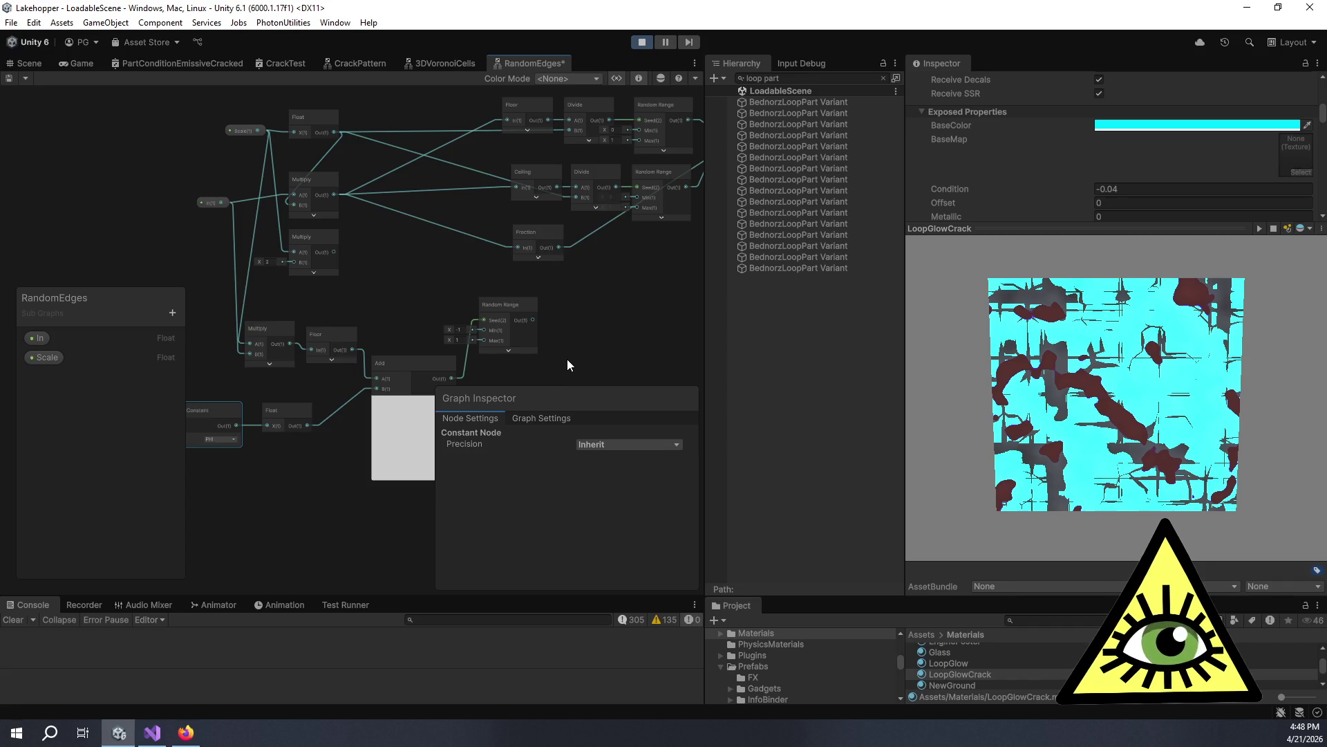
mouse_move(619, 341)
mouse_down()
mouse_move(605, 324)
mouse_move(544, 321)
mouse_move(527, 345)
mouse_up()
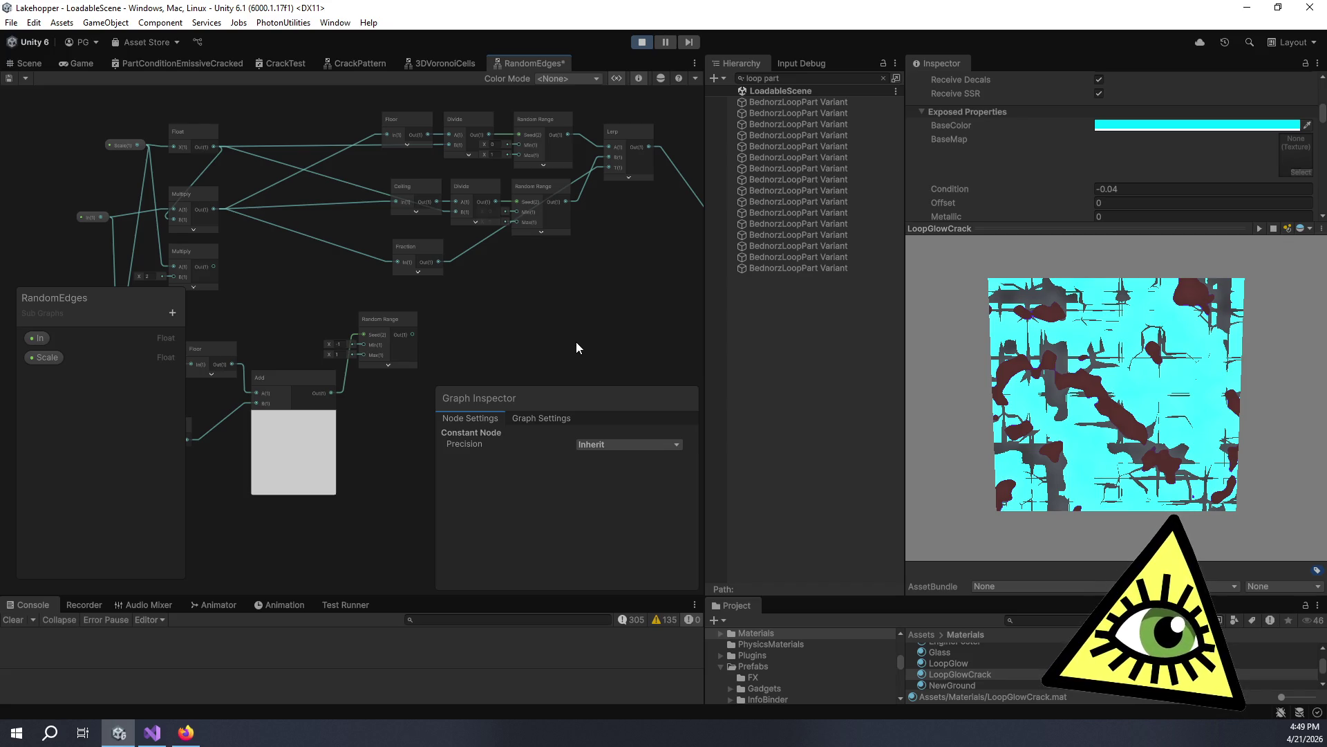
mouse_move(576, 341)
mouse_down()
mouse_move(672, 281)
mouse_move(642, 288)
mouse_move(644, 228)
mouse_up()
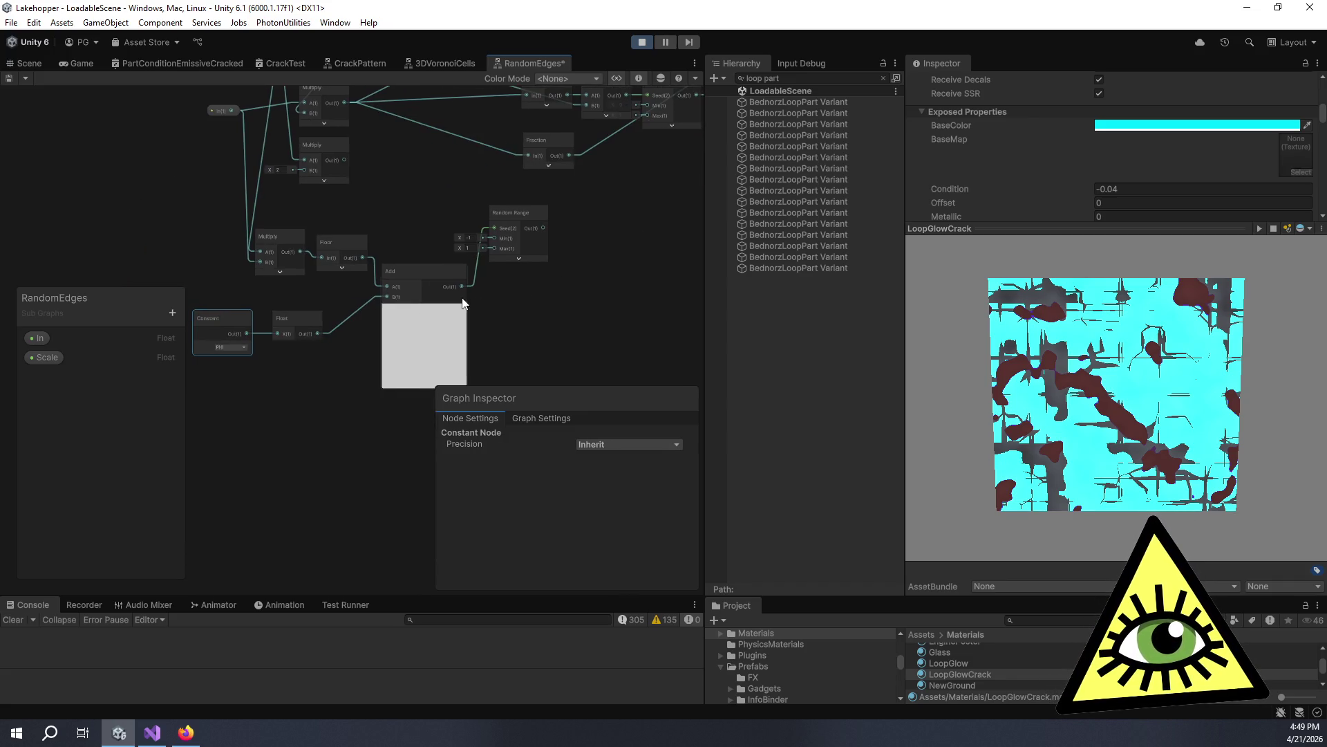
click(427, 309)
drag(418, 273, 417, 243)
mouse_move(491, 220)
mouse_down()
mouse_move(510, 236)
mouse_move(460, 254)
mouse_move(459, 212)
mouse_up()
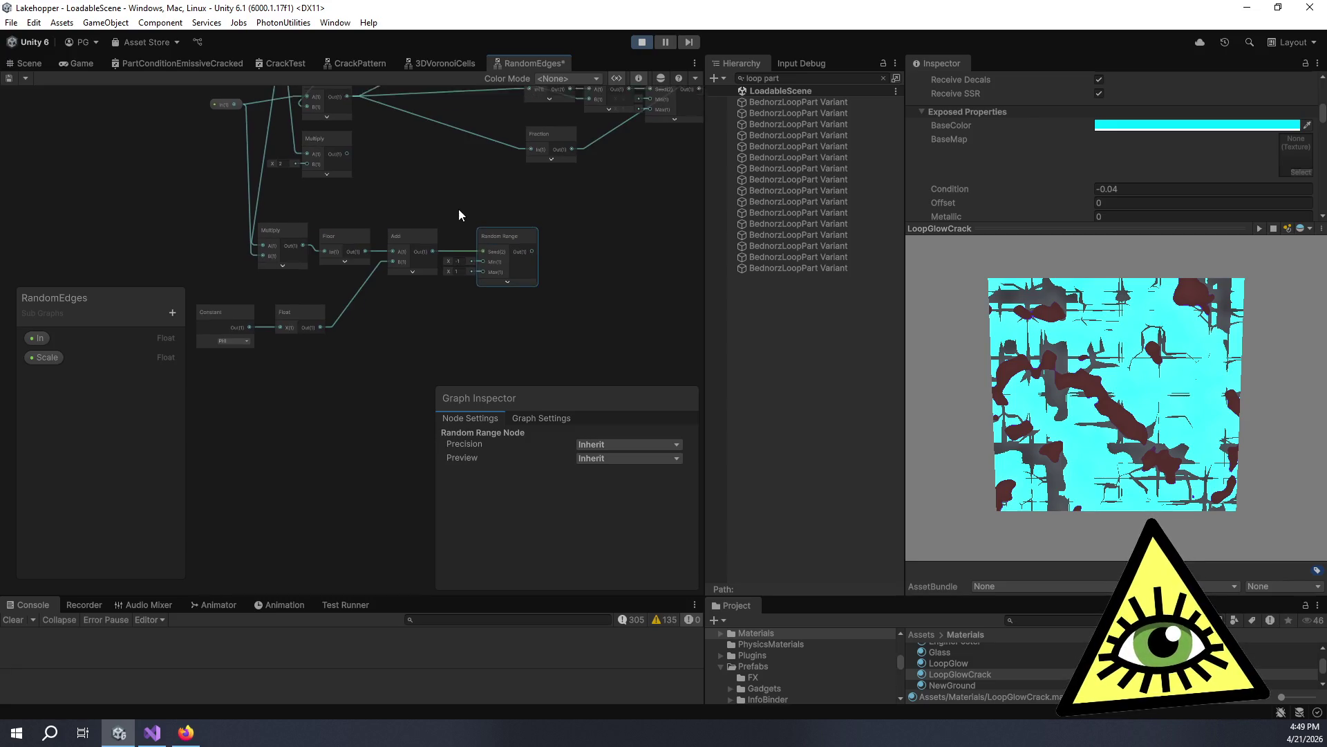
mouse_move(379, 216)
mouse_down()
mouse_move(358, 201)
mouse_move(387, 173)
mouse_move(393, 291)
mouse_up()
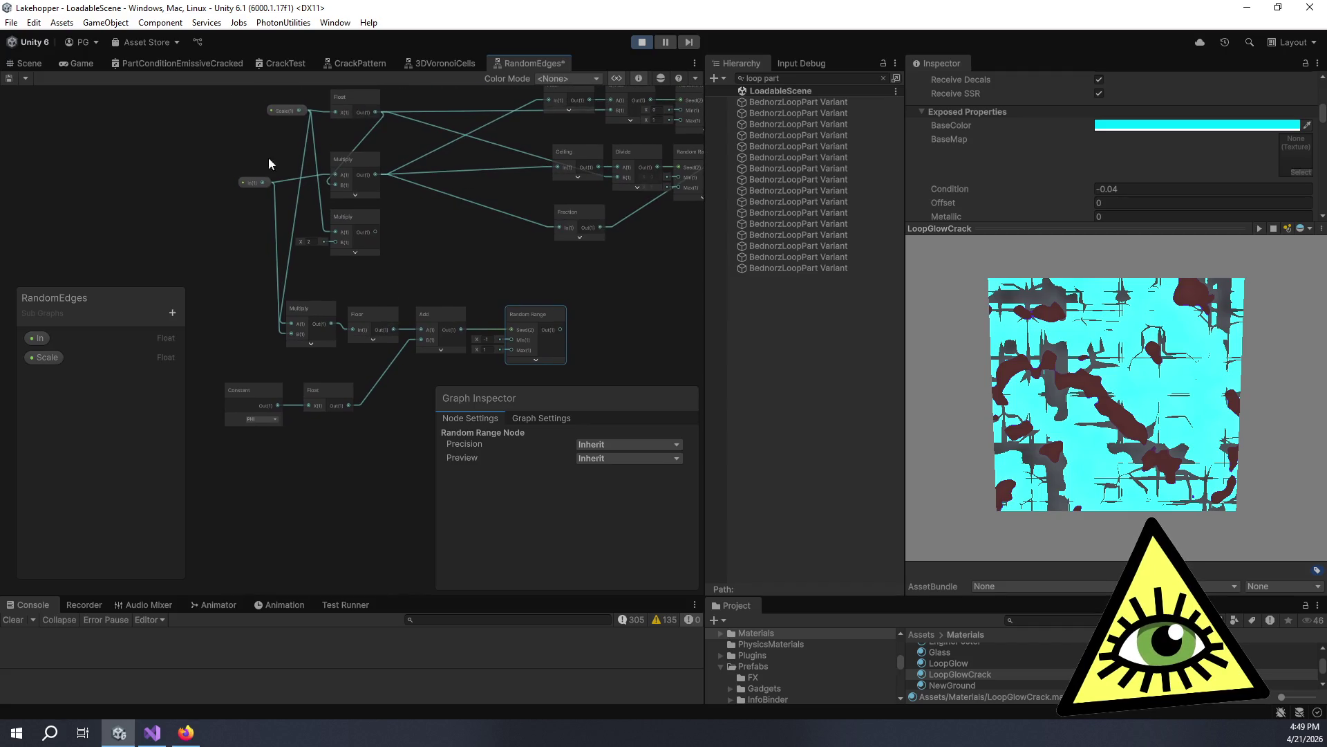
mouse_move(526, 312)
mouse_down()
mouse_move(455, 254)
mouse_move(506, 276)
mouse_move(524, 313)
mouse_move(507, 297)
mouse_move(520, 296)
mouse_up()
drag(424, 265, 453, 301)
Add a Ceiling node fed by the Multiply result.
key(space)
text(ceil)
key(Return)
mouse_move(501, 291)
mouse_down()
mouse_move(507, 215)
mouse_move(502, 231)
mouse_move(448, 254)
mouse_up()
click(495, 220)
mouse_move(322, 317)
mouse_down()
mouse_move(433, 251)
mouse_move(375, 271)
mouse_up()
Add a new Add node summing the Ceiling output (A) and the Float (B).
scroll(471, 205, up, 3)
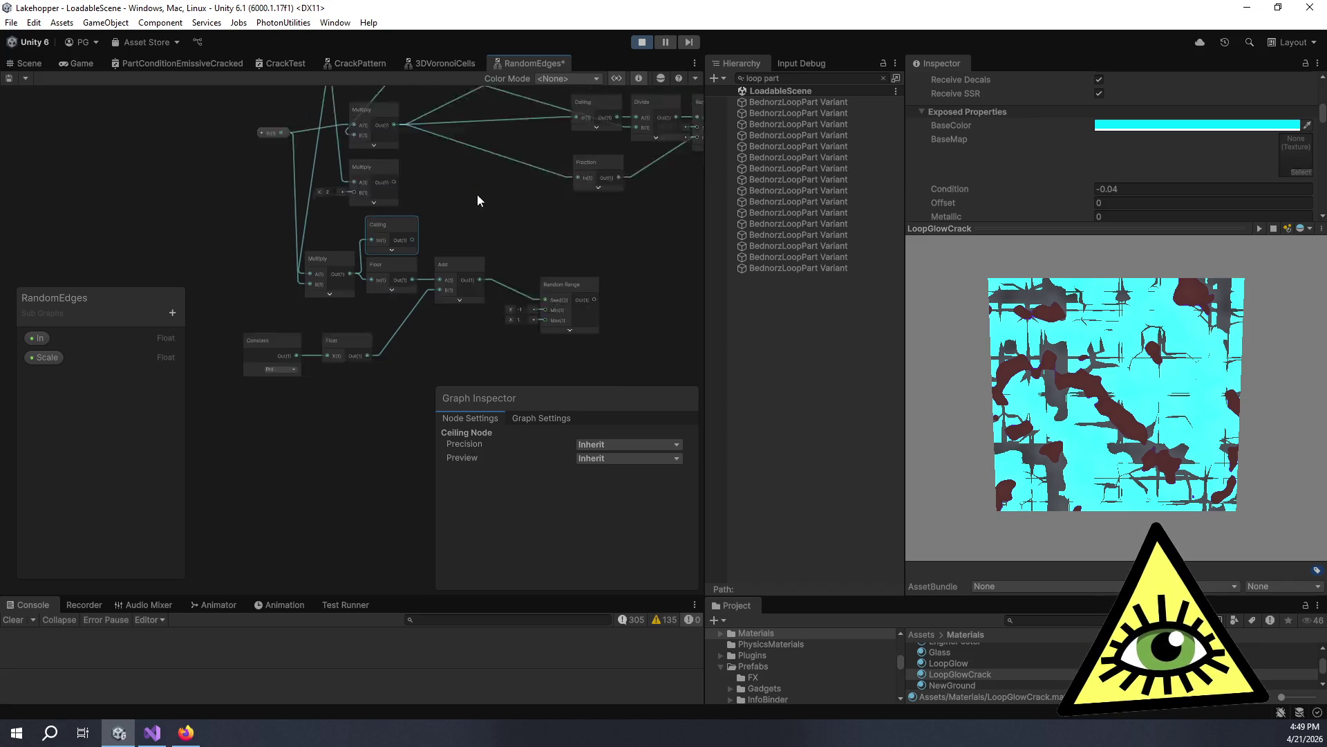
key(space)
text(add)
click(642, 160)
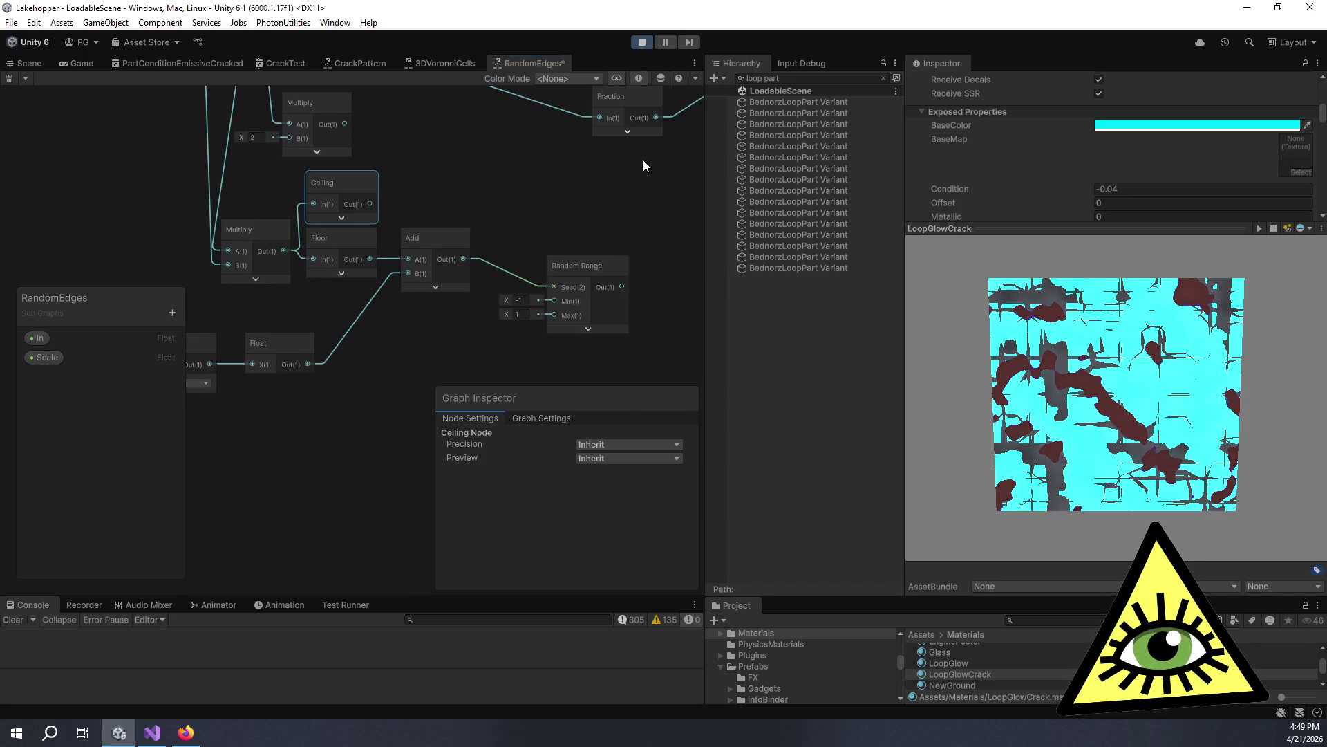
drag(597, 224, 559, 170)
drag(371, 204, 511, 198)
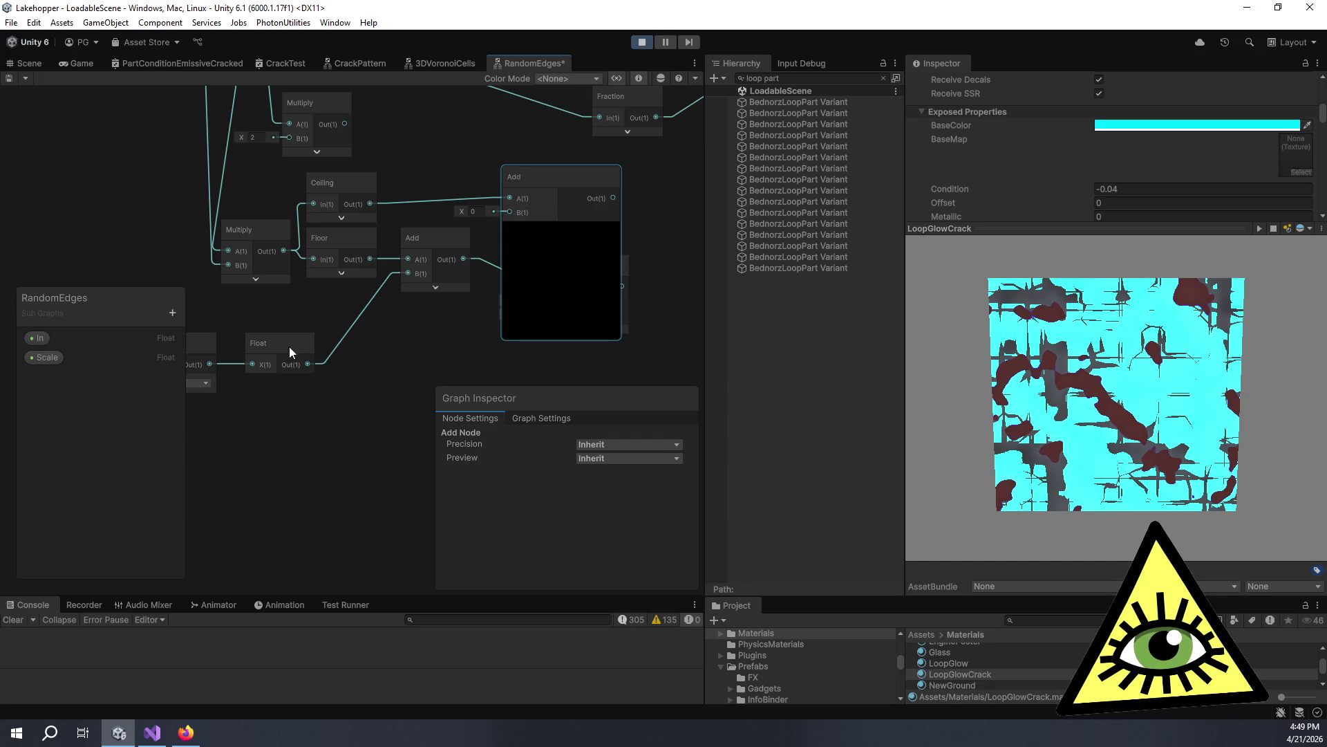
mouse_move(304, 364)
mouse_down()
mouse_move(358, 358)
mouse_move(508, 218)
mouse_move(438, 182)
mouse_up()
click(560, 229)
Add a second Random Range seeded by the new Add, Min -1, Max 1, stacked above the first.
key(f)
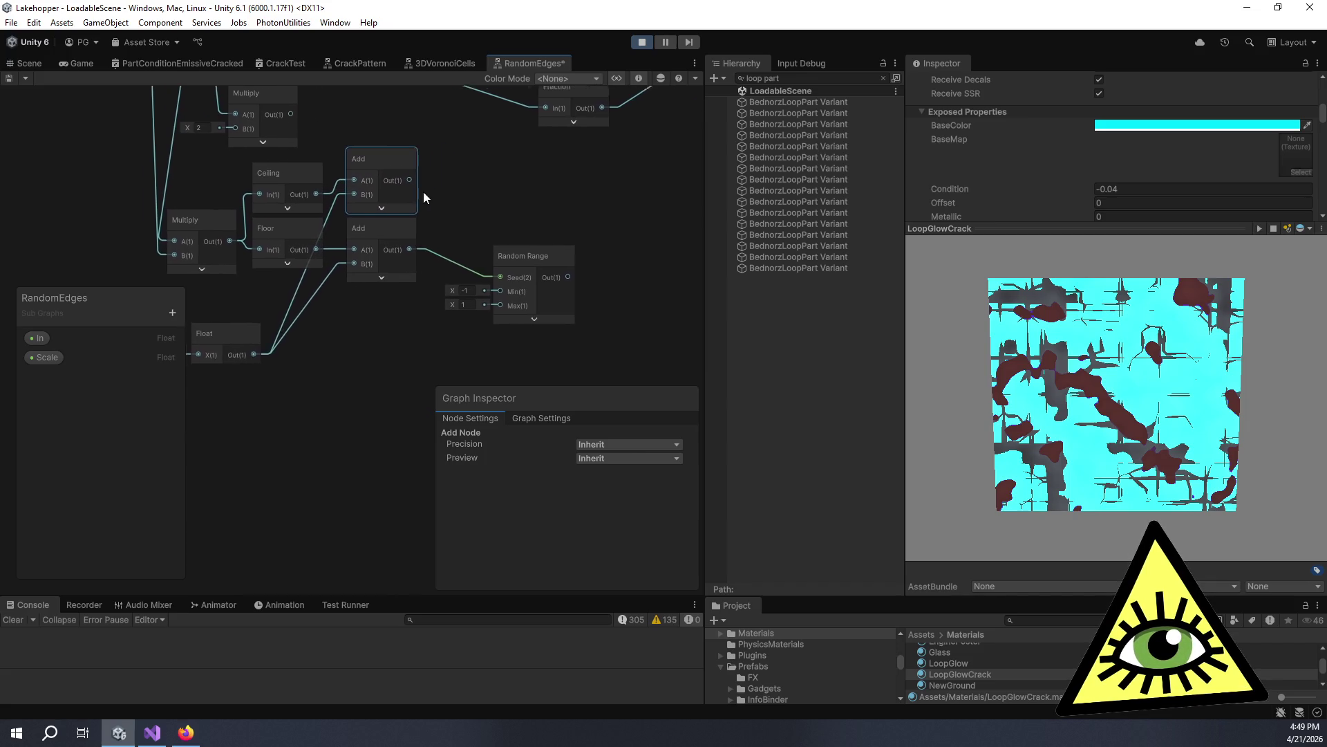
mouse_move(474, 286)
mouse_down()
mouse_move(507, 235)
mouse_move(473, 265)
mouse_move(446, 265)
mouse_up()
key(space)
text(ra)
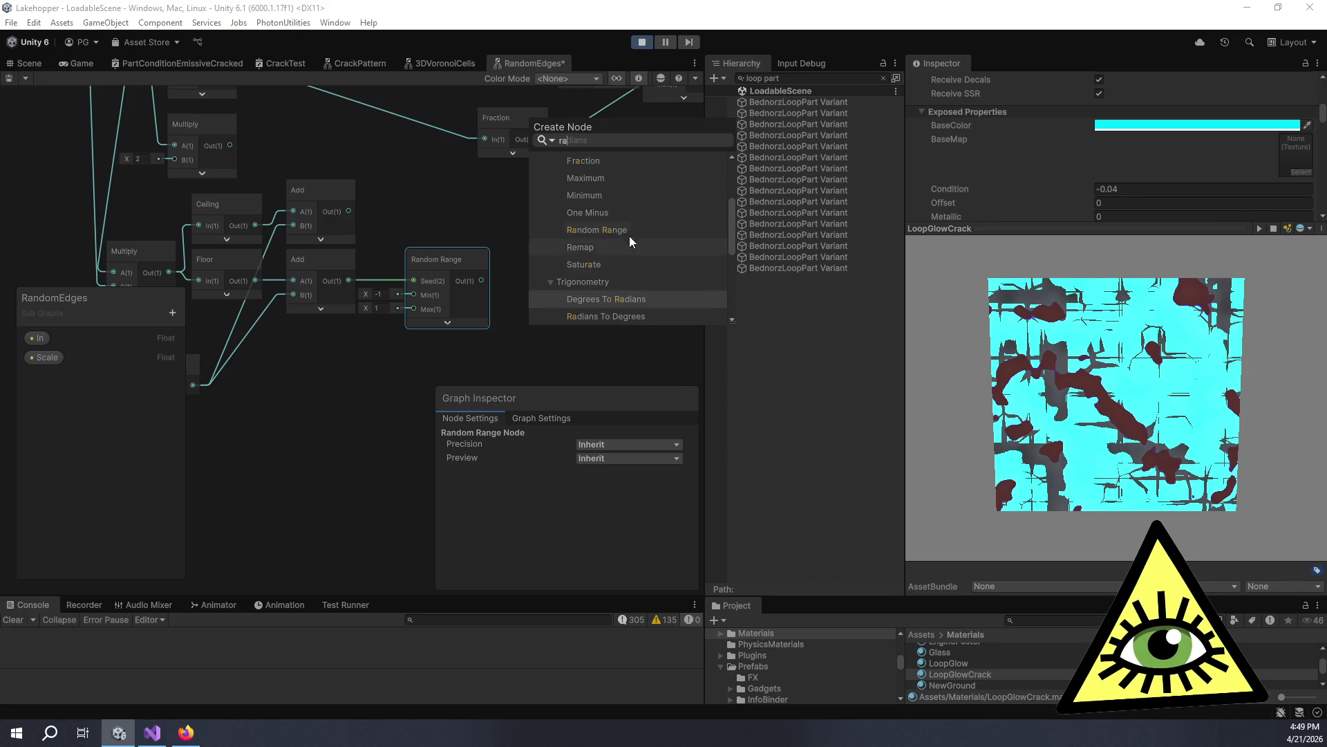
click(594, 231)
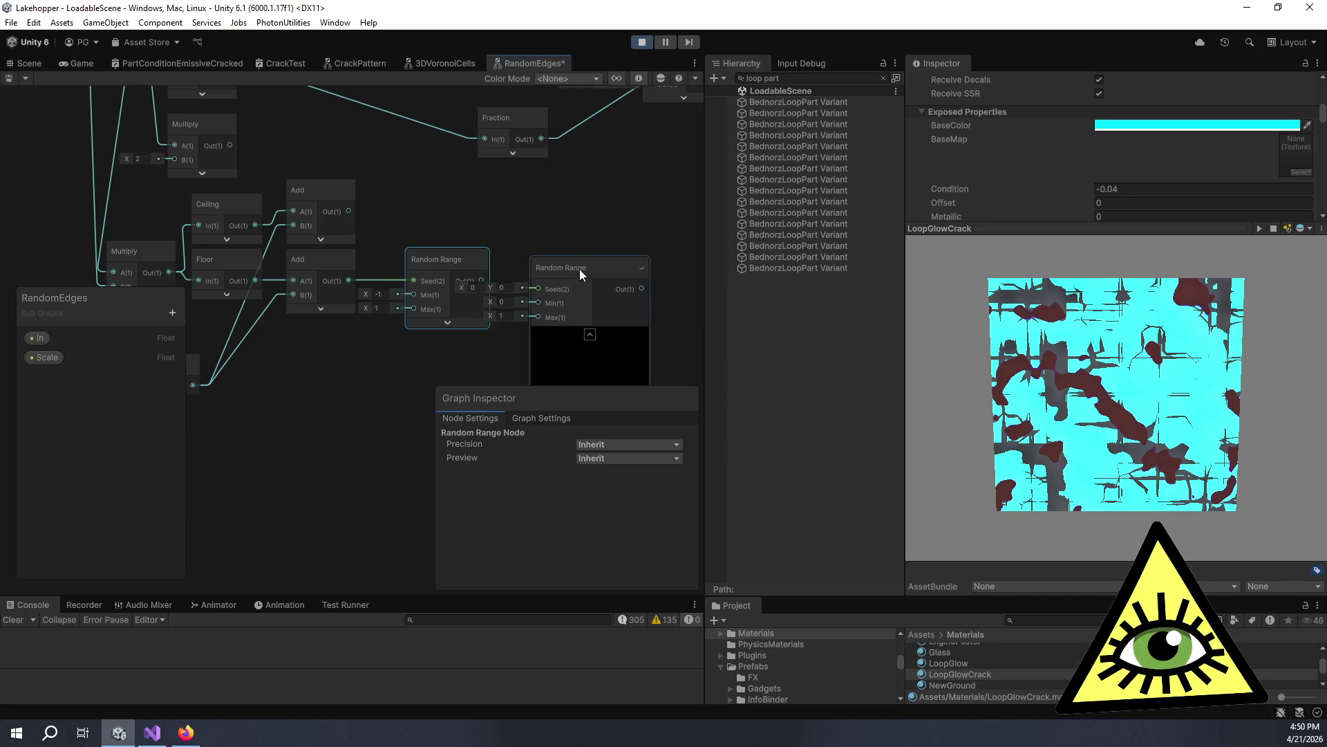
drag(348, 211, 560, 215)
click(526, 228)
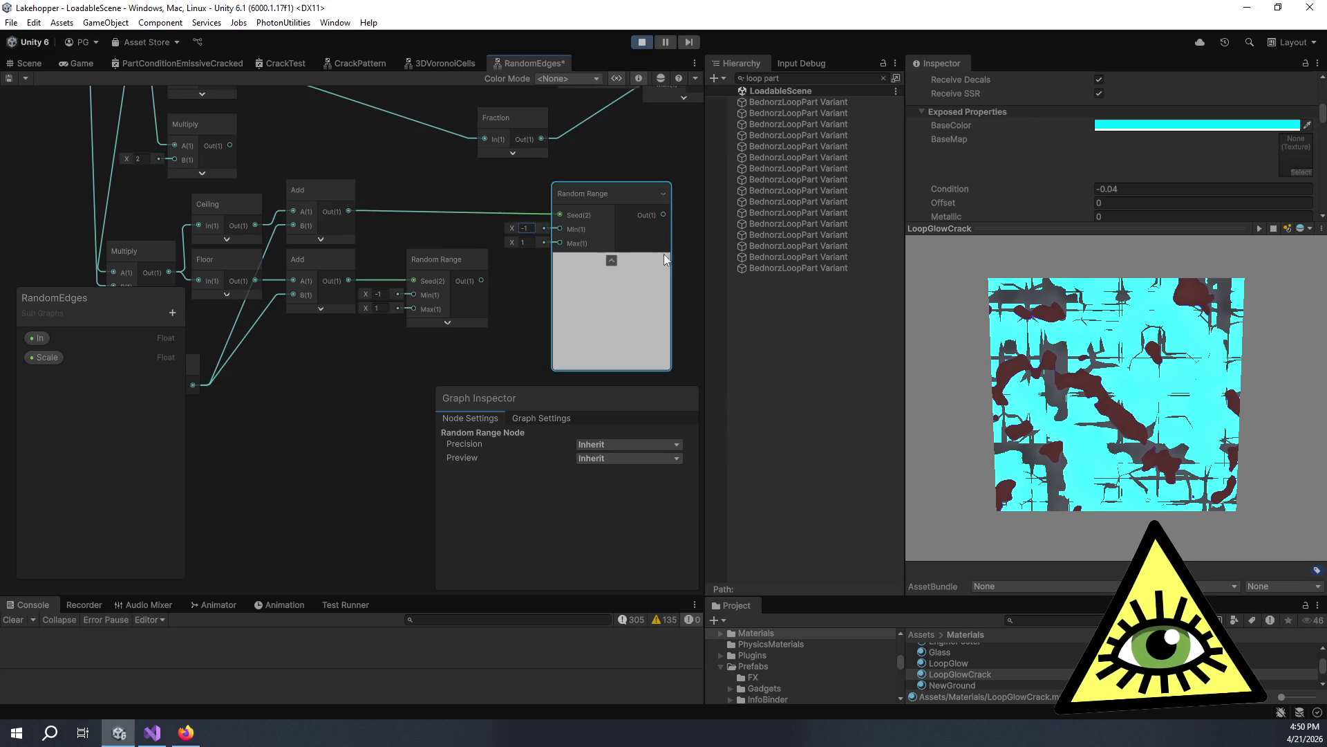
click(609, 257)
drag(584, 194, 441, 175)
scroll(513, 197, down, 5)
scroll(537, 315, up, 5)
mouse_move(450, 239)
mouse_down()
mouse_move(503, 269)
mouse_move(445, 246)
mouse_up()
scroll(499, 252, down, 2)
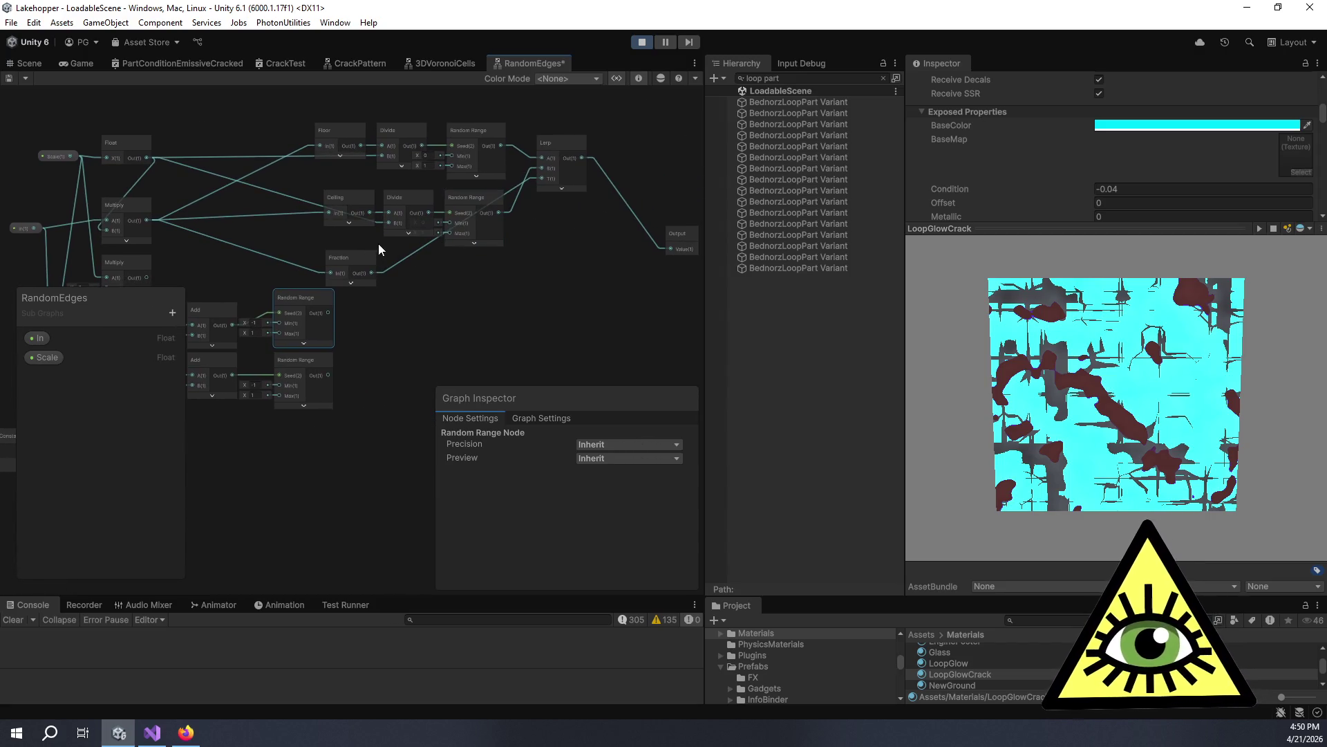
Move the Fraction node down and right to make room for a new node.
mouse_move(361, 257)
mouse_down()
mouse_move(424, 365)
mouse_move(357, 449)
mouse_move(372, 449)
mouse_move(372, 256)
mouse_up()
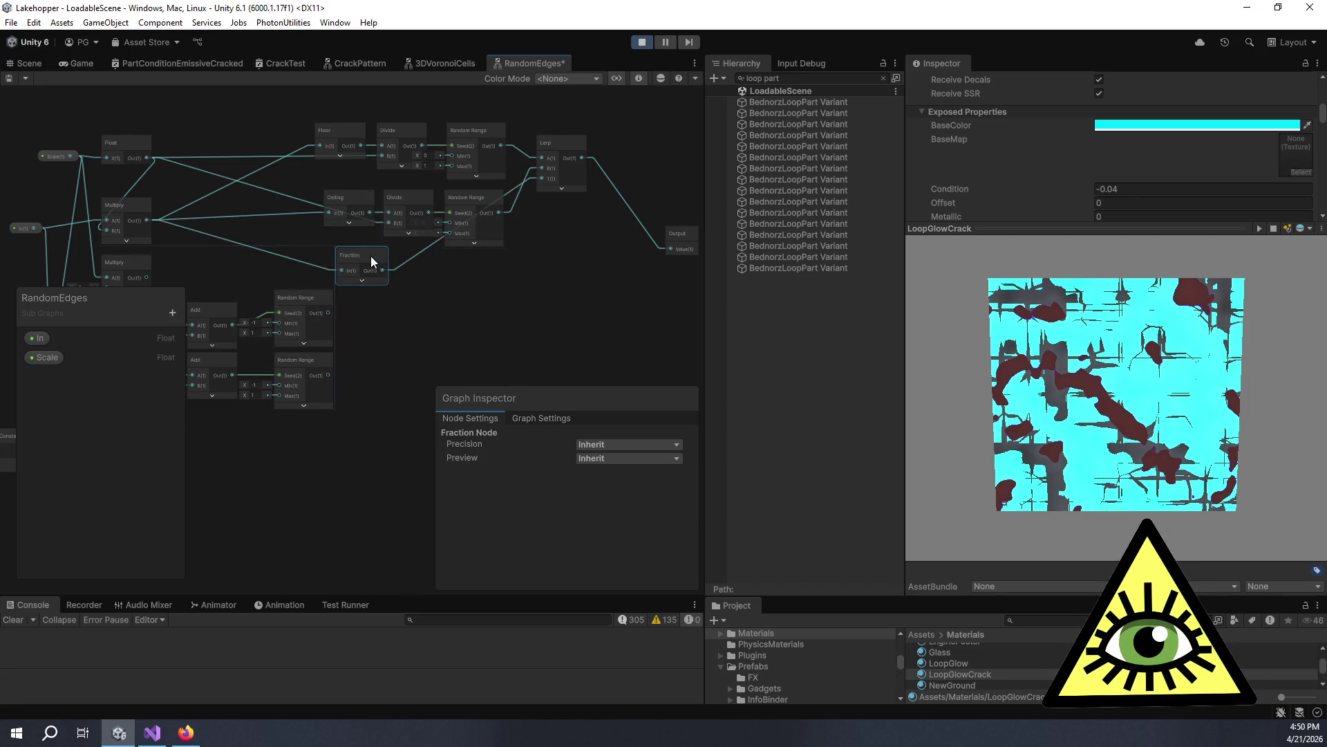
mouse_move(186, 249)
mouse_down()
mouse_move(259, 237)
mouse_move(302, 267)
mouse_move(362, 249)
mouse_move(353, 242)
mouse_up()
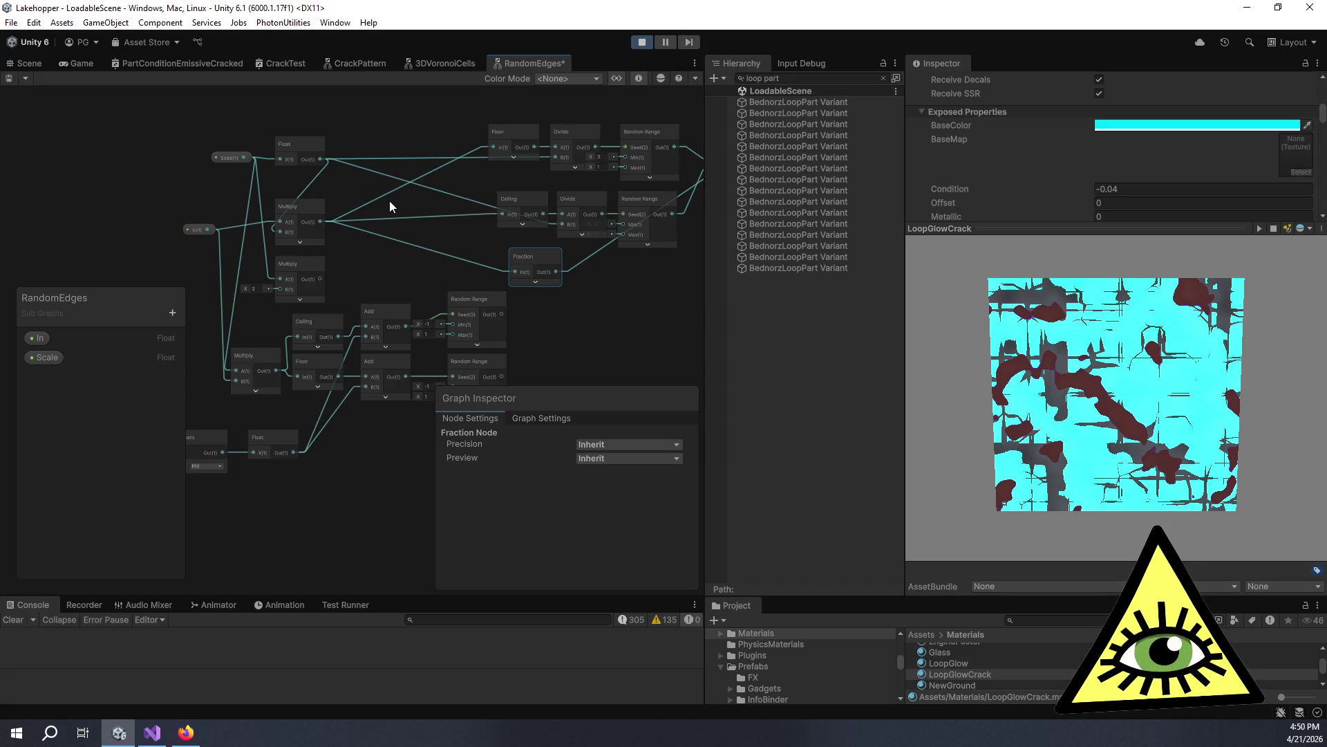
drag(391, 207, 358, 176)
click(369, 240)
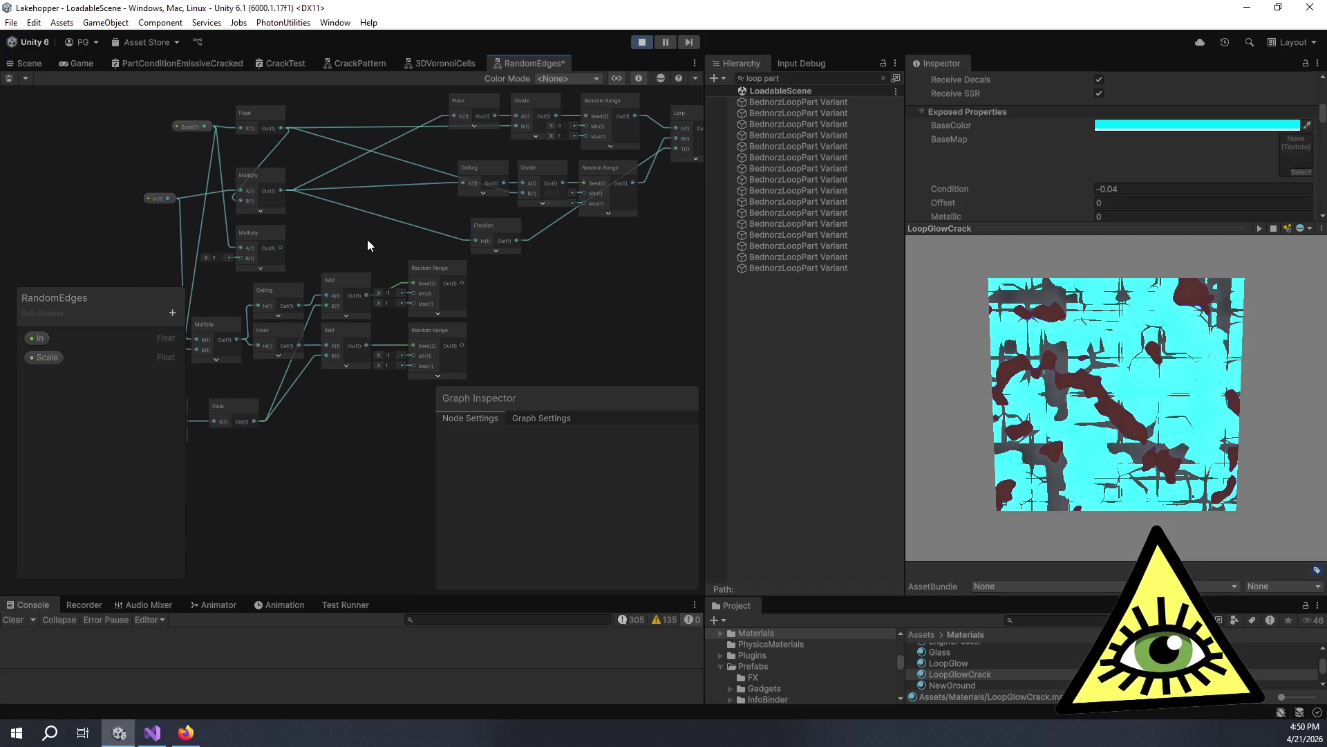
scroll(367, 240, up, 1)
drag(367, 239, 397, 244)
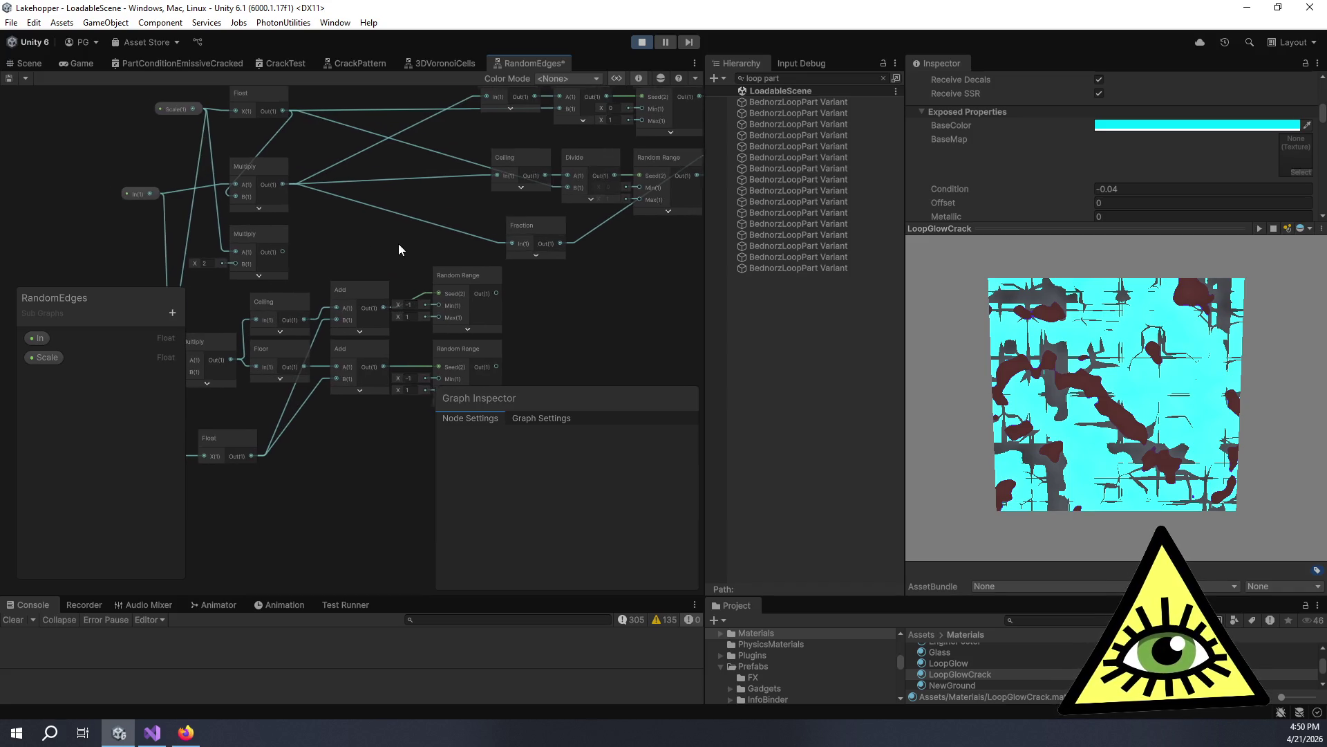
Add an Add node with Multiply into A and the lower Random Range into B, routed toward Fraction.
key(space)
text(add)
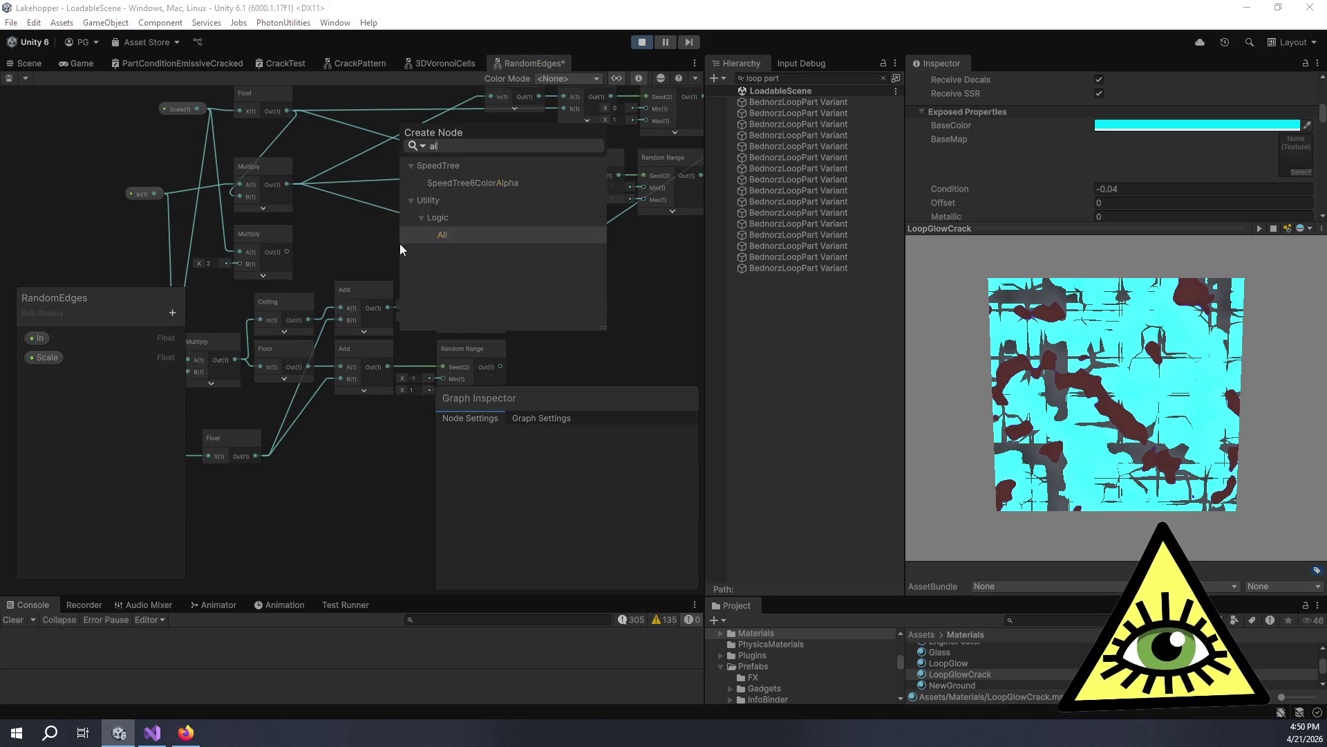
key(Return)
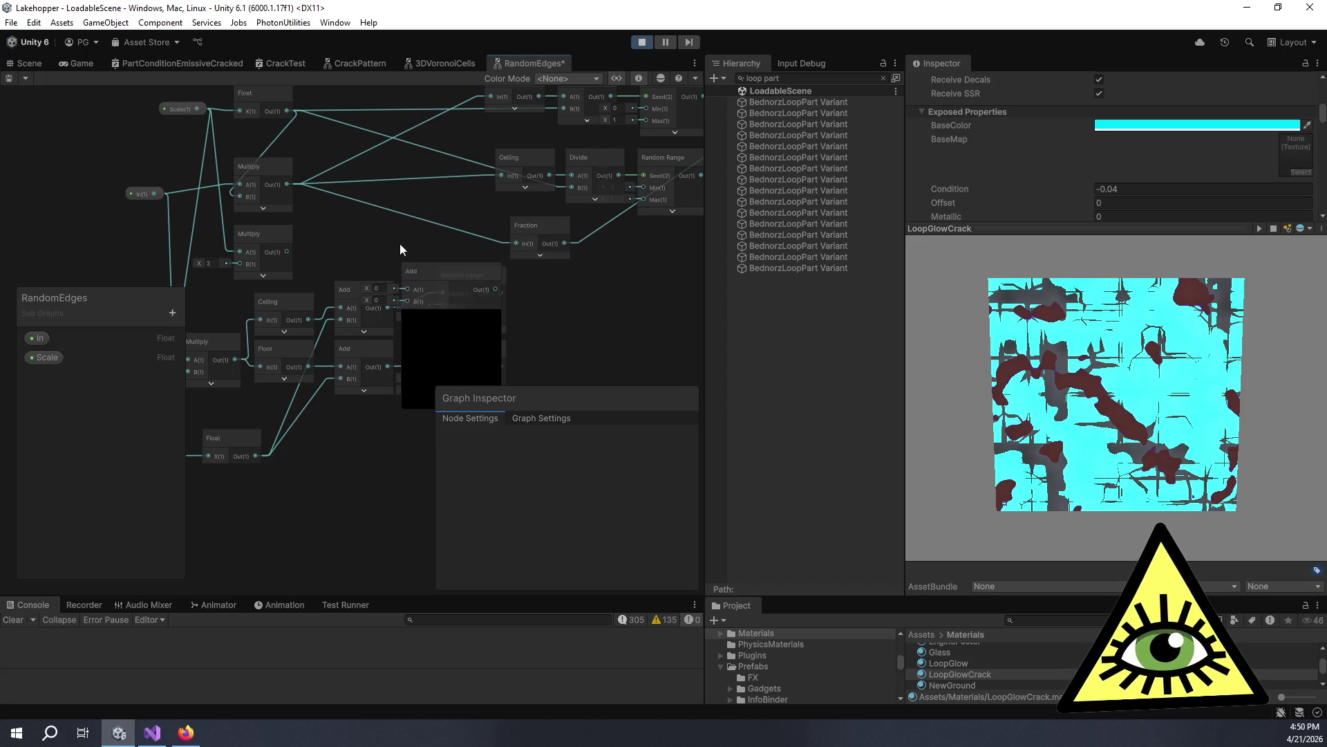
drag(449, 247, 421, 208)
click(421, 261)
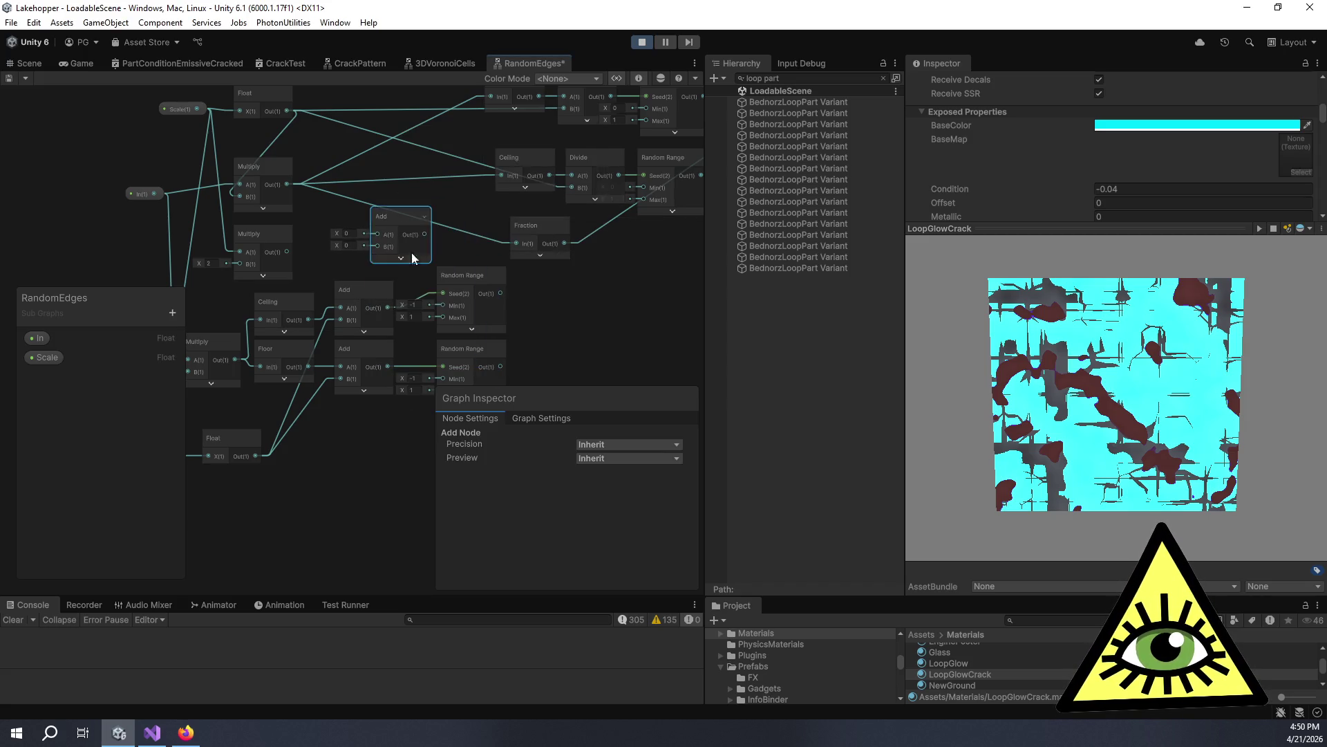
drag(288, 183, 377, 236)
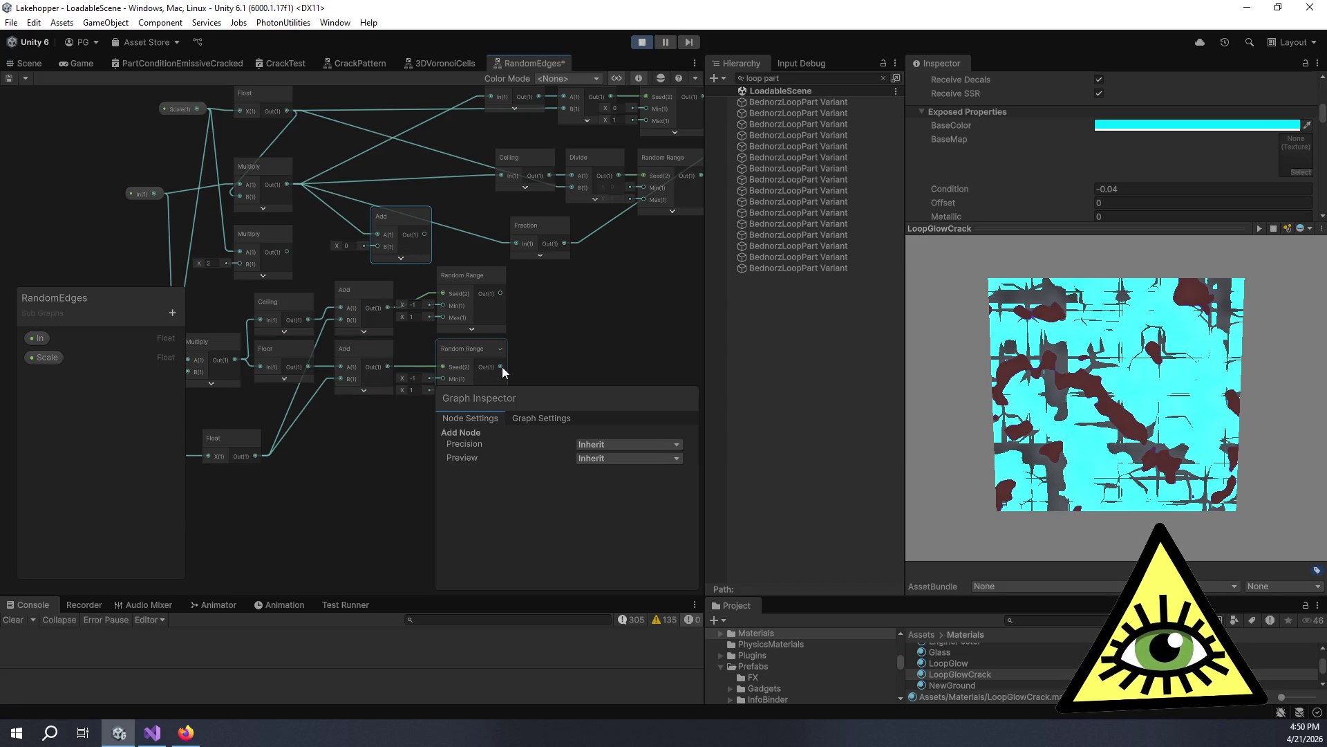
drag(502, 366, 376, 247)
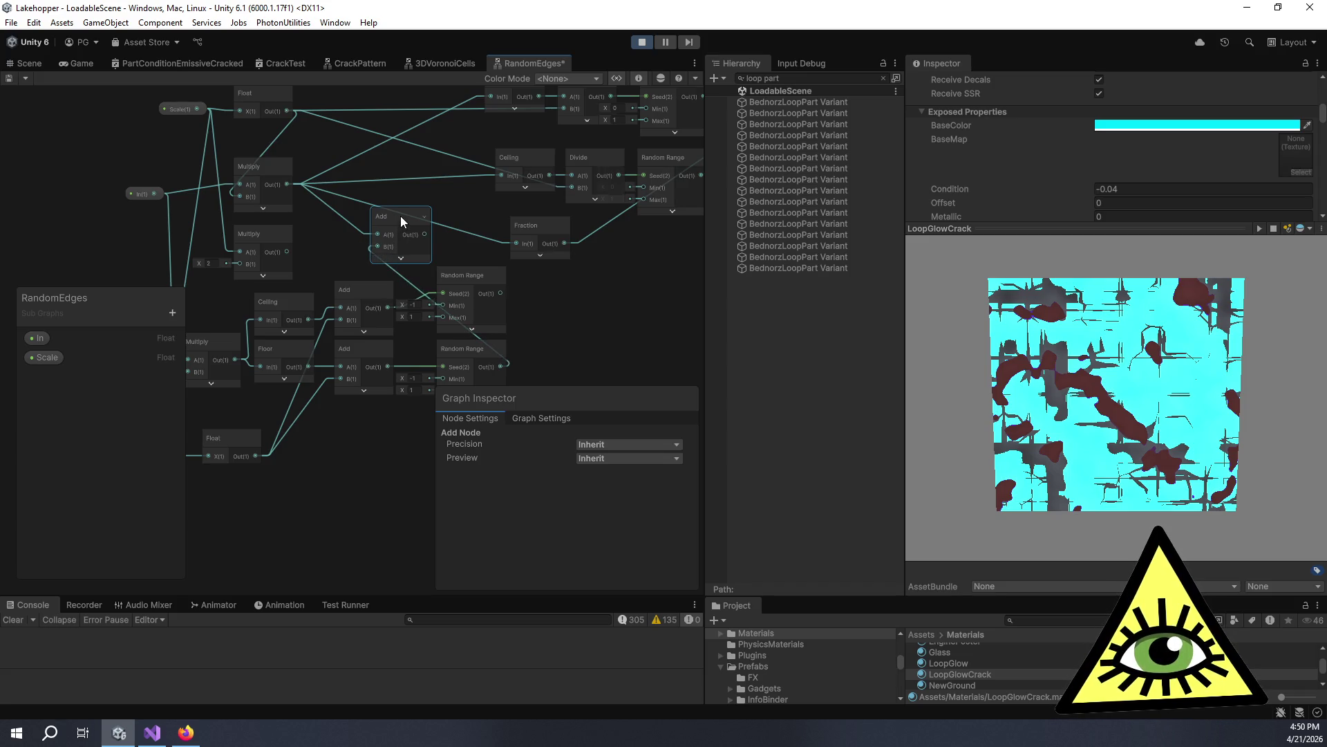
mouse_move(419, 241)
mouse_down()
mouse_move(364, 258)
mouse_move(458, 264)
mouse_up()
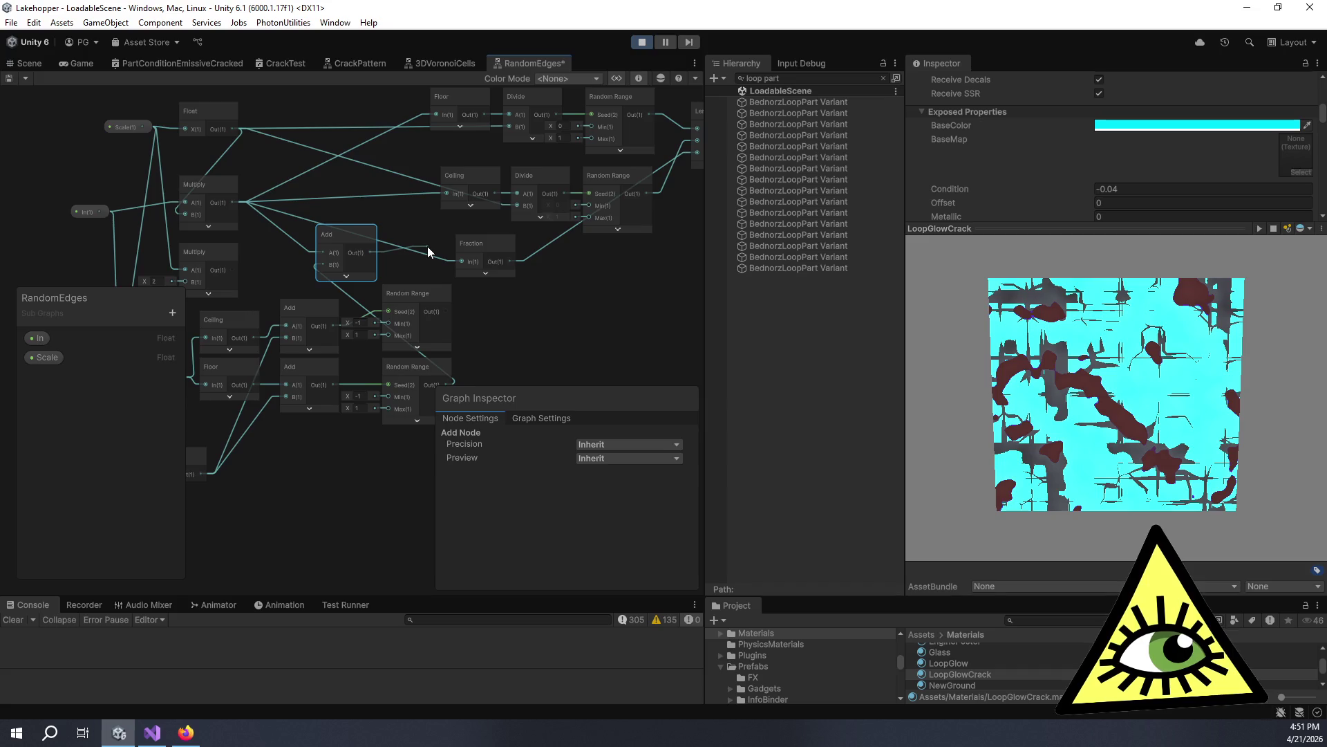
drag(428, 248, 424, 240)
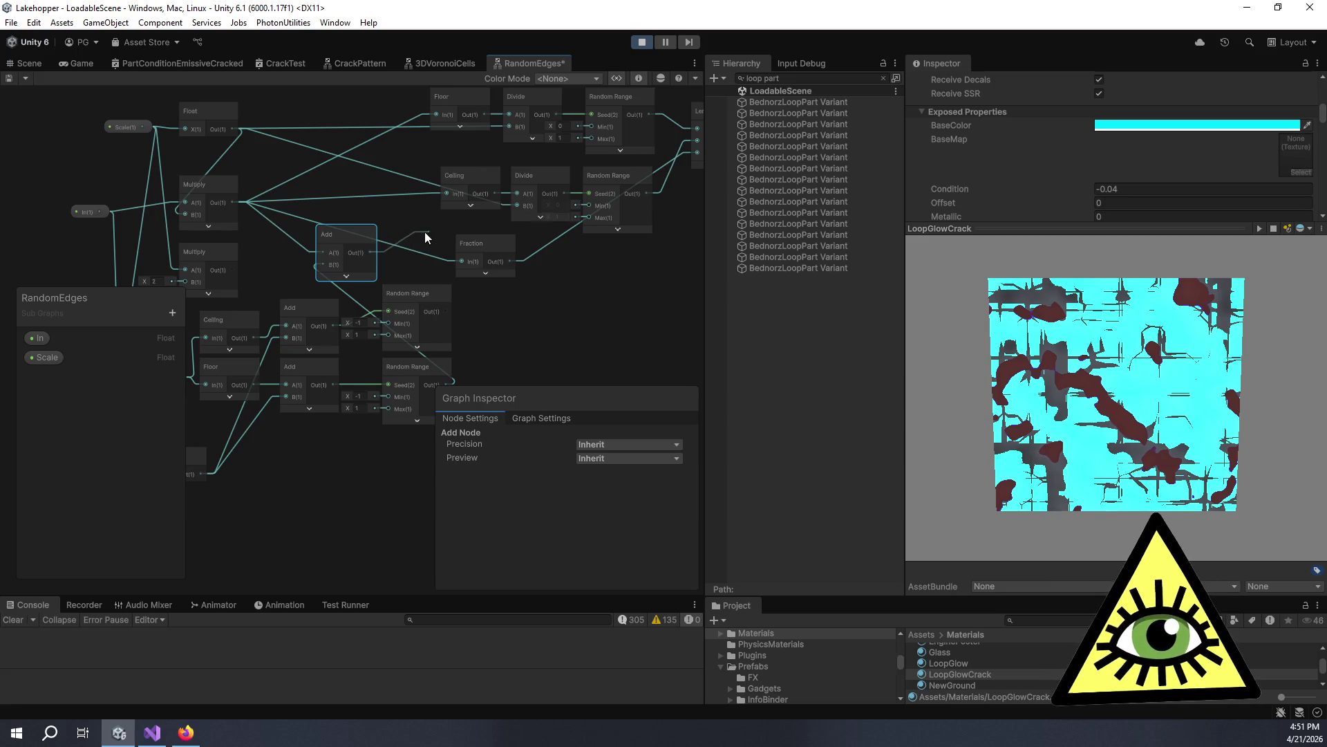
scroll(412, 165, up, 3)
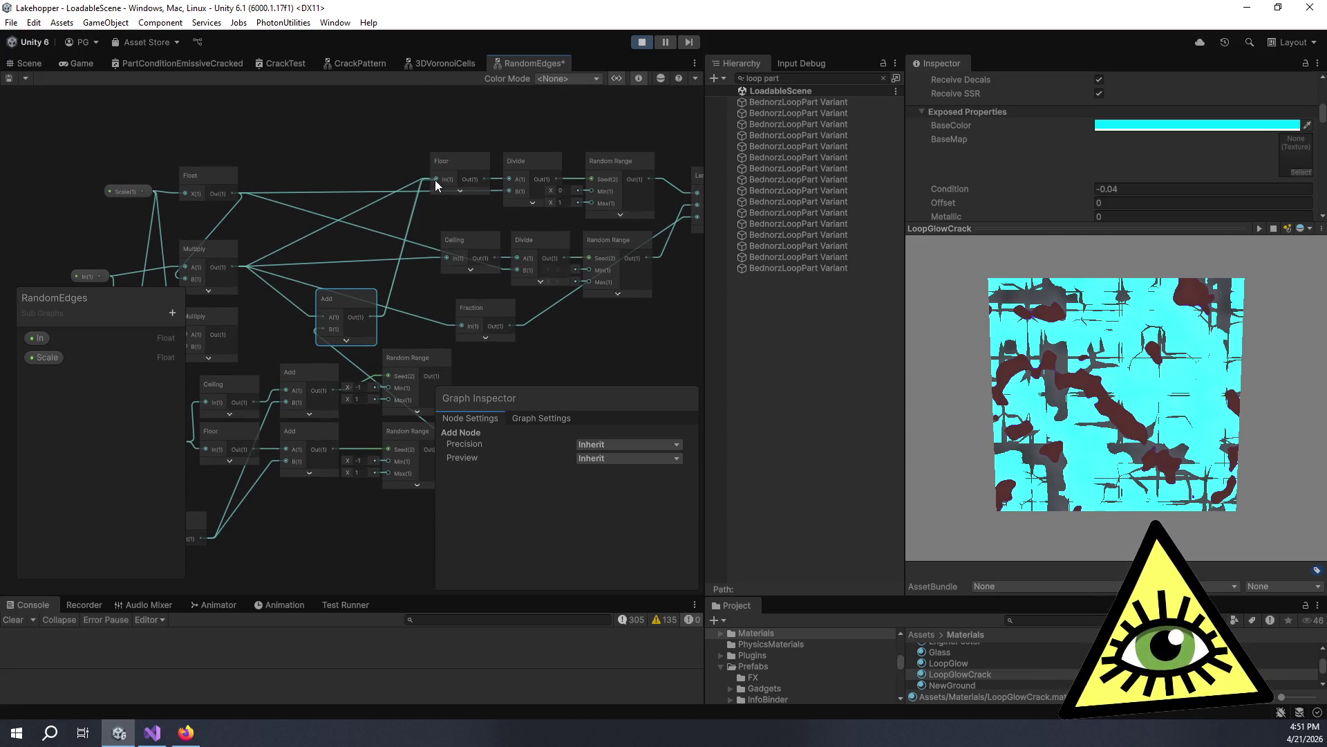
Rearrange the lower node groups and the Add node further left in the graph.
scroll(433, 232, down, 6)
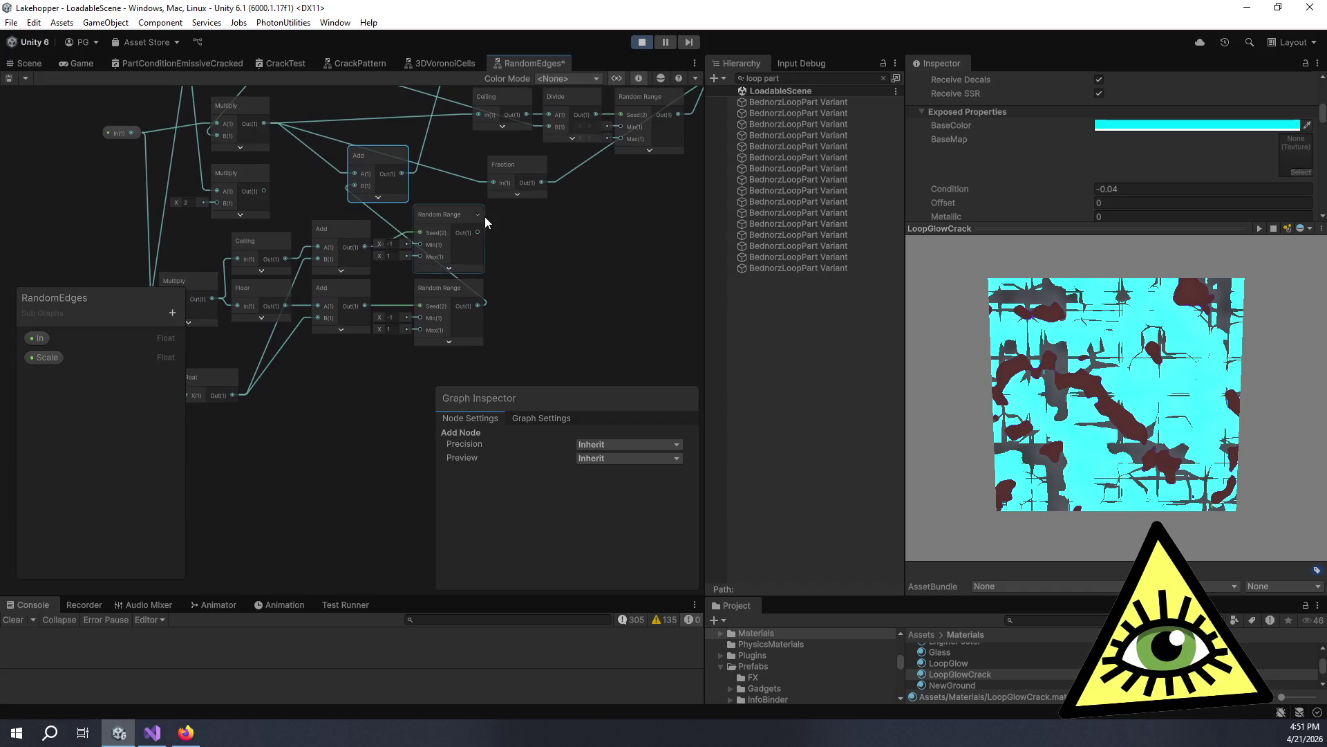
scroll(449, 235, down, 3)
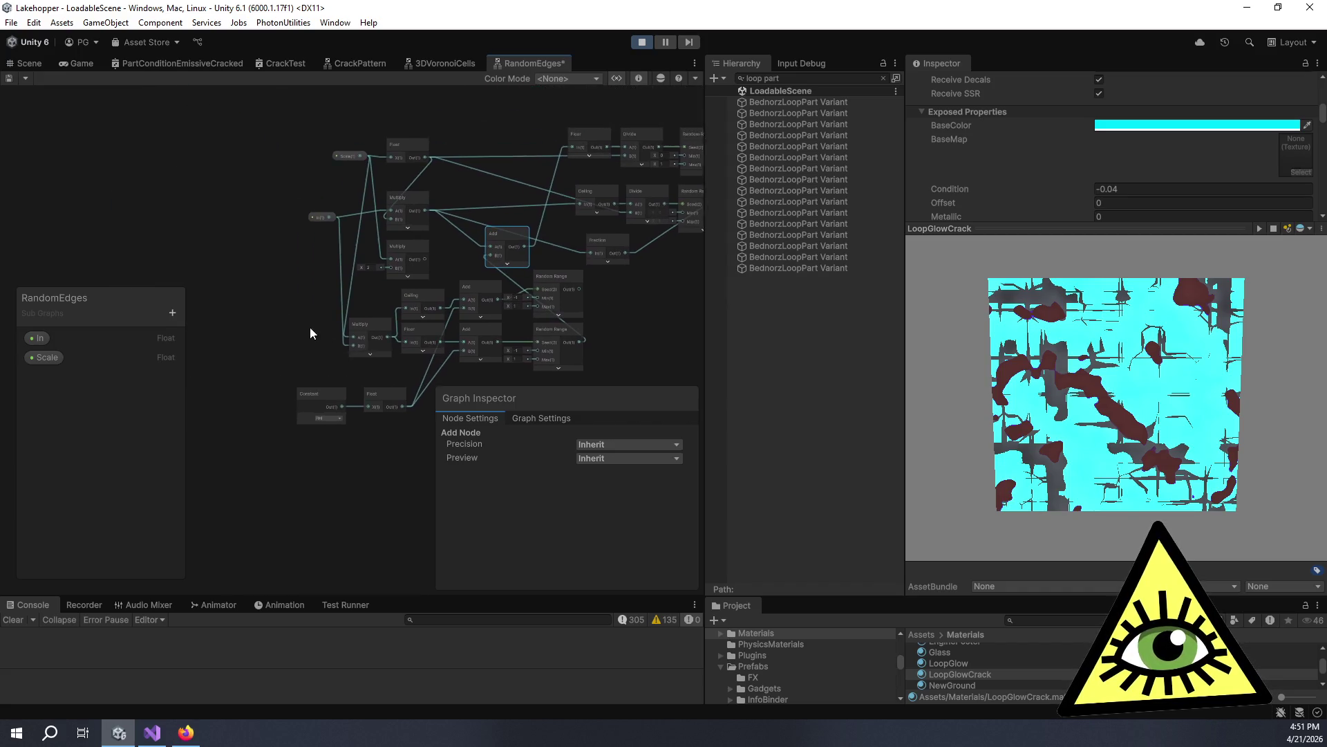
click(288, 141)
drag(455, 289, 456, 297)
drag(438, 231, 150, 208)
mouse_move(563, 238)
mouse_down()
mouse_move(509, 133)
mouse_move(466, 179)
mouse_move(528, 62)
mouse_move(502, 111)
mouse_up()
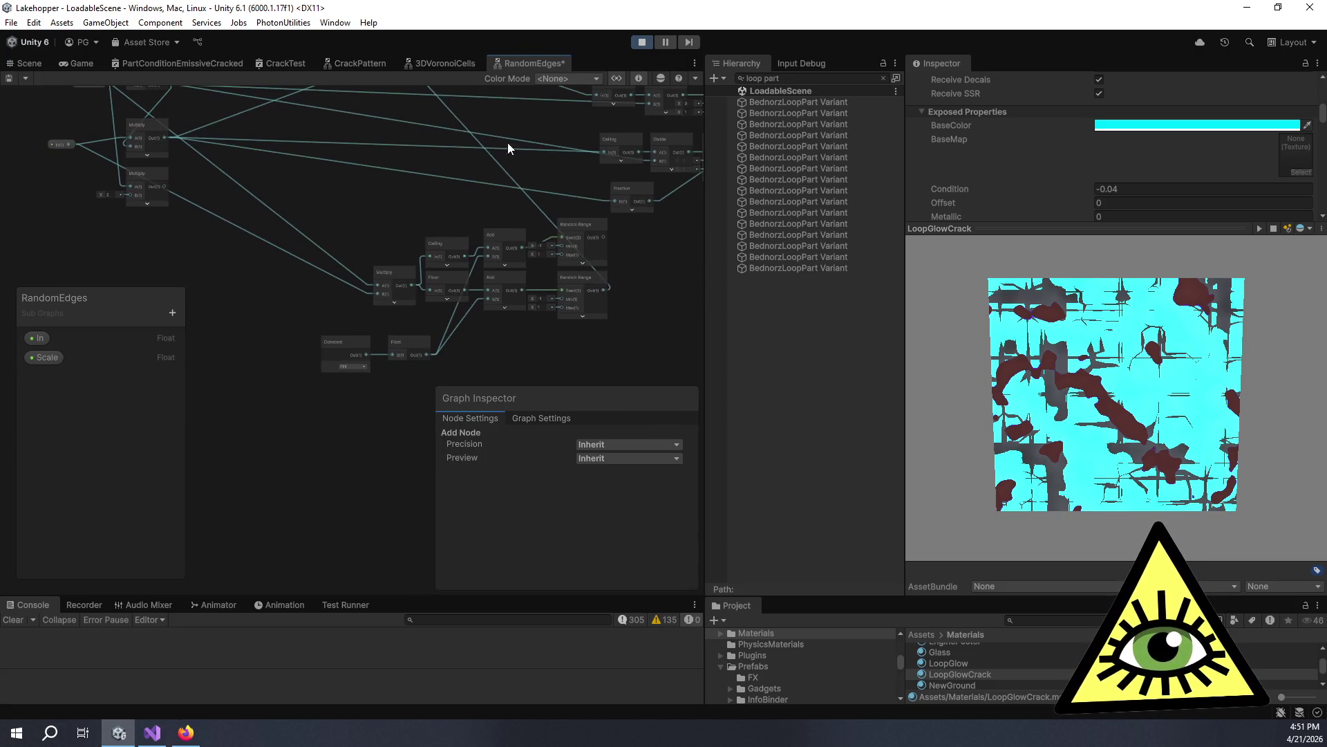
mouse_move(625, 346)
mouse_down()
mouse_move(436, 301)
mouse_move(312, 254)
mouse_up()
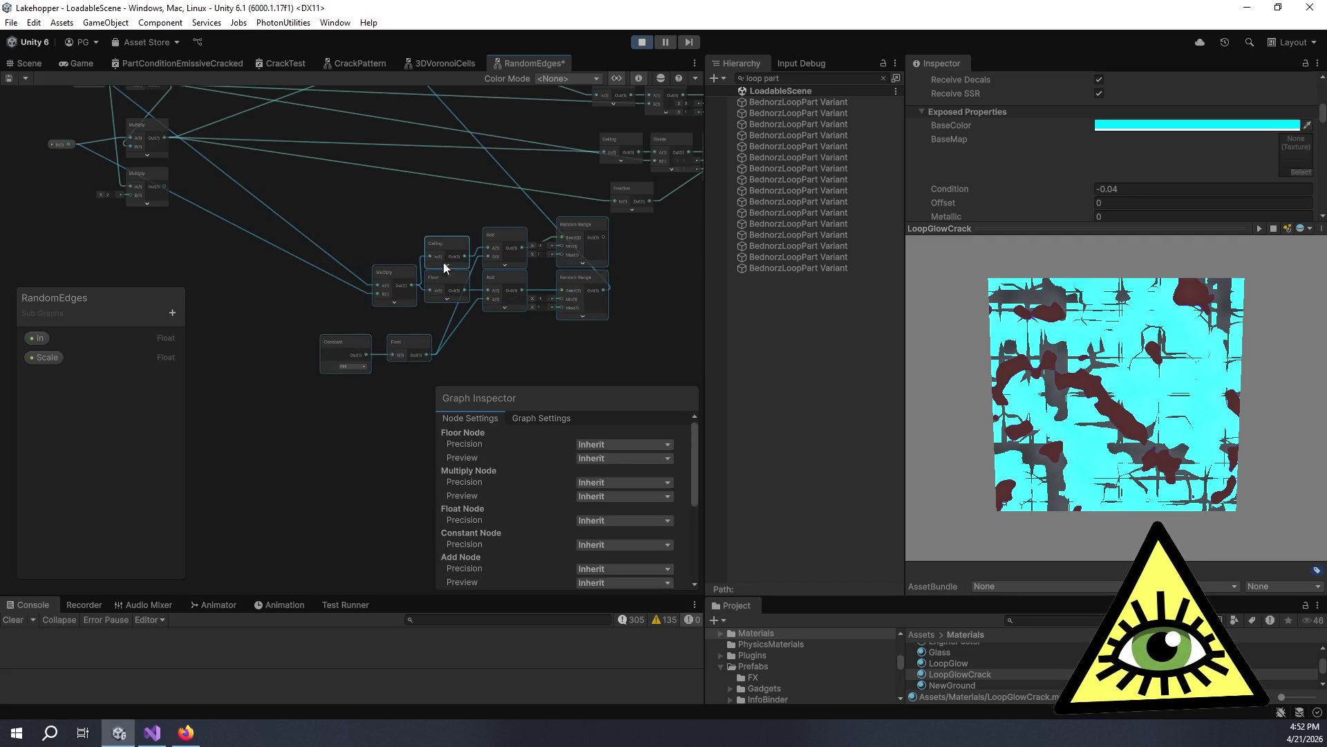
right_click(438, 275)
mouse_move(581, 225)
mouse_down()
mouse_move(367, 249)
mouse_move(379, 240)
mouse_move(327, 215)
mouse_move(375, 260)
mouse_move(399, 260)
mouse_up()
click(400, 260)
Add another Add node fed by the Multiply result and place it lower in the graph.
key(space)
text(add)
click(497, 245)
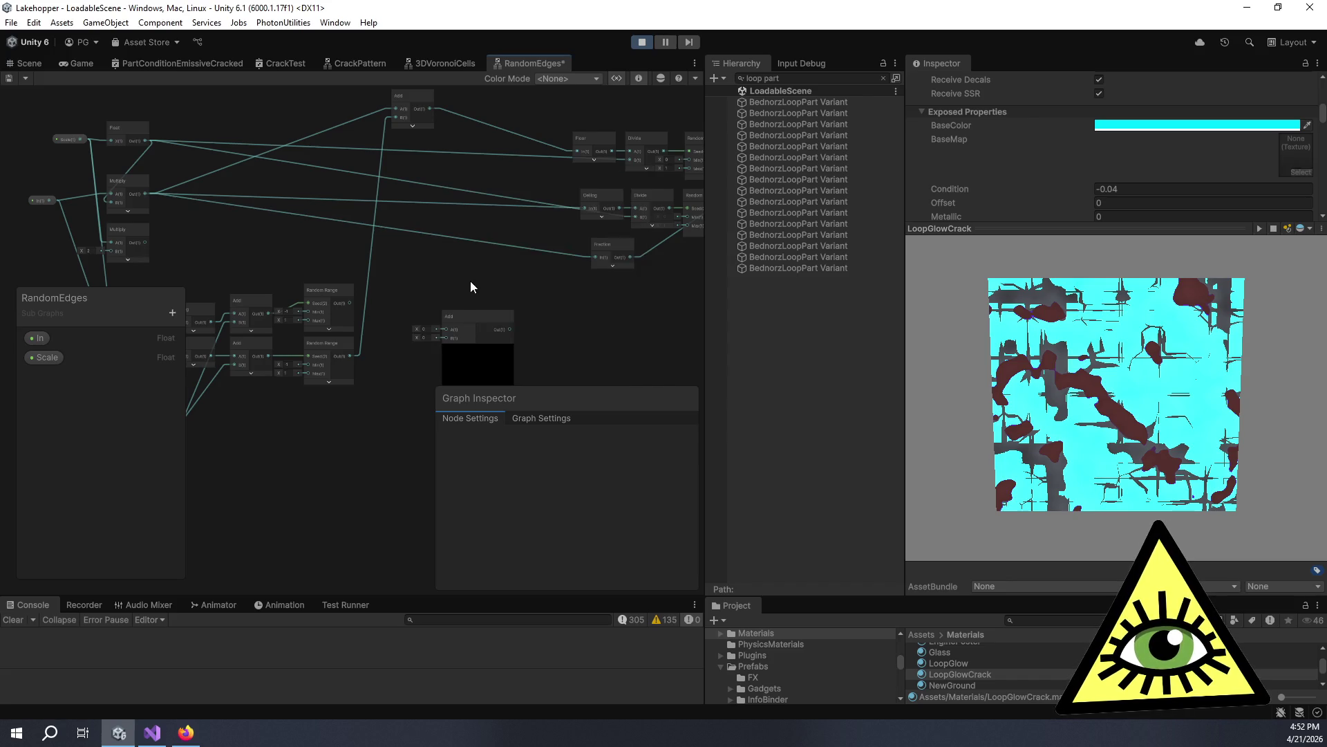
drag(154, 196, 428, 281)
scroll(408, 304, up, 2)
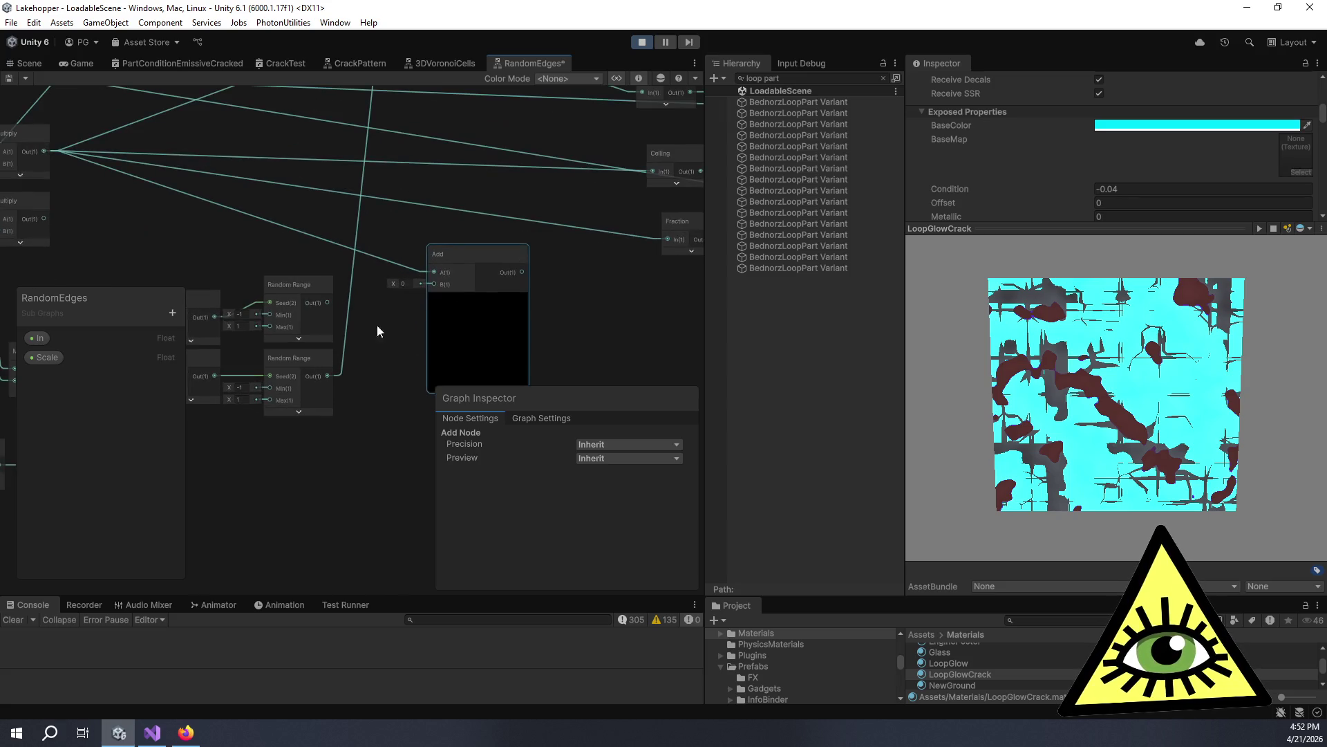
mouse_move(304, 318)
mouse_down()
mouse_move(387, 314)
mouse_move(409, 305)
mouse_move(371, 312)
mouse_move(518, 278)
mouse_move(381, 273)
mouse_move(397, 347)
mouse_move(345, 194)
mouse_move(578, 254)
mouse_up()
click(379, 289)
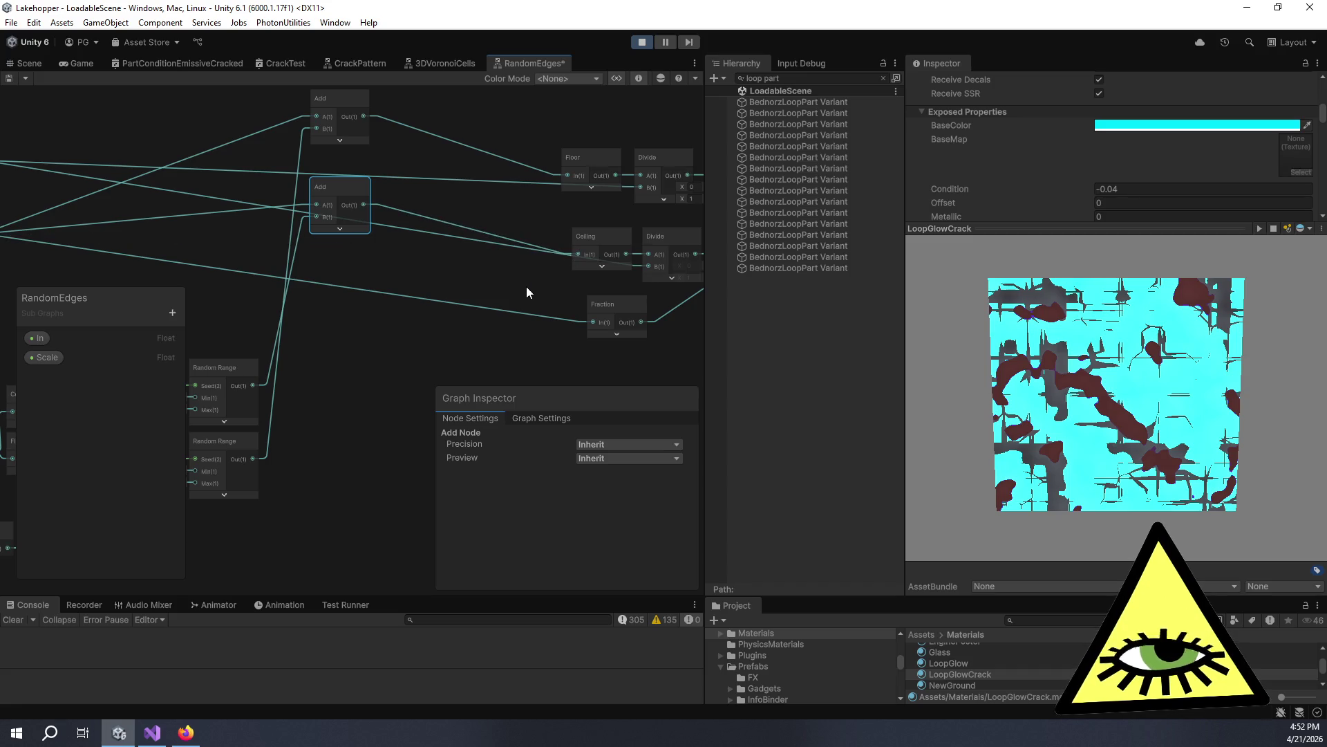
drag(428, 242, 469, 261)
drag(408, 218, 410, 258)
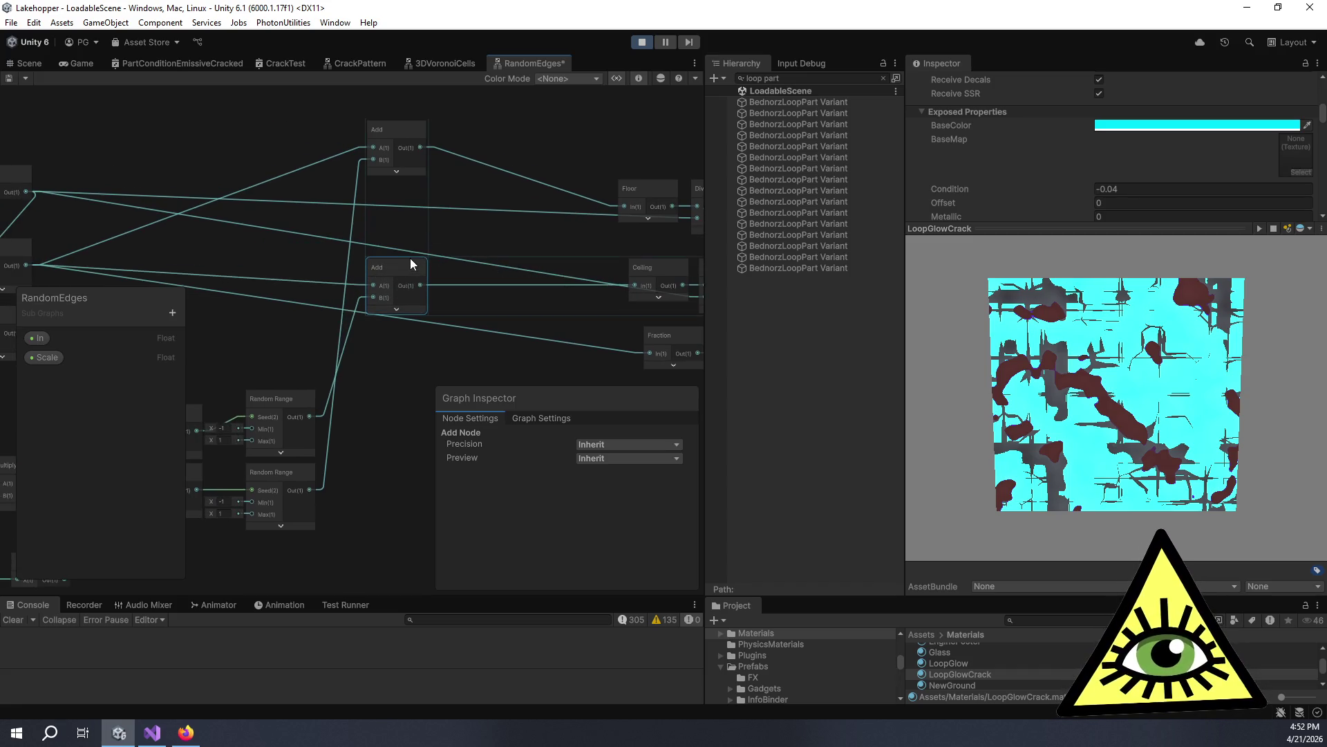
Toggle the Floor node preview and review the In, Multiply, Floor, Divide and Random Range chain.
scroll(399, 238, down, 2)
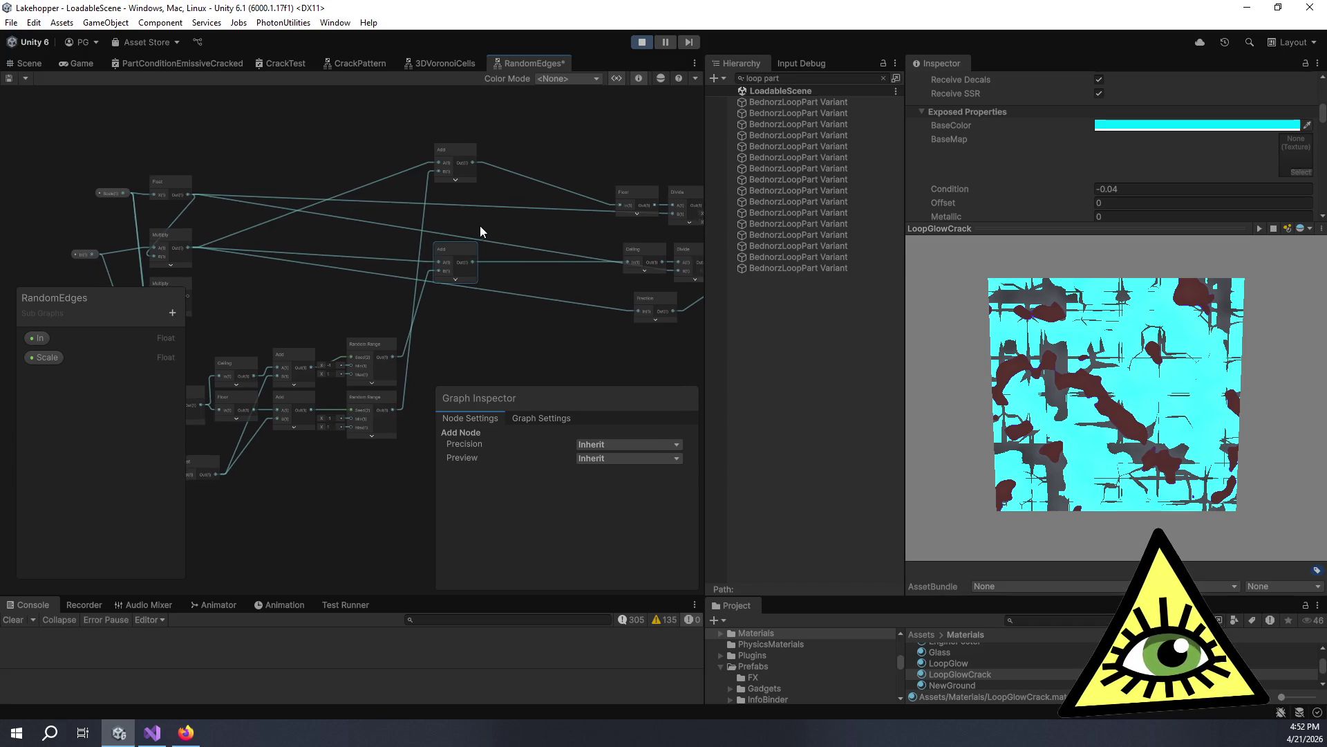
scroll(465, 215, up, 4)
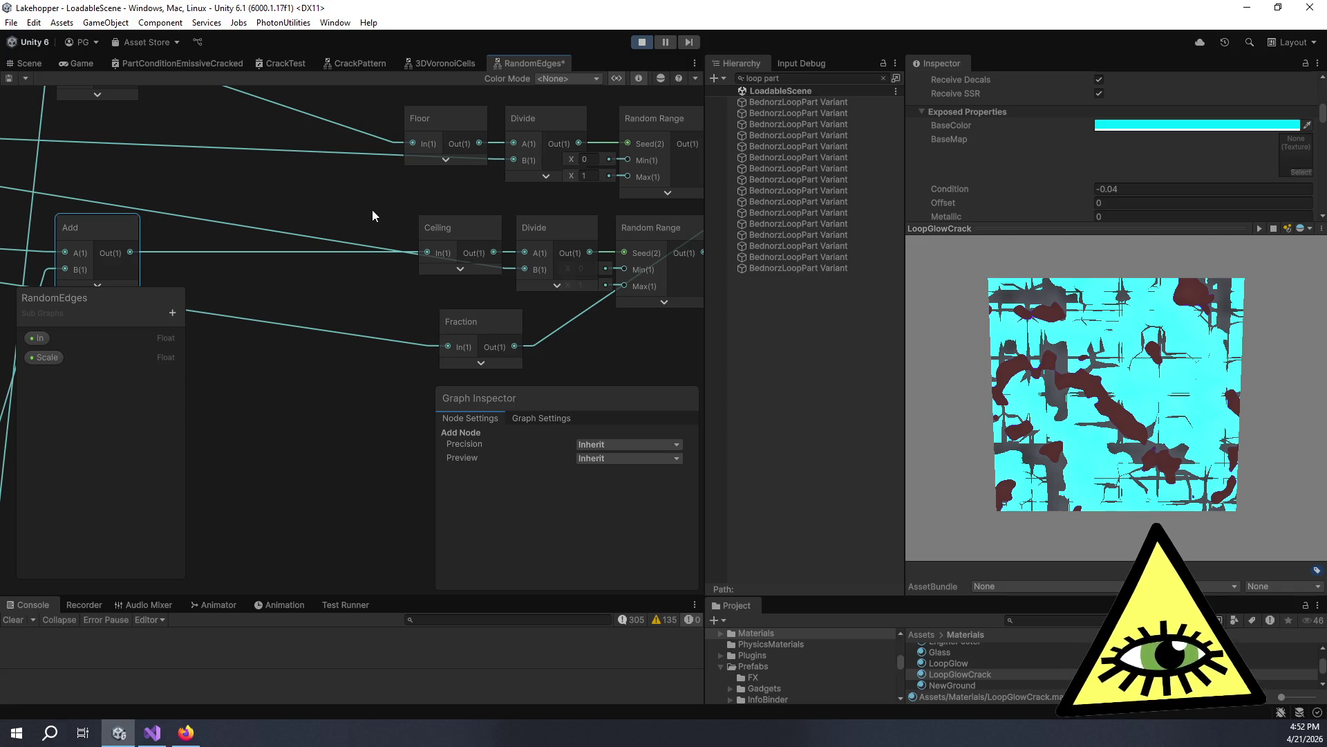
click(446, 160)
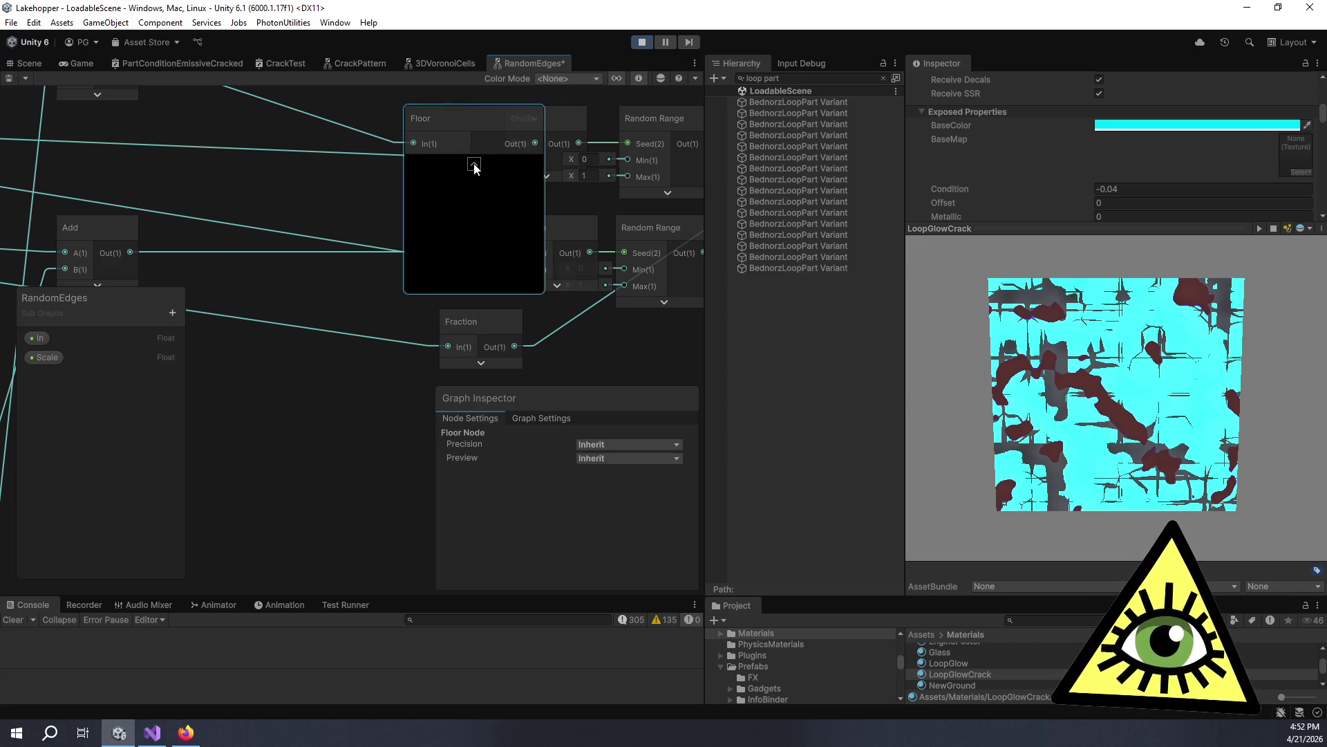
click(474, 164)
scroll(486, 212, down, 8)
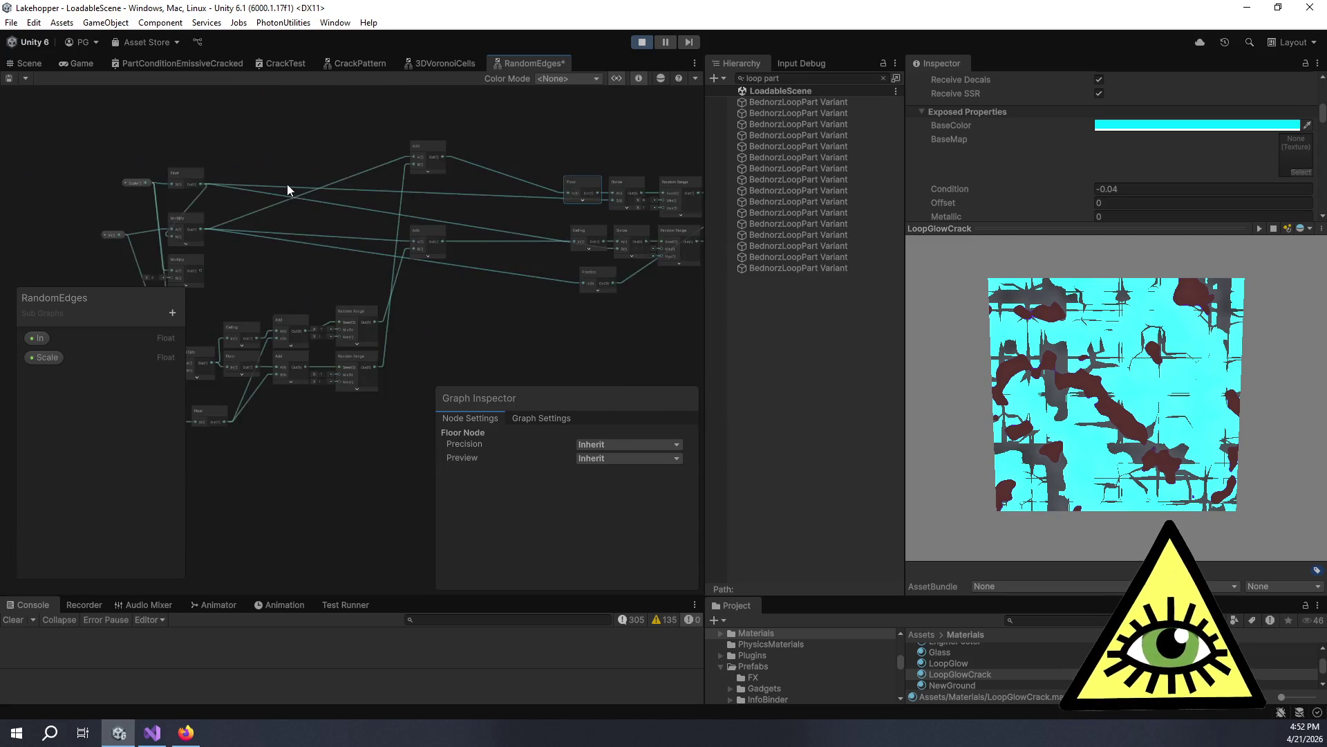
scroll(258, 225, up, 4)
drag(340, 233, 219, 133)
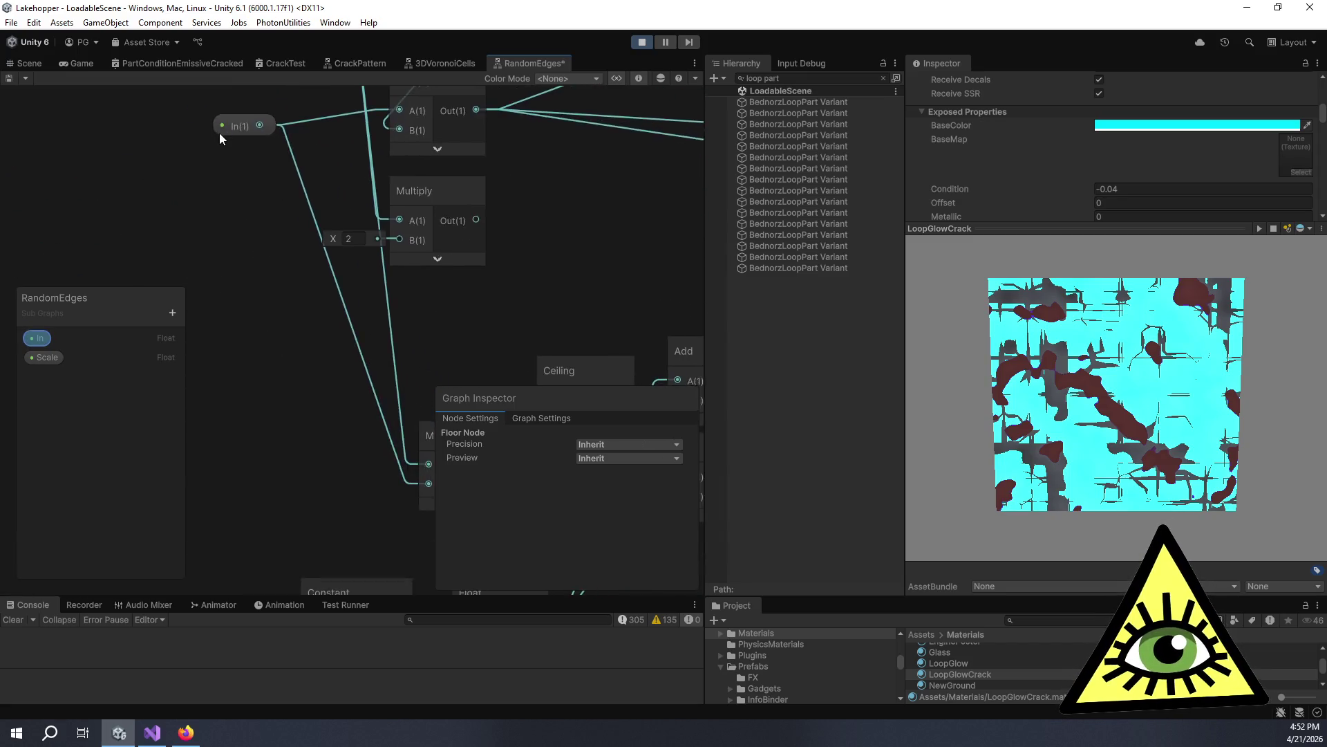
scroll(219, 133, down, 2)
mouse_move(499, 174)
mouse_down()
mouse_move(400, 296)
mouse_move(345, 238)
mouse_move(293, 258)
mouse_move(312, 221)
mouse_move(446, 236)
mouse_move(424, 258)
mouse_up()
scroll(294, 257, down, 2)
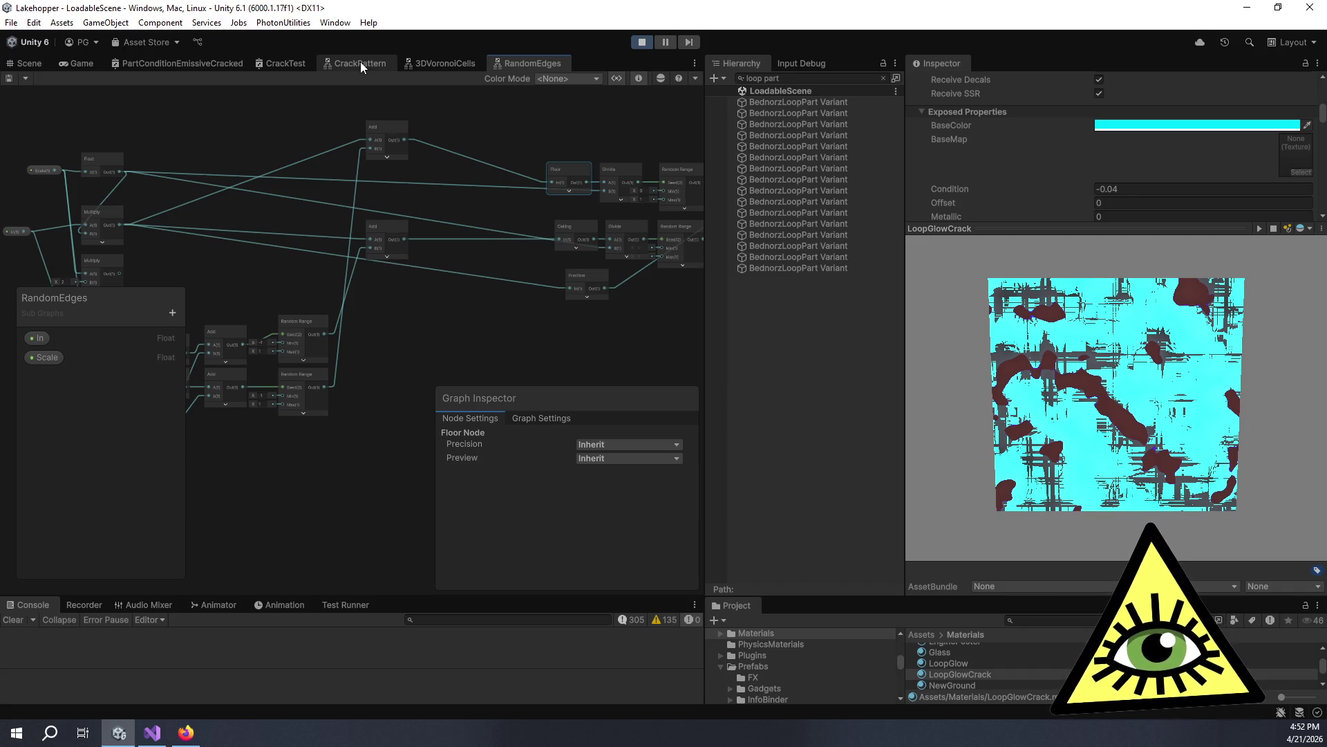
Switch to the CrackPattern graph and zoom in on its nodes.
click(360, 62)
scroll(470, 210, up, 3)
scroll(256, 190, up, 2)
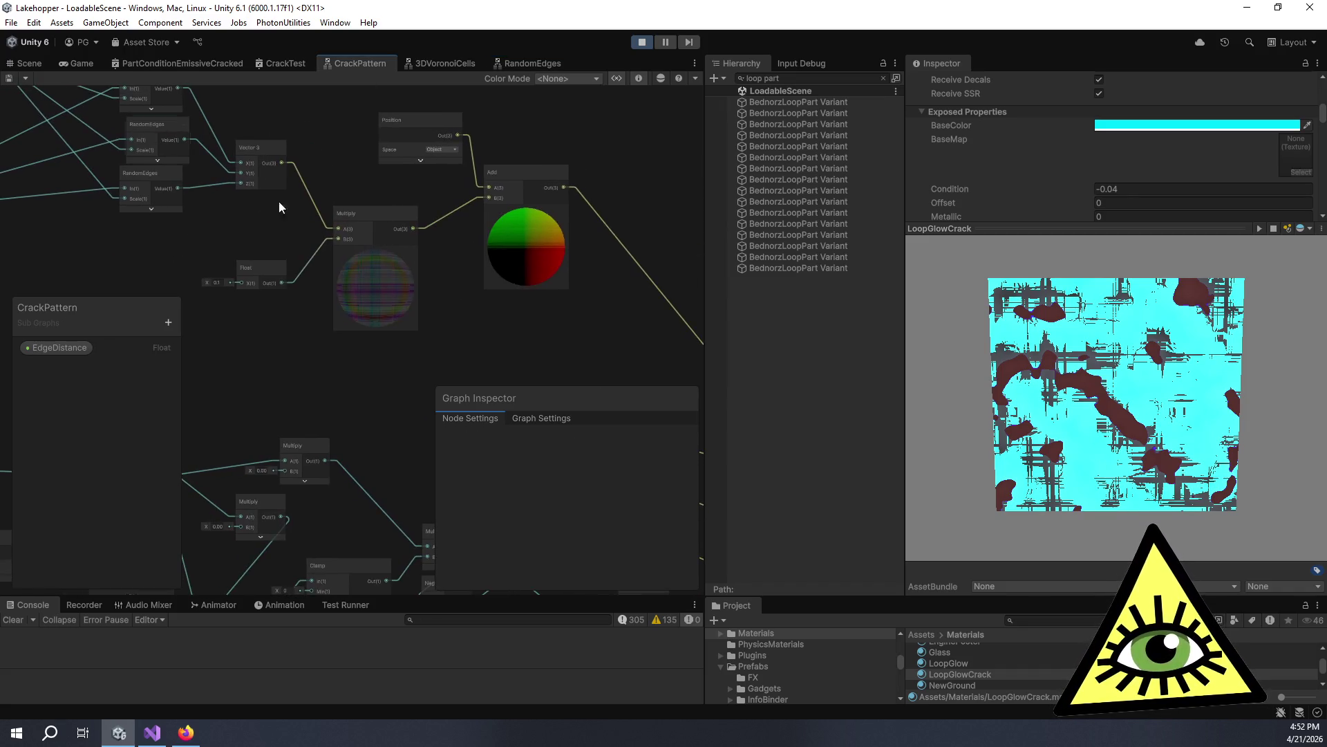
scroll(488, 310, up, 2)
scroll(300, 288, up, 2)
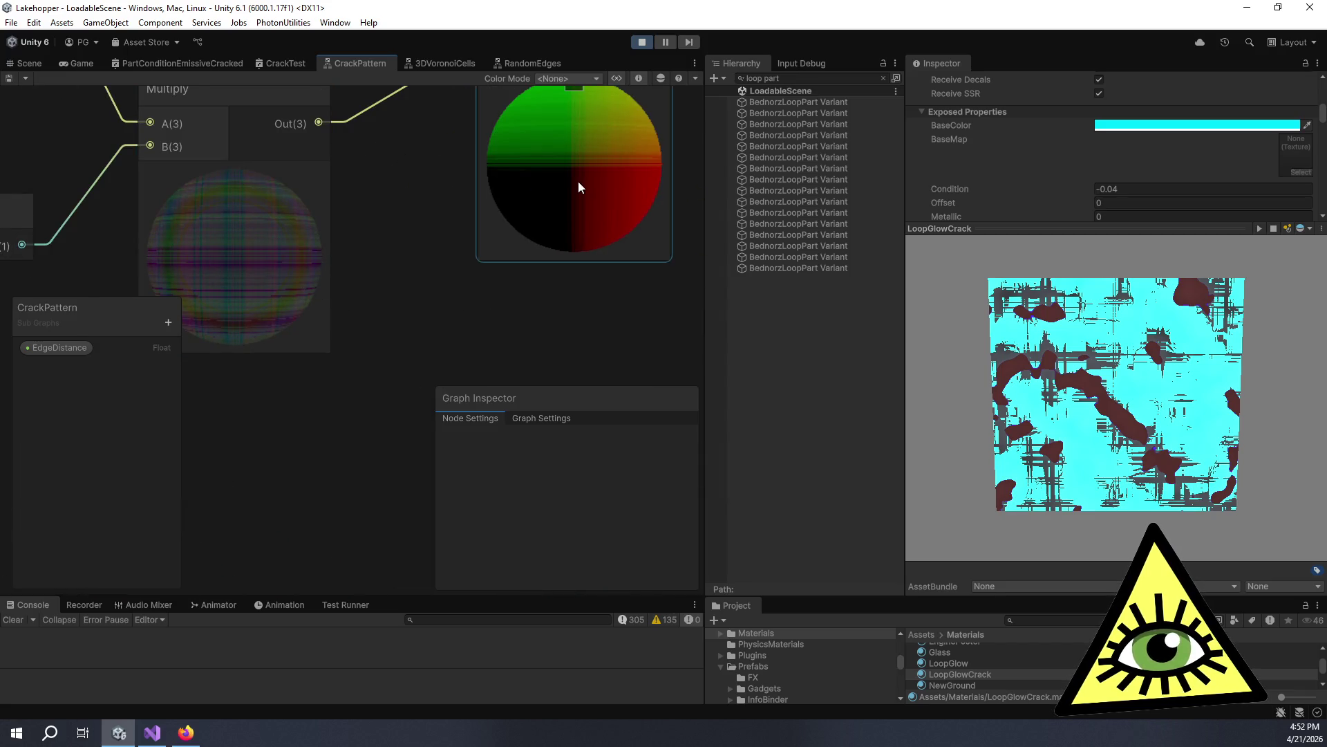
scroll(576, 182, up, 3)
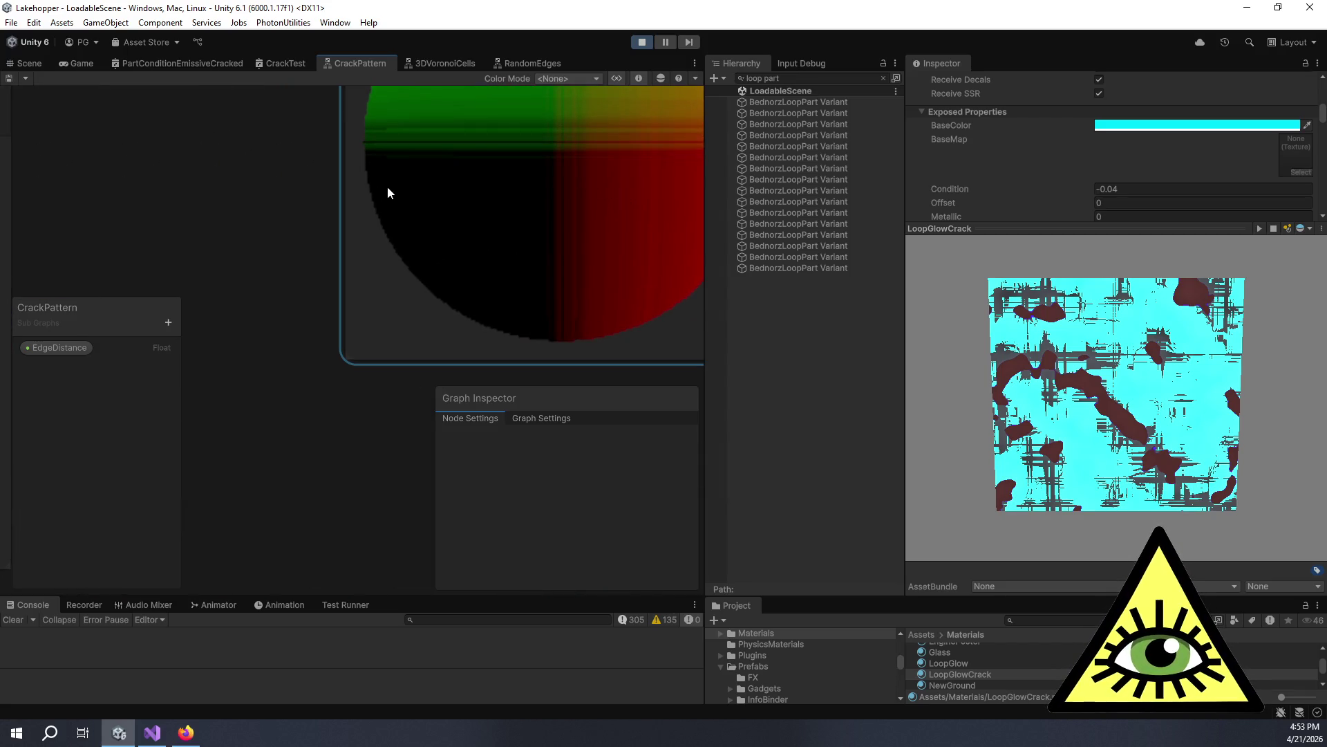
scroll(387, 186, down, 5)
scroll(397, 241, up, 5)
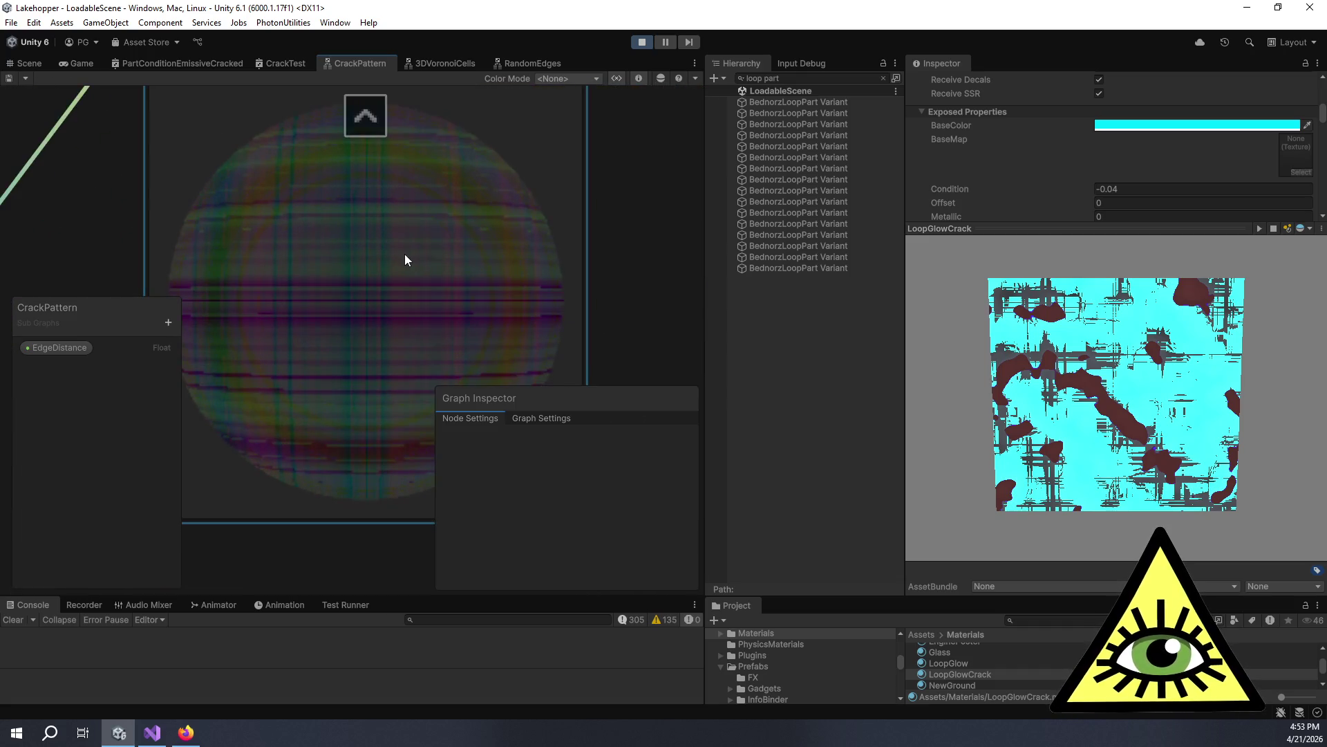
scroll(406, 260, up, 3)
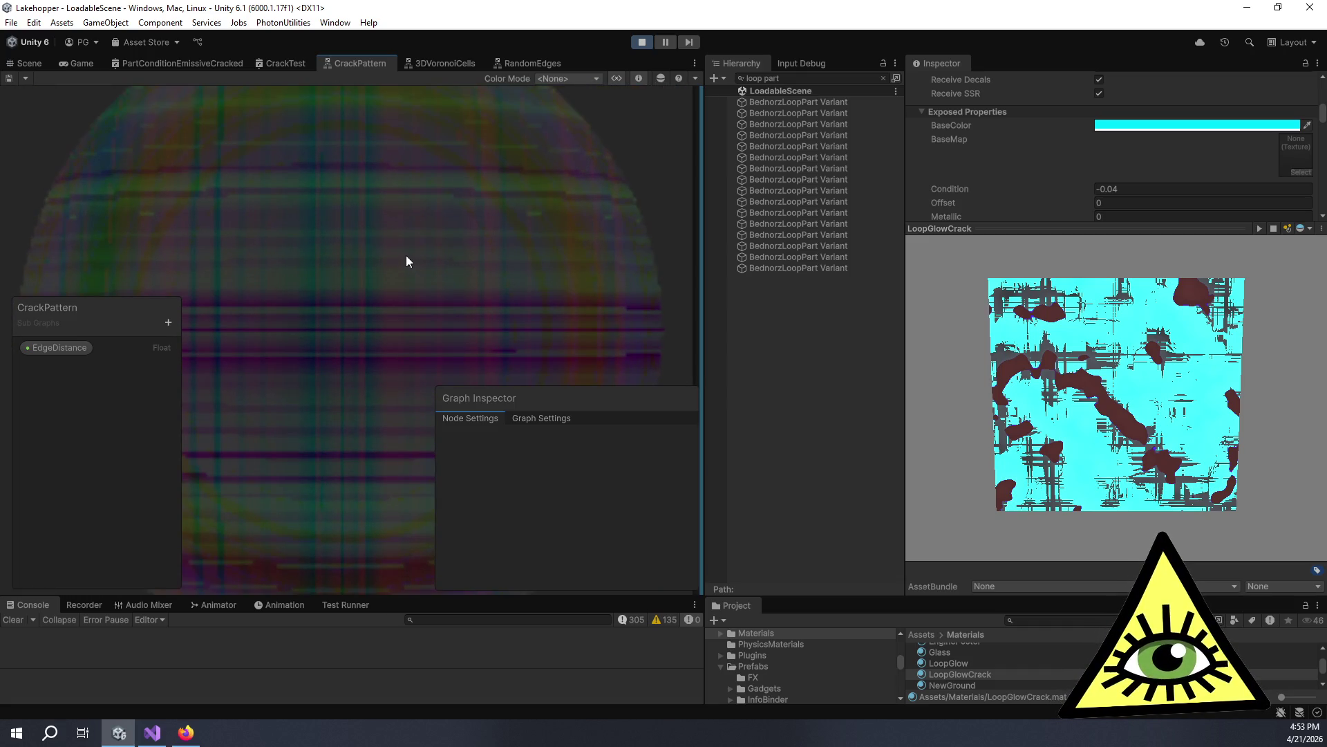
scroll(406, 255, down, 5)
scroll(386, 275, down, 3)
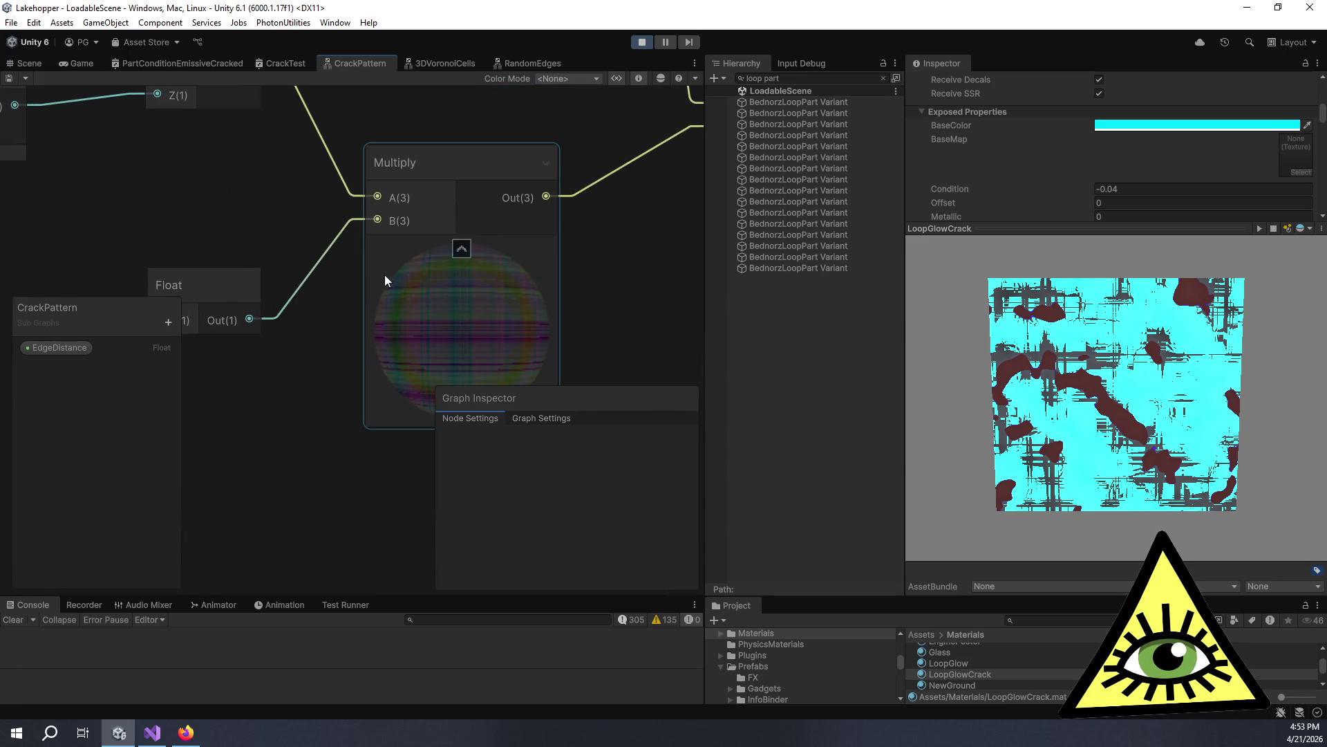
scroll(487, 291, down, 3)
scroll(401, 214, up, 3)
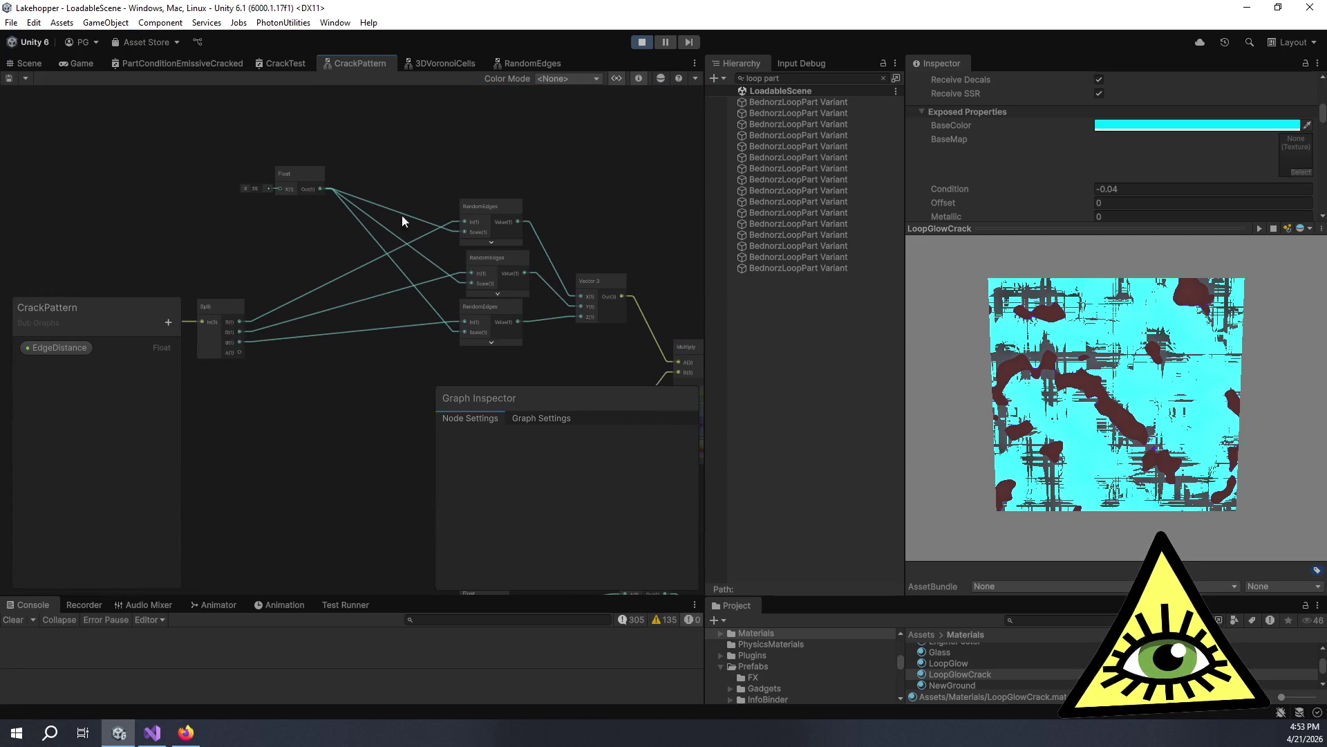
Change the Float node's X value and inspect the resulting Multiply and Add previews.
click(258, 184)
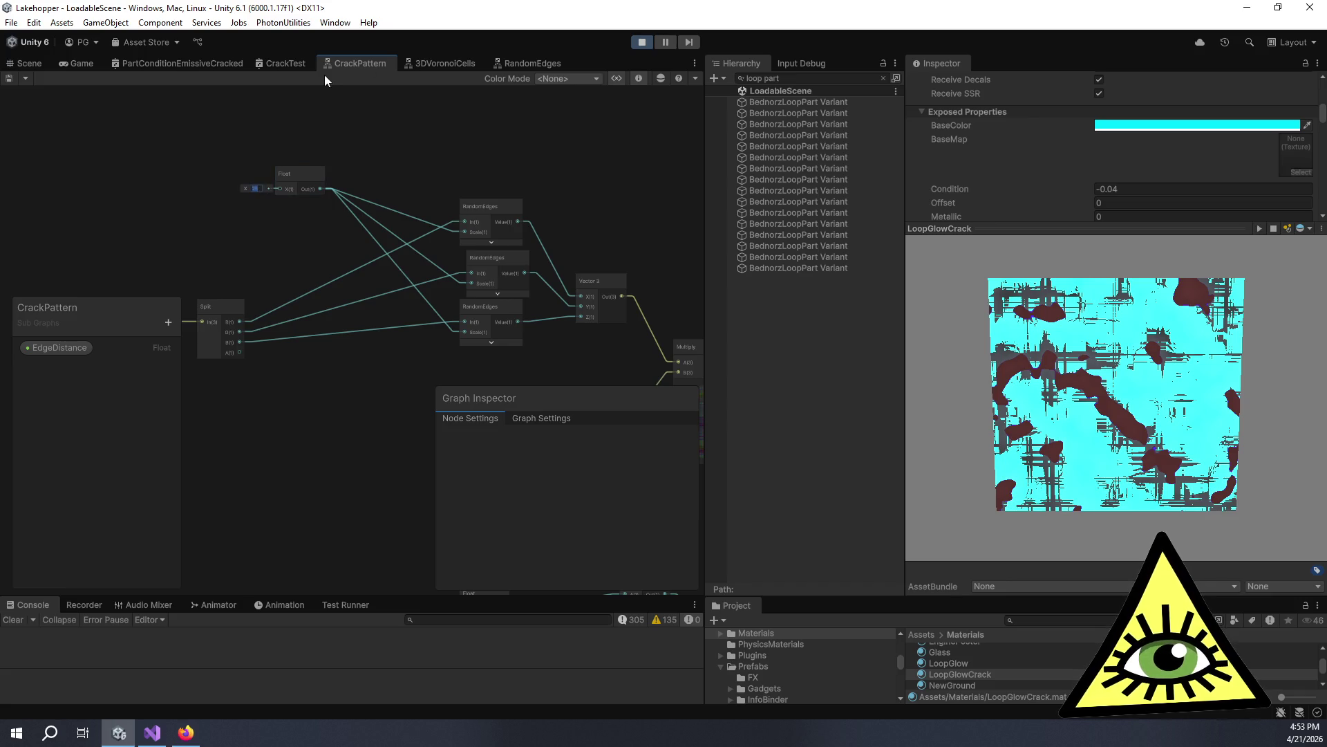
mouse_move(656, 269)
mouse_down()
mouse_move(138, 28)
mouse_move(340, 138)
mouse_up()
scroll(376, 296, up, 6)
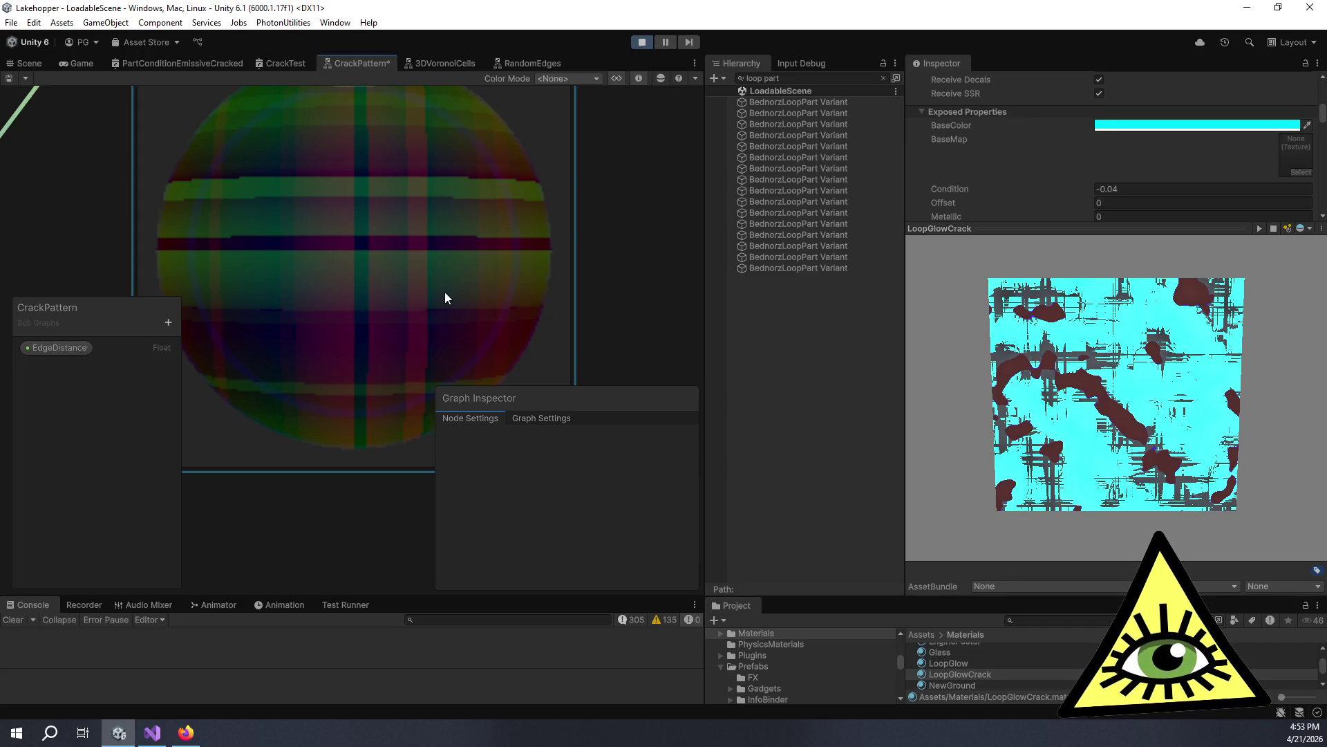
scroll(451, 299, down, 5)
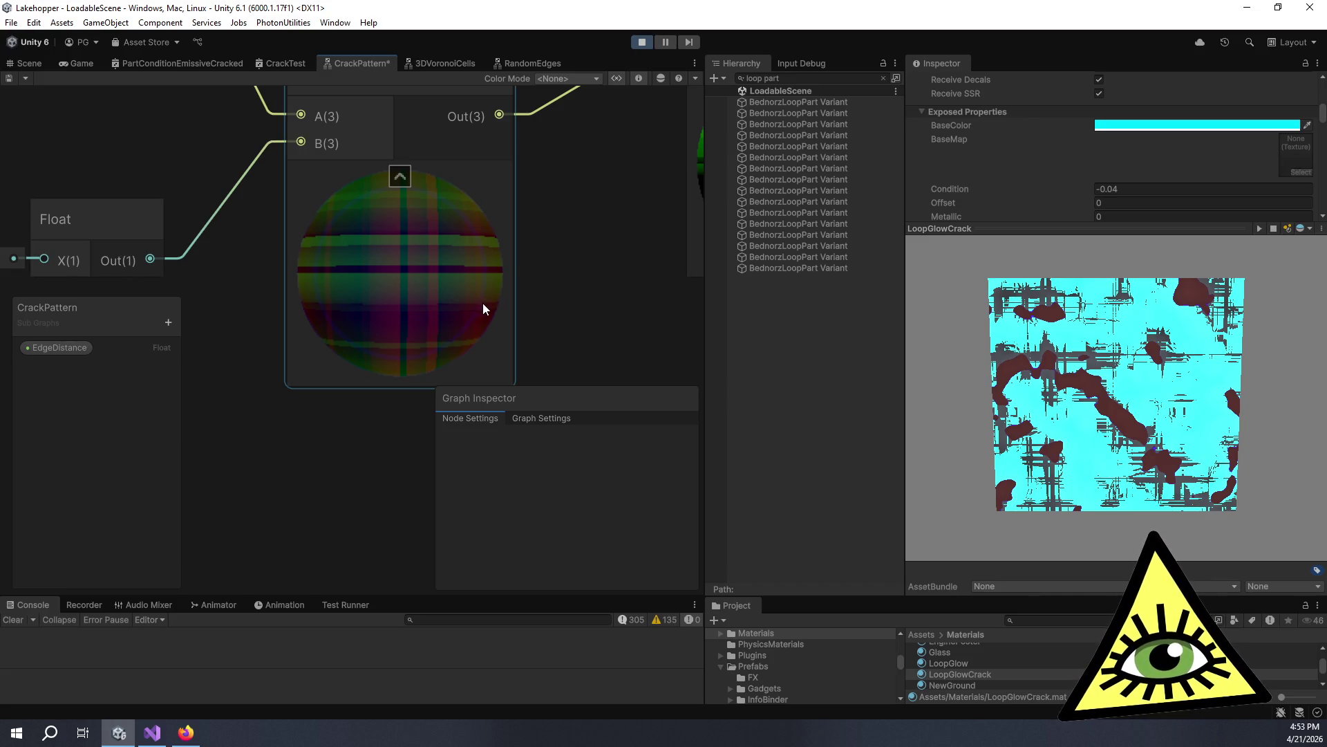
scroll(485, 304, down, 2)
drag(495, 315, 380, 316)
scroll(537, 249, up, 5)
drag(595, 266, 498, 250)
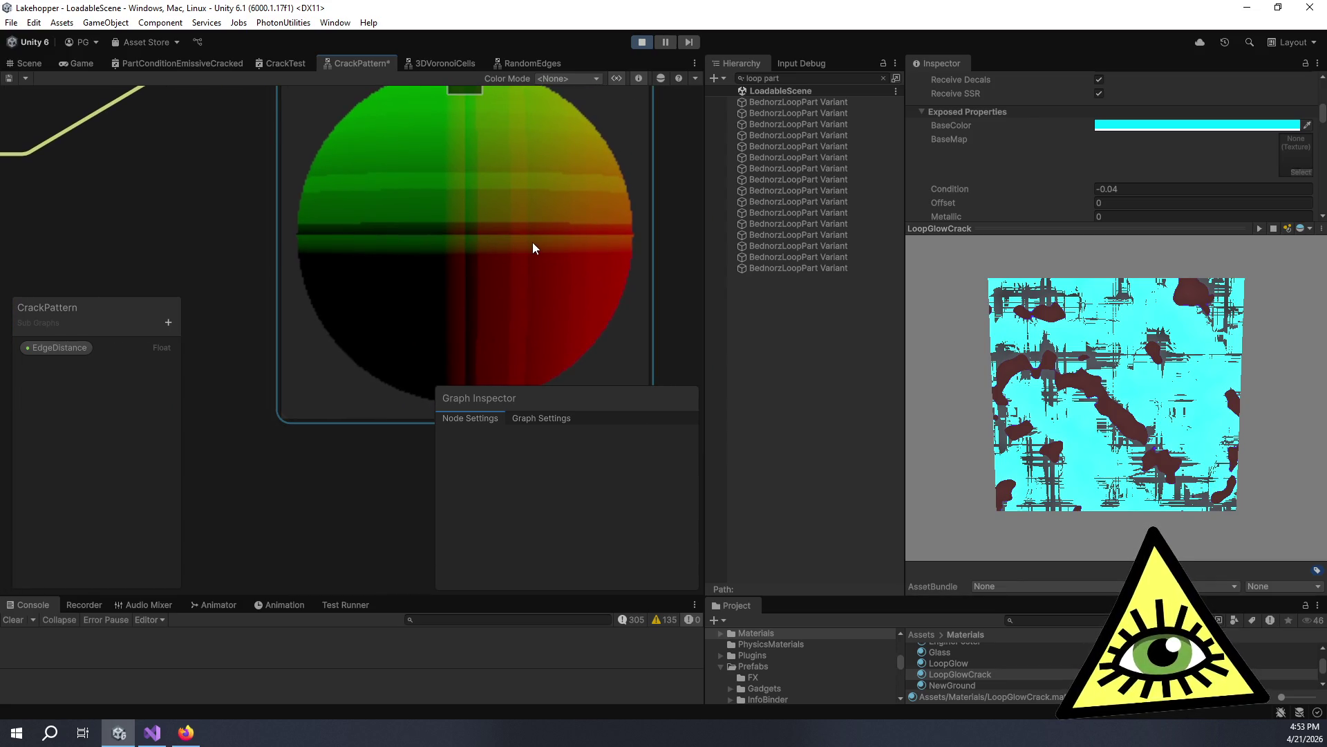
scroll(543, 243, down, 4)
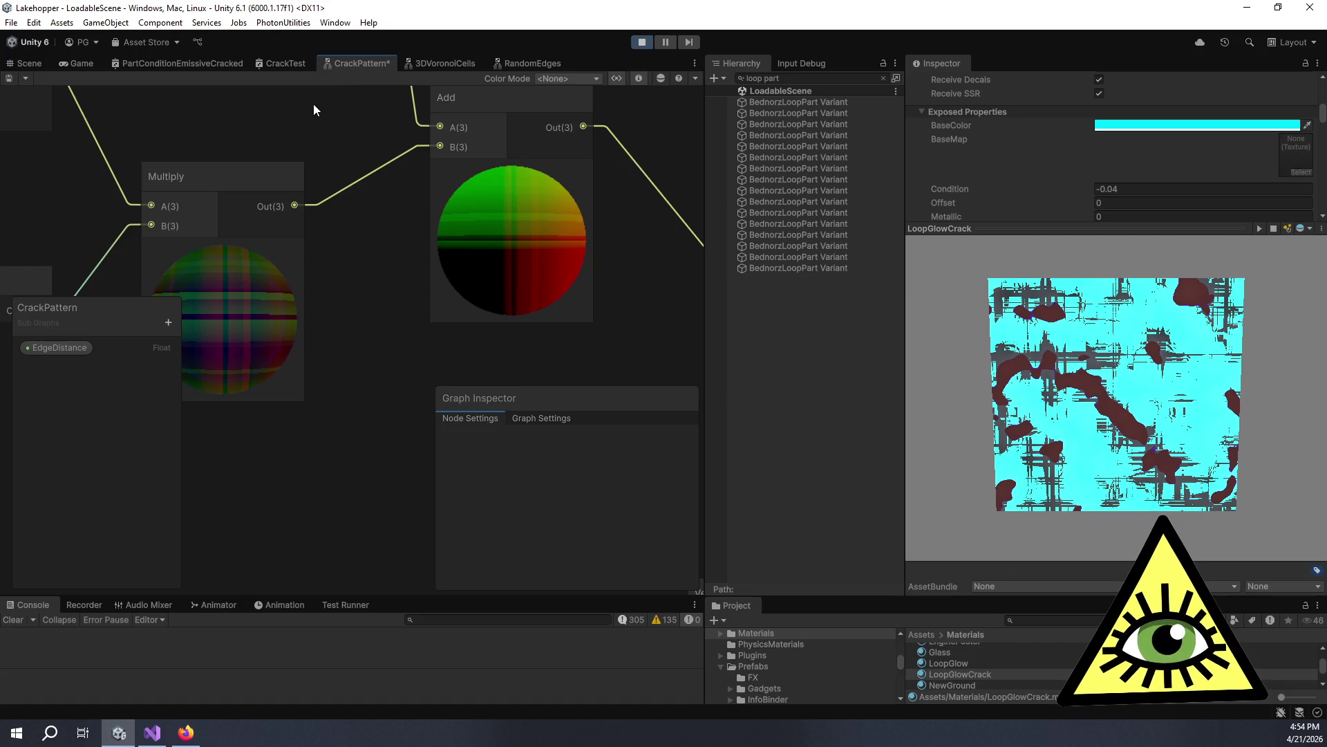
Return to RandomEdges and reposition the Fraction and Floor nodes.
click(522, 64)
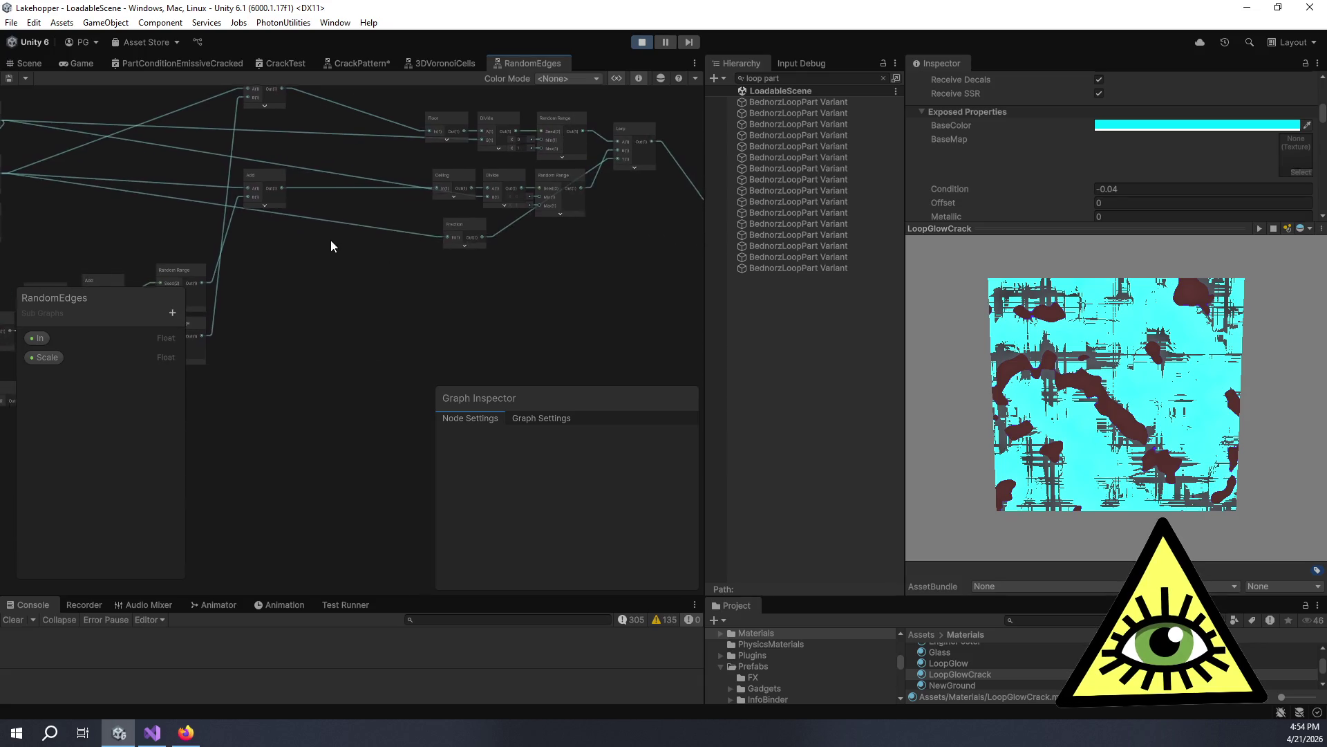
mouse_move(468, 223)
mouse_down()
mouse_move(386, 277)
mouse_move(422, 250)
mouse_up()
click(425, 247)
scroll(506, 294, up, 4)
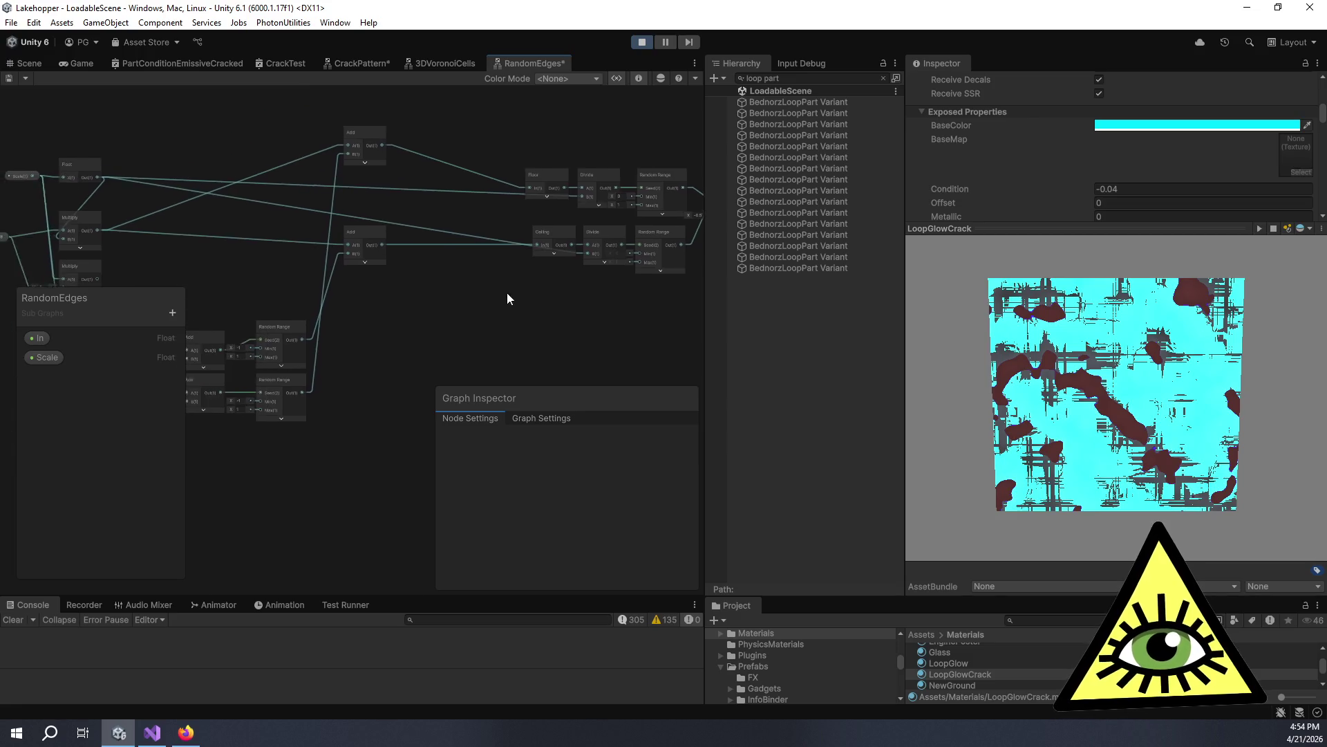
drag(490, 257, 482, 316)
mouse_move(494, 139)
mouse_down()
mouse_move(450, 131)
mouse_move(421, 151)
mouse_up()
Add a Subtract node with the Multiply output into A and the Floor output into B.
key(space)
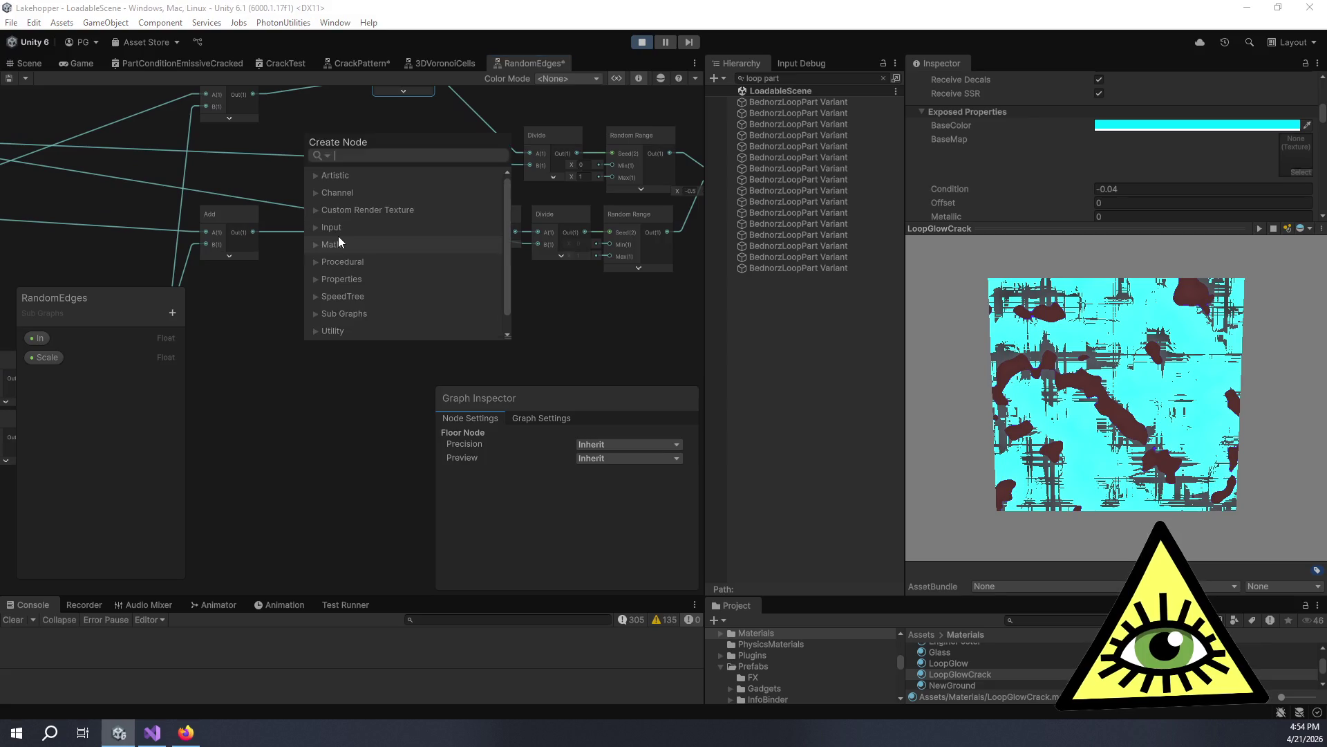
text(sub)
key(Return)
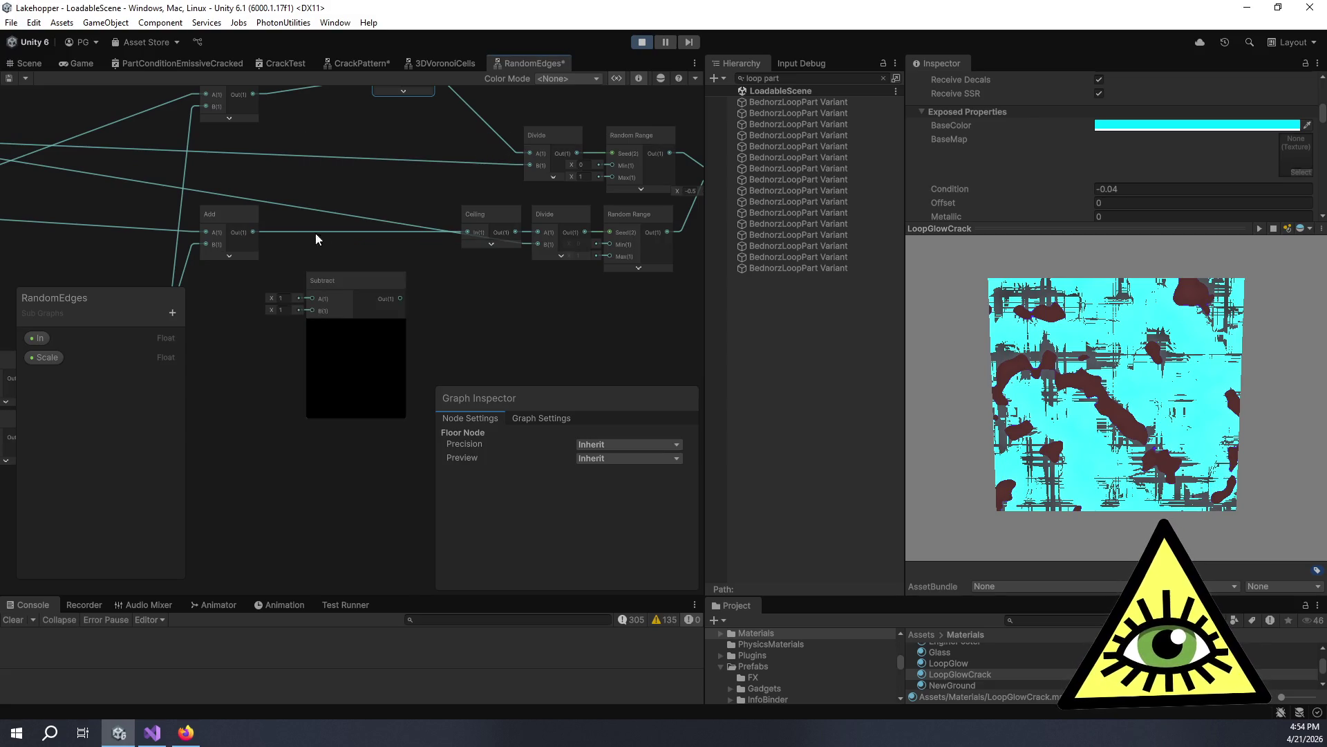
scroll(387, 246, down, 5)
scroll(407, 247, up, 2)
scroll(459, 230, up, 2)
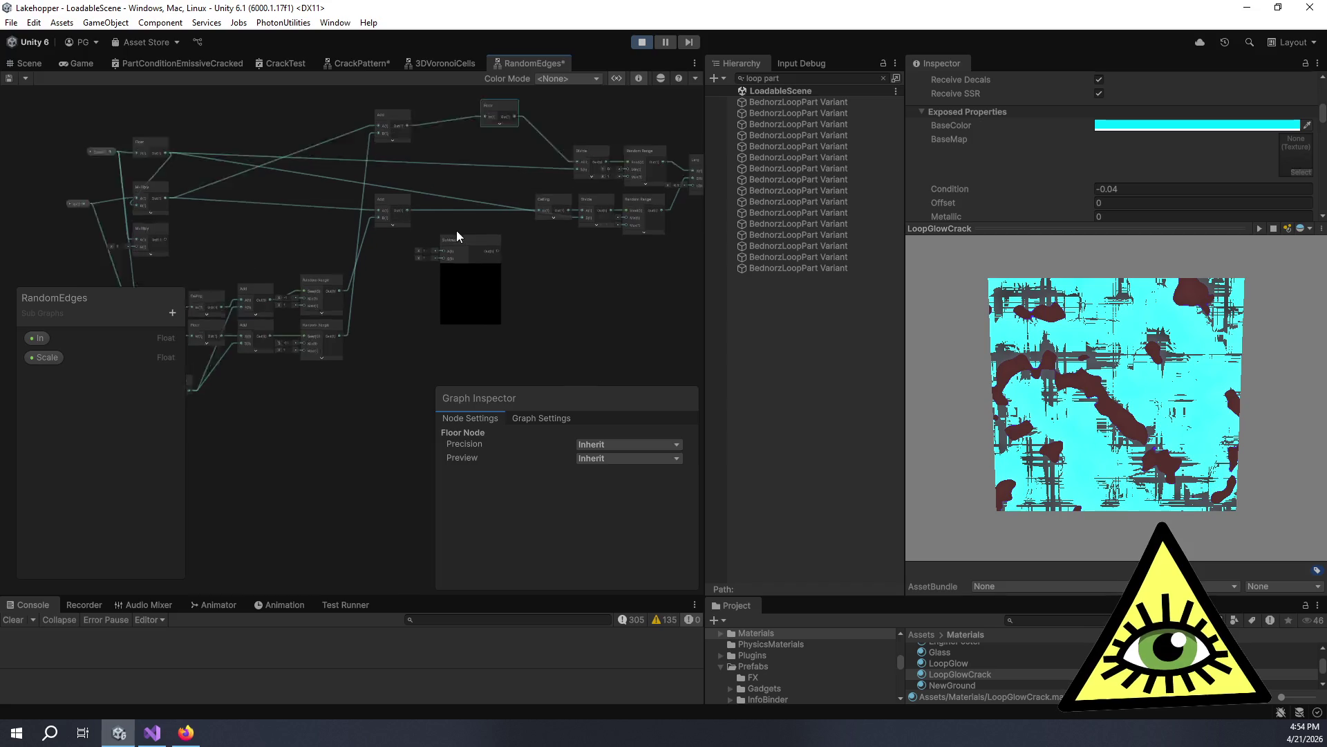
mouse_move(478, 246)
mouse_down()
mouse_move(491, 257)
mouse_move(403, 238)
mouse_up()
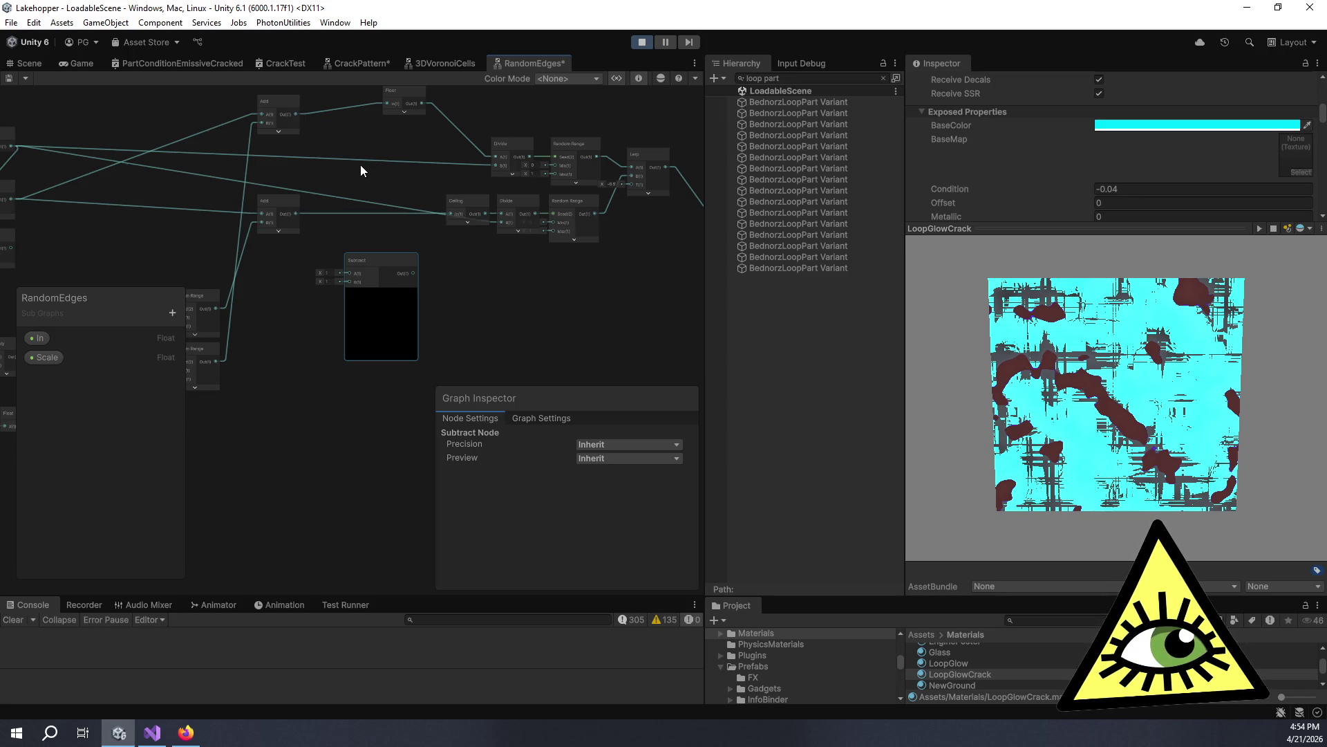
mouse_move(366, 172)
mouse_down()
mouse_move(425, 186)
mouse_move(476, 142)
mouse_move(521, 173)
mouse_up()
scroll(498, 157, down, 1)
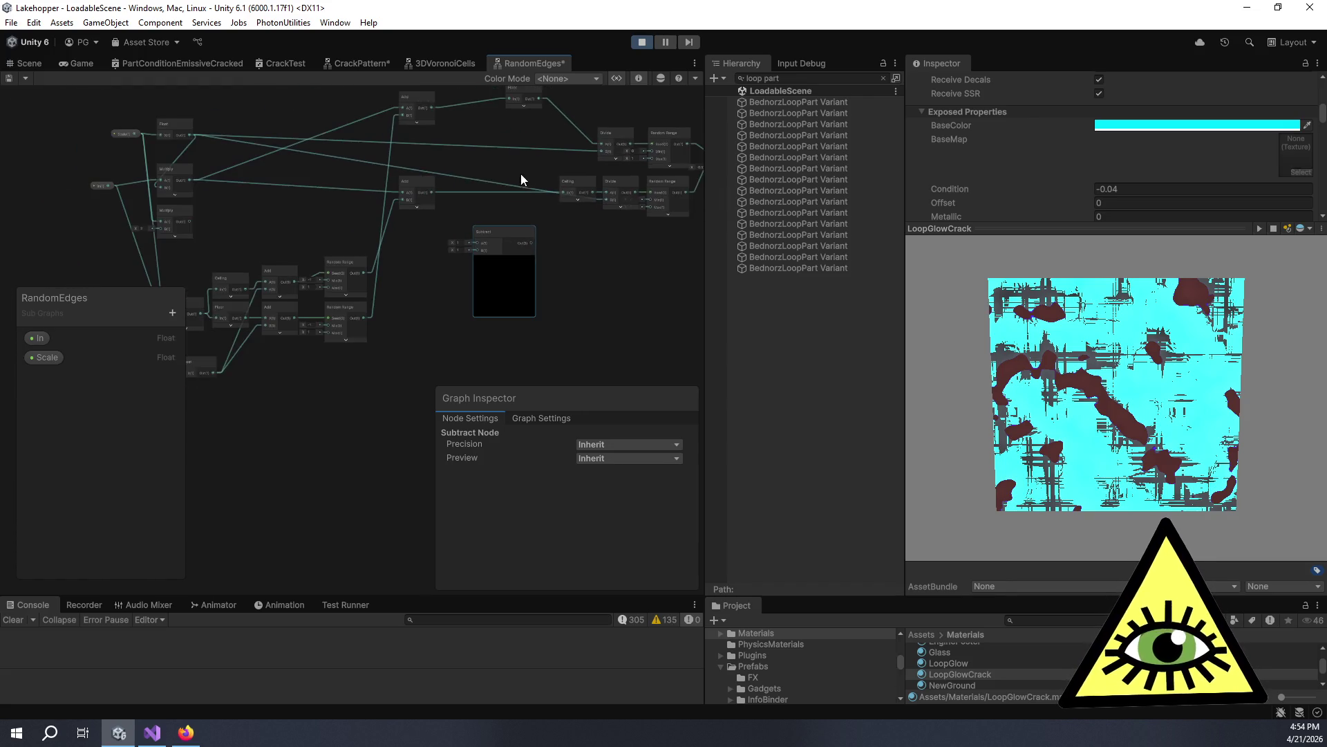
scroll(302, 200, up, 3)
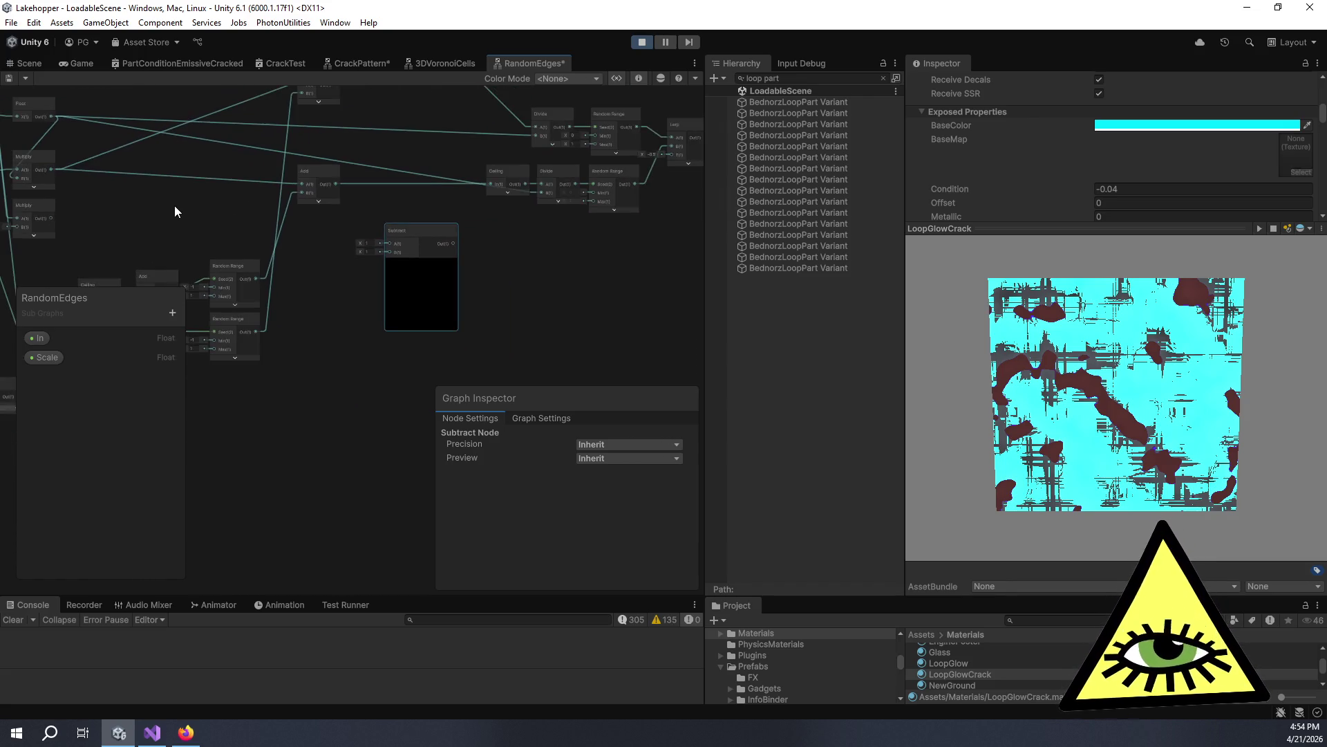
mouse_move(49, 168)
mouse_down()
mouse_move(132, 204)
mouse_move(407, 235)
mouse_move(398, 244)
mouse_up()
drag(418, 189, 354, 280)
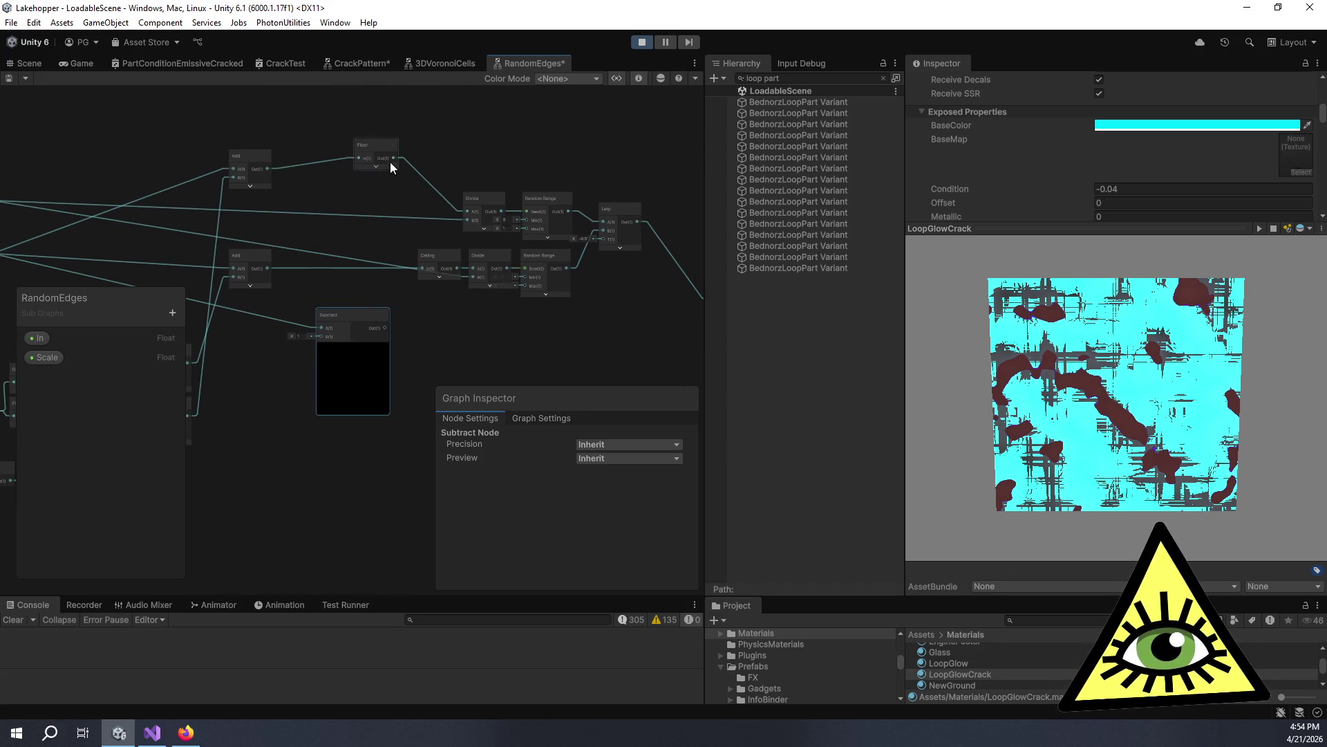
drag(396, 192, 321, 334)
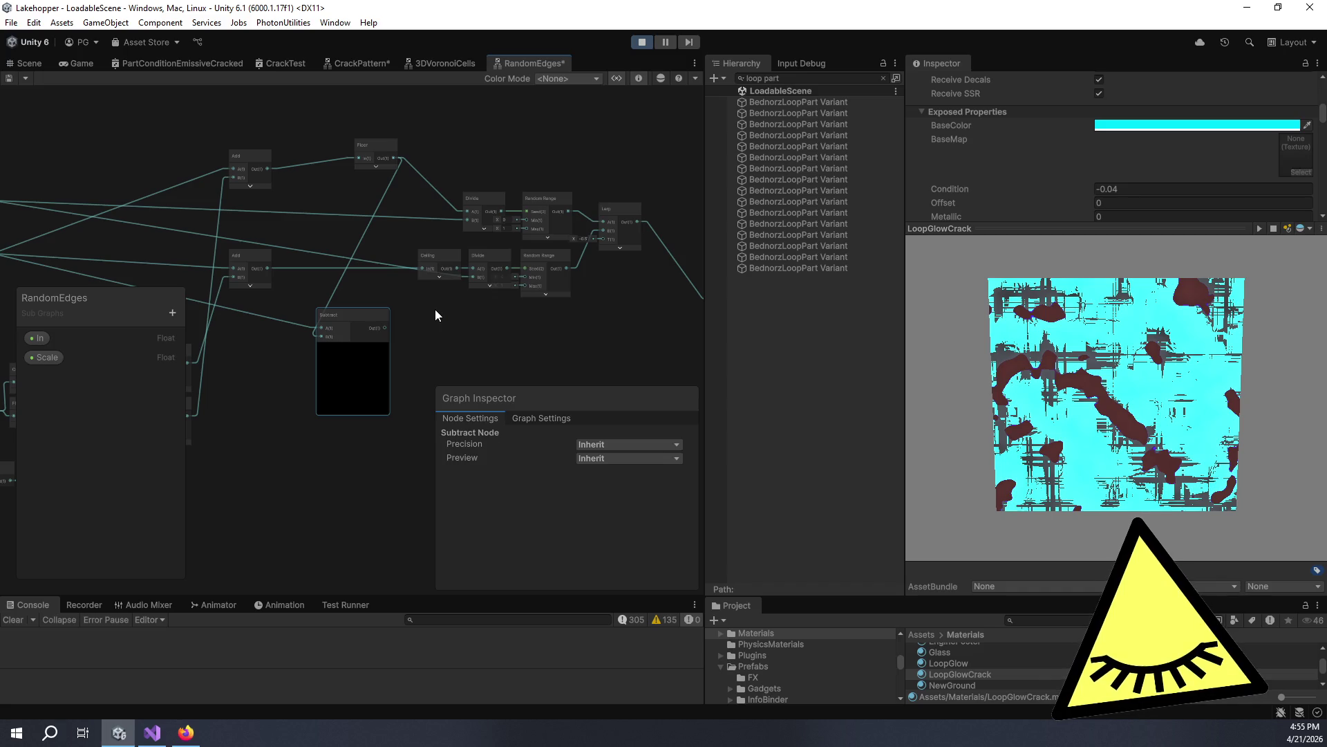
key(space)
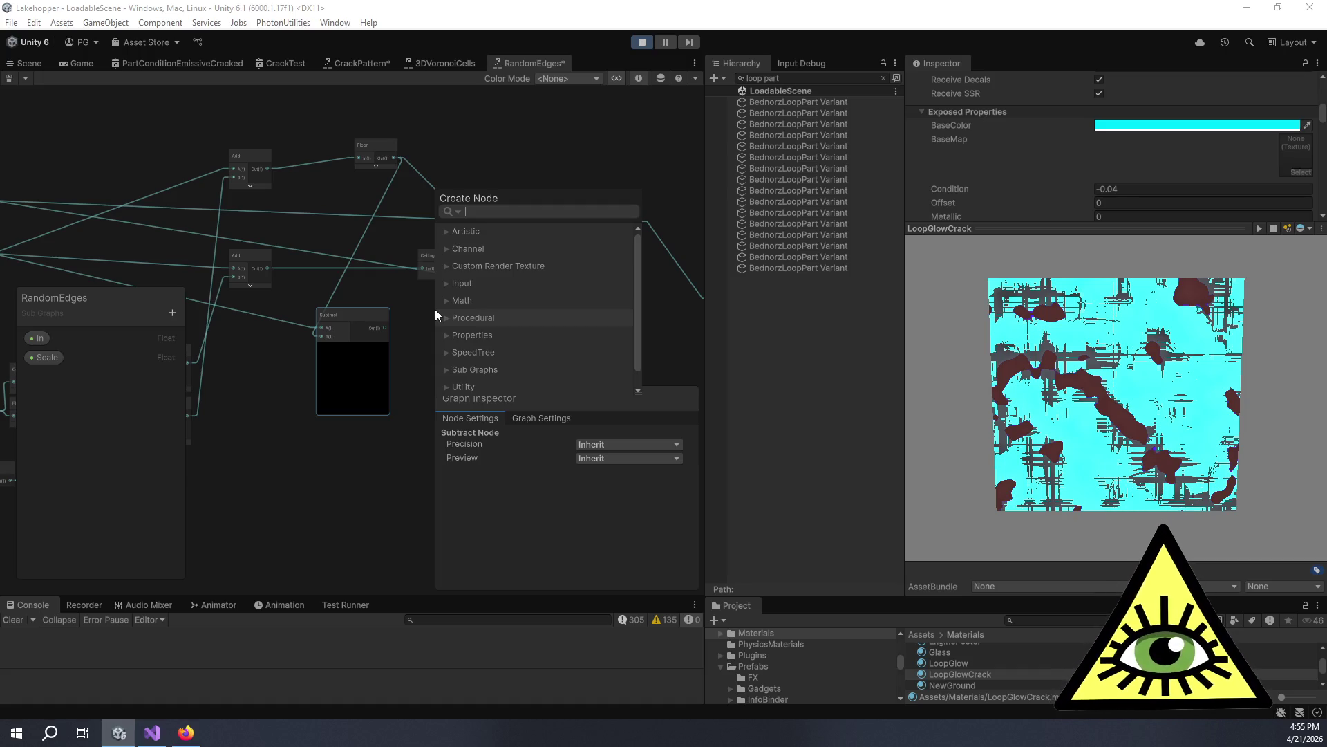
Add a second Subtract node taking the lower Add output into A and the top Add output into B.
text(subtract)
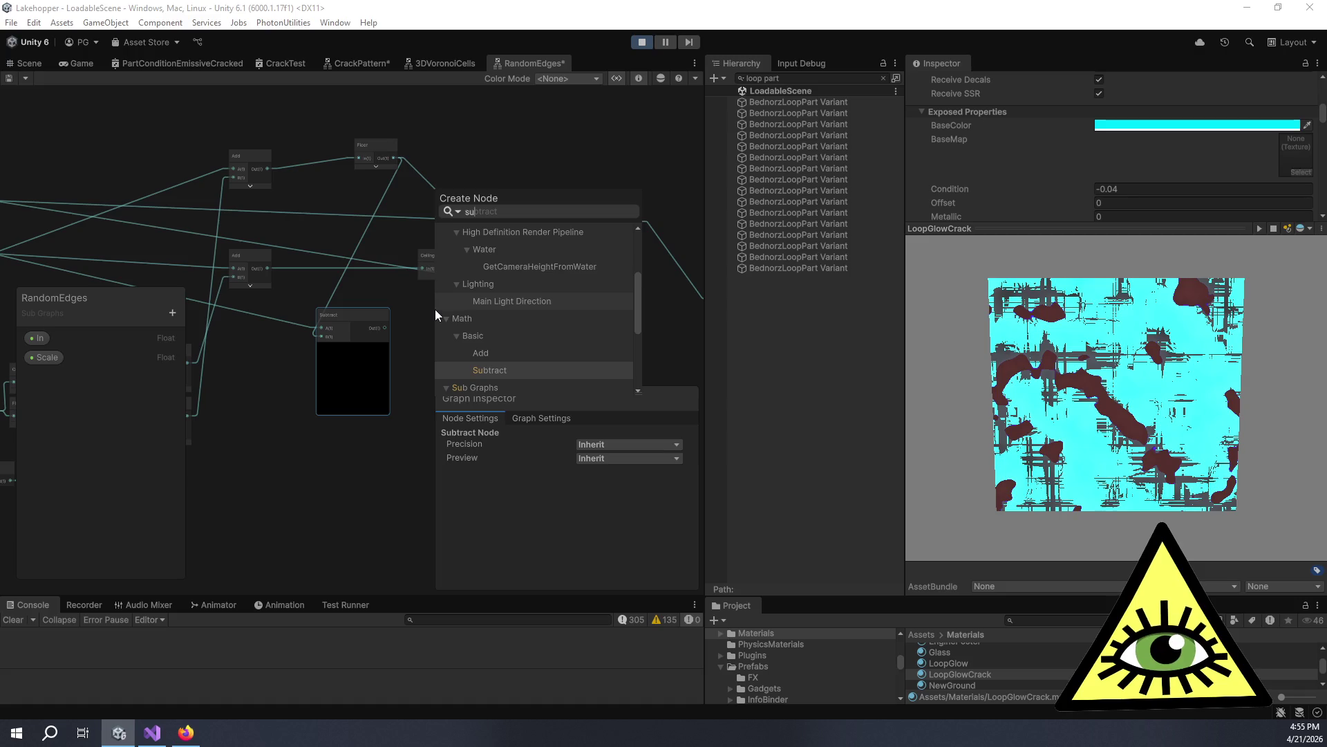
key(Return)
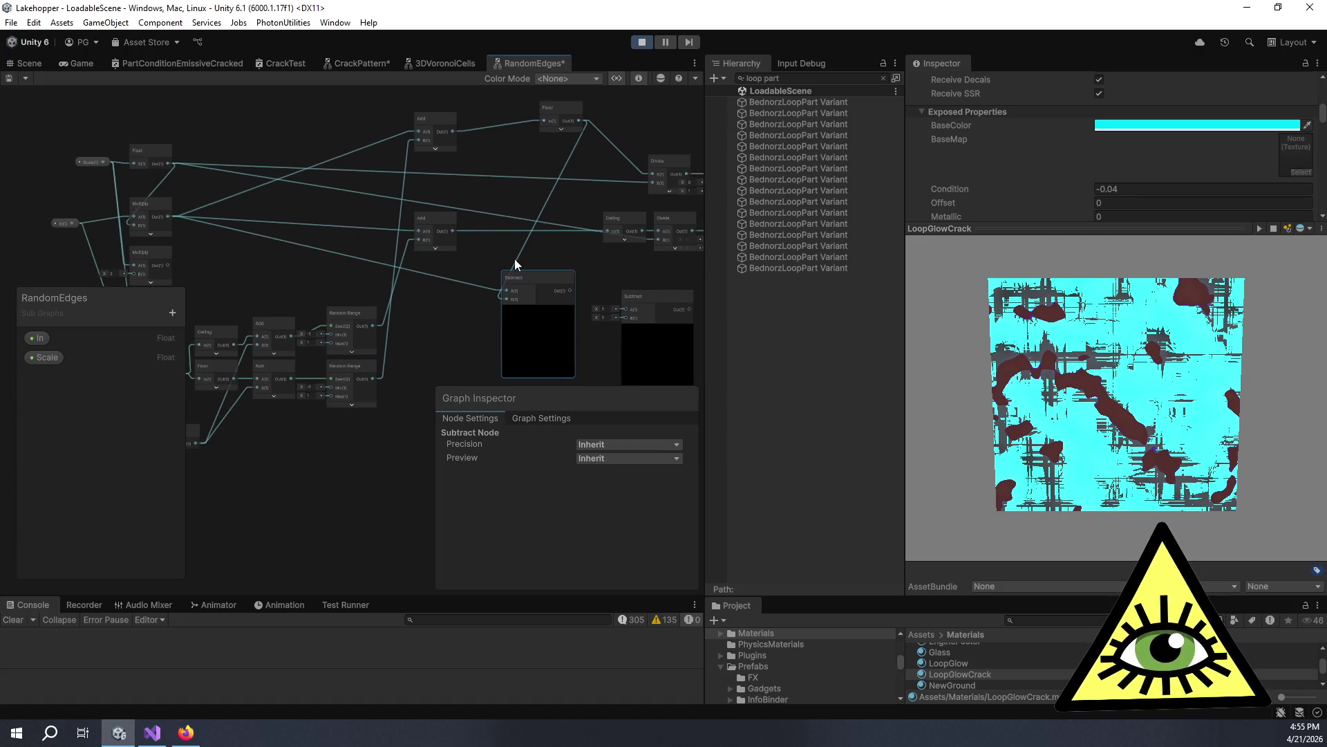
click(416, 204)
drag(416, 204, 383, 203)
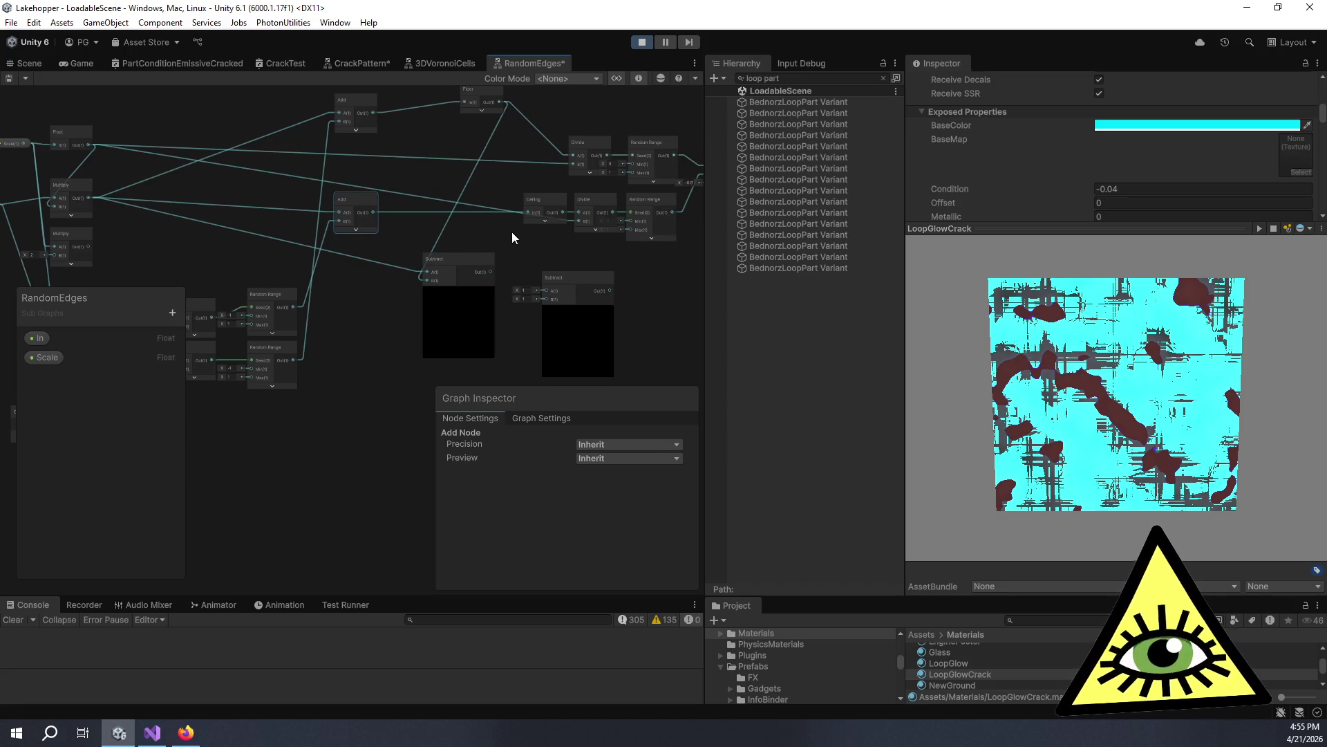
mouse_move(497, 244)
mouse_down()
mouse_move(440, 236)
mouse_move(464, 244)
mouse_up()
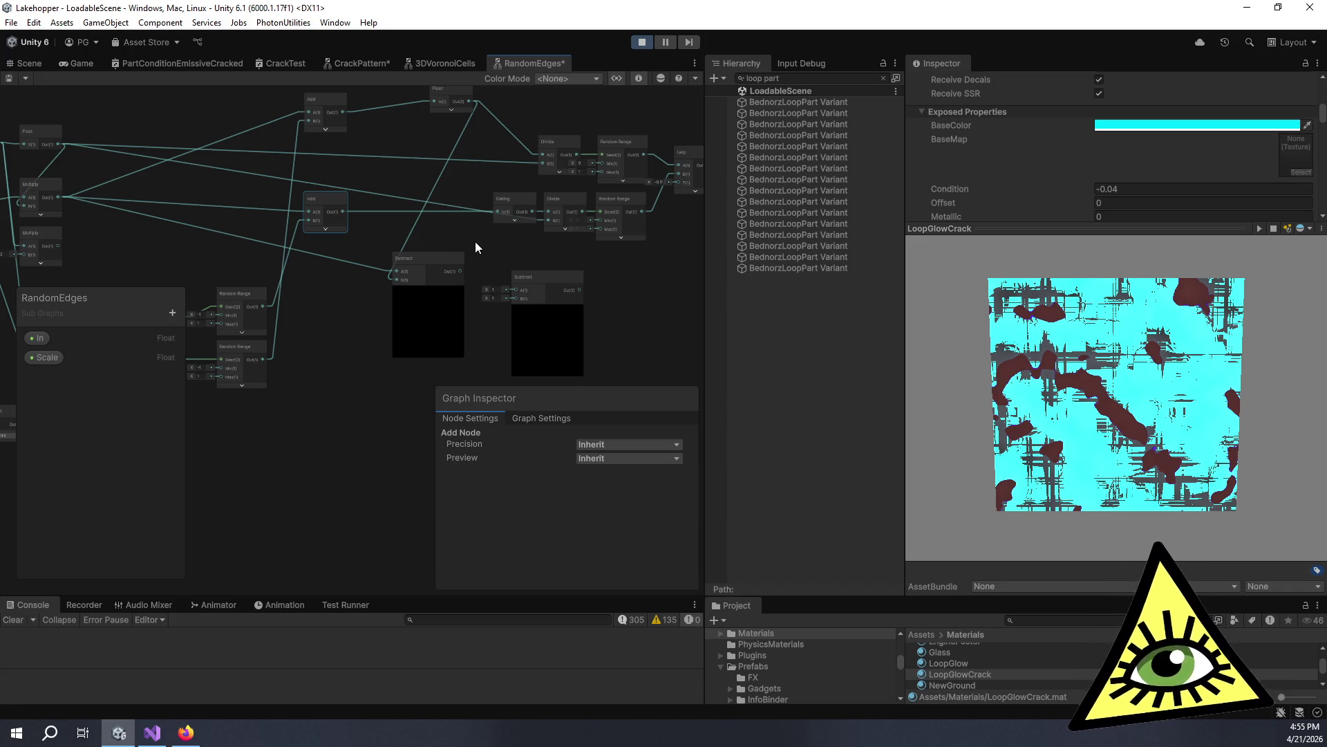
mouse_move(475, 249)
mouse_down()
mouse_move(431, 211)
mouse_move(476, 242)
mouse_up()
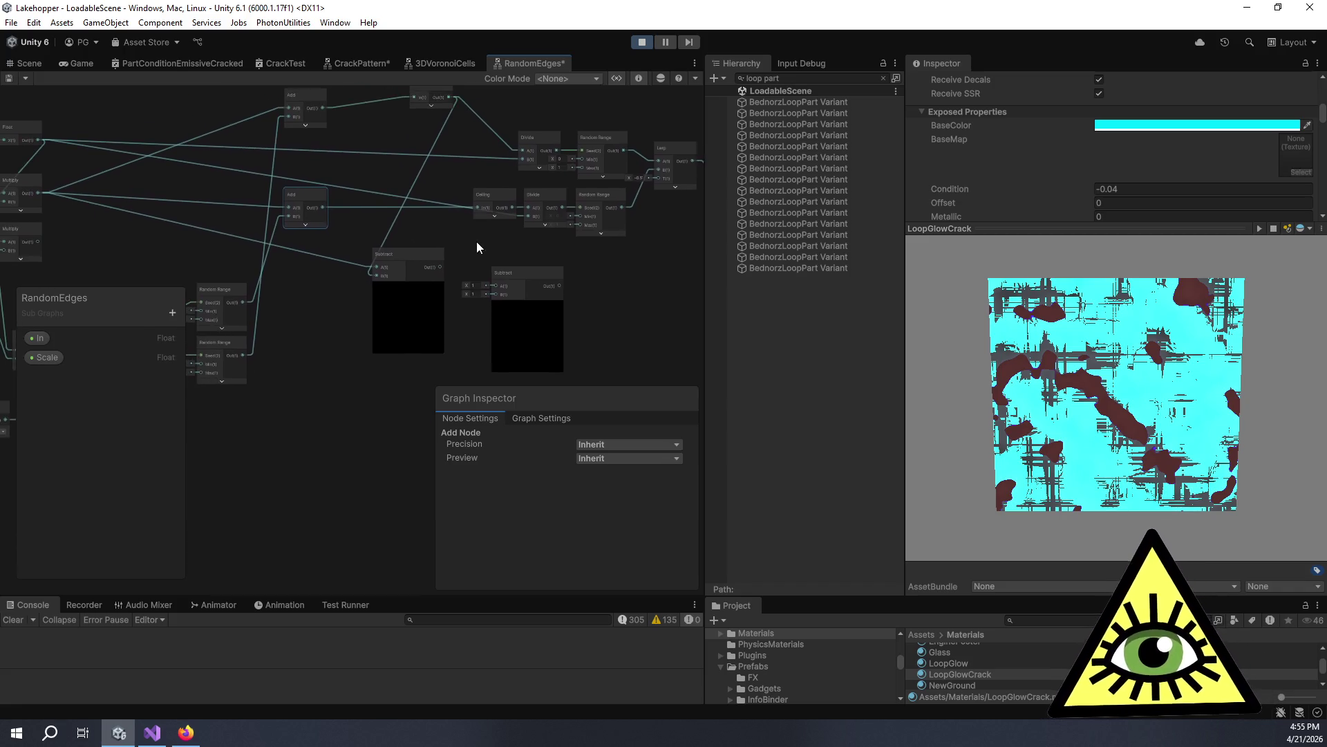
mouse_move(326, 211)
mouse_down()
mouse_move(508, 270)
mouse_move(495, 290)
mouse_up()
mouse_move(324, 111)
mouse_down()
mouse_move(467, 252)
mouse_move(497, 313)
mouse_up()
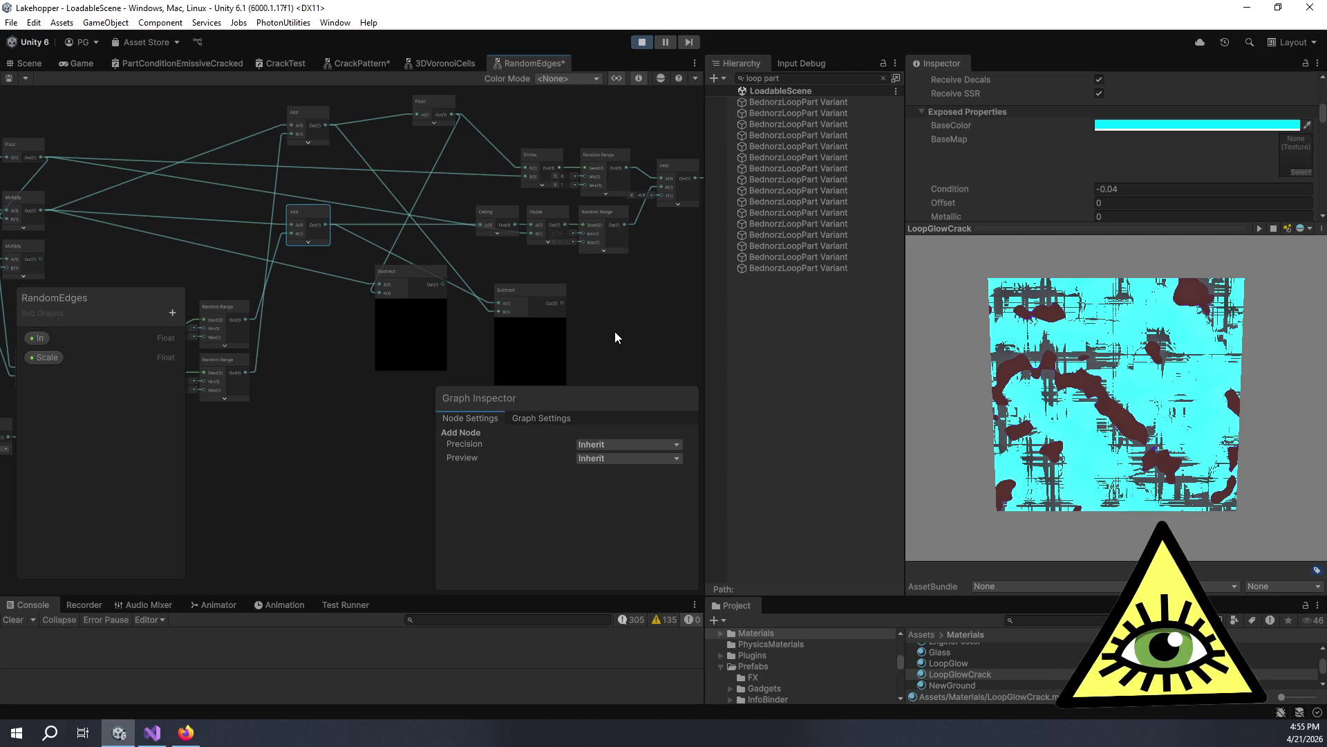
drag(630, 325, 540, 317)
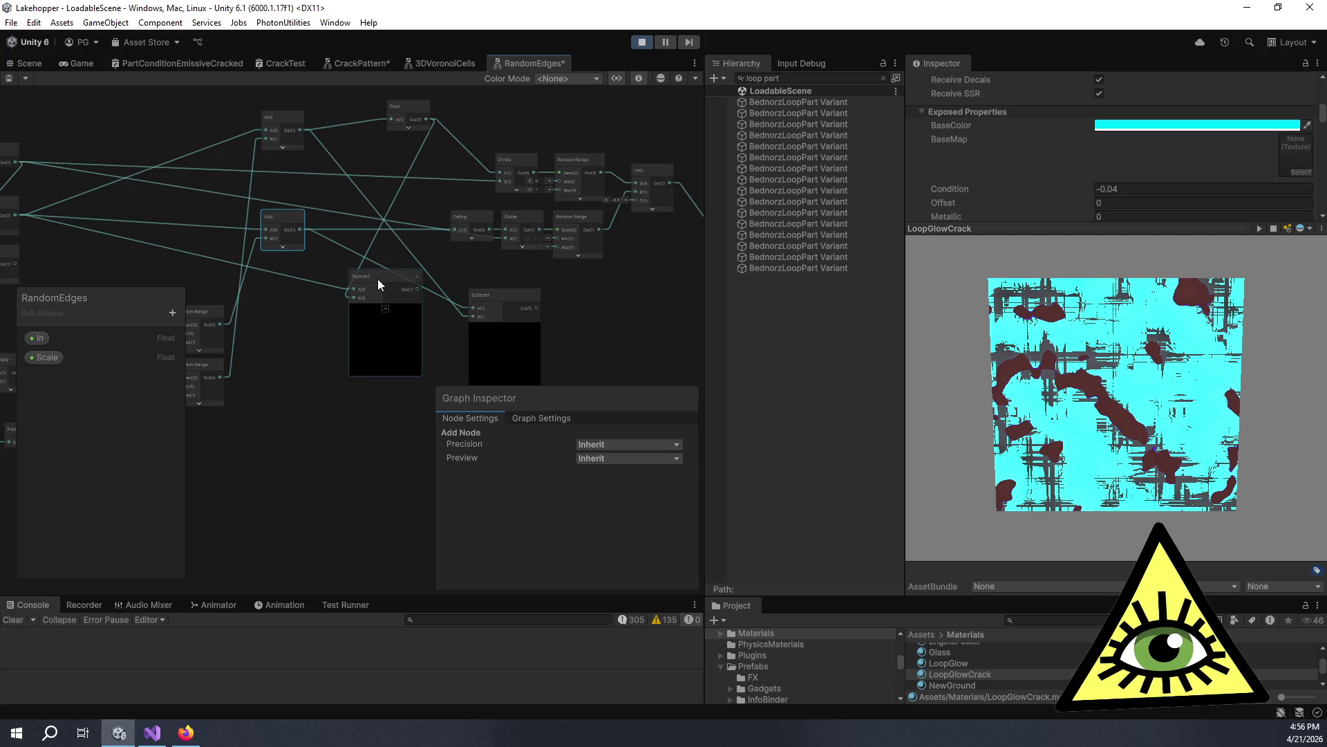
Add a Divide node with the upper Subtract into A and the lower Subtract into B.
drag(604, 297, 535, 269)
key(space)
text(di)
key(Return)
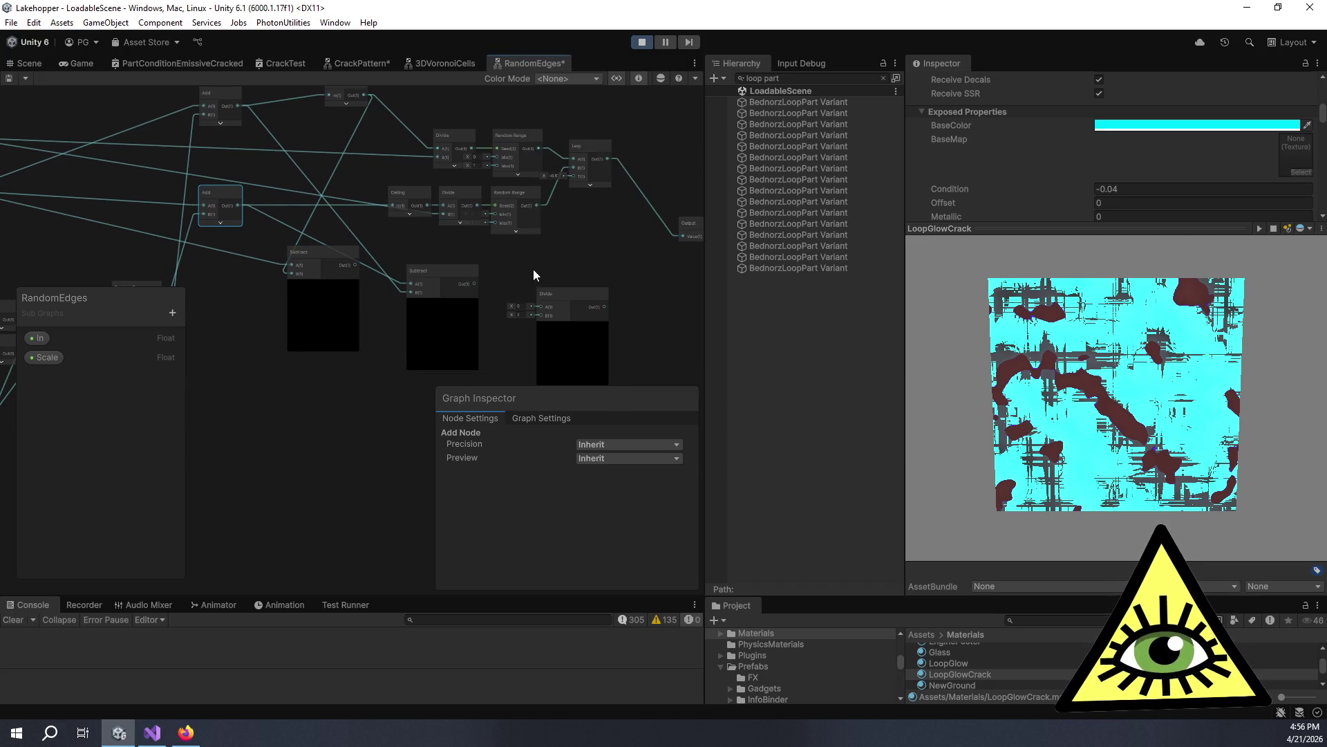
scroll(570, 245, up, 2)
drag(396, 284, 300, 412)
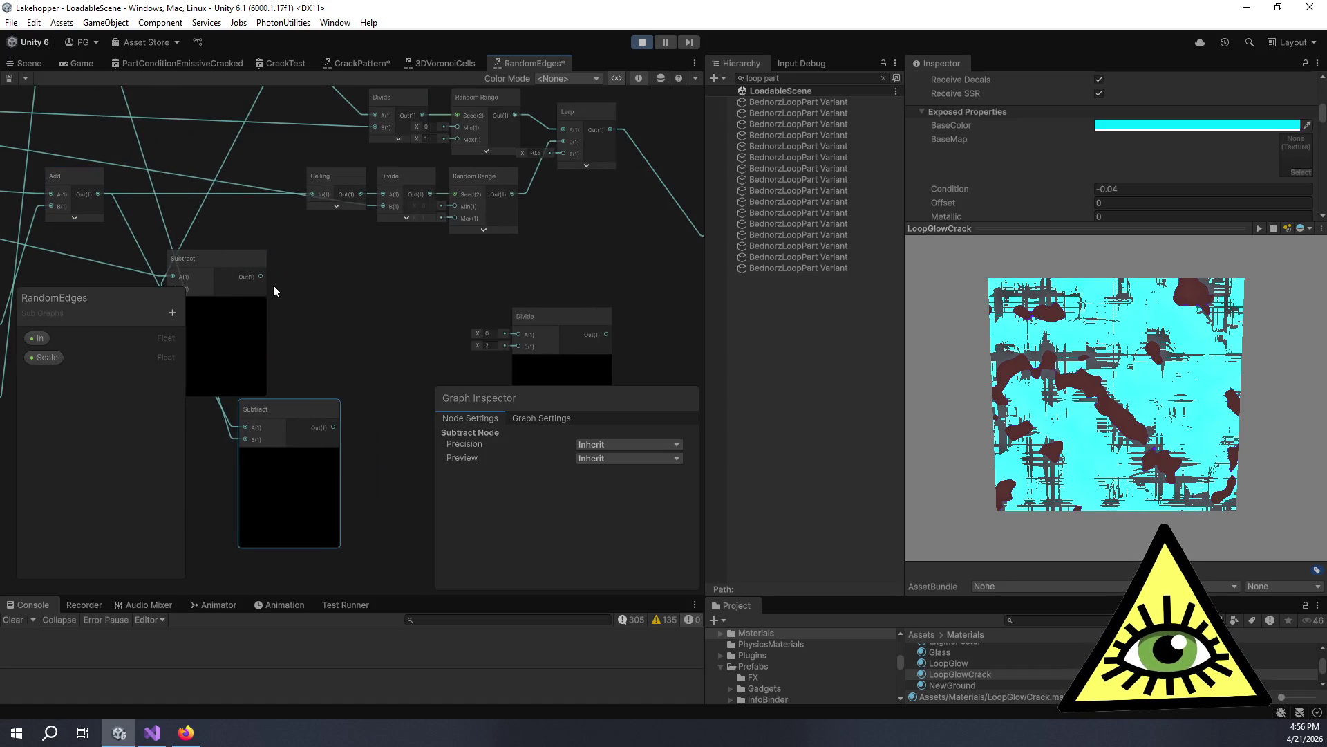
drag(261, 276, 519, 335)
drag(295, 372, 461, 298)
Drive the Lerp node's T input with the Divide result.
scroll(485, 304, right, 5)
scroll(457, 301, down, 2)
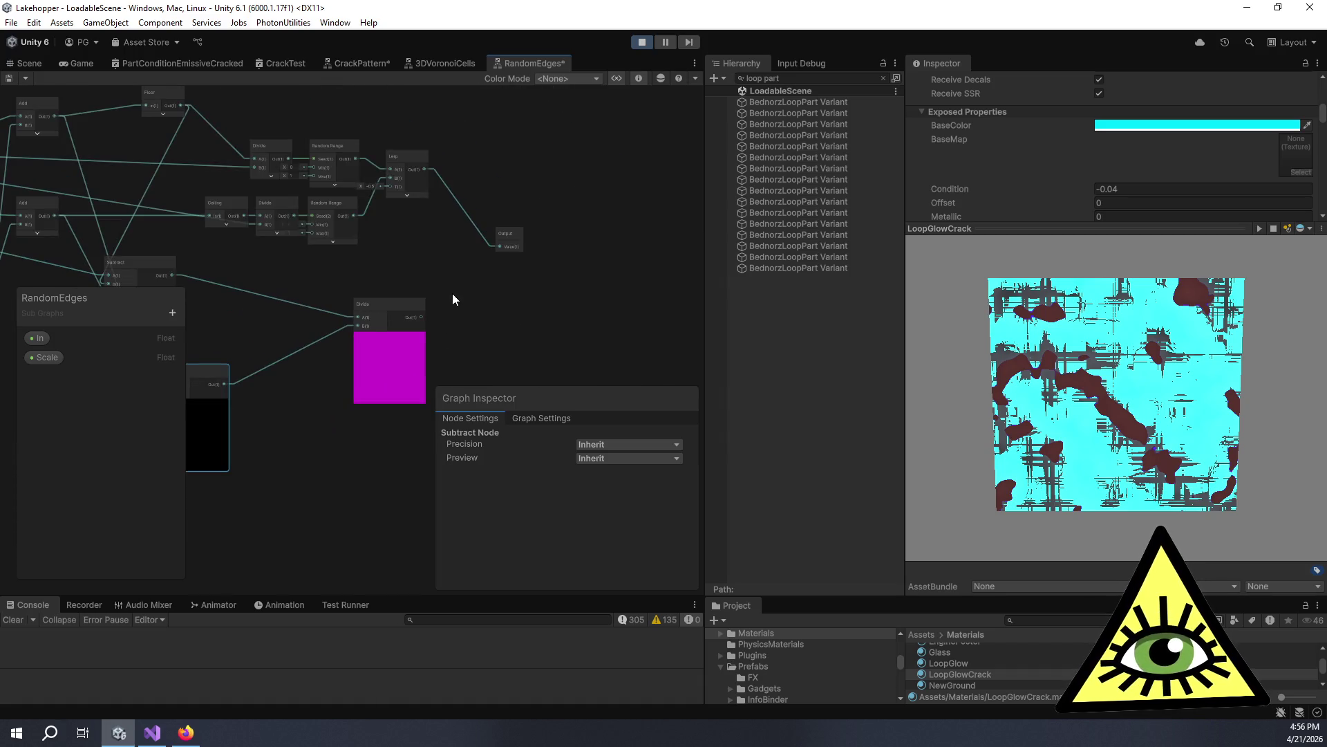
scroll(415, 277, up, 3)
drag(441, 278, 558, 269)
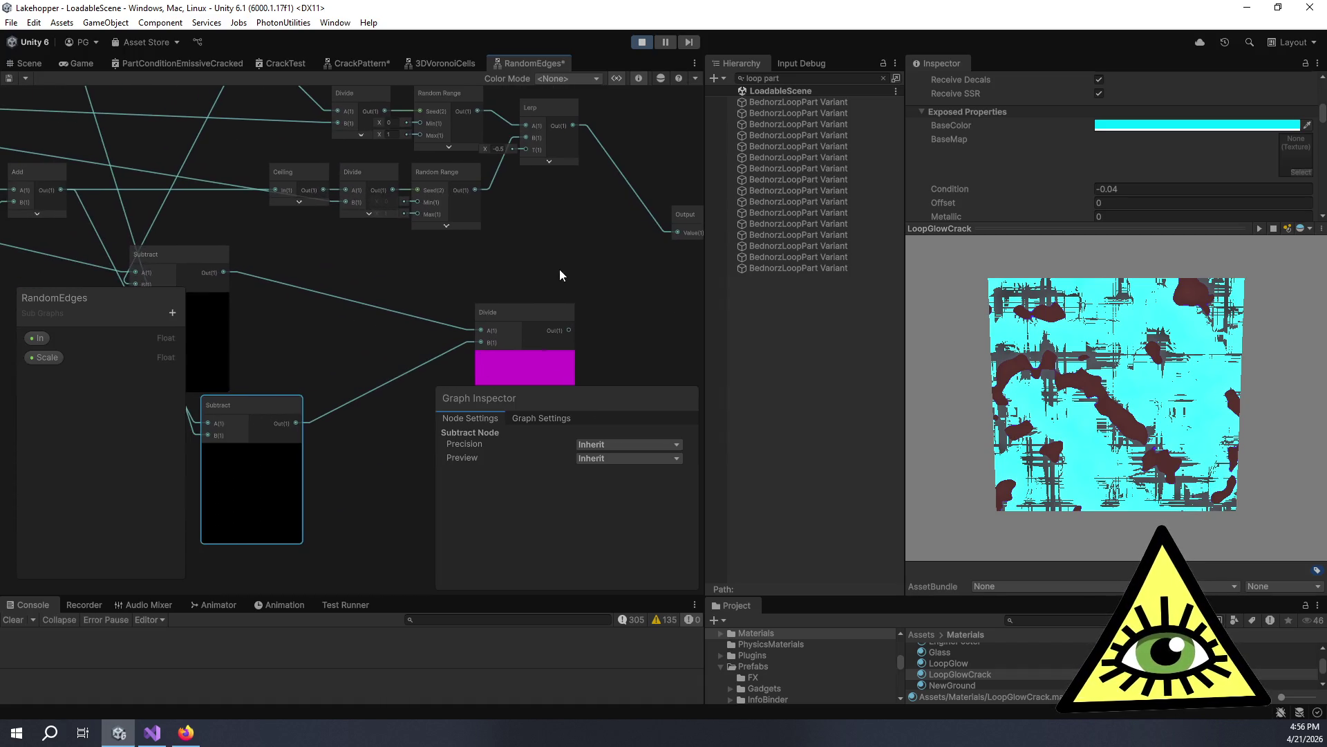
drag(569, 329, 525, 177)
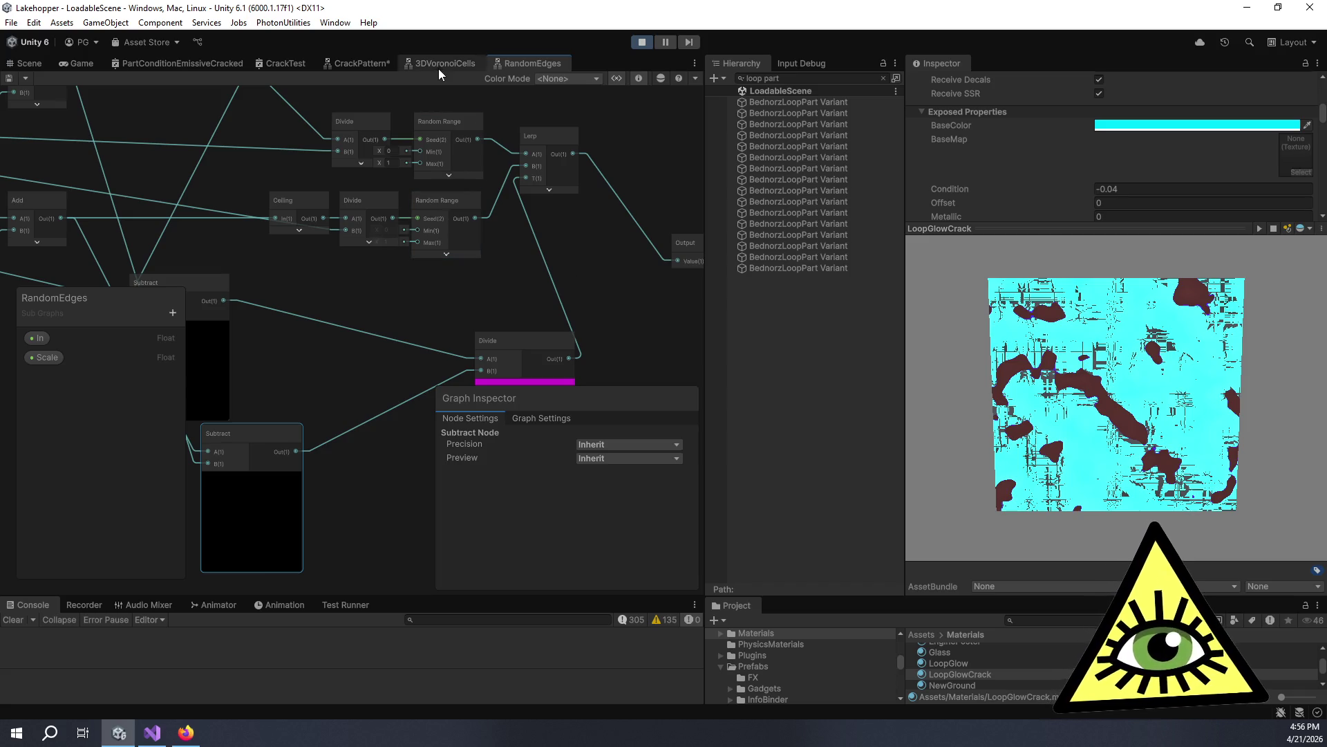
click(352, 62)
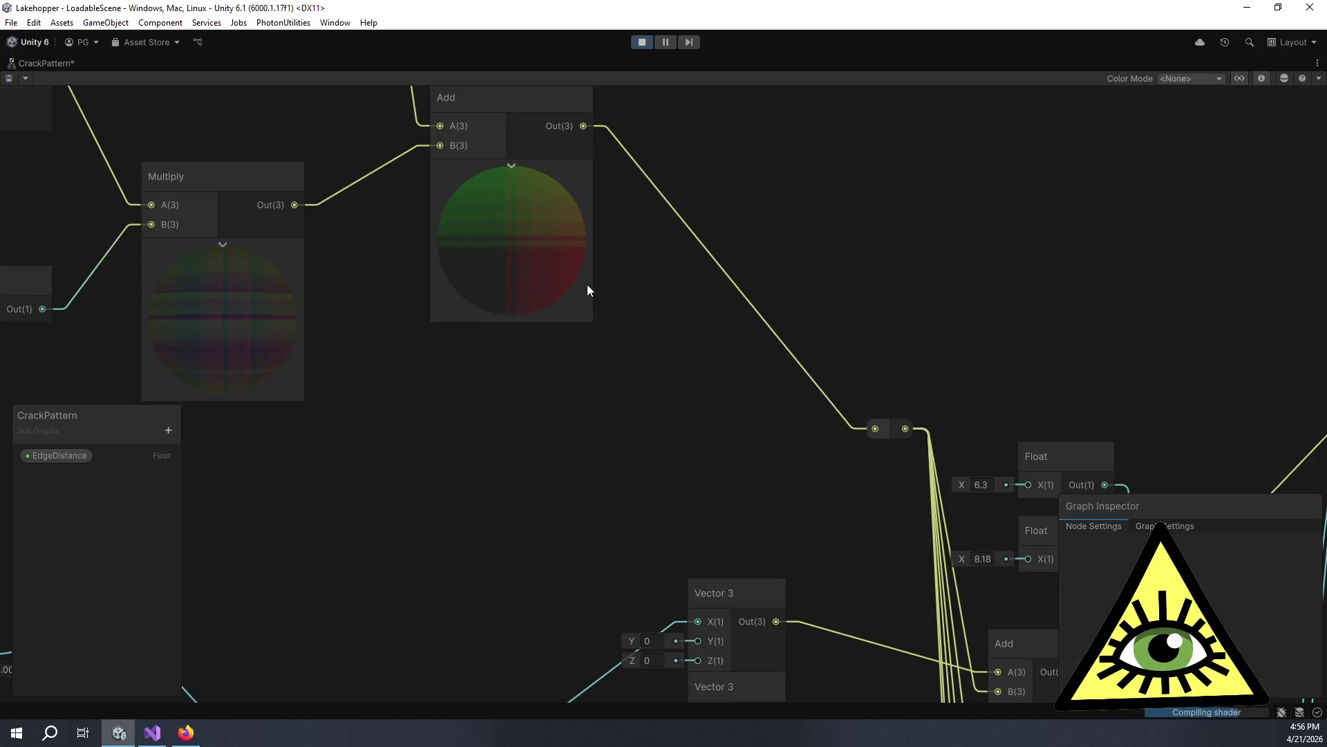
Pan and zoom the CrackPattern graph toward the Add node's preview and select the Vector 3 node.
drag(396, 360, 565, 343)
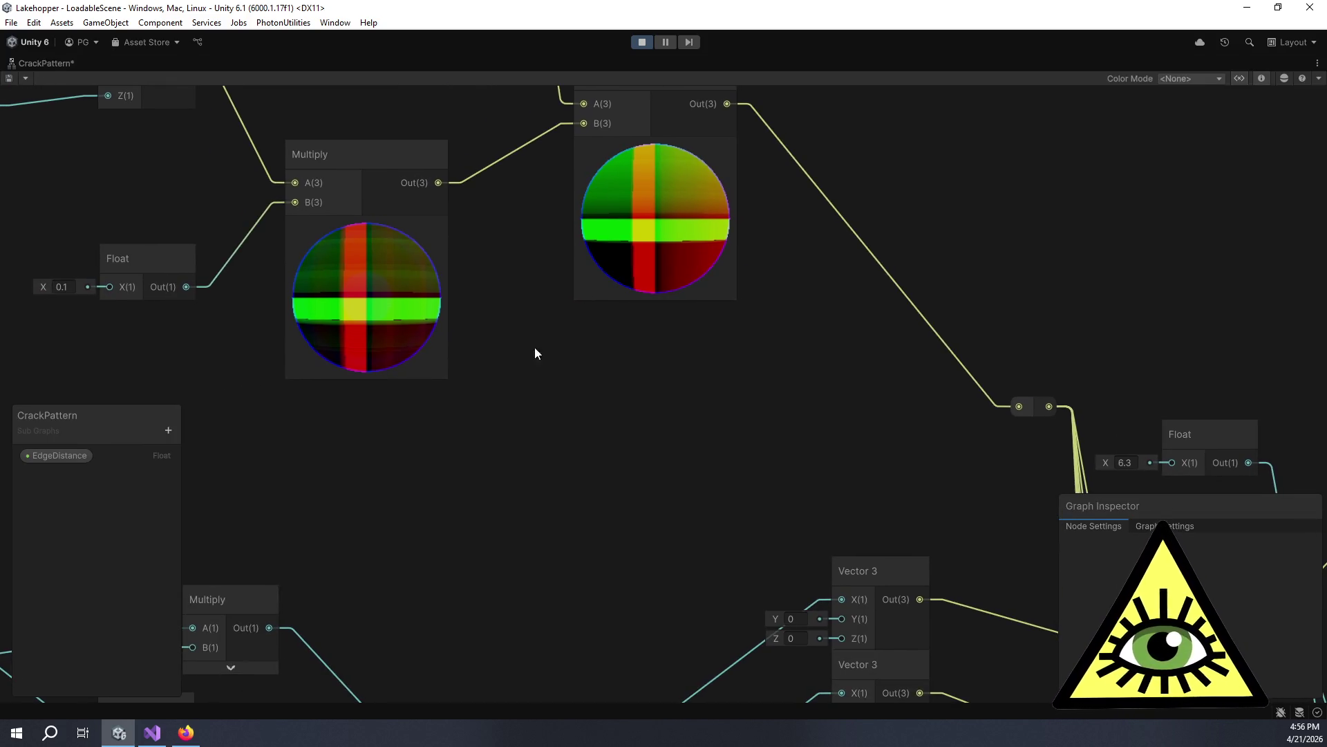
scroll(432, 358, up, 5)
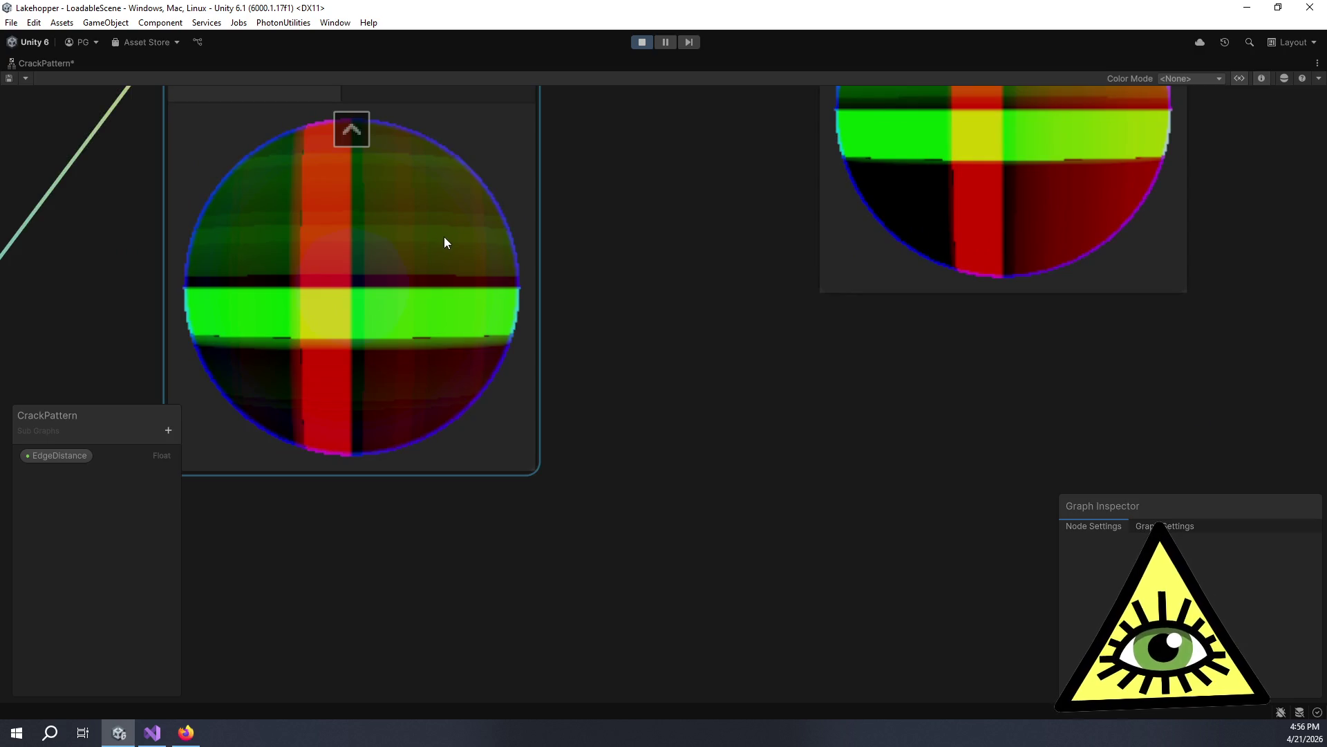
drag(441, 242, 293, 380)
scroll(1006, 186, up, 4)
scroll(911, 258, down, 6)
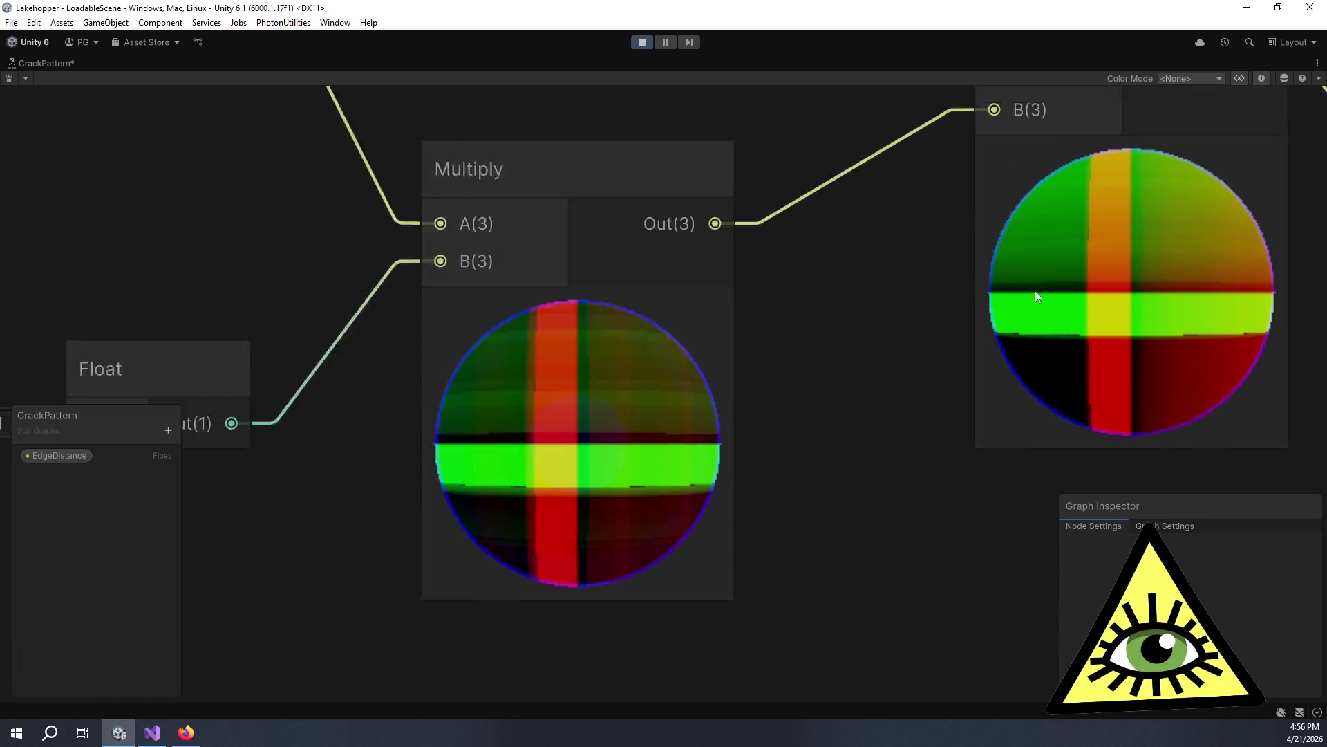
drag(1053, 283, 791, 378)
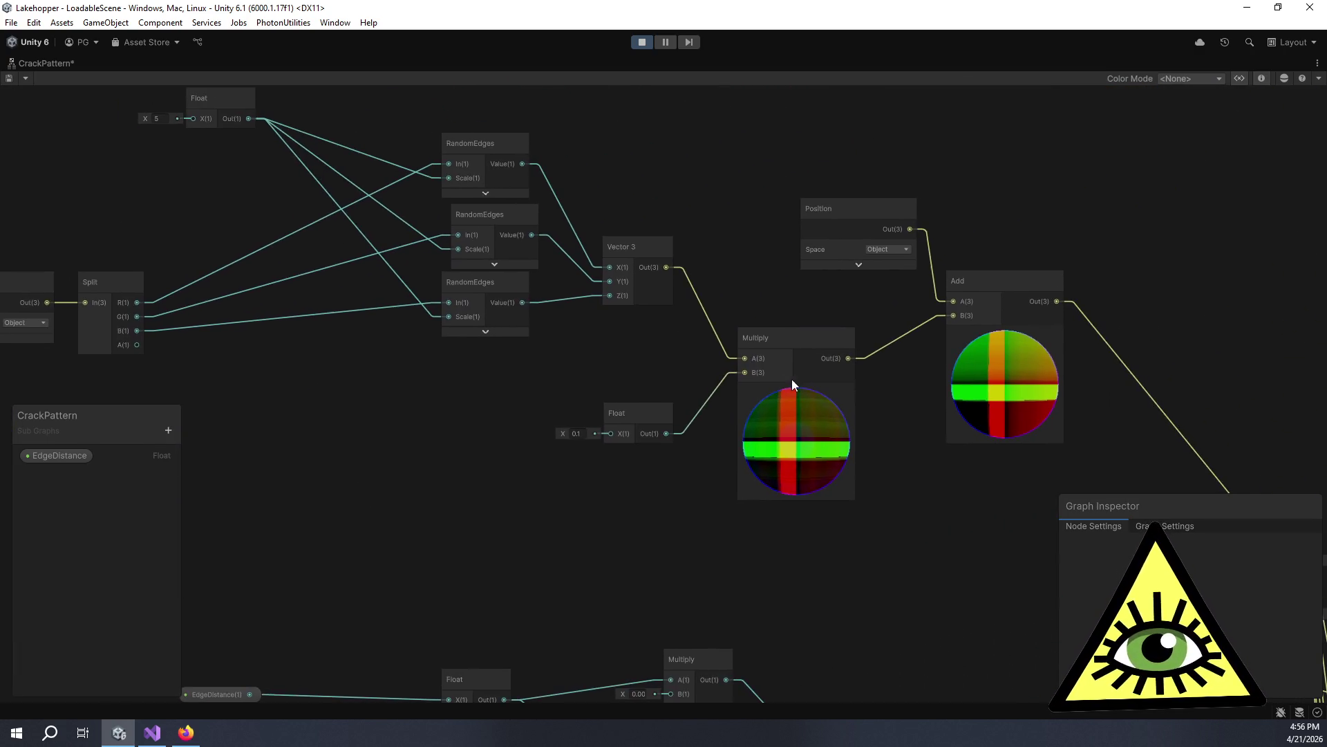
click(648, 296)
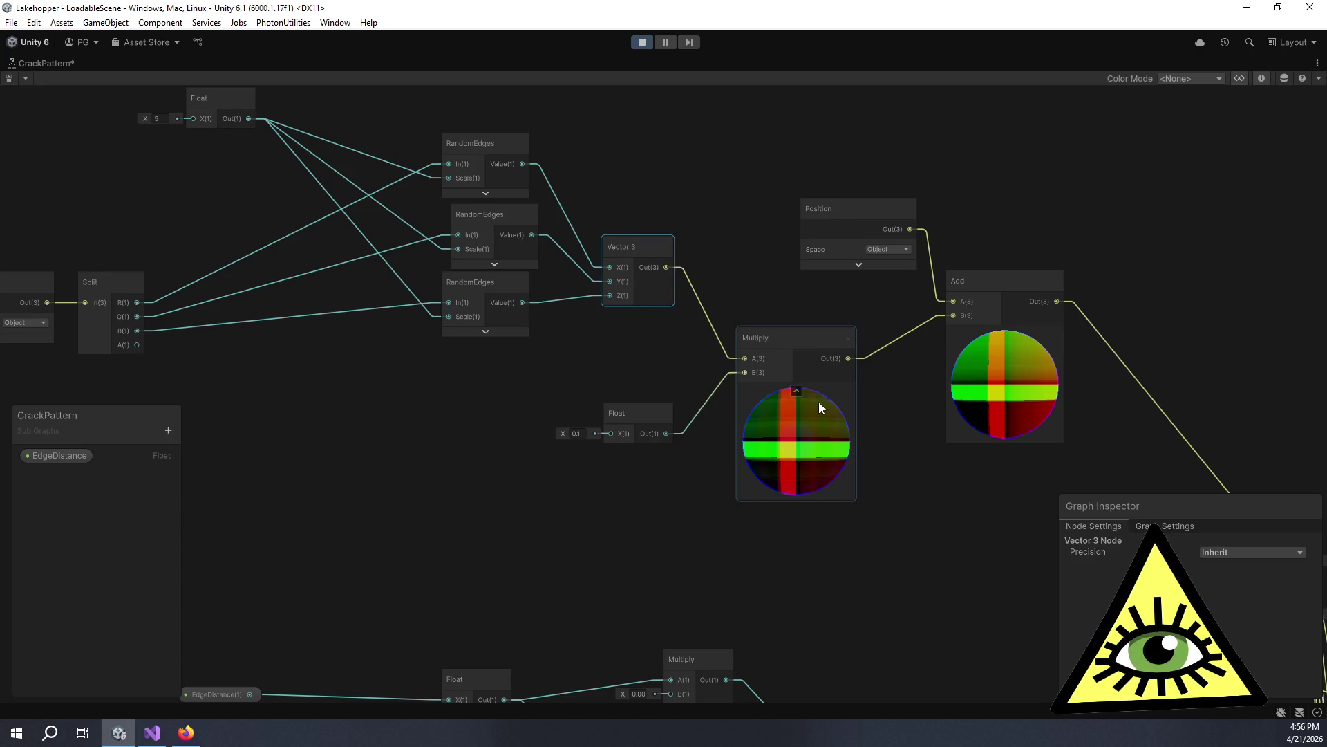
Inspect the Add, Multiply and Vector 3 previews across the full graph, then exit play mode.
drag(820, 402, 748, 410)
scroll(748, 409, up, 5)
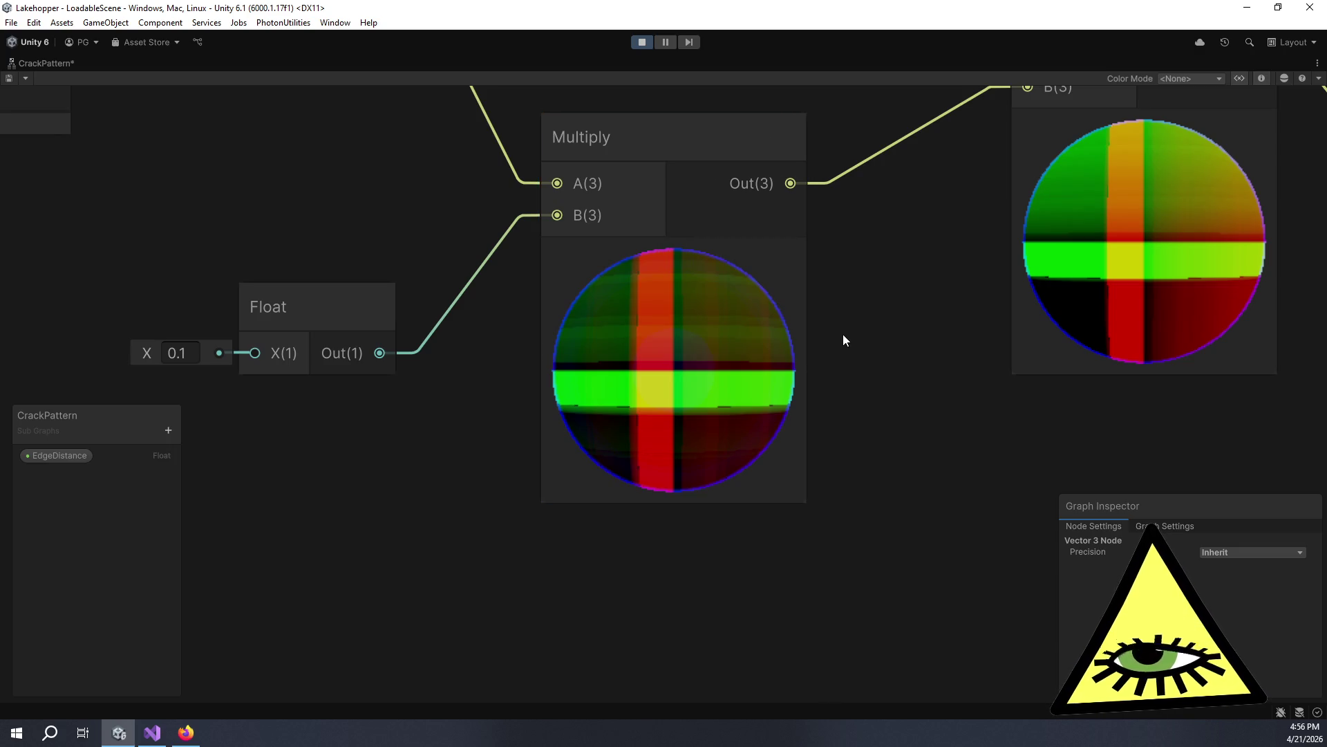
drag(1025, 290, 468, 419)
scroll(562, 377, up, 7)
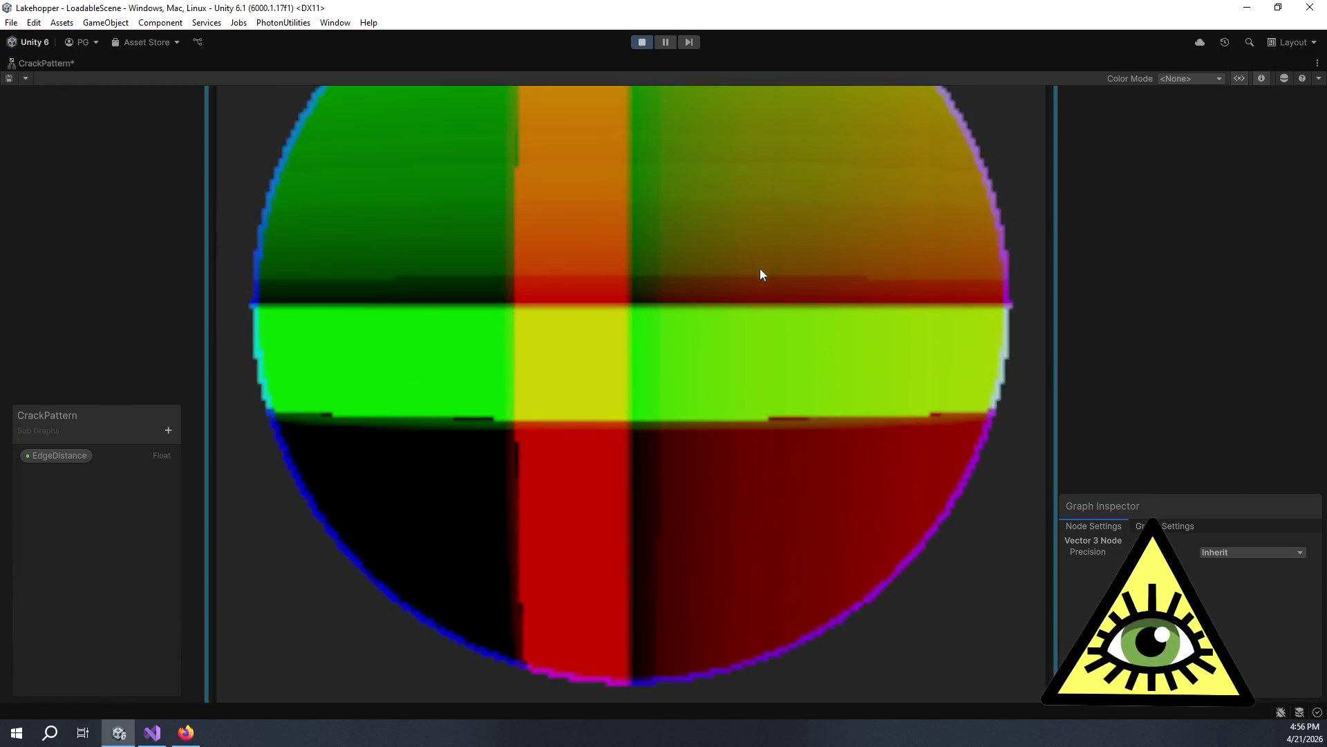
scroll(761, 259, down, 8)
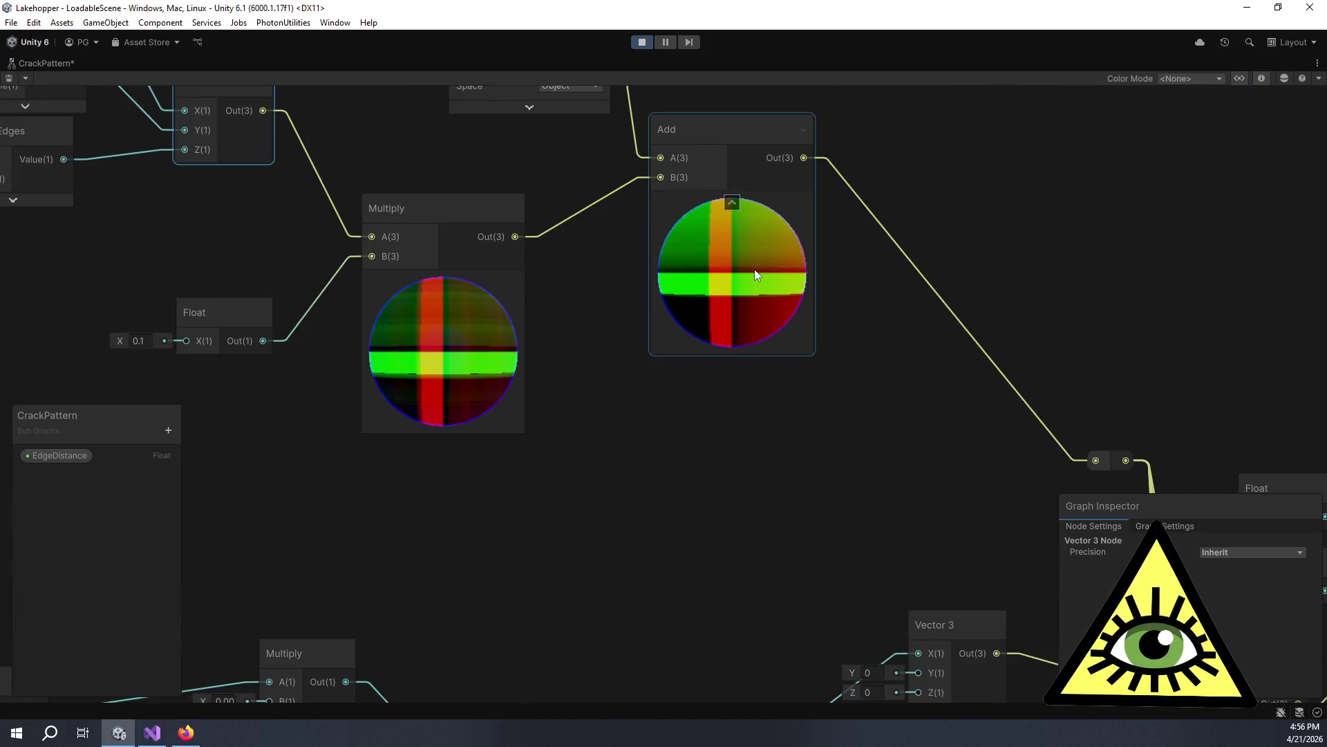
mouse_move(569, 300)
mouse_down()
mouse_move(628, 322)
mouse_move(705, 395)
mouse_up()
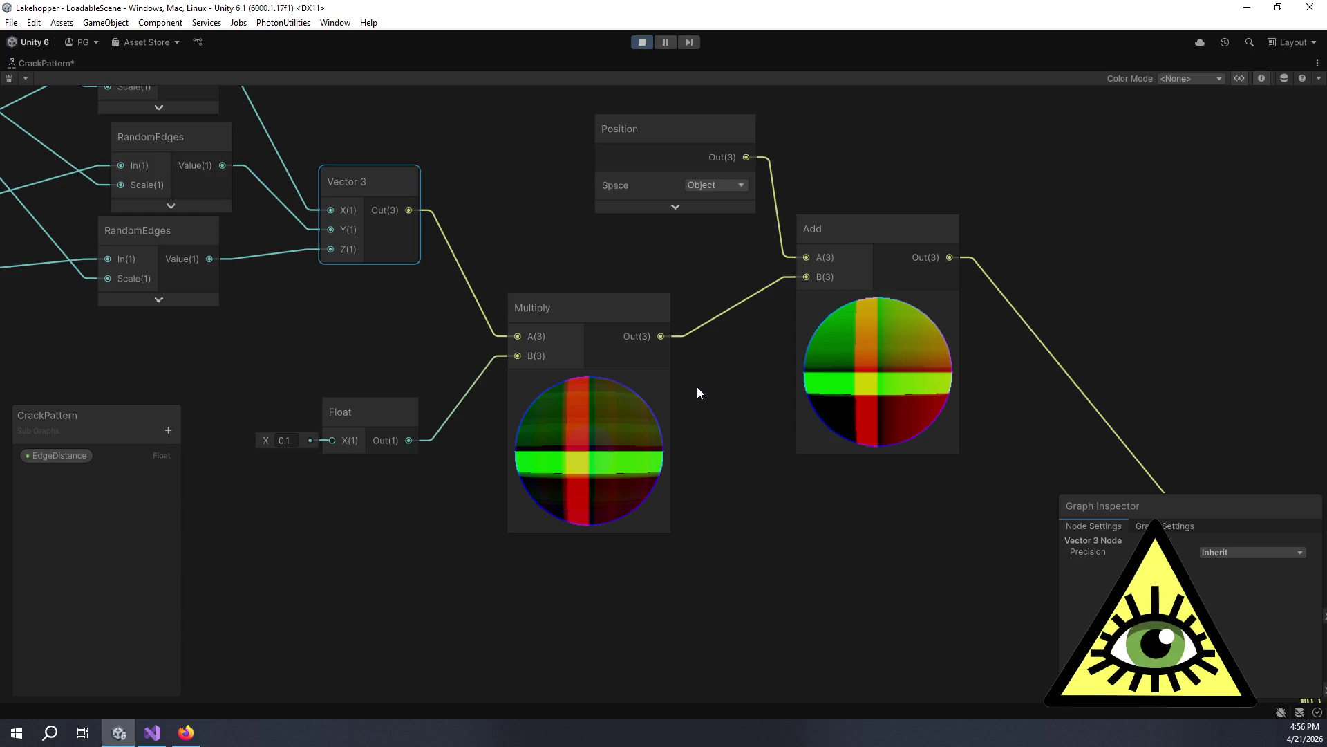
scroll(696, 386, down, 5)
drag(718, 388, 658, 338)
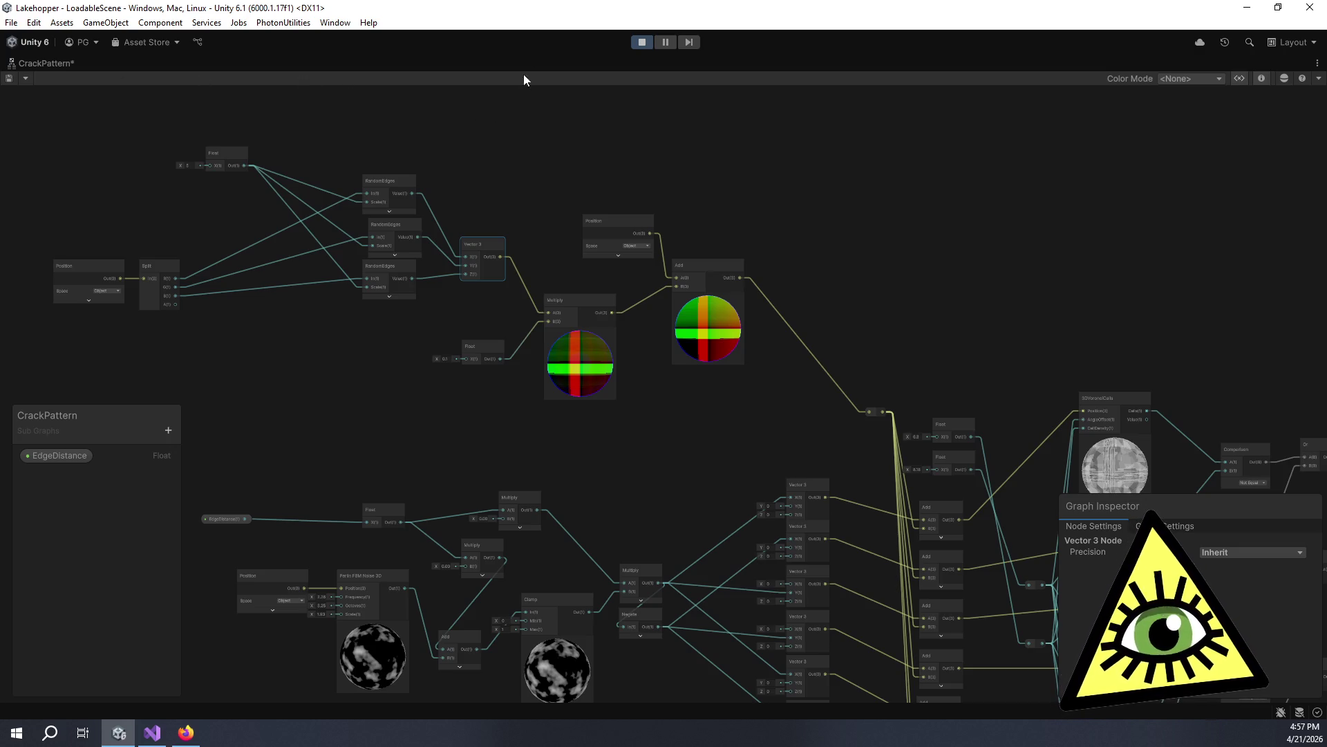
click(641, 43)
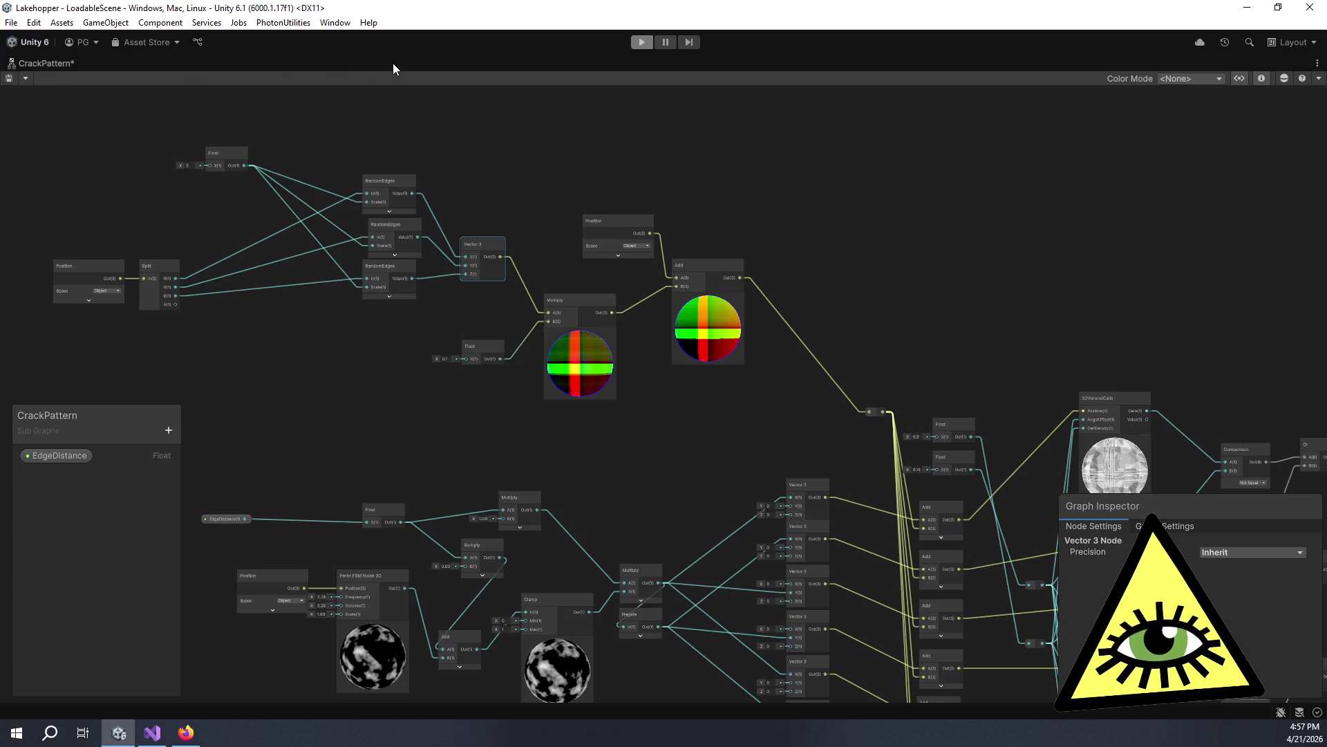
Restore the full editor layout and zoom in on the Add node in CrackPattern.
double_click(49, 66)
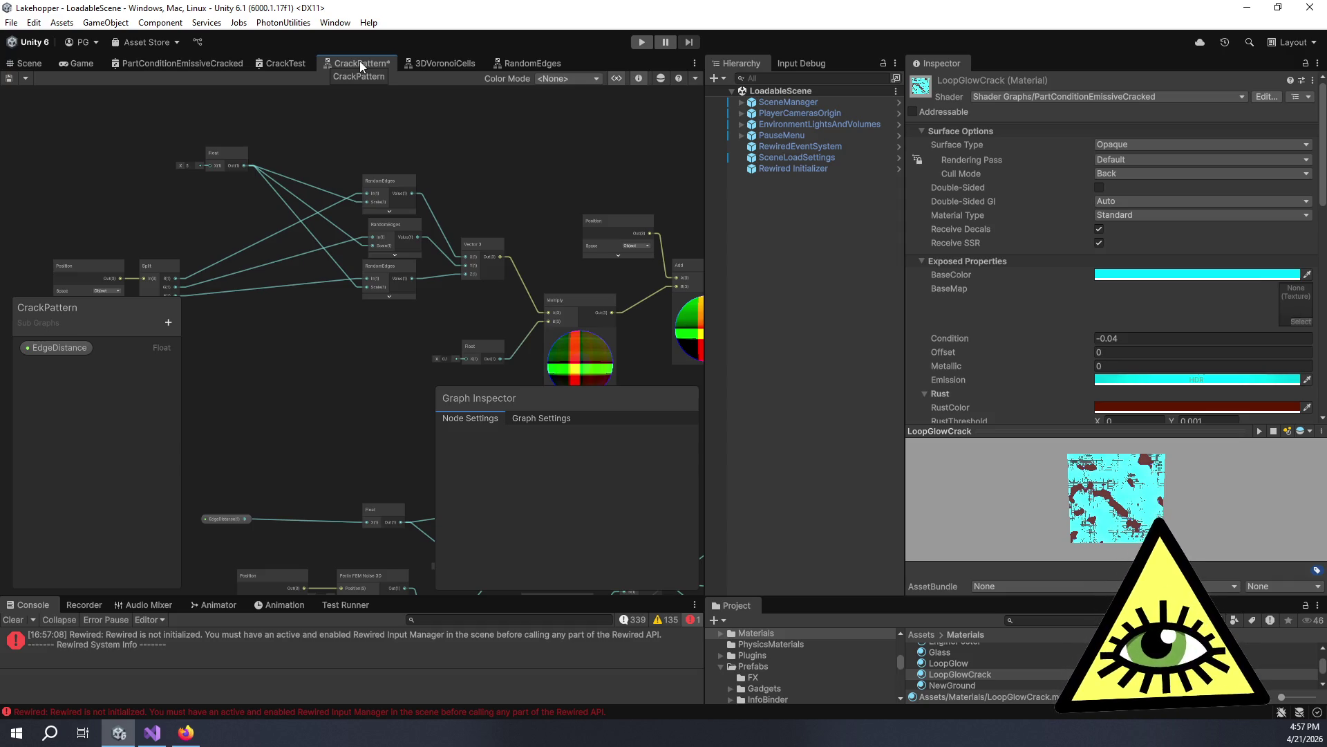
scroll(542, 238, up, 5)
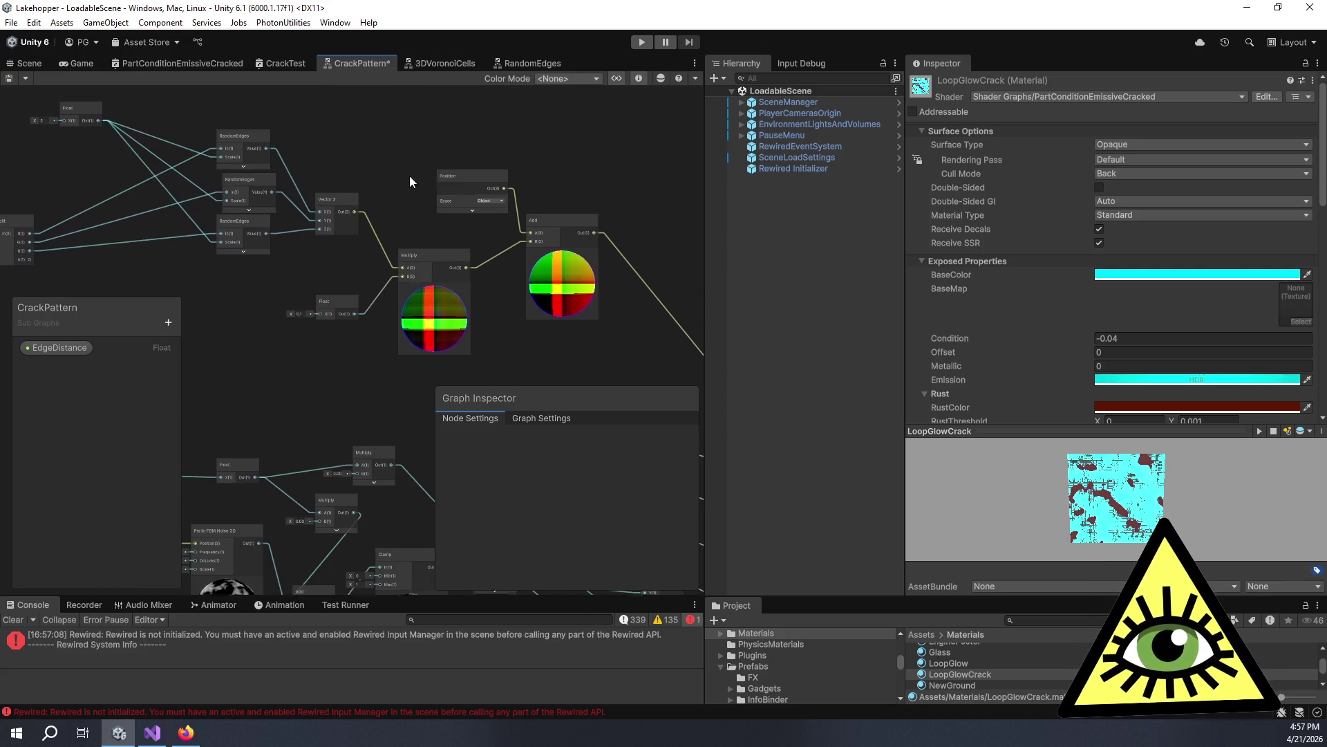
scroll(590, 252, up, 5)
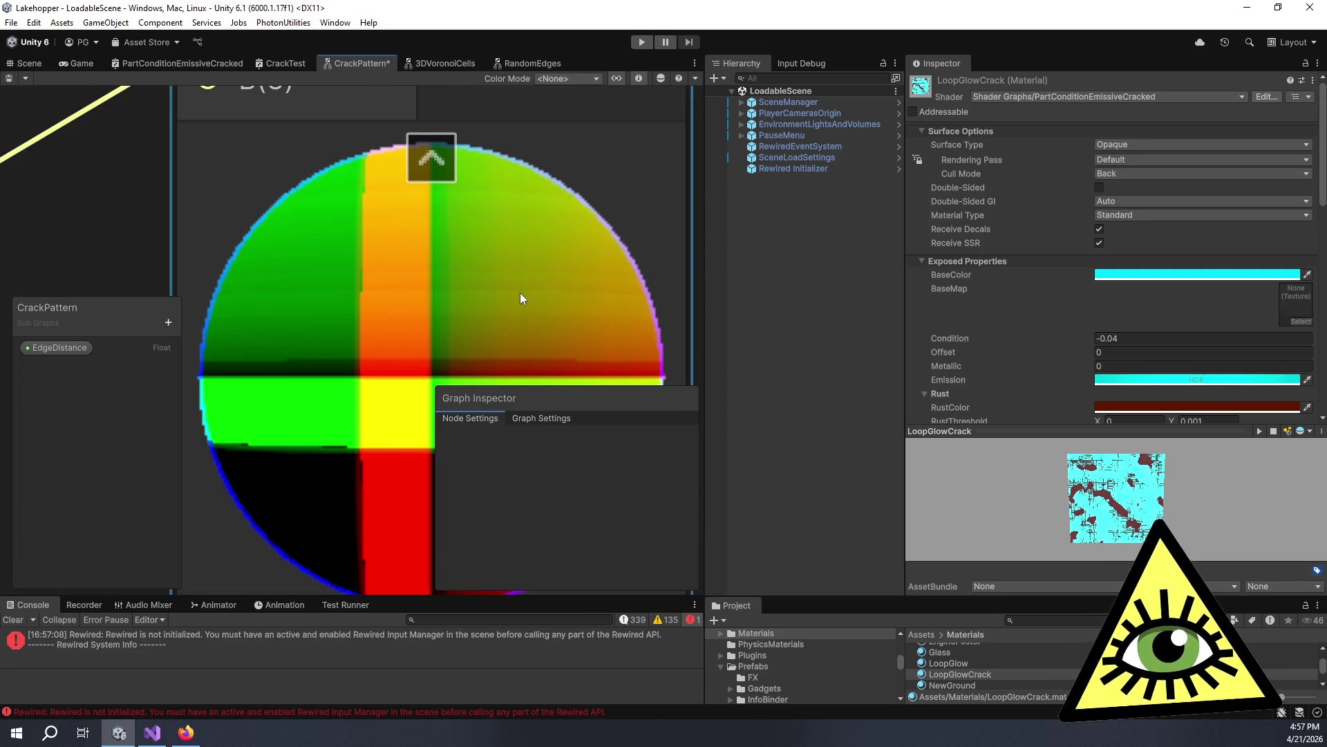
scroll(519, 299, down, 5)
click(469, 284)
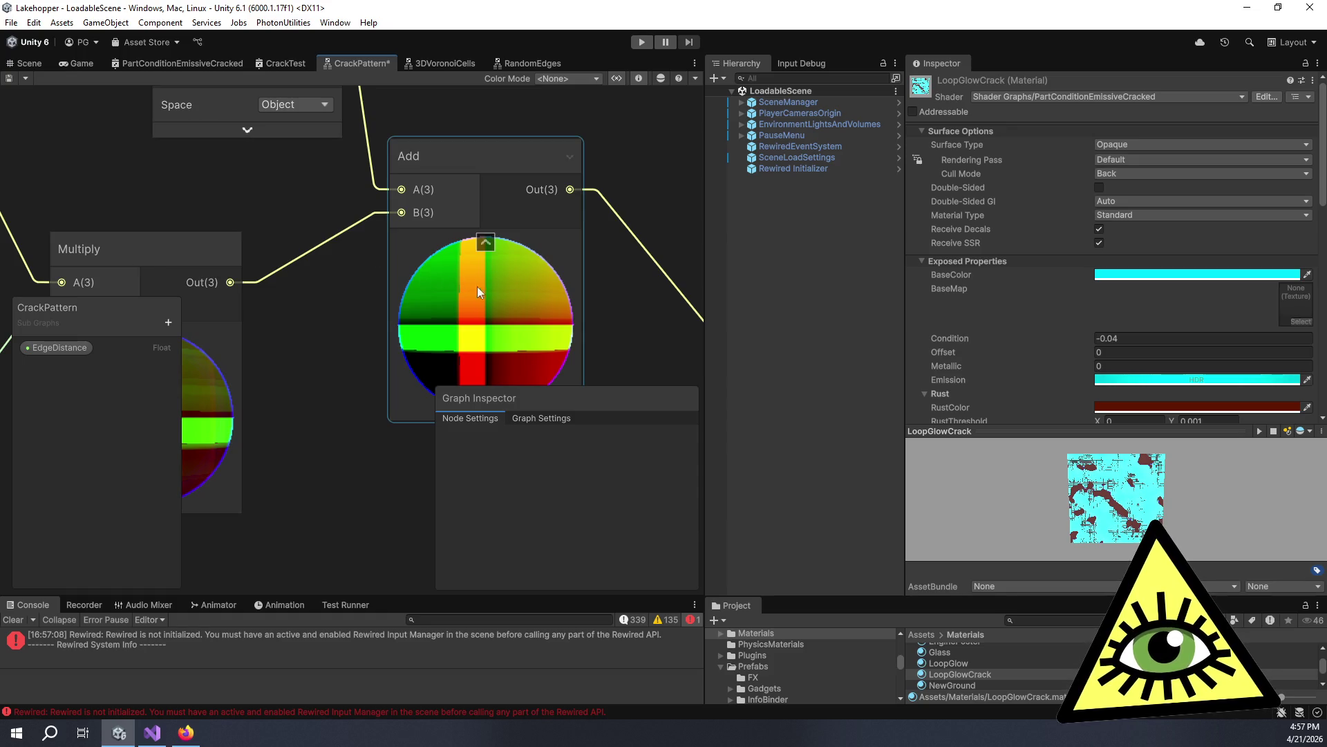
scroll(483, 287, up, 3)
mouse_move(506, 288)
mouse_down()
mouse_move(453, 144)
mouse_move(444, 174)
mouse_up()
scroll(449, 208, up, 5)
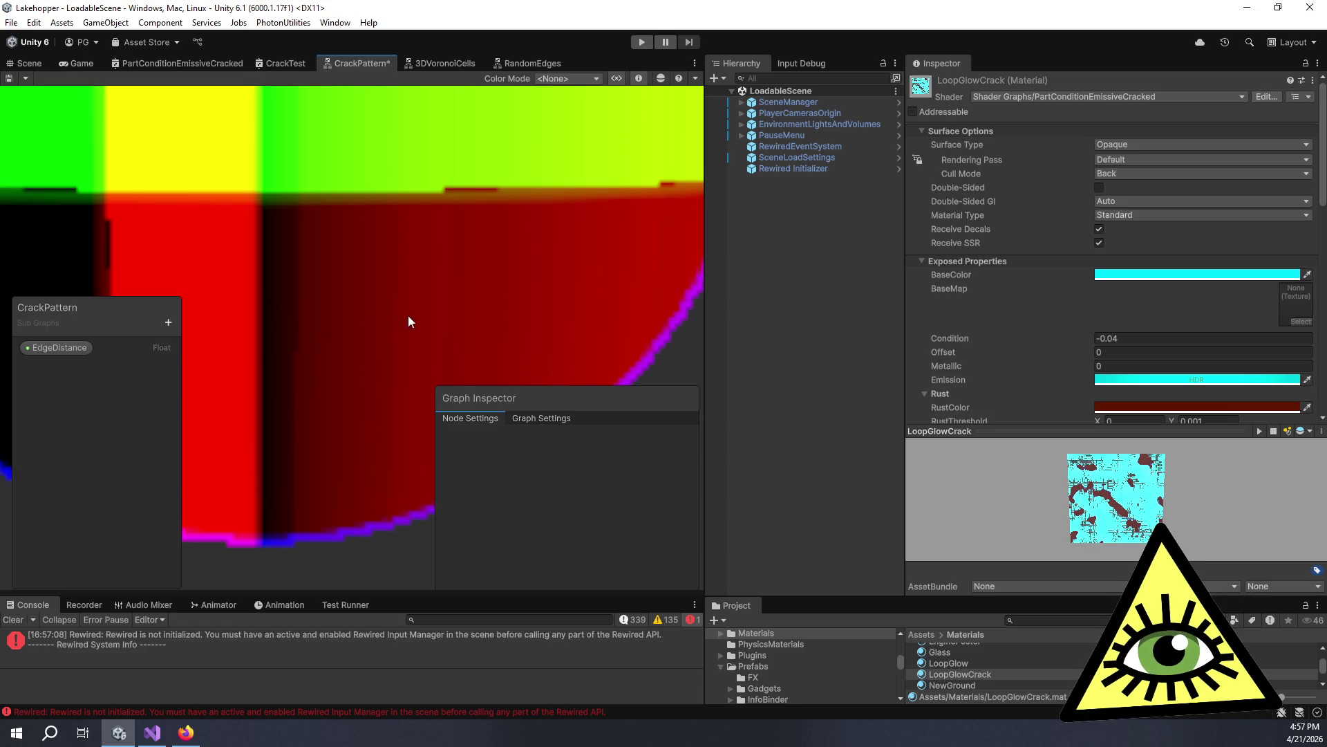
scroll(415, 298, down, 5)
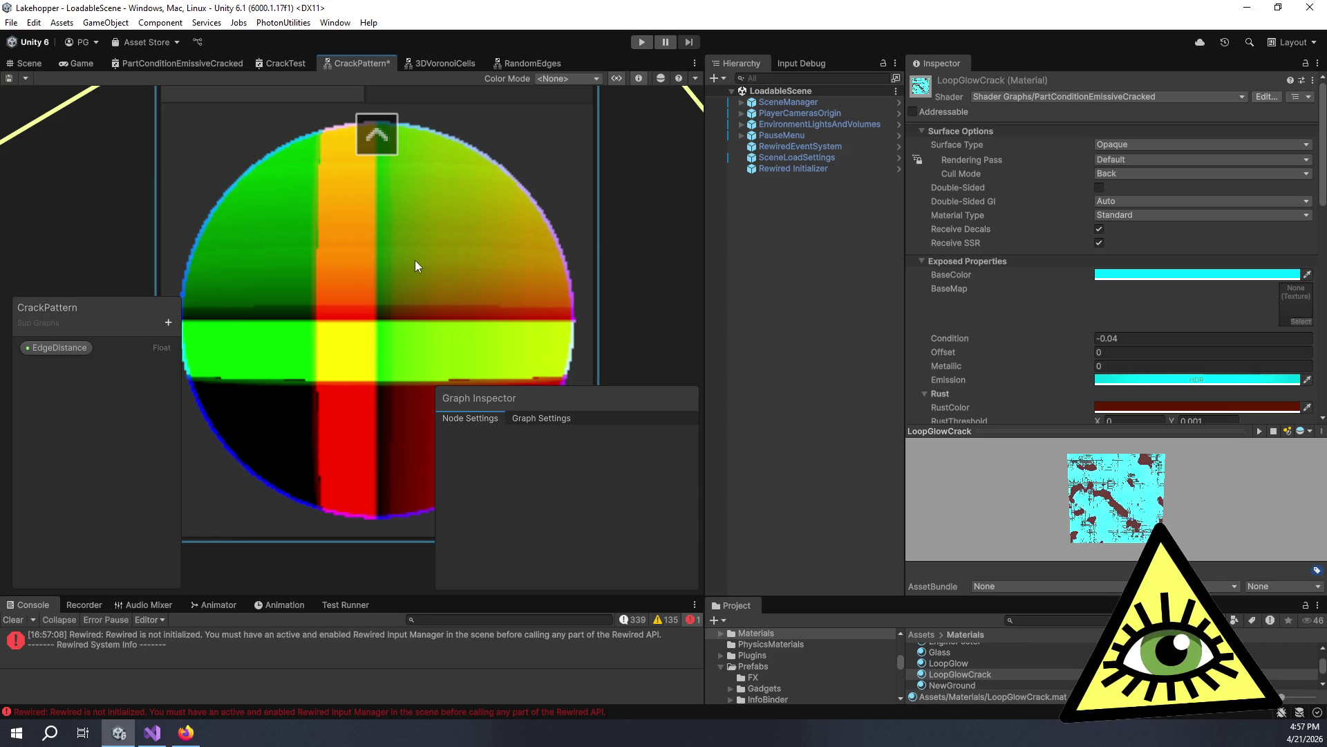
scroll(395, 171, down, 3)
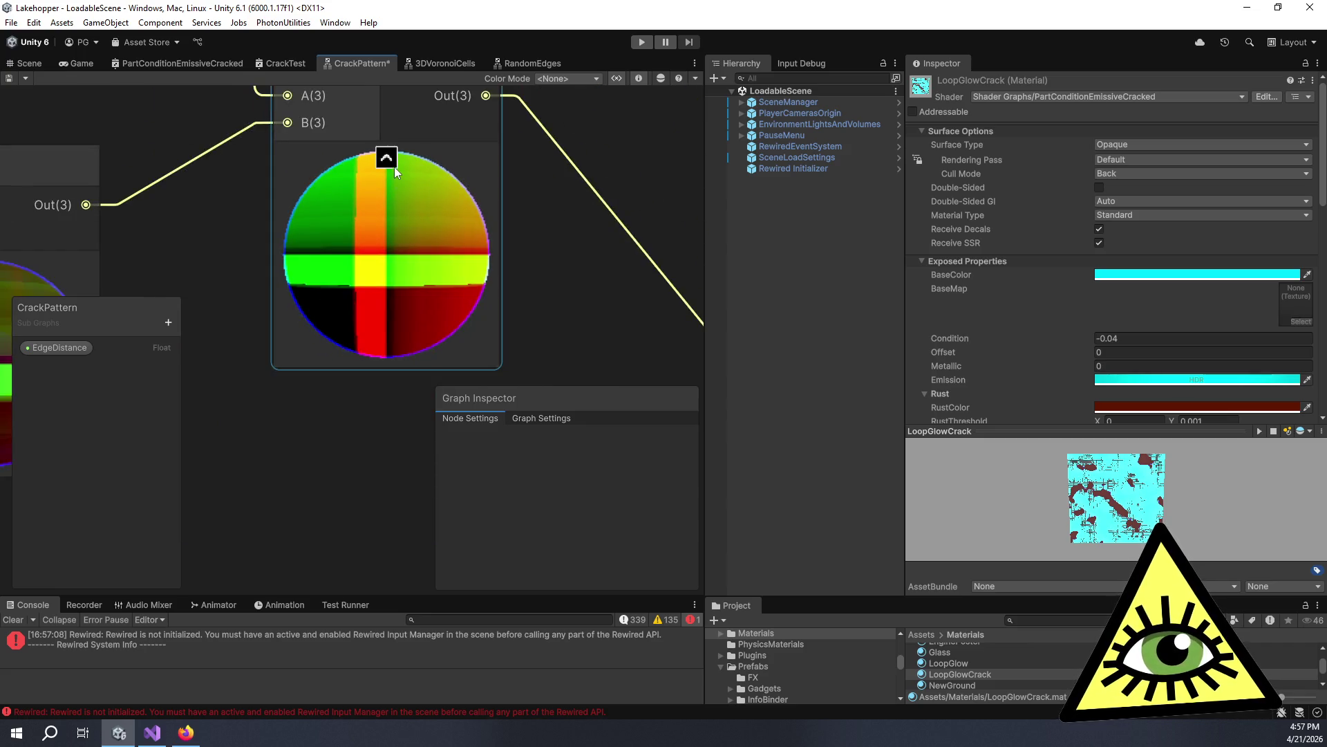
Set the Add node's preview mode to Preview 2D.
click(415, 173)
click(621, 458)
click(625, 490)
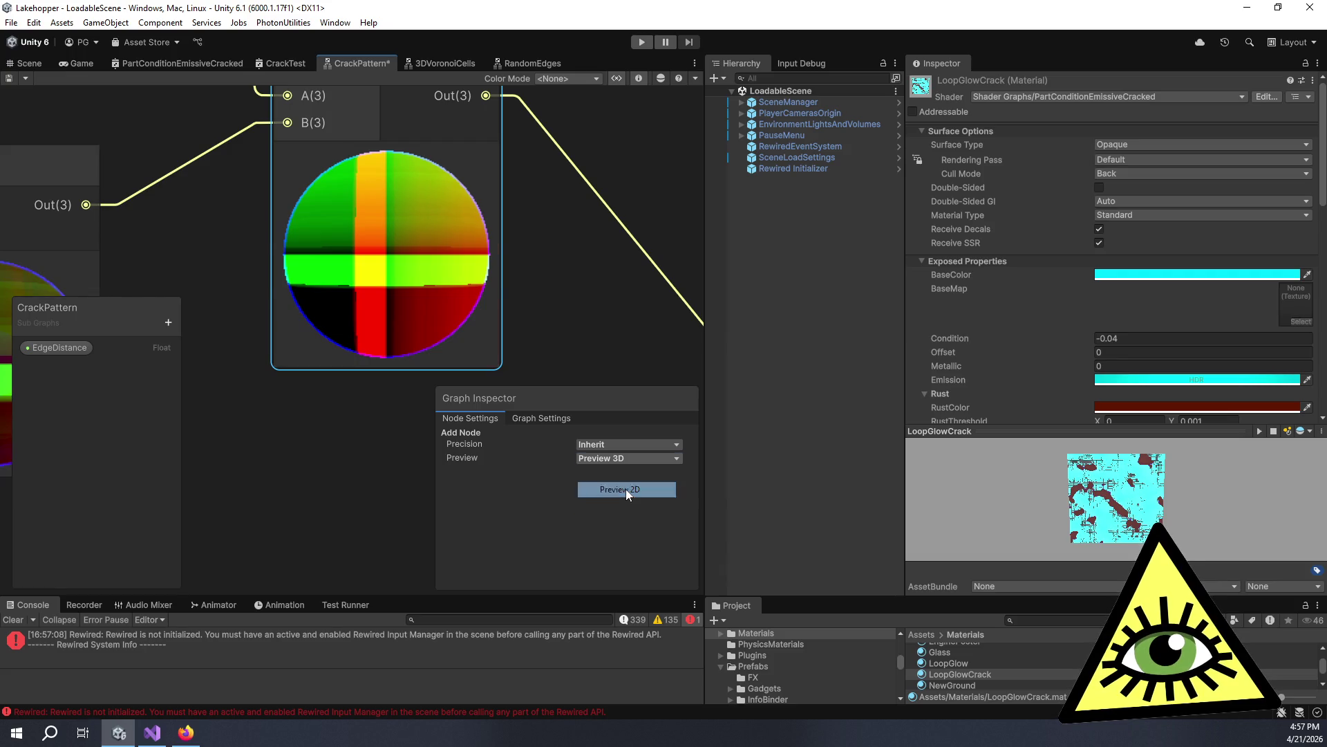
scroll(435, 277, up, 3)
scroll(433, 236, up, 2)
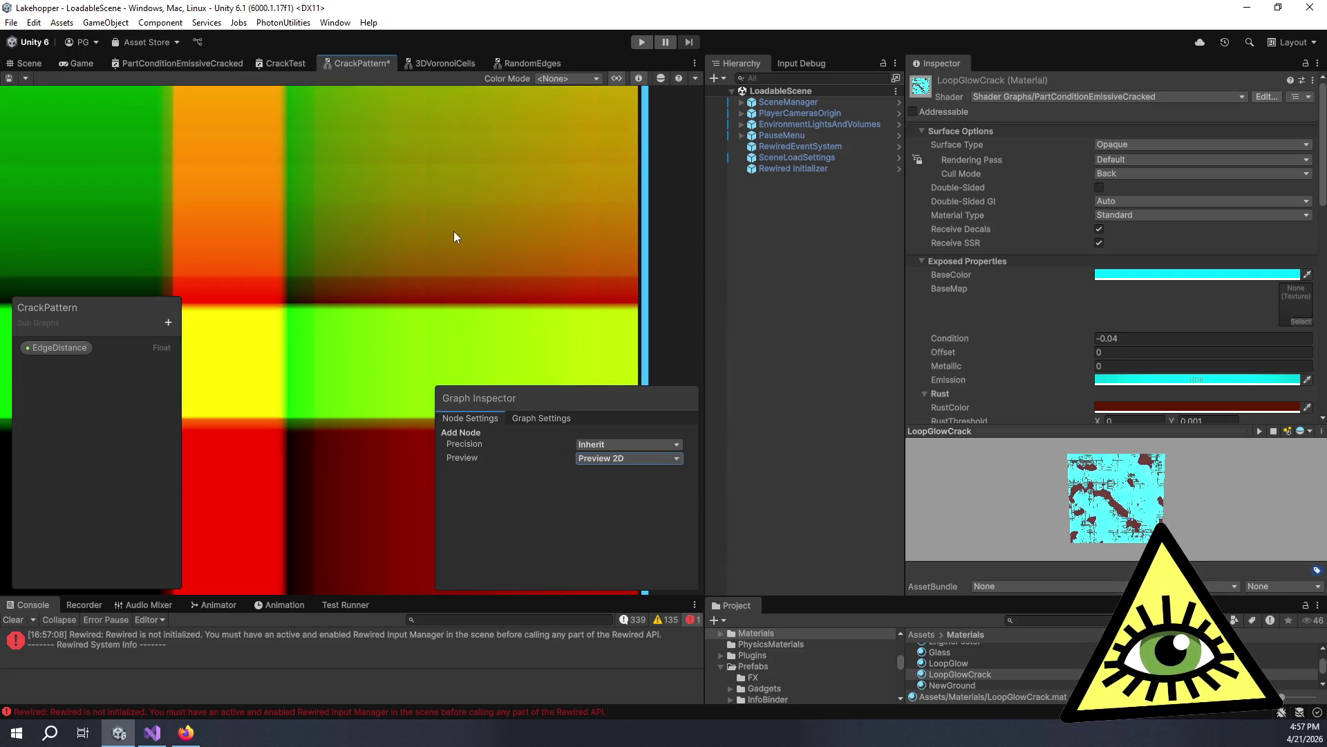
scroll(456, 238, down, 2)
drag(453, 228, 513, 291)
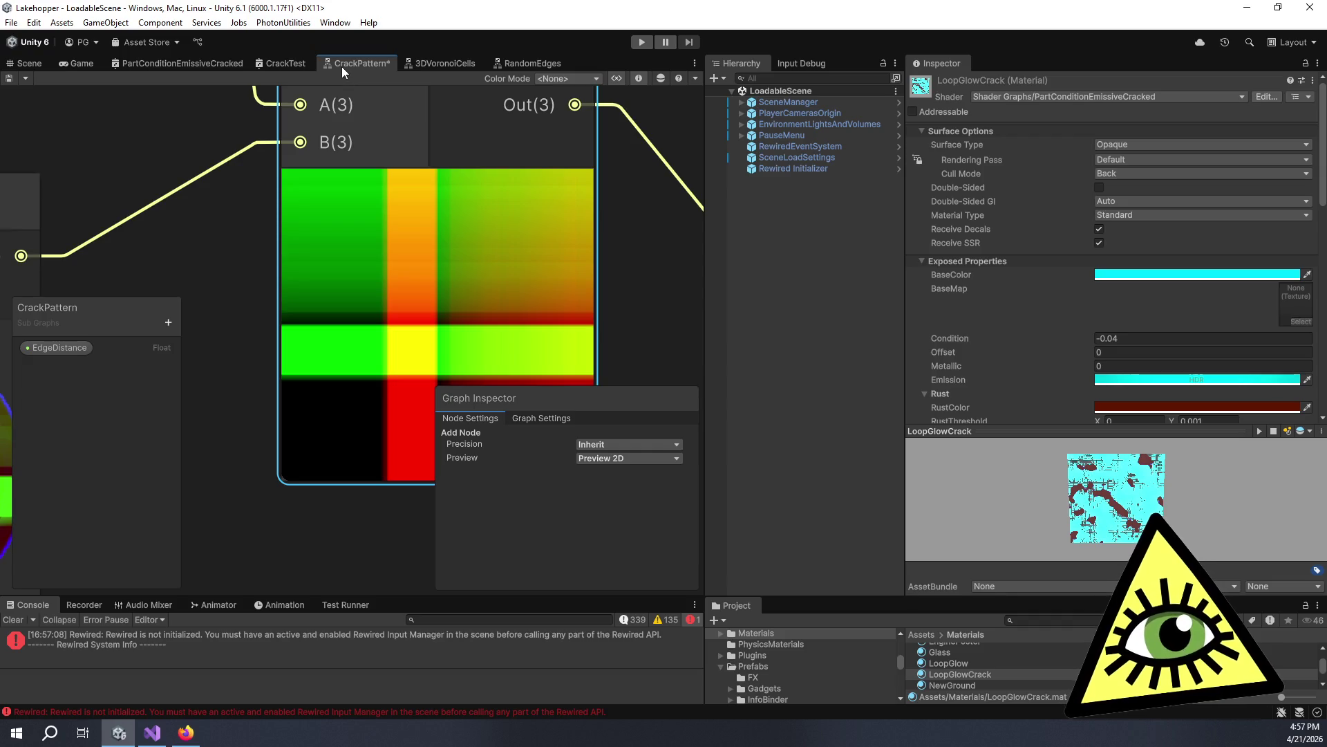
In the RandomEdges subgraph, move the Subtract node to the right.
click(528, 62)
scroll(555, 231, up, 2)
mouse_move(475, 181)
mouse_down()
mouse_move(574, 186)
mouse_move(558, 174)
mouse_up()
scroll(430, 195, down, 4)
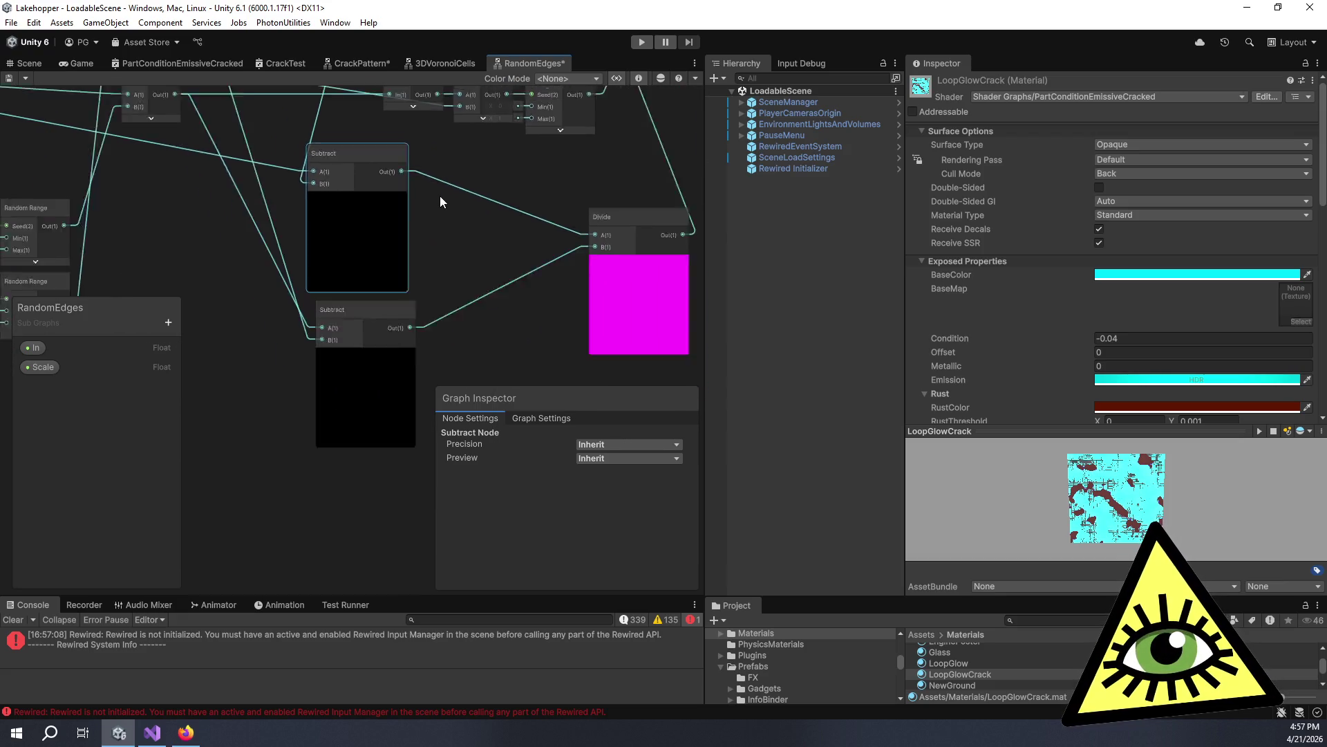
Connect the top Add node's Out to Subtract's A input, save RandomEdges, and return to CrackPattern.
mouse_move(412, 206)
mouse_down()
mouse_move(520, 341)
mouse_move(500, 324)
mouse_move(479, 254)
mouse_move(490, 308)
mouse_up()
mouse_move(485, 294)
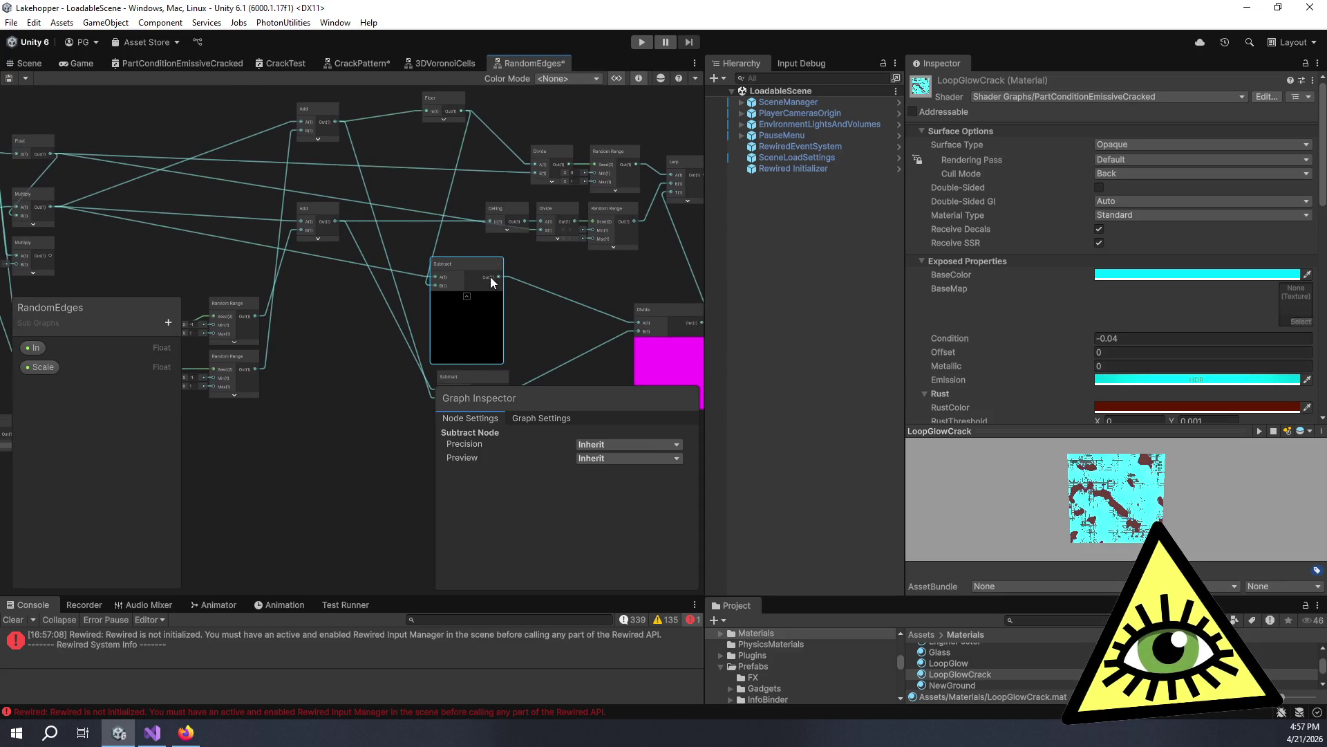
mouse_move(470, 250)
mouse_down()
mouse_move(551, 267)
mouse_move(626, 233)
mouse_move(533, 238)
mouse_up()
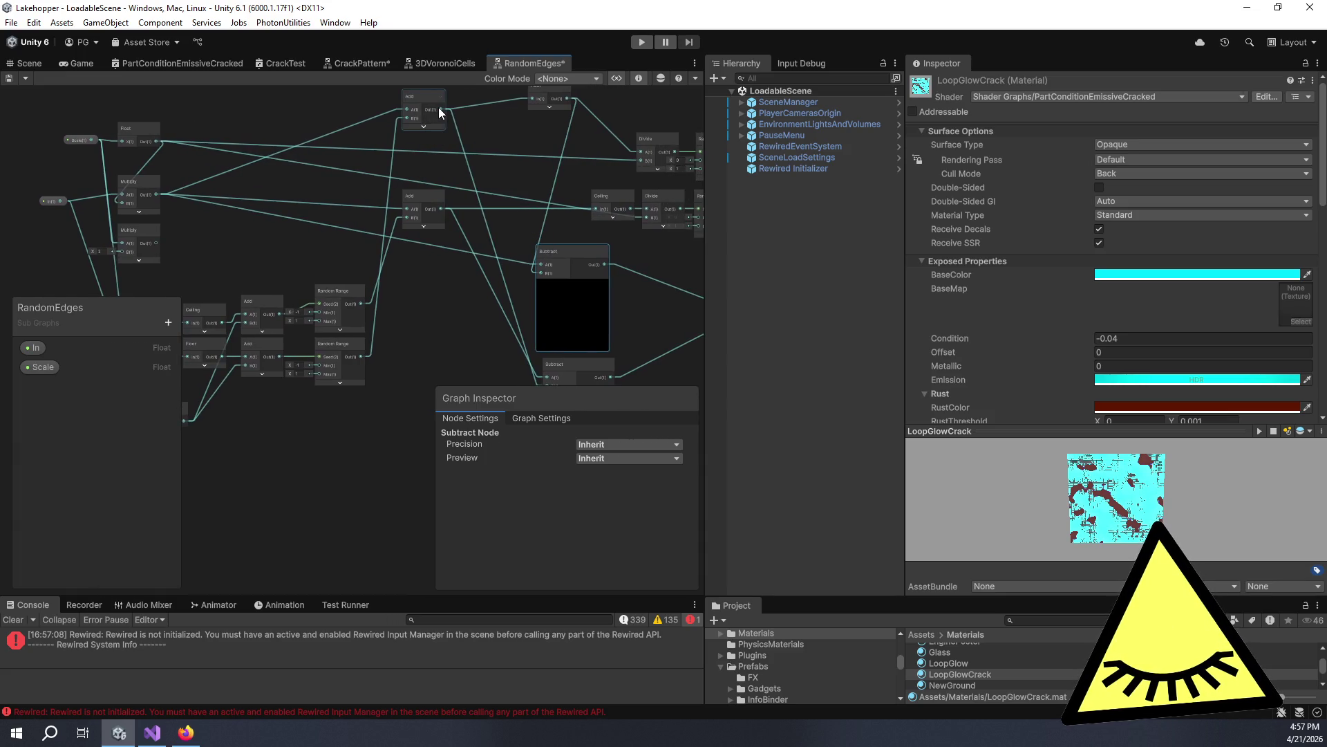
mouse_move(439, 107)
mouse_down()
mouse_move(540, 283)
mouse_move(375, 128)
mouse_move(399, 139)
mouse_up()
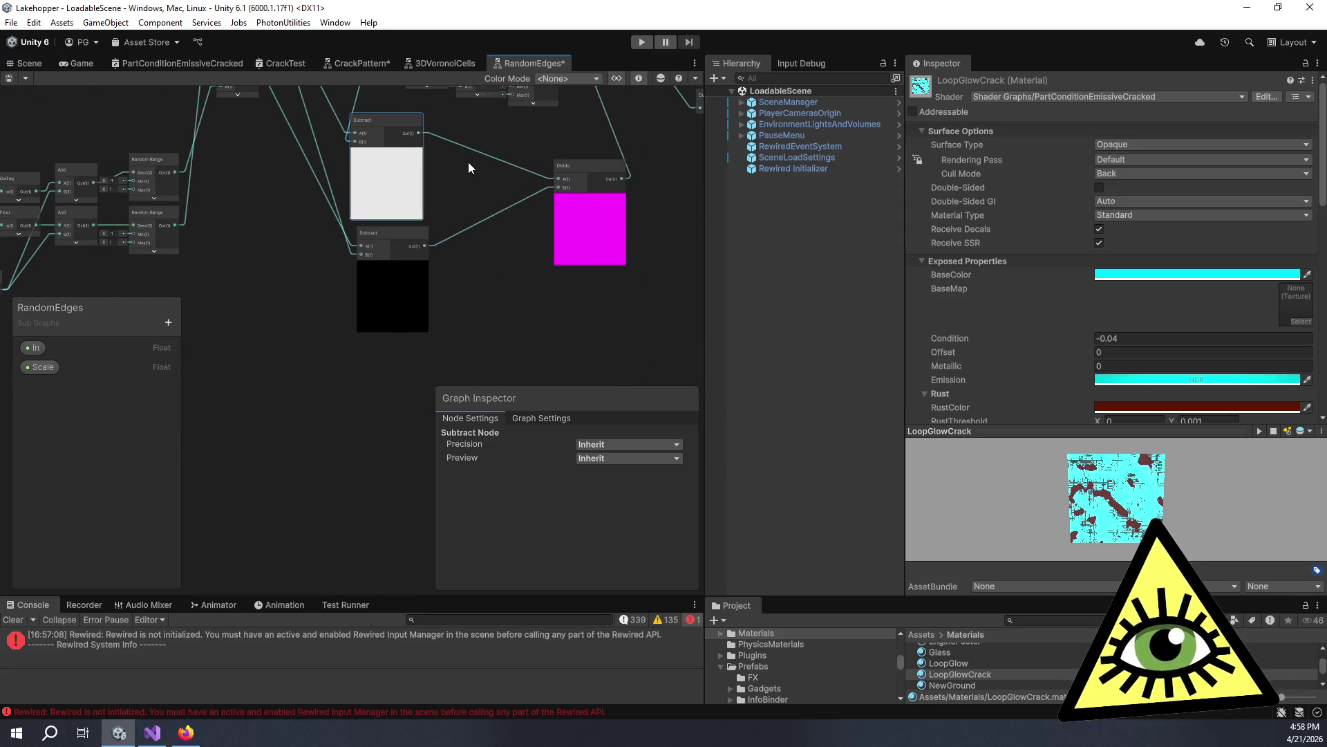
key(ctrl+s)
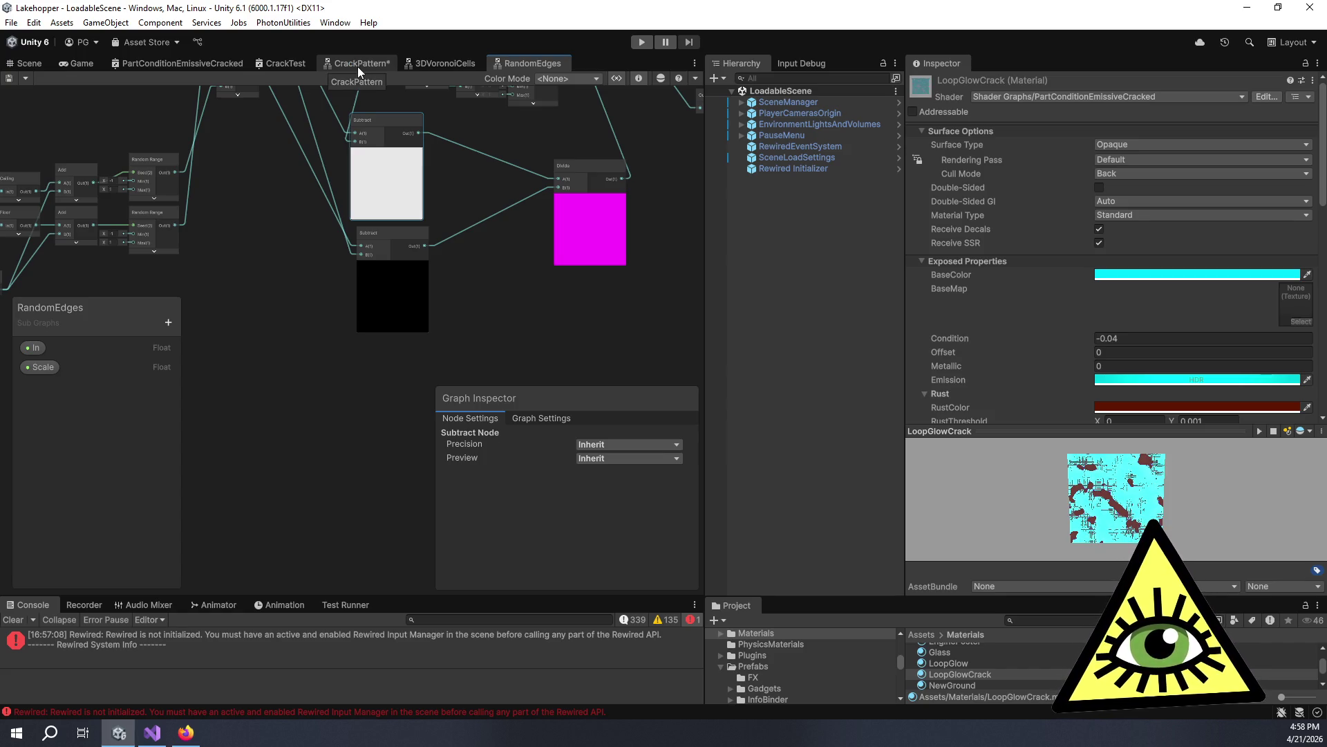
click(358, 66)
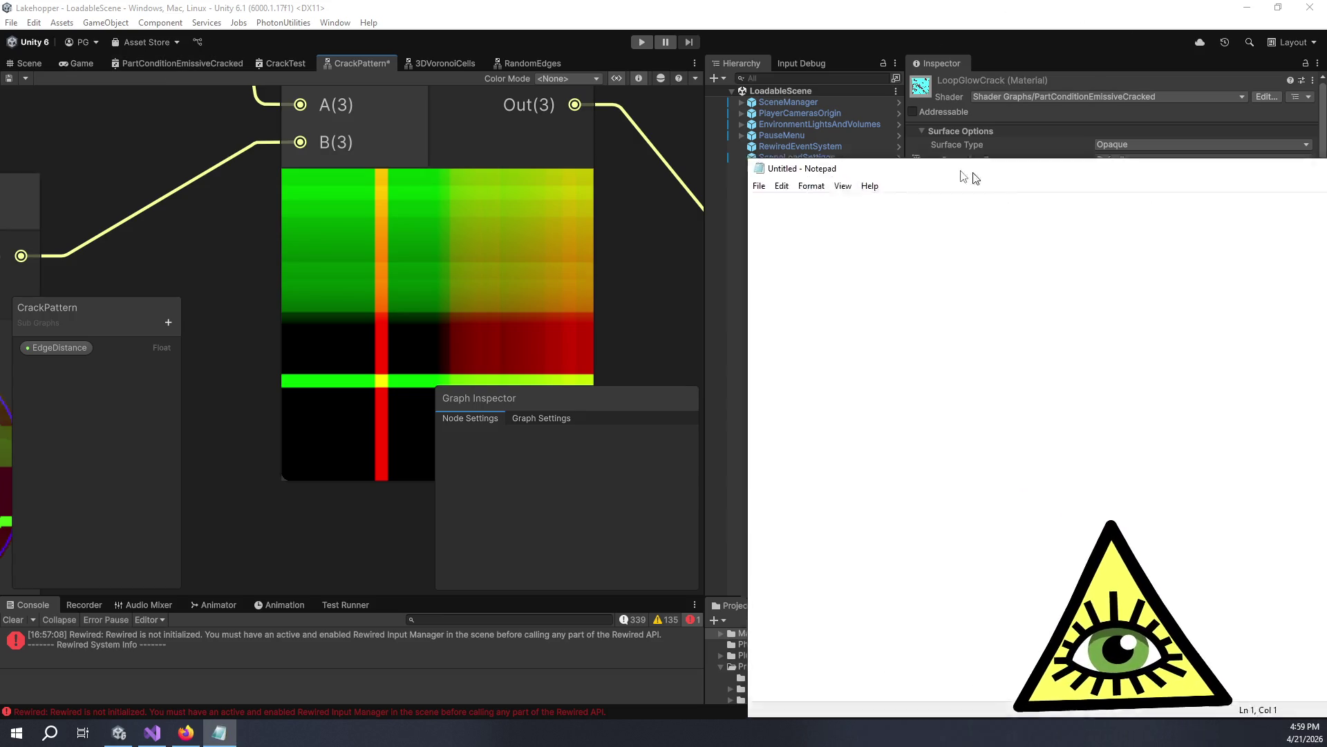
Note the values 'i - 1.5', '20' and '- 30' in Notepad and move it off-screen.
text(i)
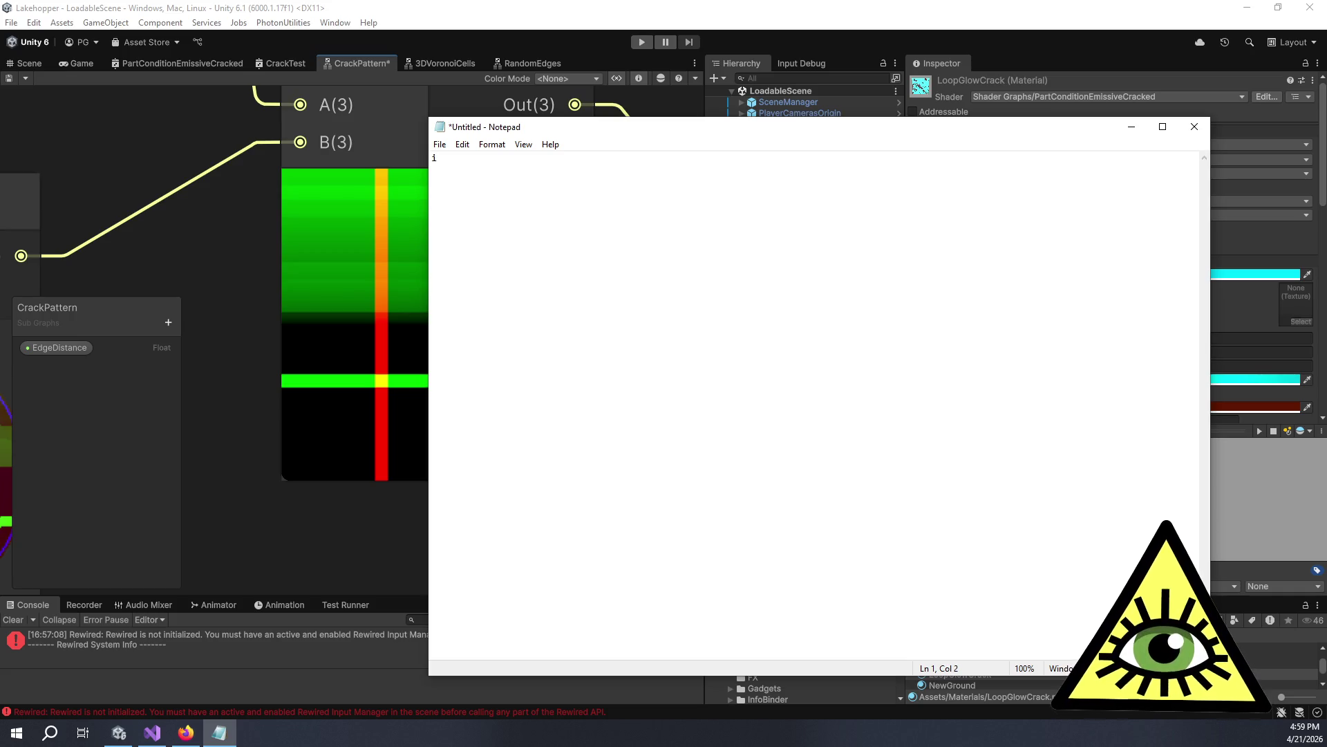
text( - 1.5 )
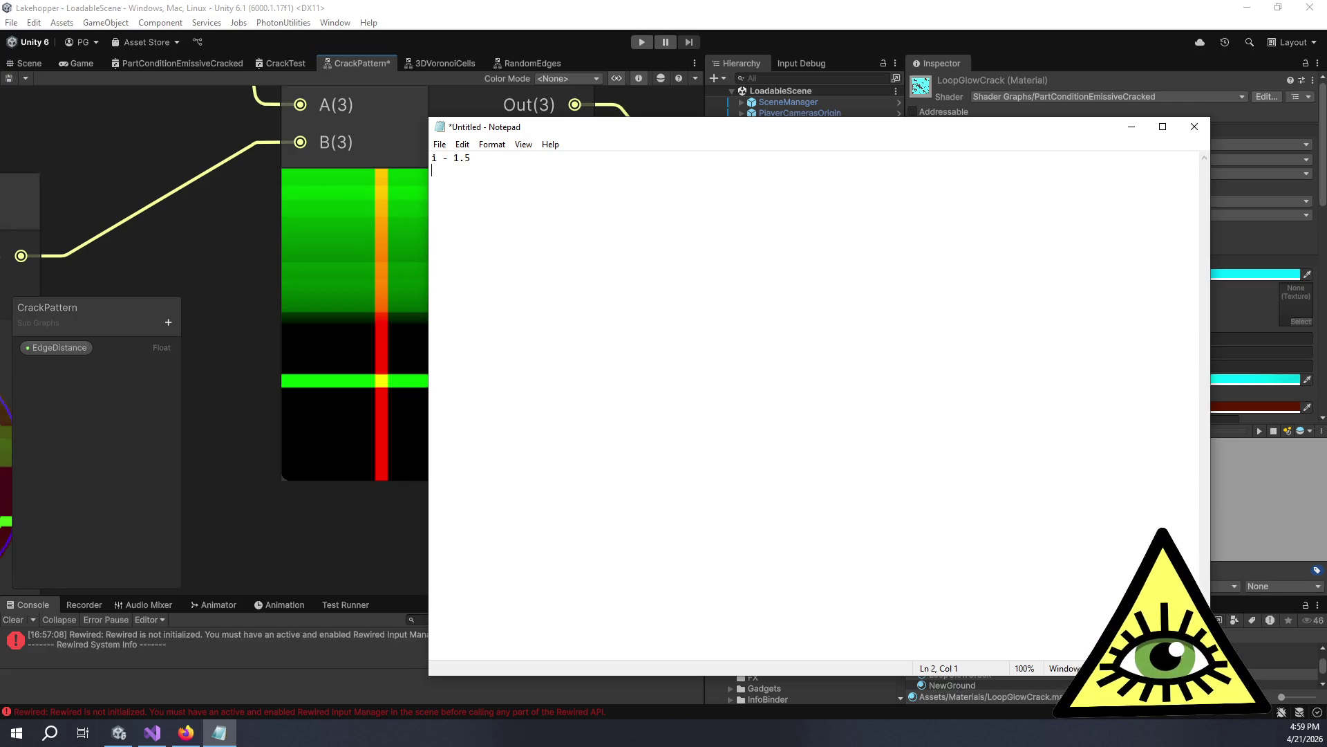
text(20)
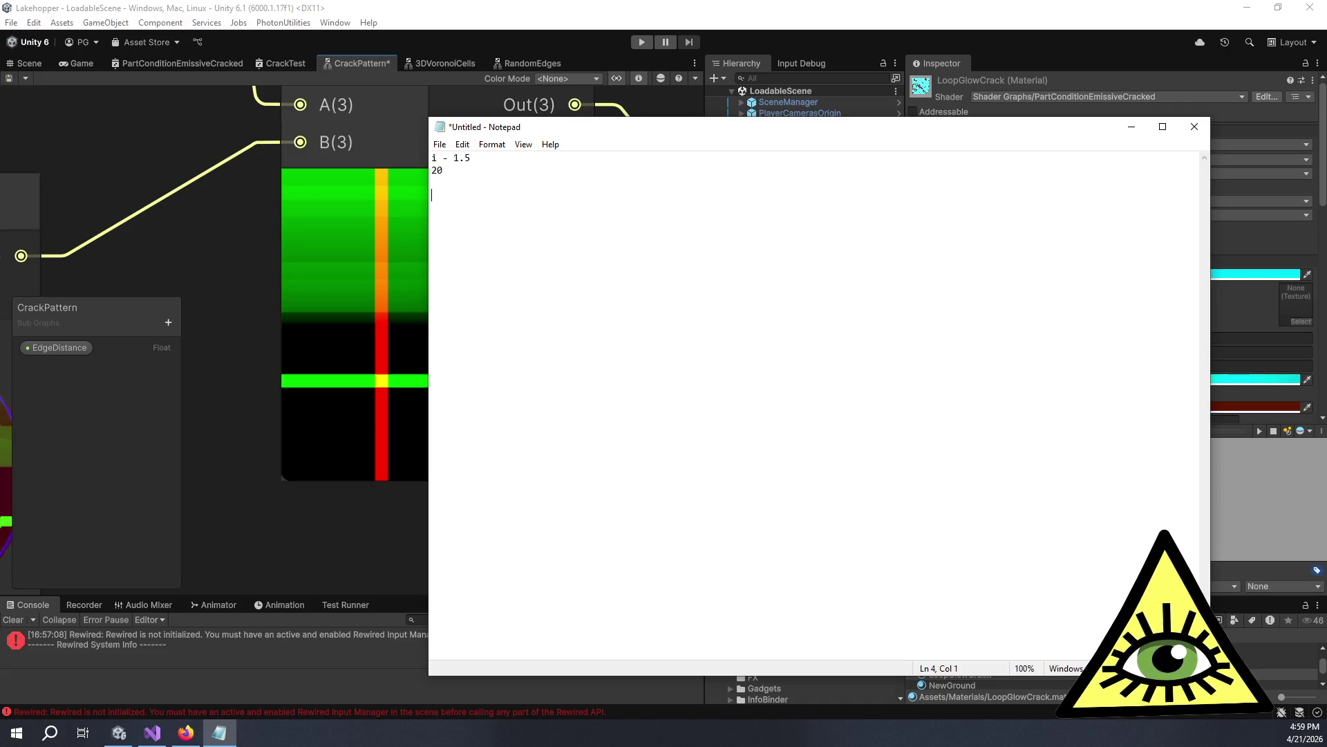
text(-)
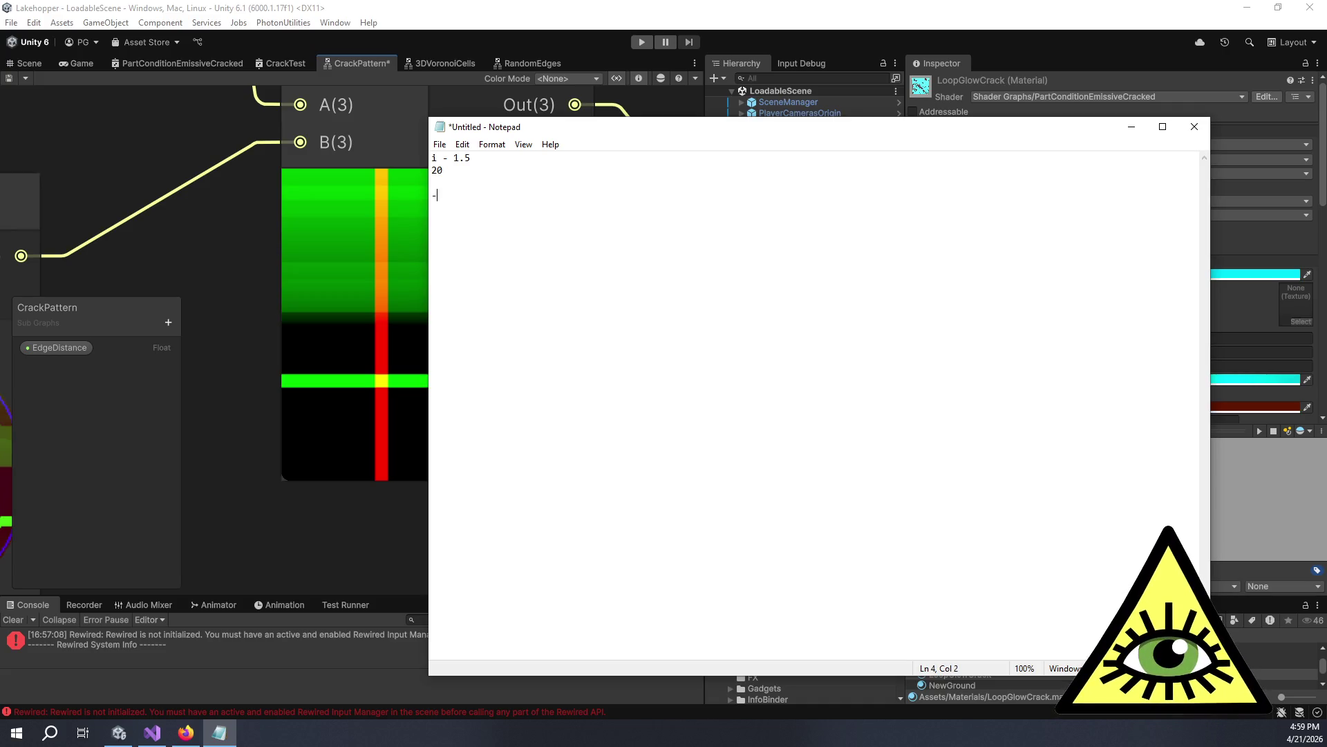
text( 30)
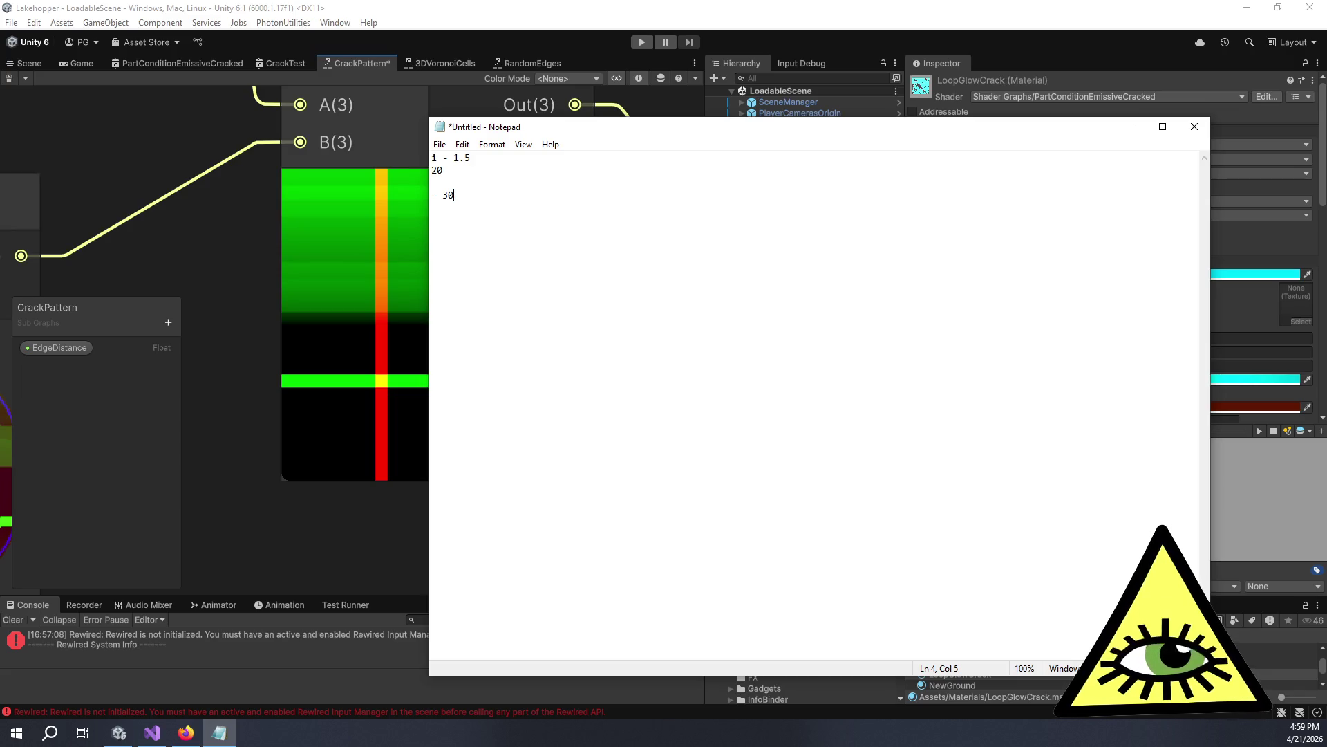
drag(564, 134, 1326, 270)
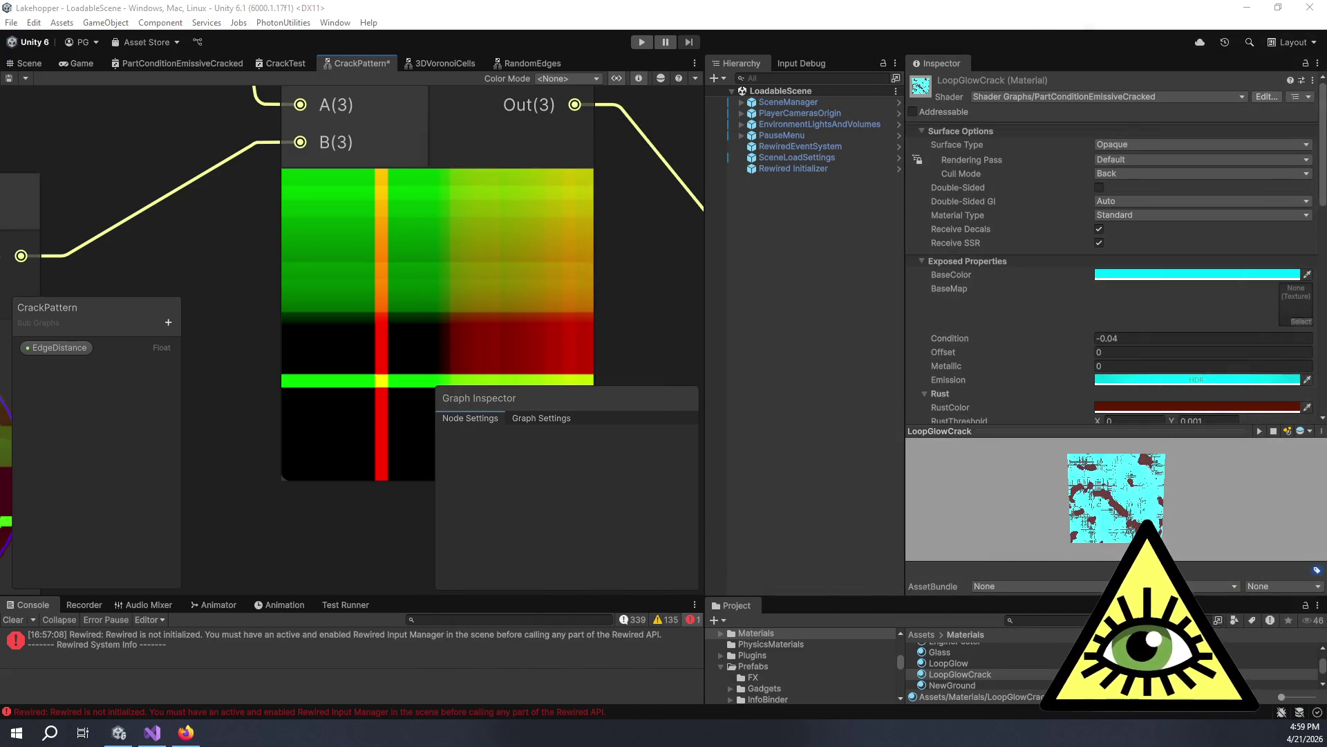
In RandomEdges, reposition the Multiply nodes and delete the Multiply-by-2 node.
scroll(480, 367, down, 10)
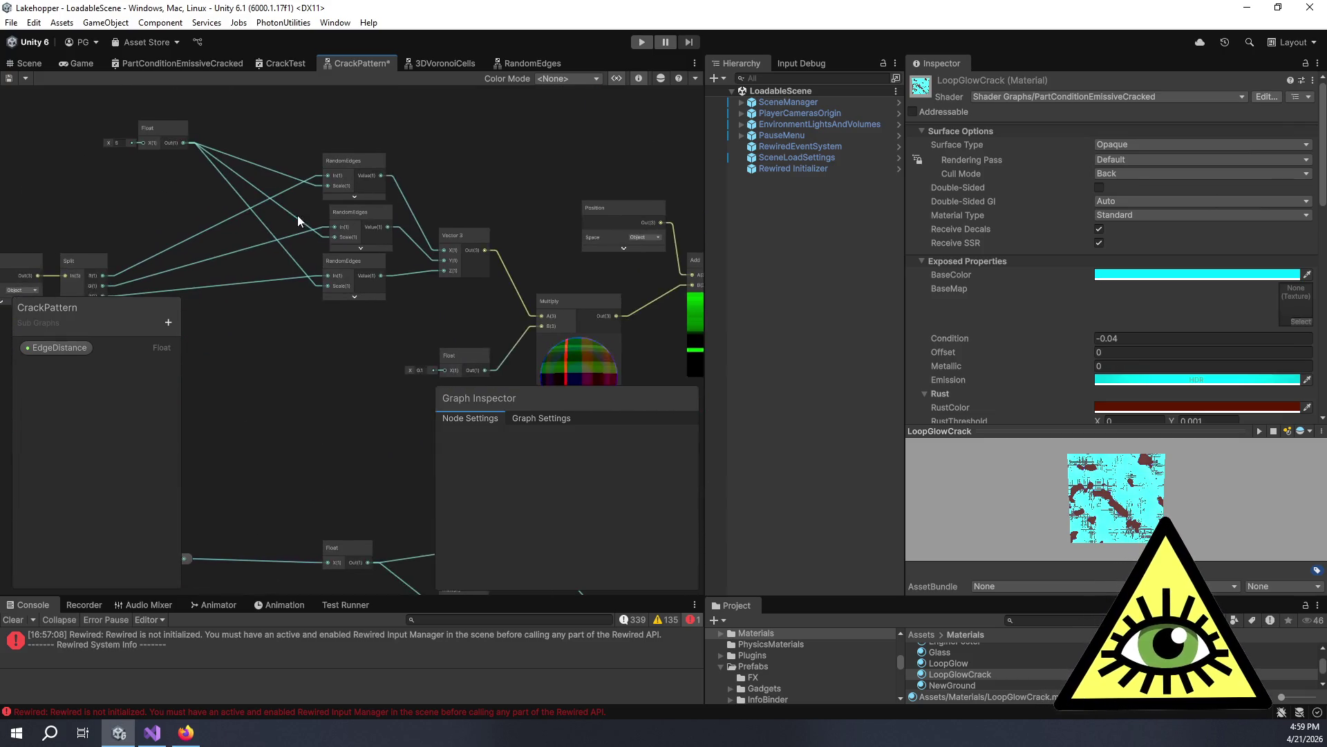
click(512, 63)
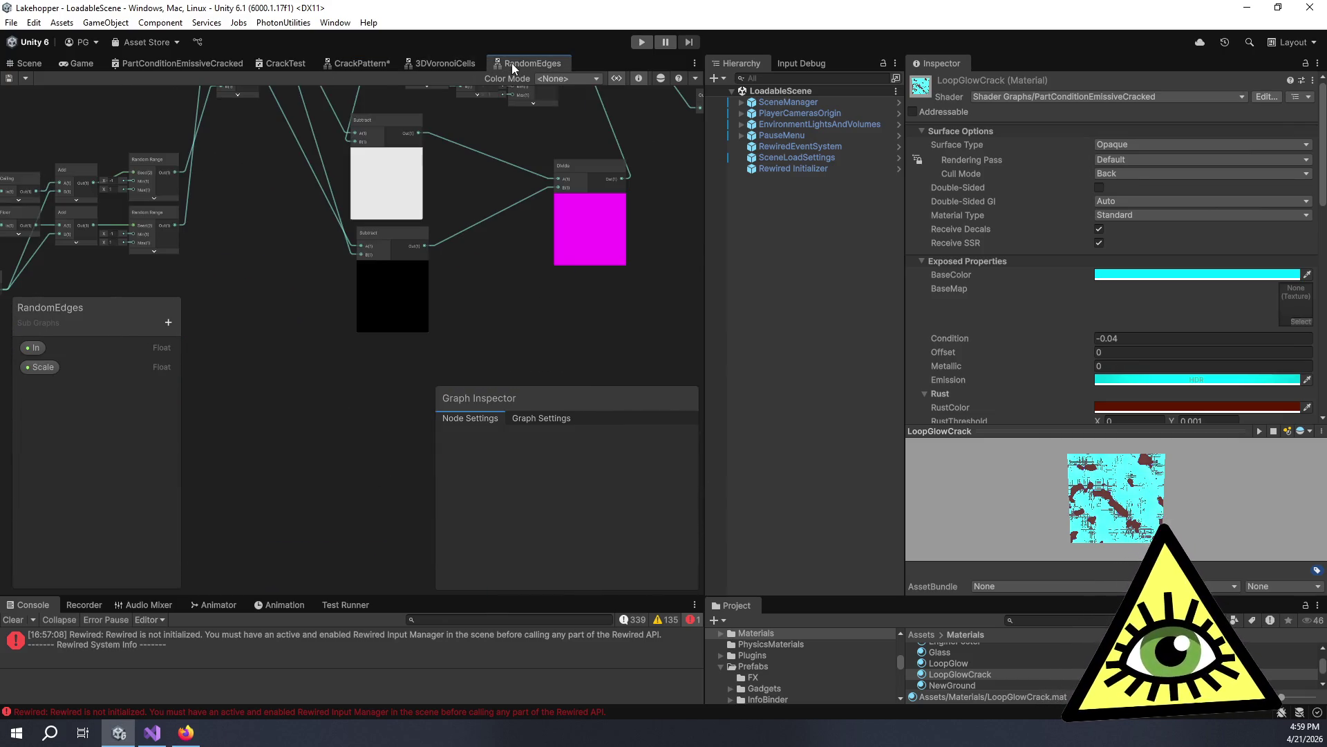
scroll(339, 234, up, 5)
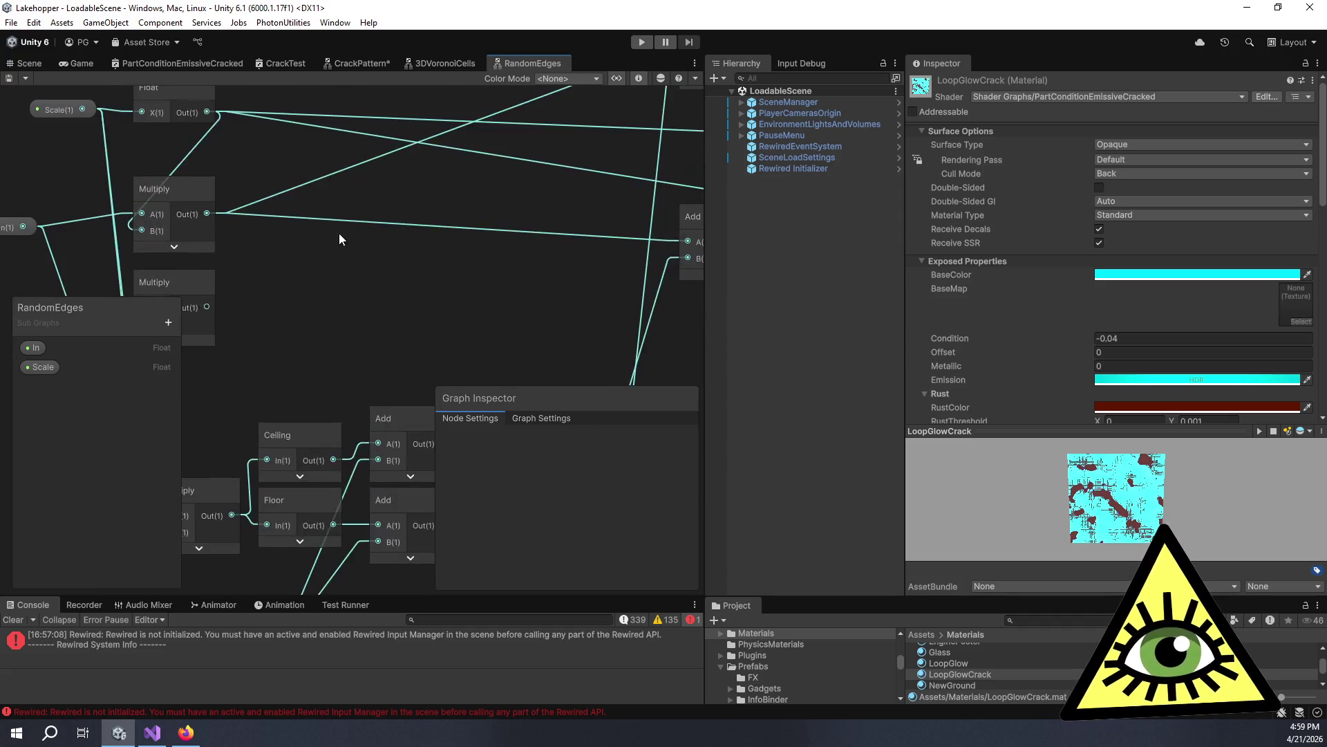
drag(321, 223, 423, 188)
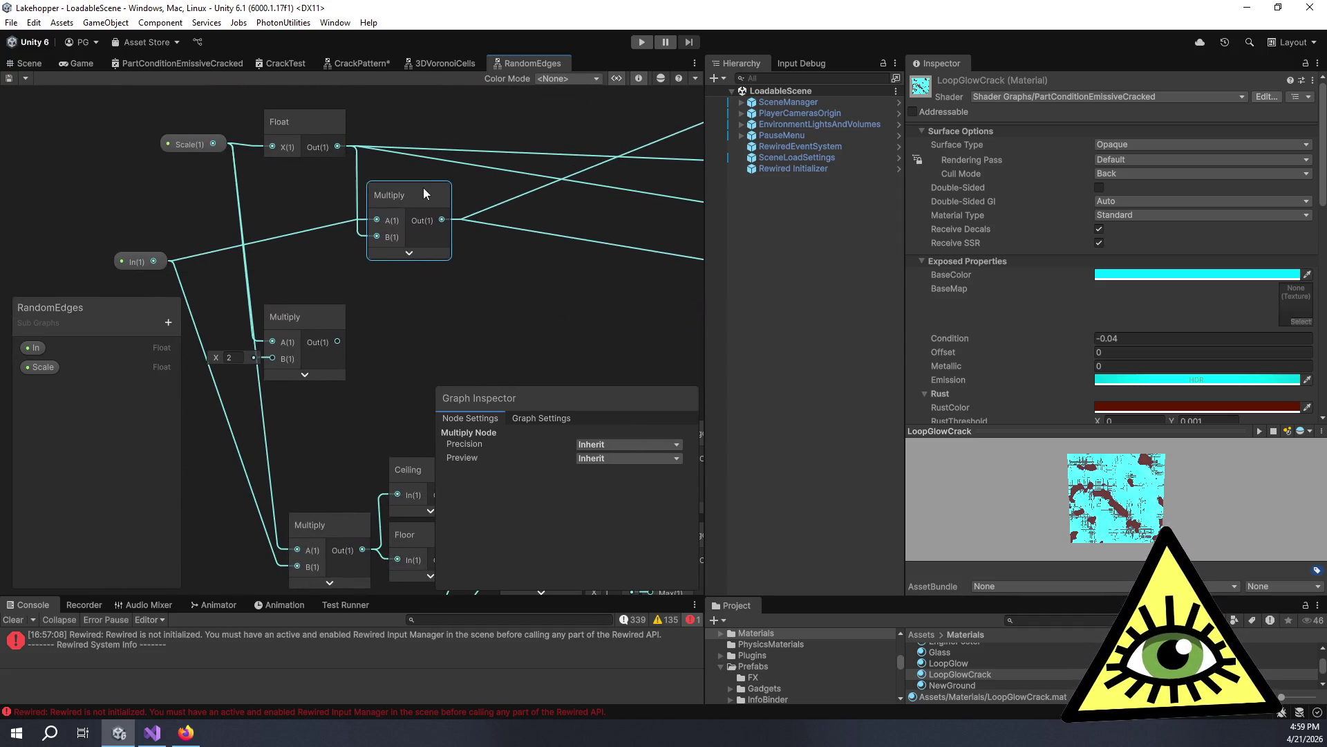
drag(385, 269, 436, 183)
mouse_move(374, 234)
mouse_down()
mouse_move(445, 227)
mouse_move(443, 216)
mouse_up()
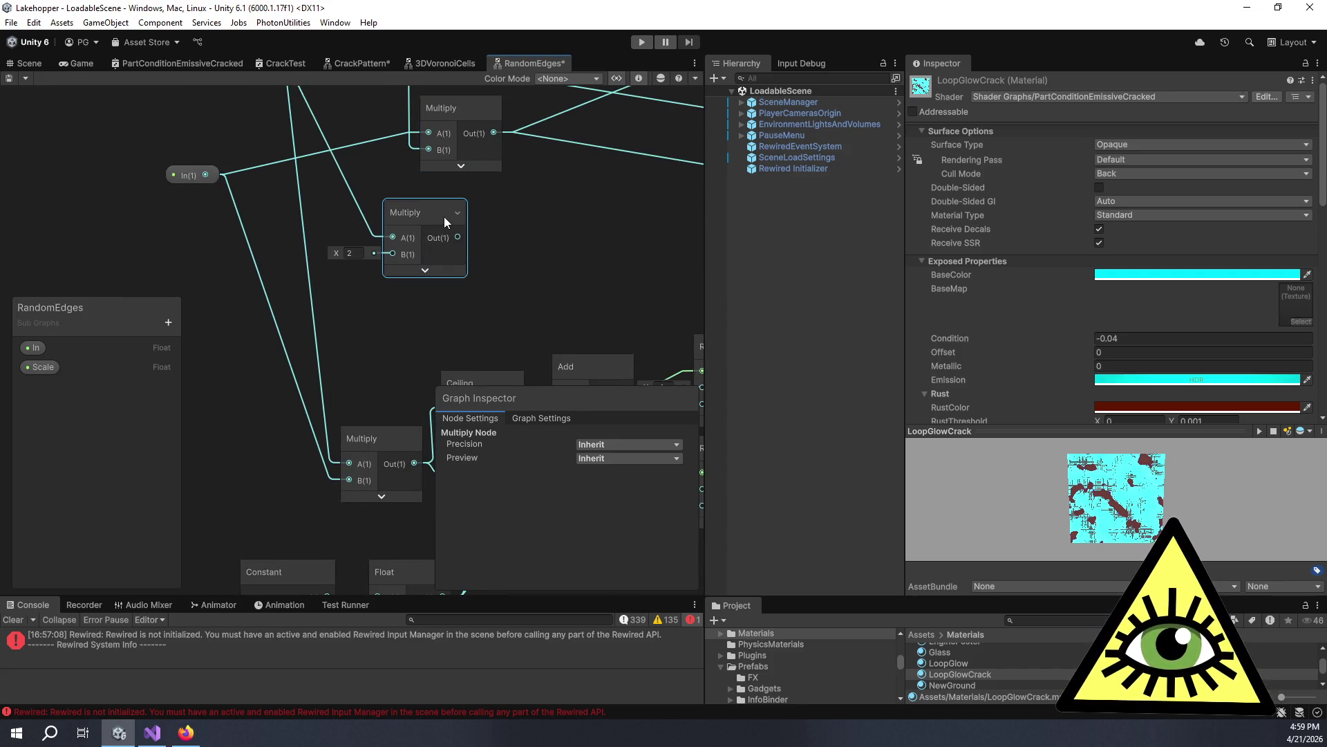
key(Delete)
Pan over the Floor, Ceiling, Add and Random Range chain, checking the values in Notepad.
scroll(453, 220, down, 5)
scroll(373, 261, up, 3)
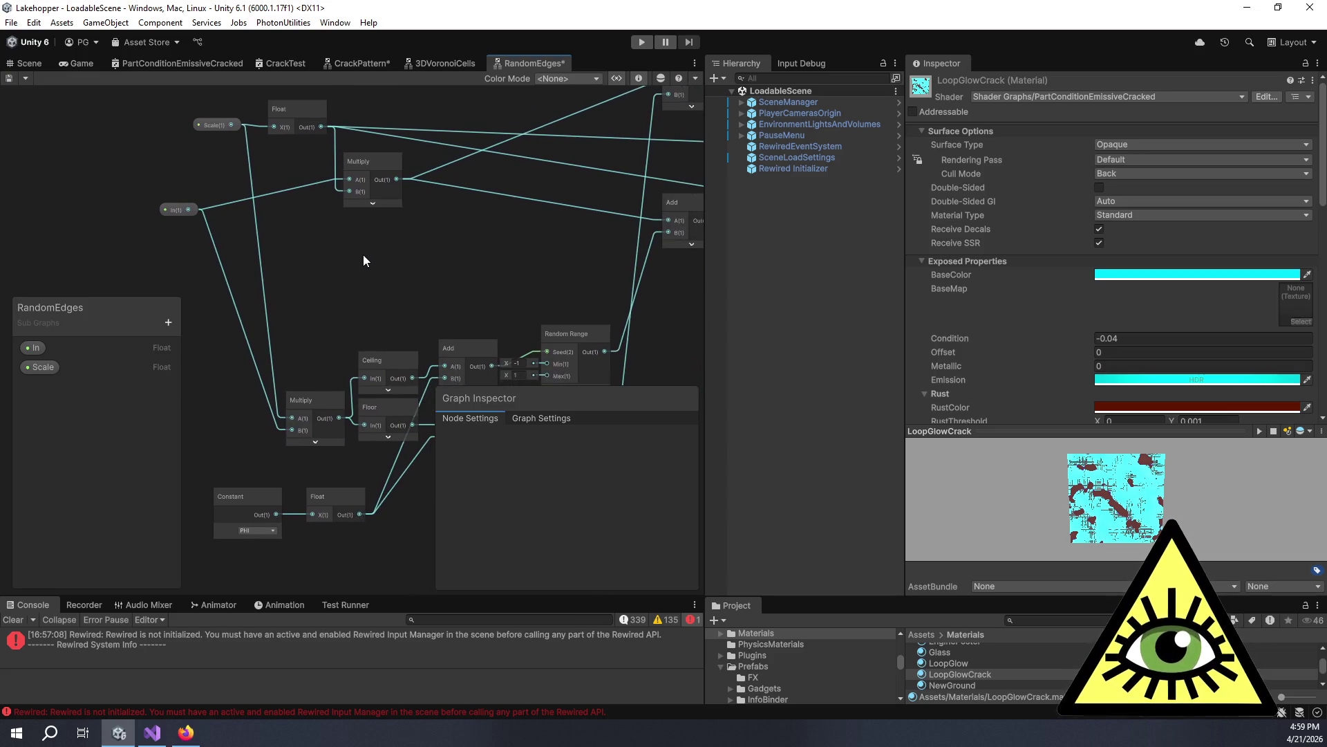
scroll(363, 271, down, 3)
mouse_move(412, 260)
mouse_down()
mouse_move(366, 225)
mouse_move(333, 228)
mouse_up()
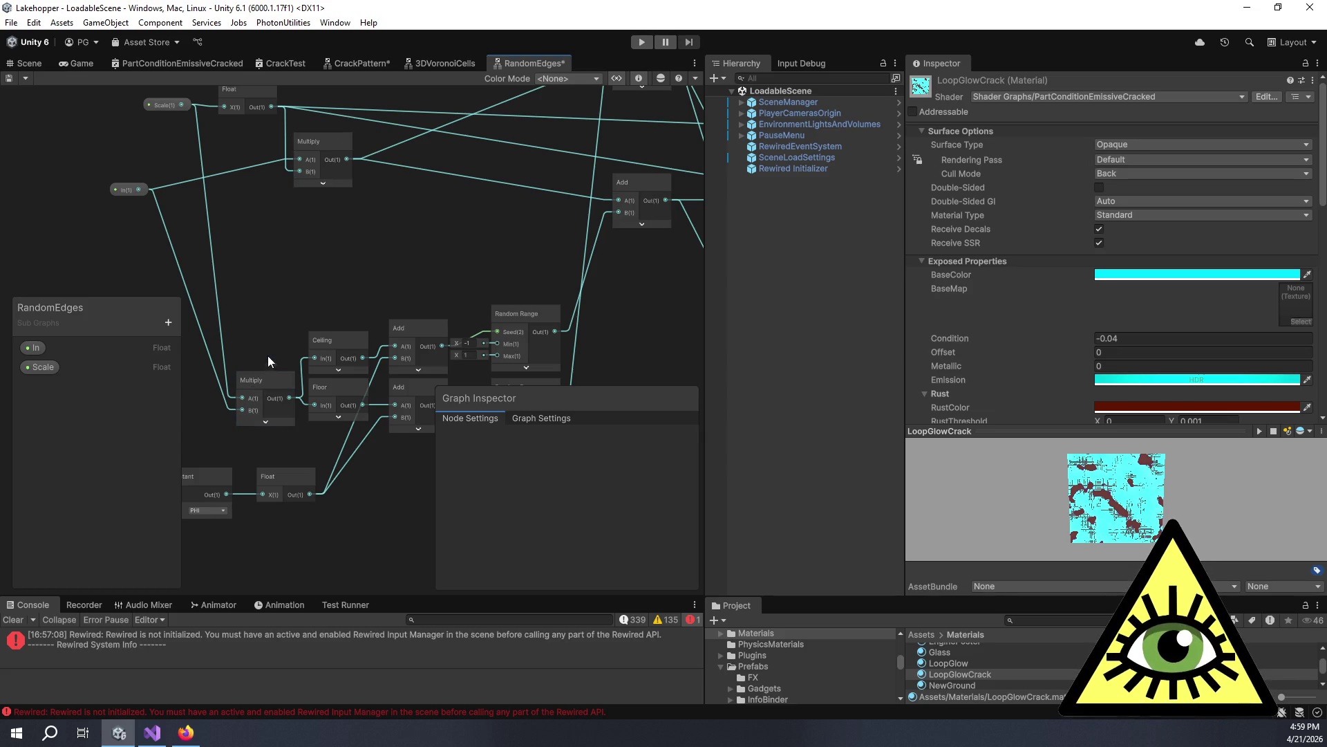
scroll(290, 327, down, 3)
drag(289, 327, 269, 297)
scroll(340, 253, up, 3)
scroll(341, 253, down, 3)
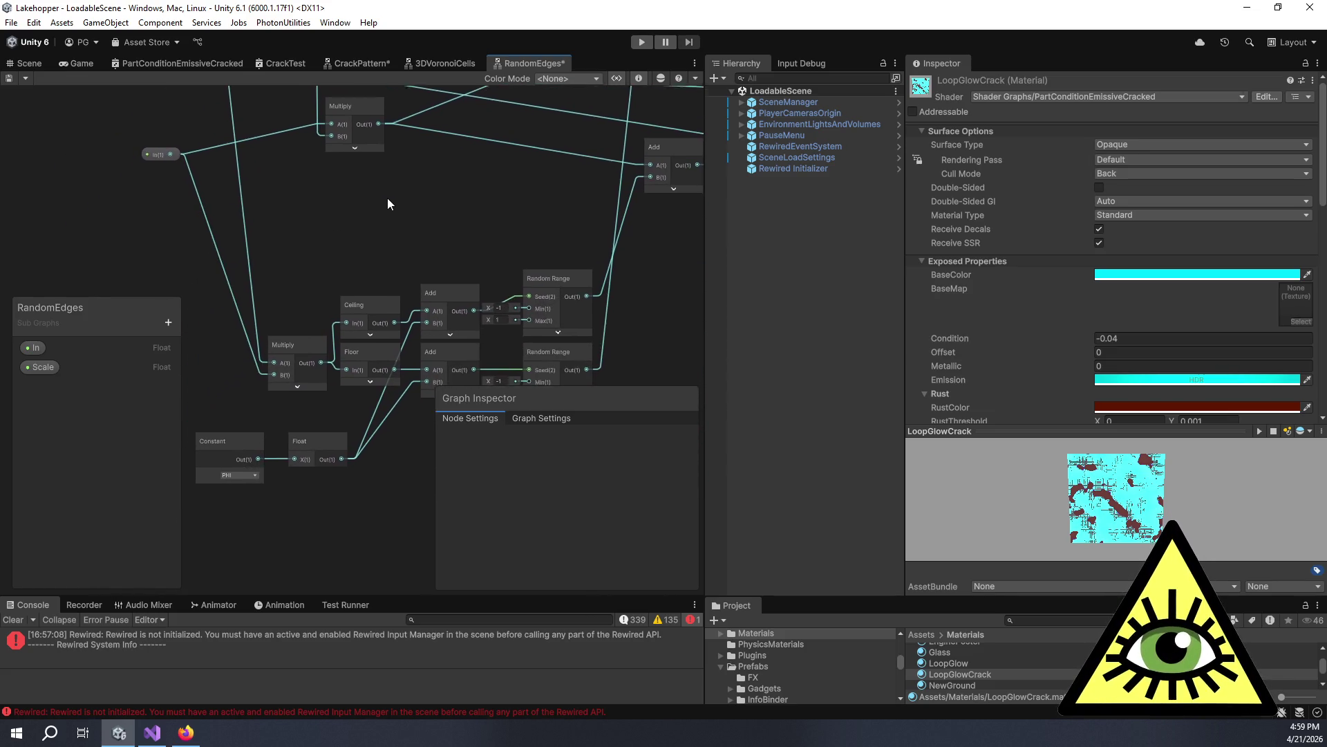
scroll(339, 252, up, 3)
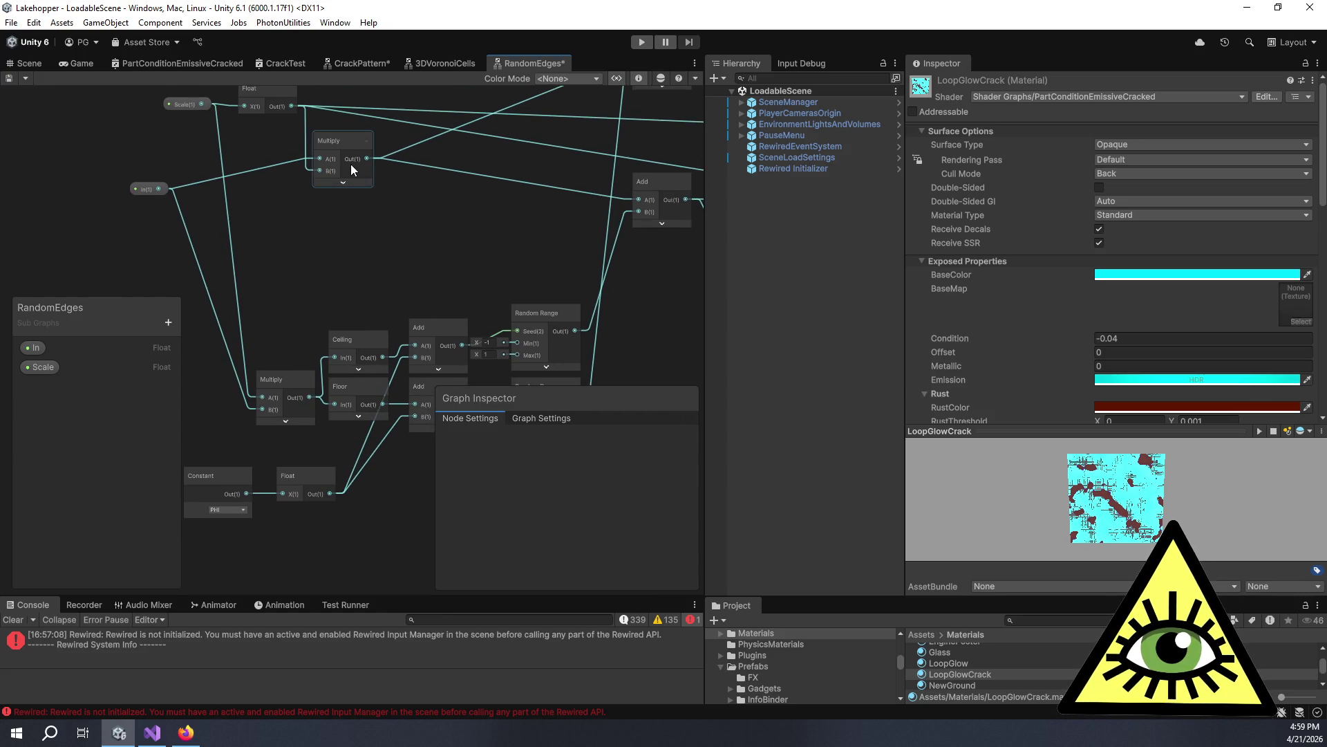
drag(381, 221, 306, 290)
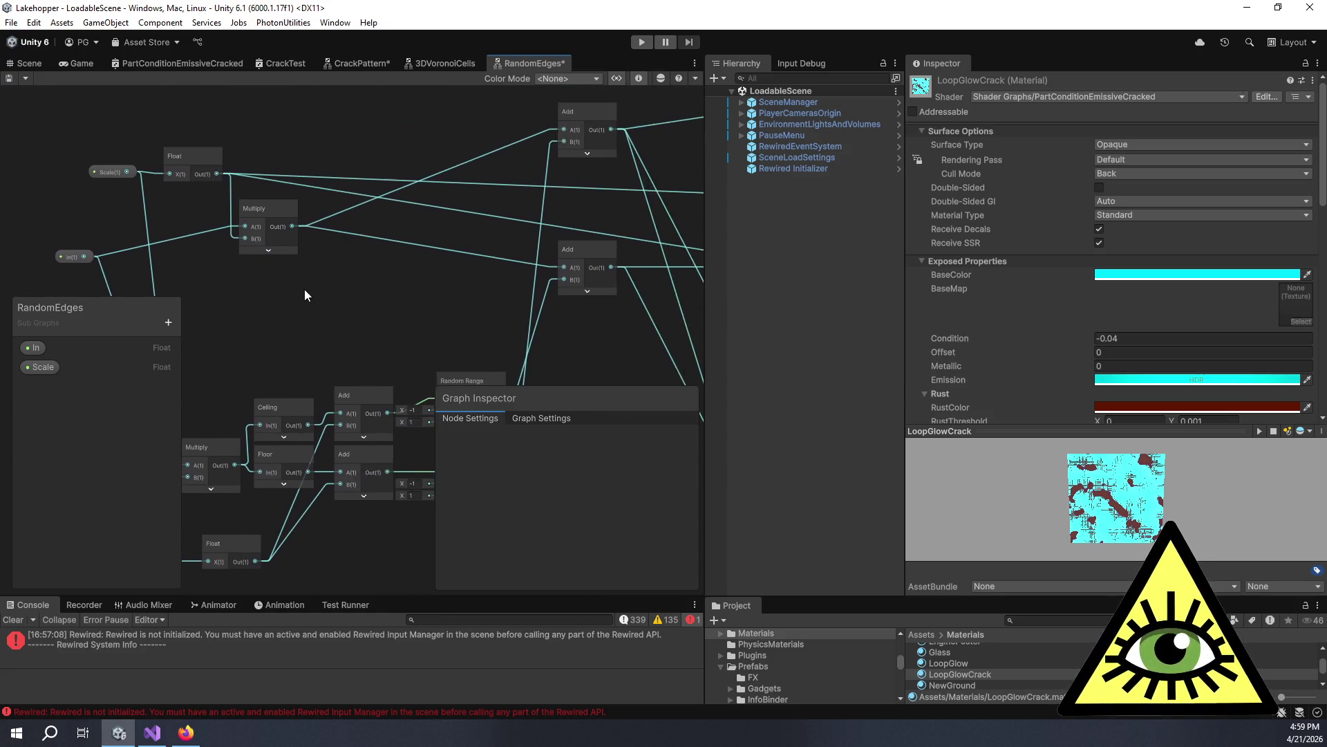
key(alt+Tab)
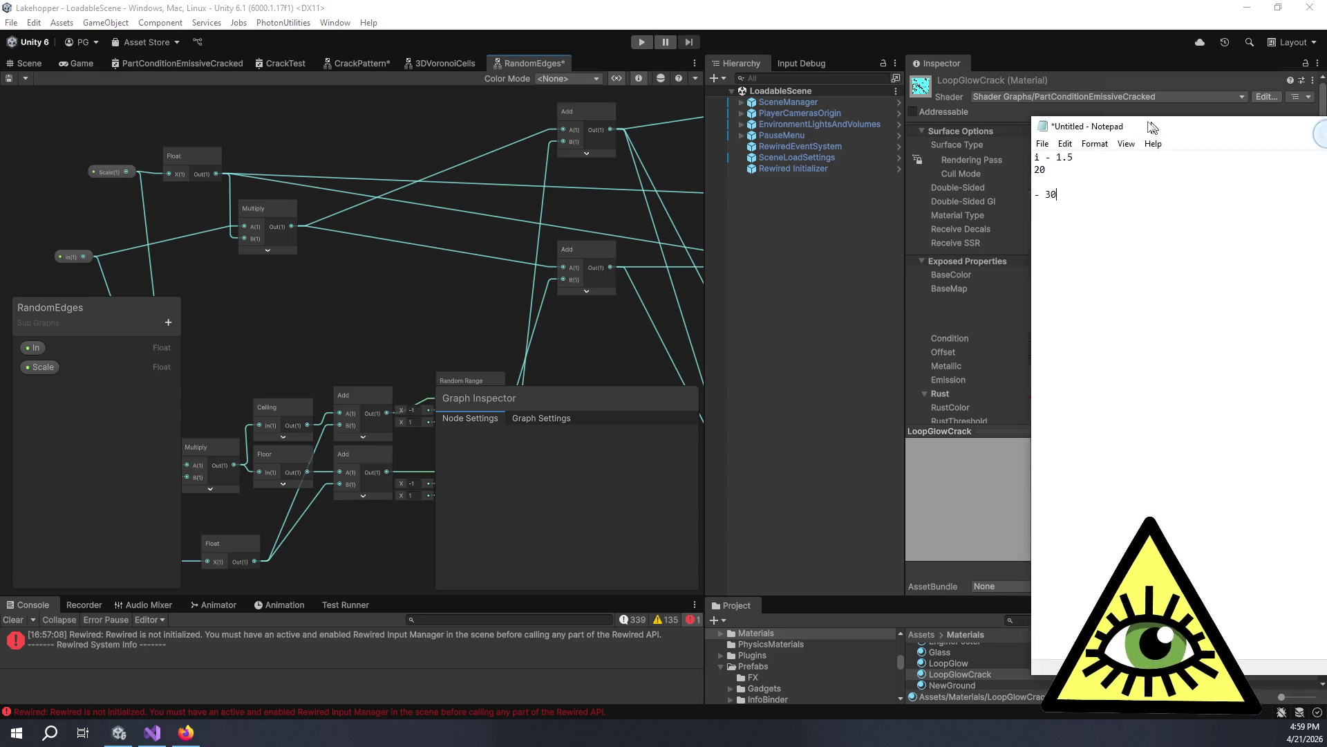
mouse_move(488, 296)
mouse_down()
mouse_move(553, 215)
mouse_move(540, 228)
mouse_up()
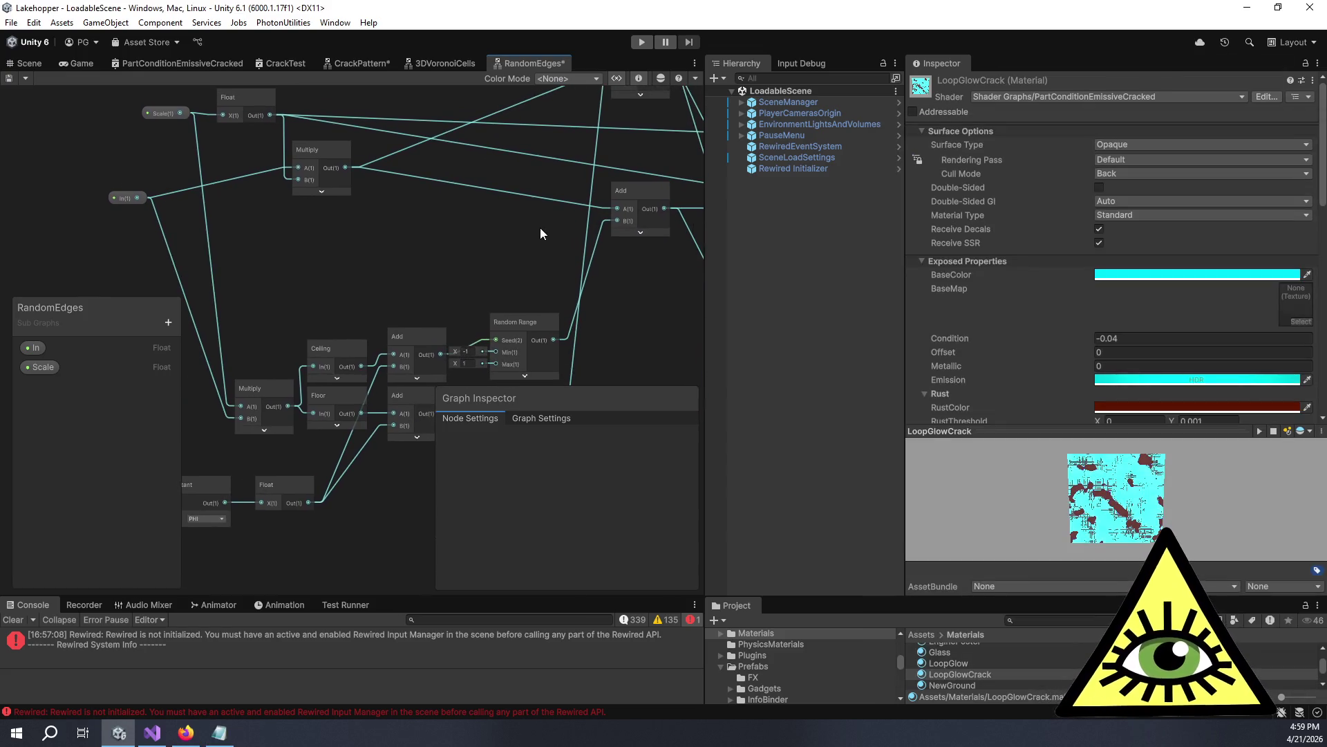